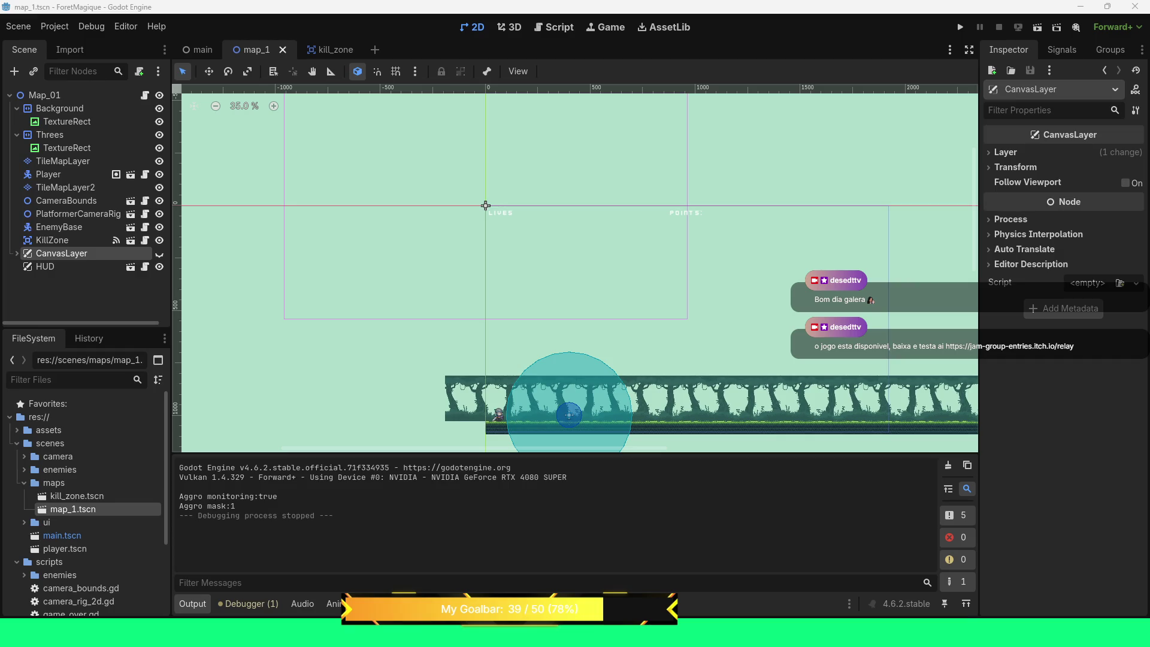
# - Playtest the level, running and jumping the knight left and right past the slime, then stop
pyautogui.press('F6')
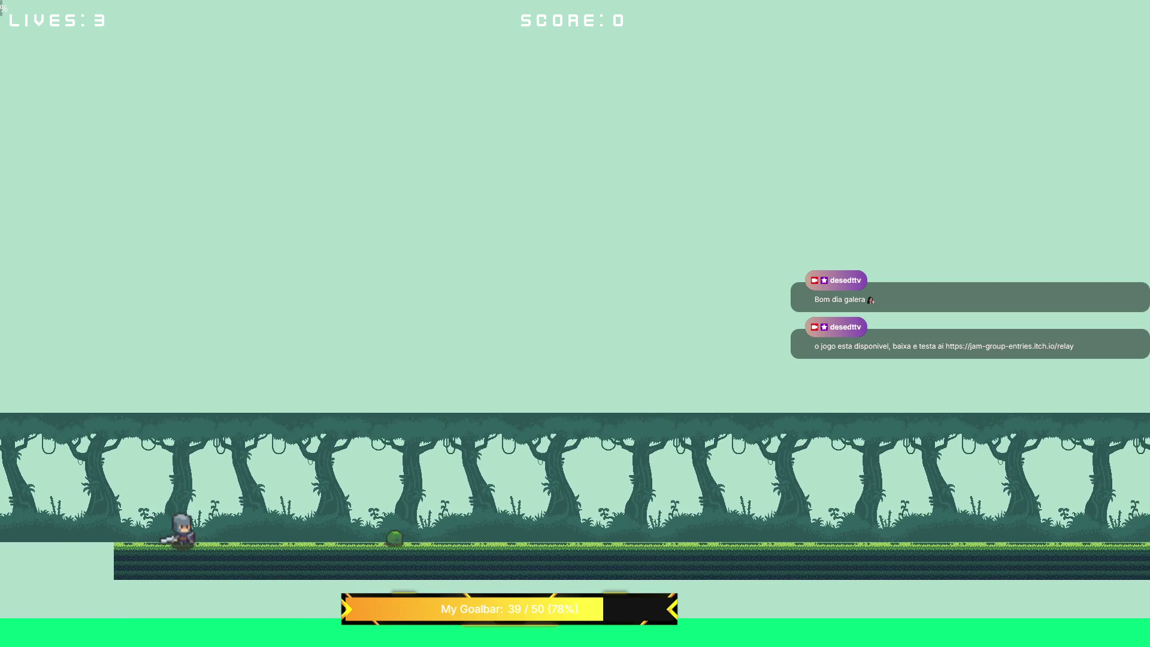
pyautogui.press('space')
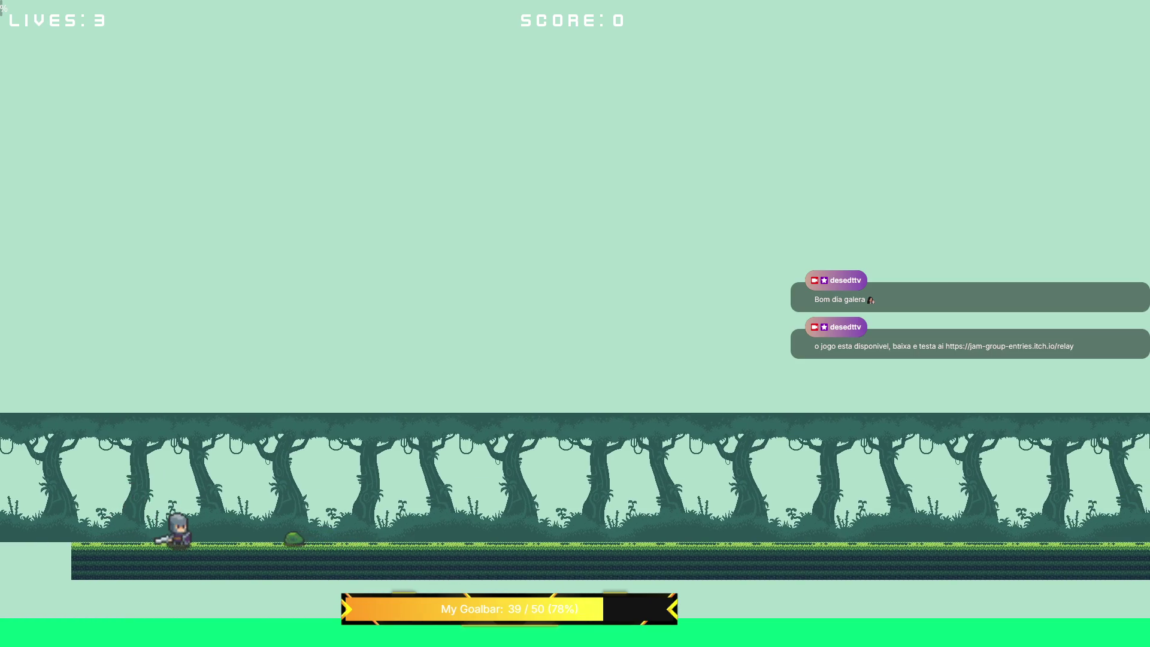
pyautogui.press('Right')
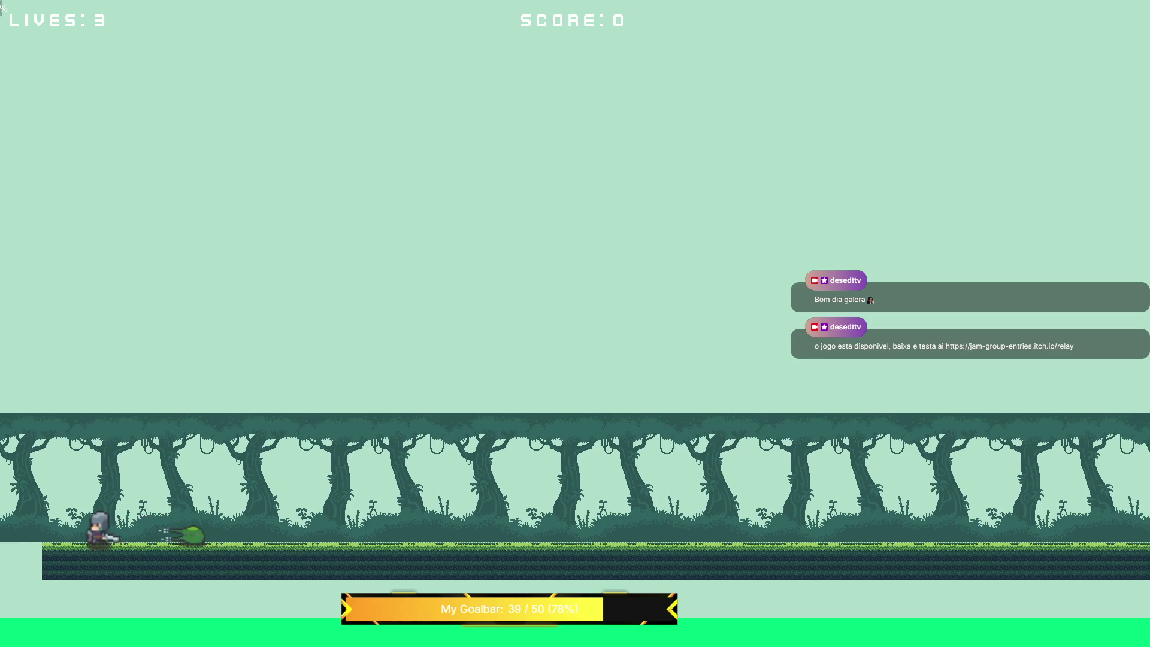
pyautogui.press('Right')
pyautogui.press('space')
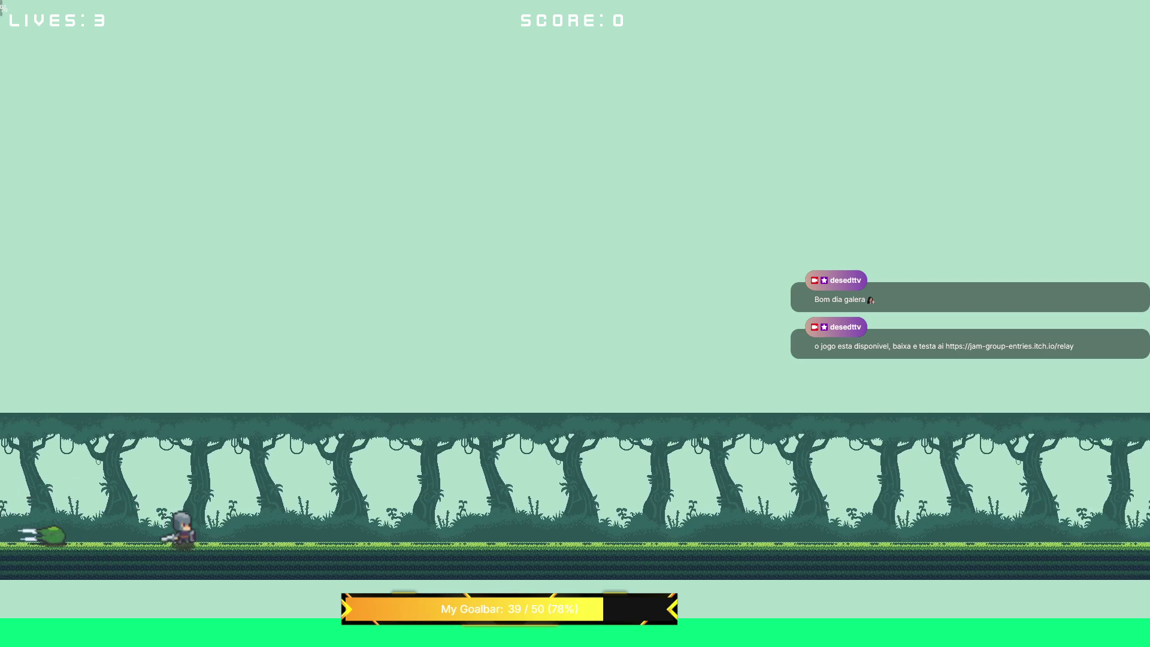
pyautogui.press('Right')
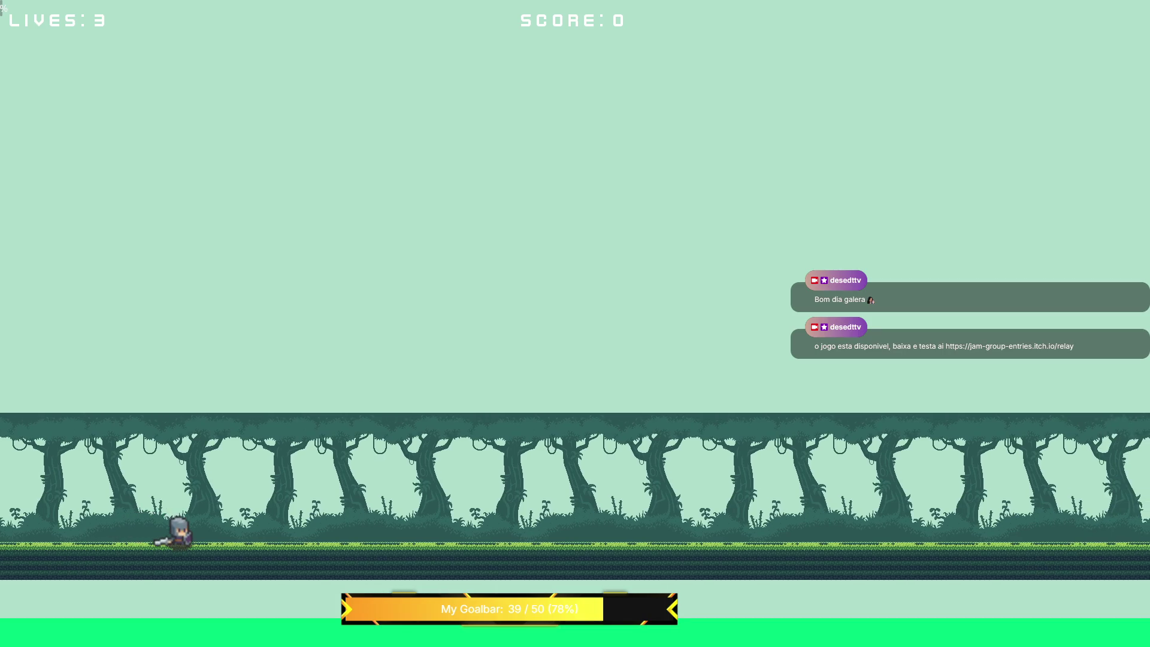
pyautogui.press('Right')
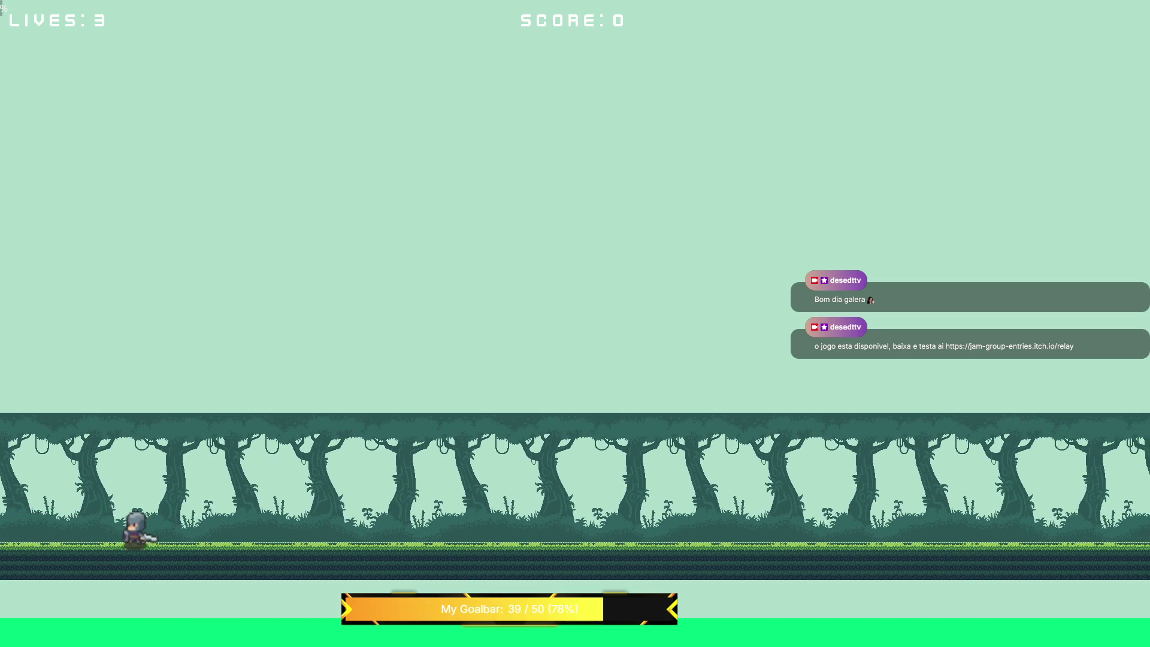
pyautogui.press('Left')
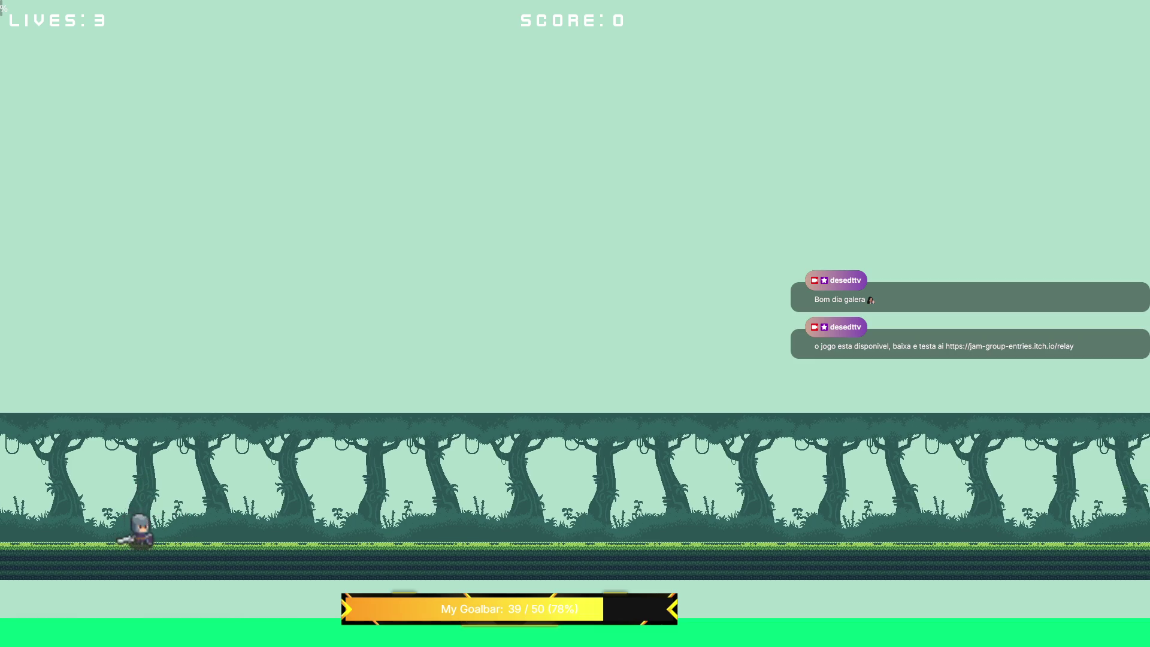
pyautogui.press('Left')
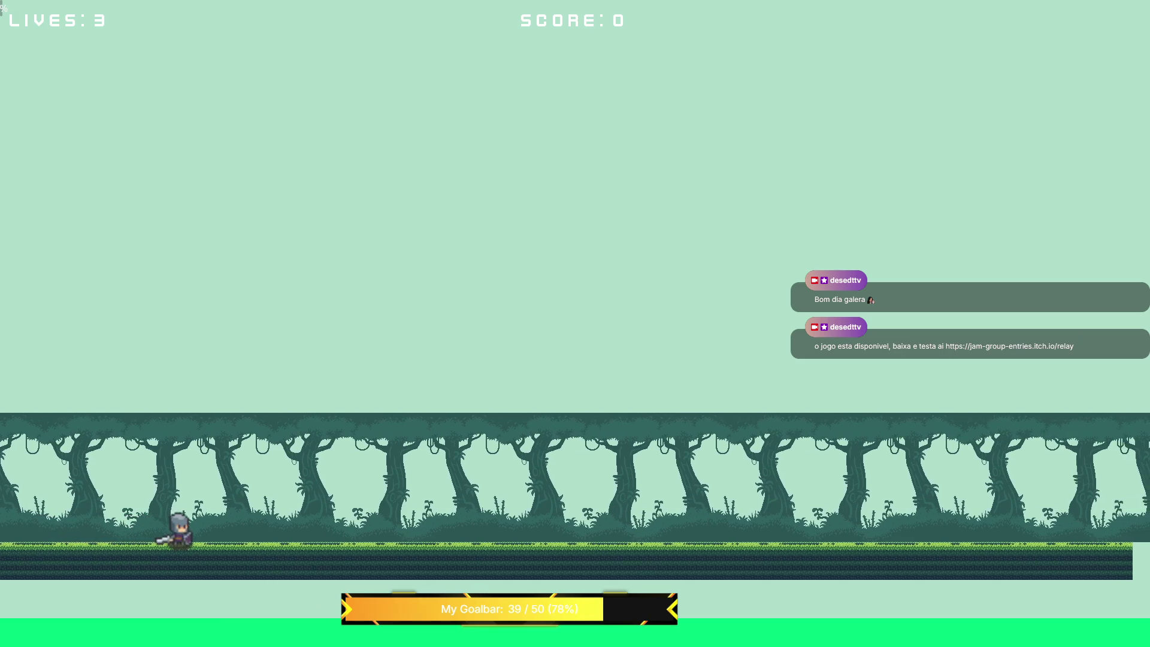
pyautogui.press('space')
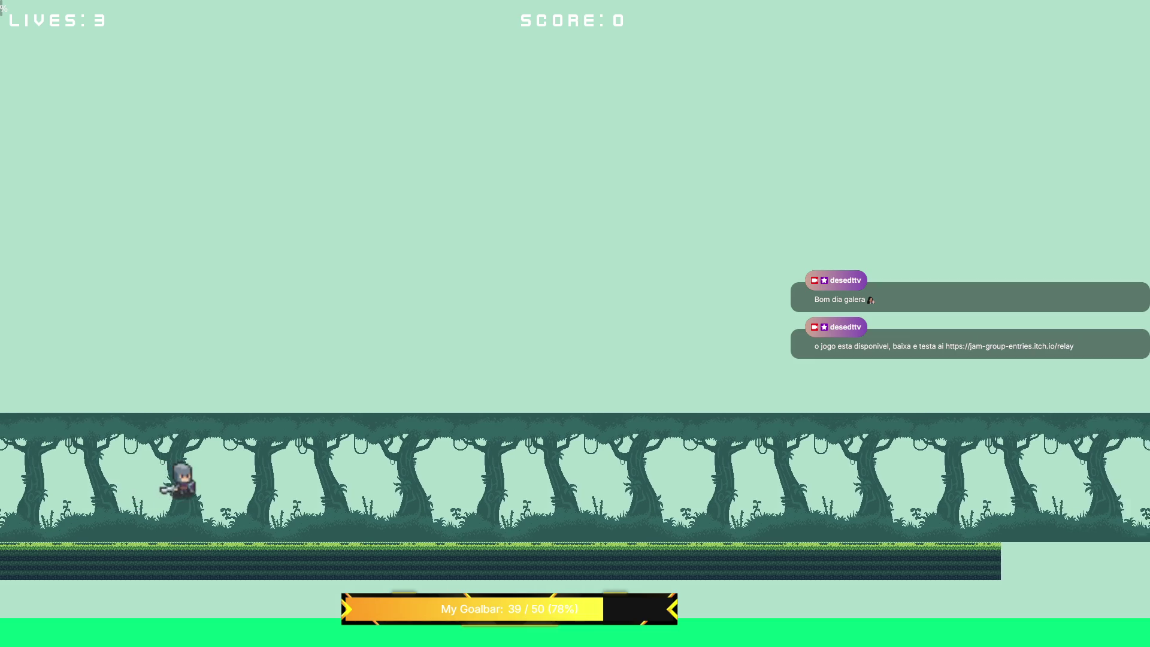
pyautogui.press('Left')
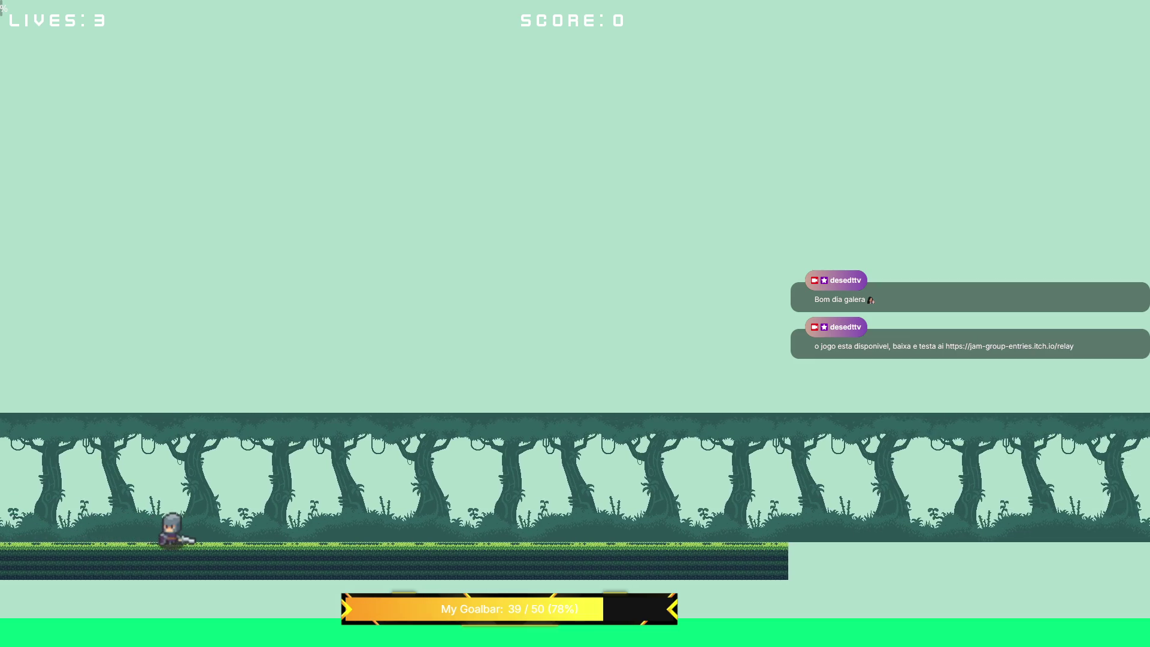
pyautogui.press('Right')
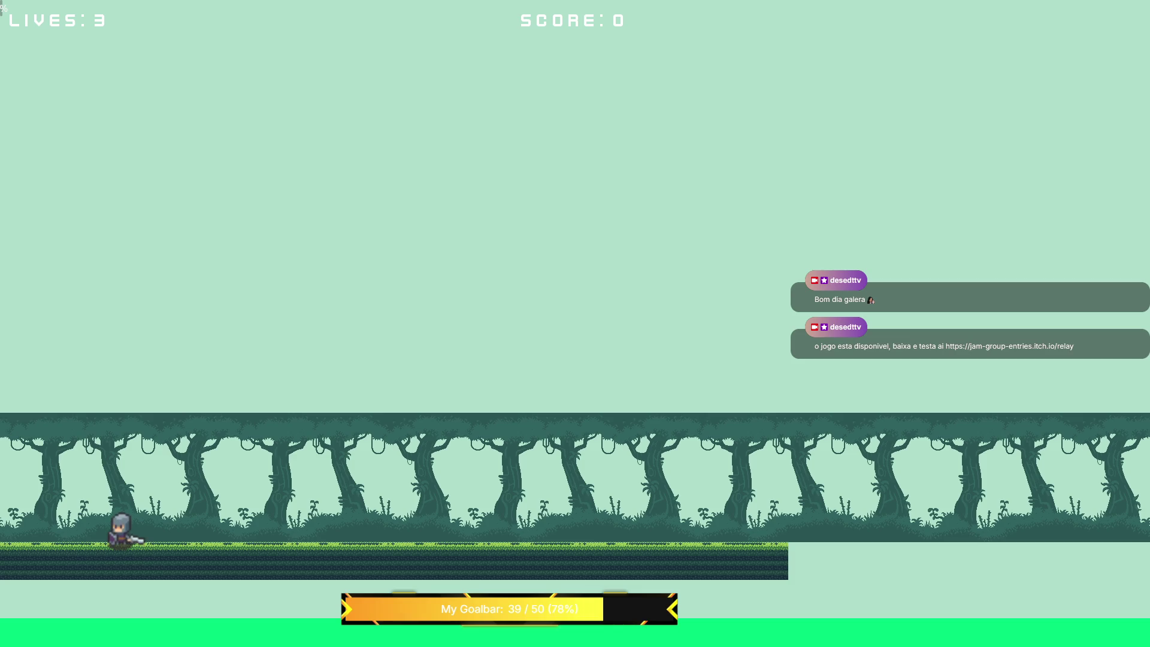
pyautogui.press('Right')
pyautogui.press('Left')
pyautogui.press('Right')
pyautogui.press('Left')
pyautogui.press('Right')
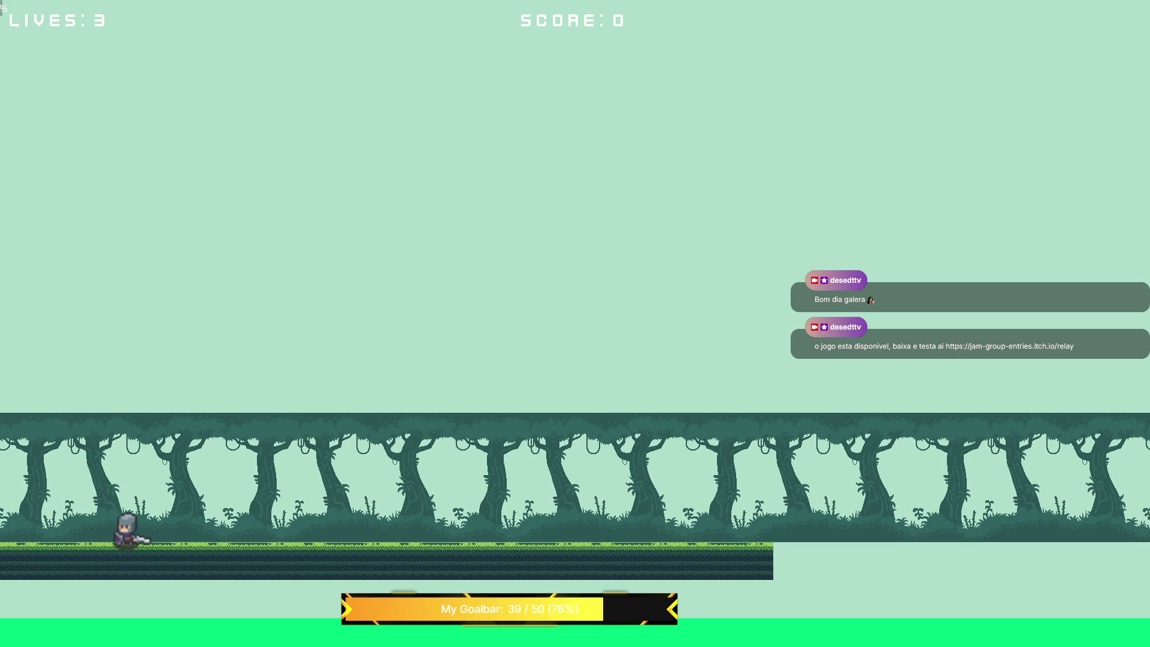
pyautogui.press('Right')
pyautogui.press('Left')
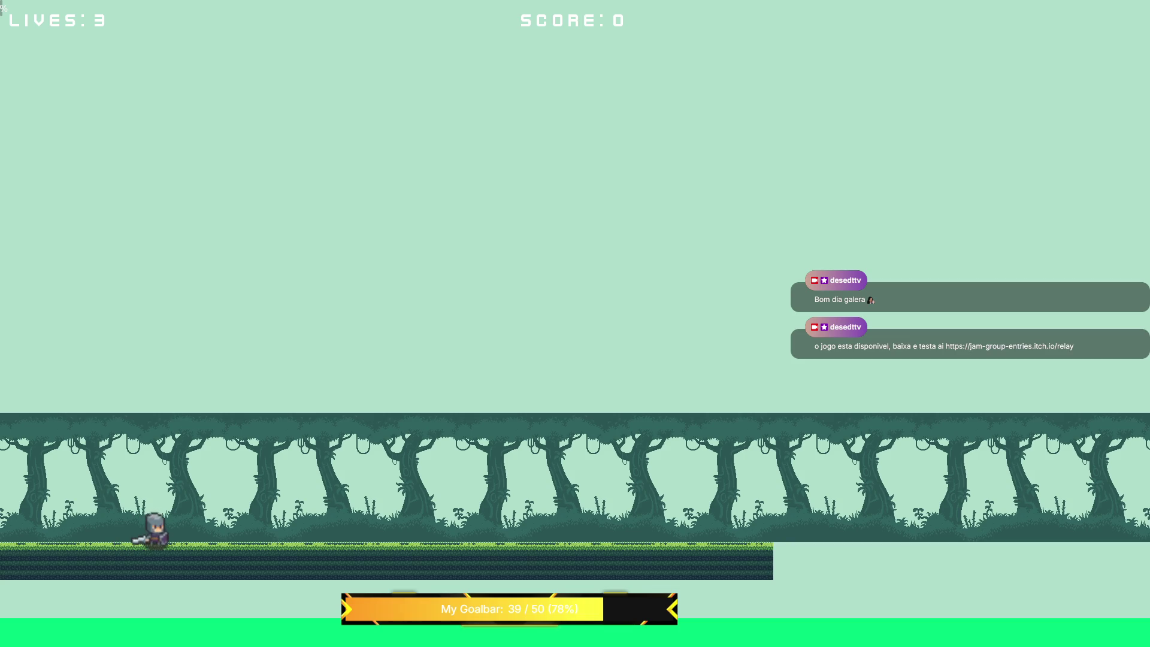
pyautogui.press('Right')
pyautogui.press('Left')
pyautogui.press('Up')
pyautogui.press('Right')
pyautogui.press('Left')
pyautogui.press('Right')
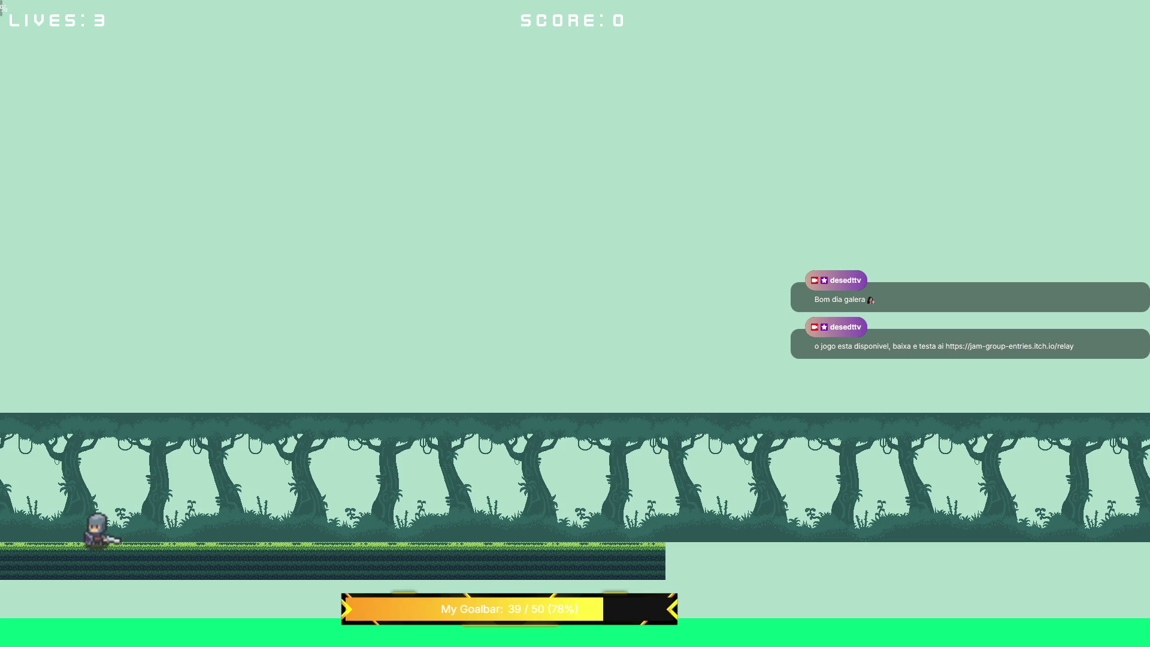
pyautogui.press('F8')
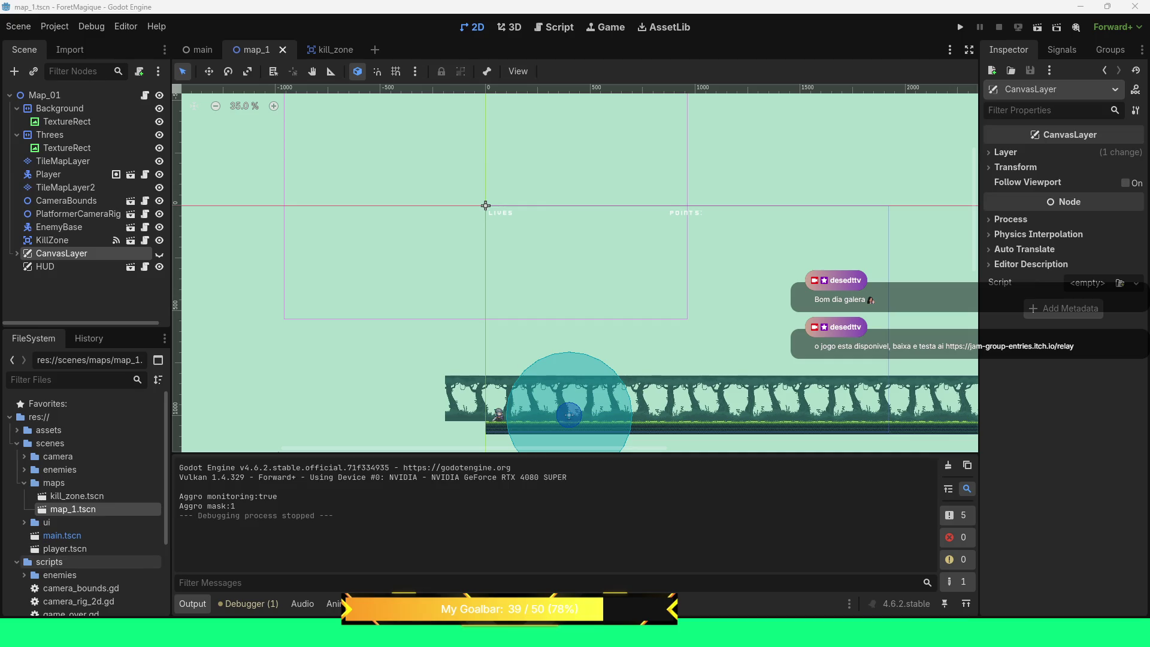
# - Open player.tscn, select its CollisionShape2D, then return to the map_1 scene
pyautogui.doubleClick(65, 549)
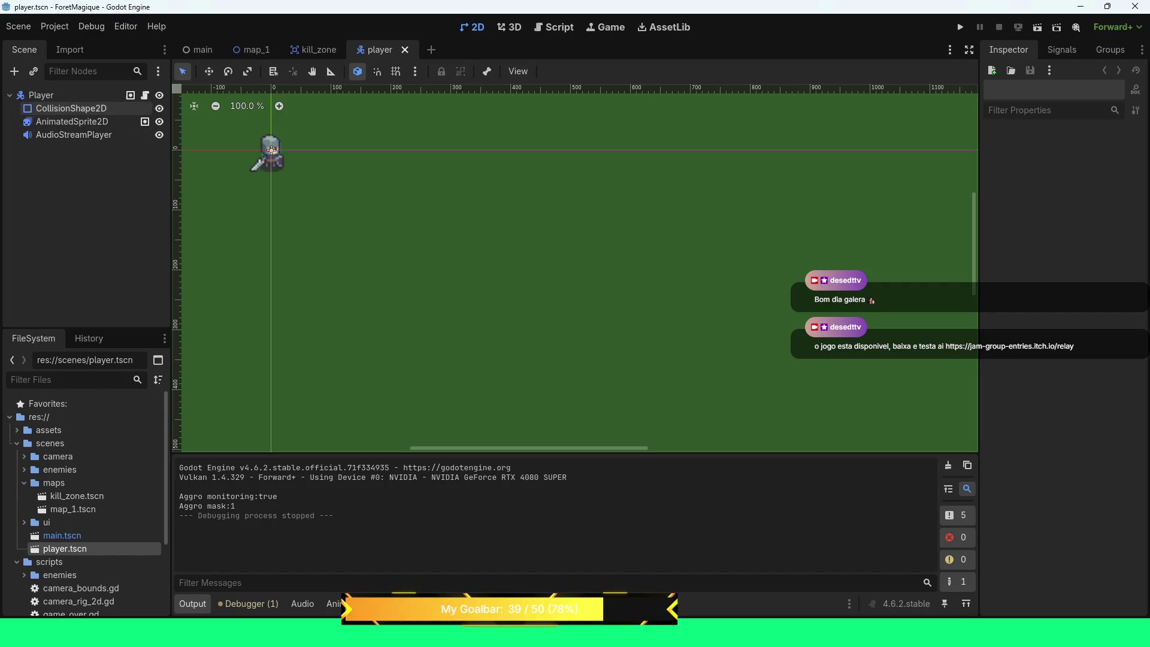
pyautogui.click(71, 108)
pyautogui.scroll(3, 282, 148)
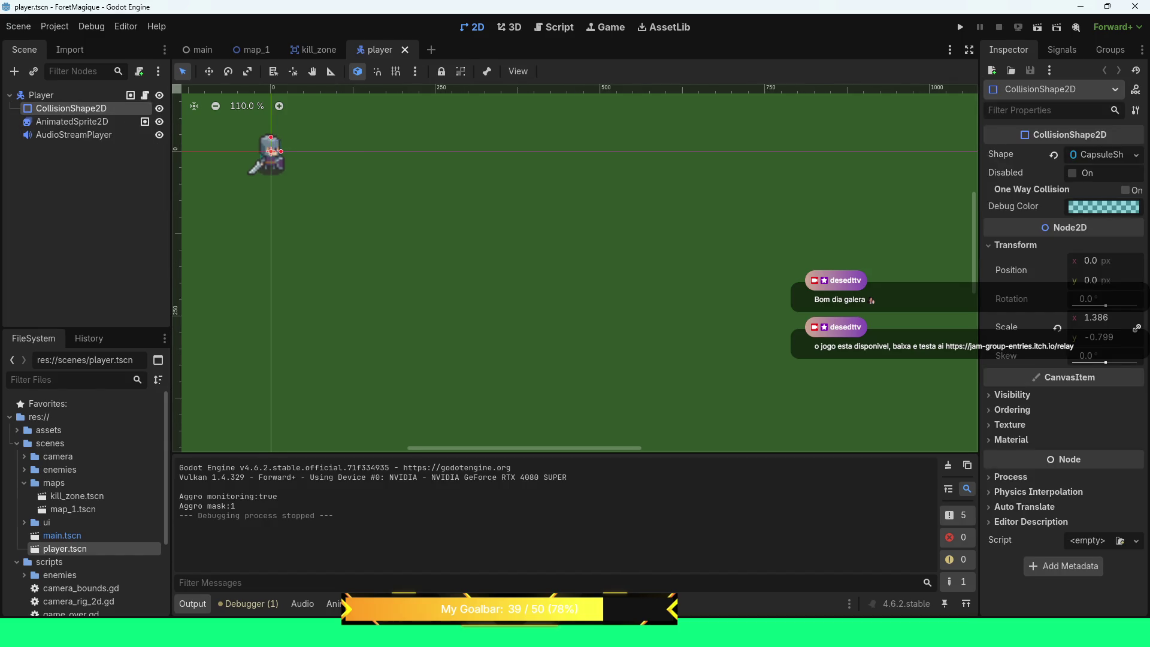
pyautogui.scroll(2, 288, 173)
pyautogui.rightClick(337, 198)
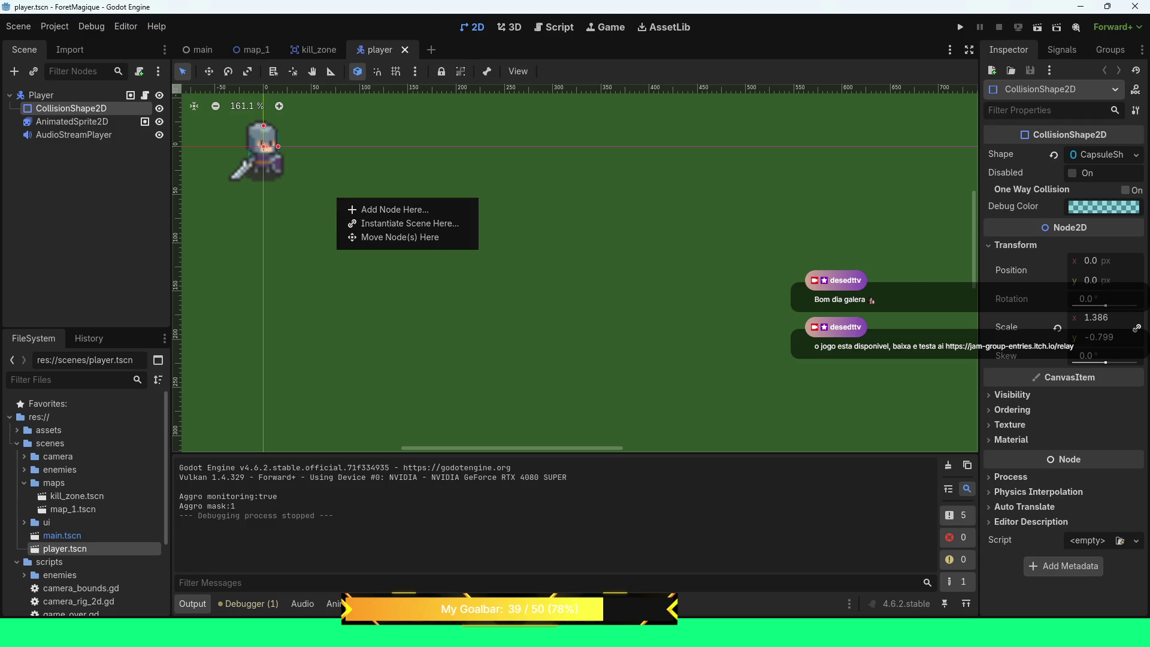
pyautogui.press('Escape')
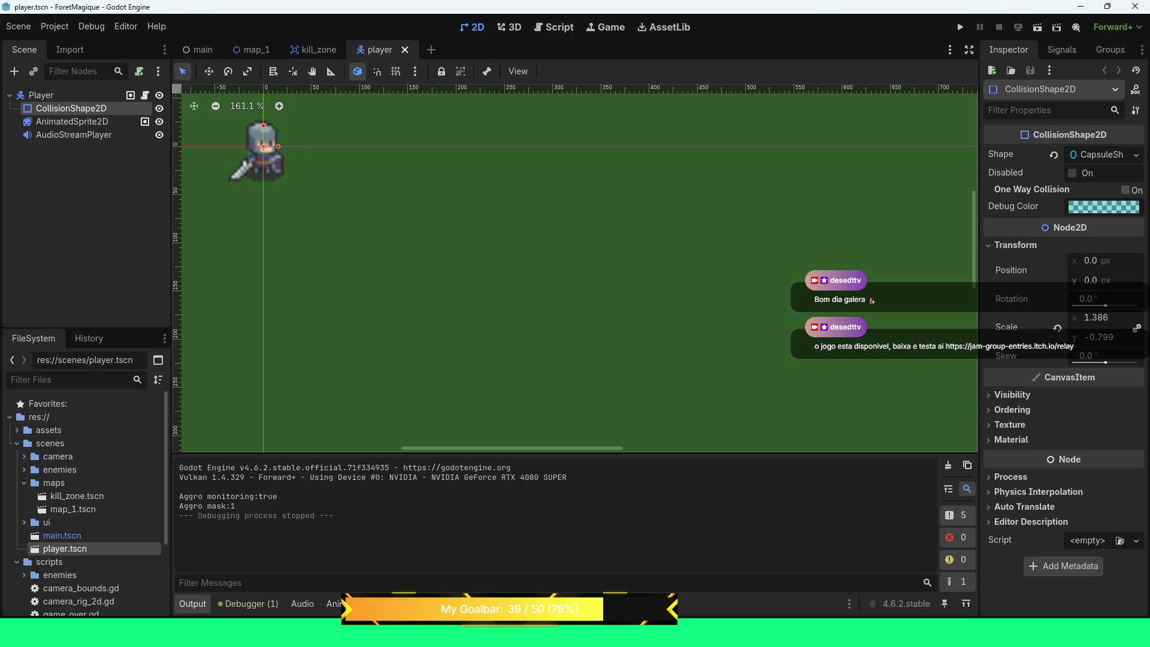
pyautogui.click(255, 49)
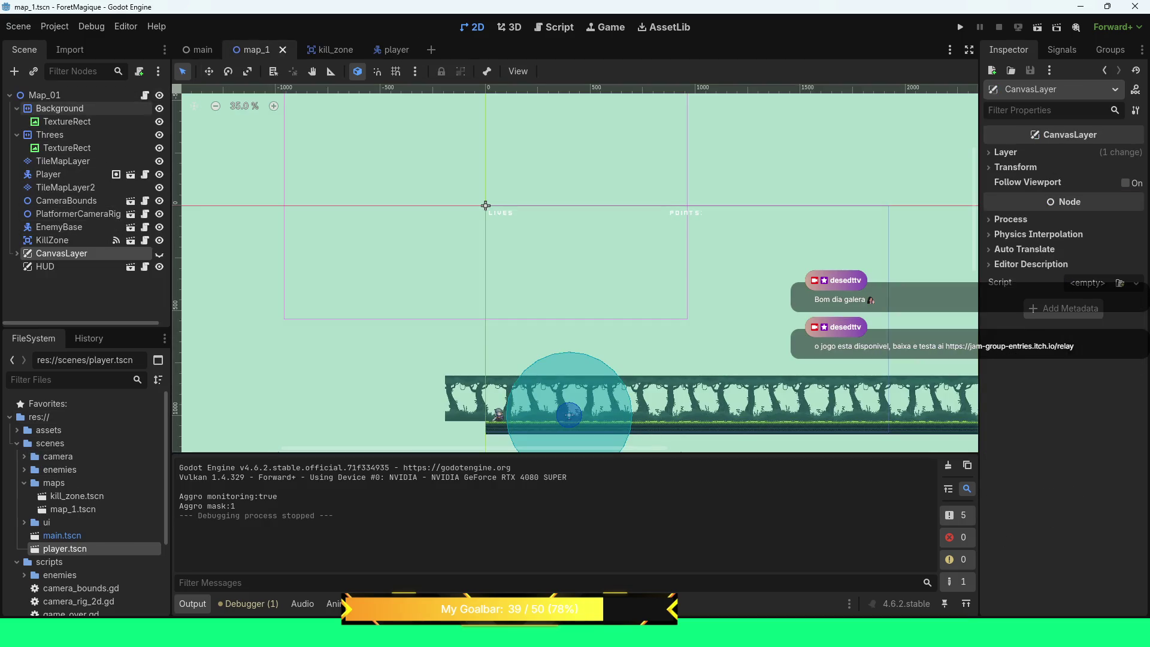
# - Collapse Background and Threes, then open the CameraBounds scene and its camera_bounds.gd script
pyautogui.click(16, 134)
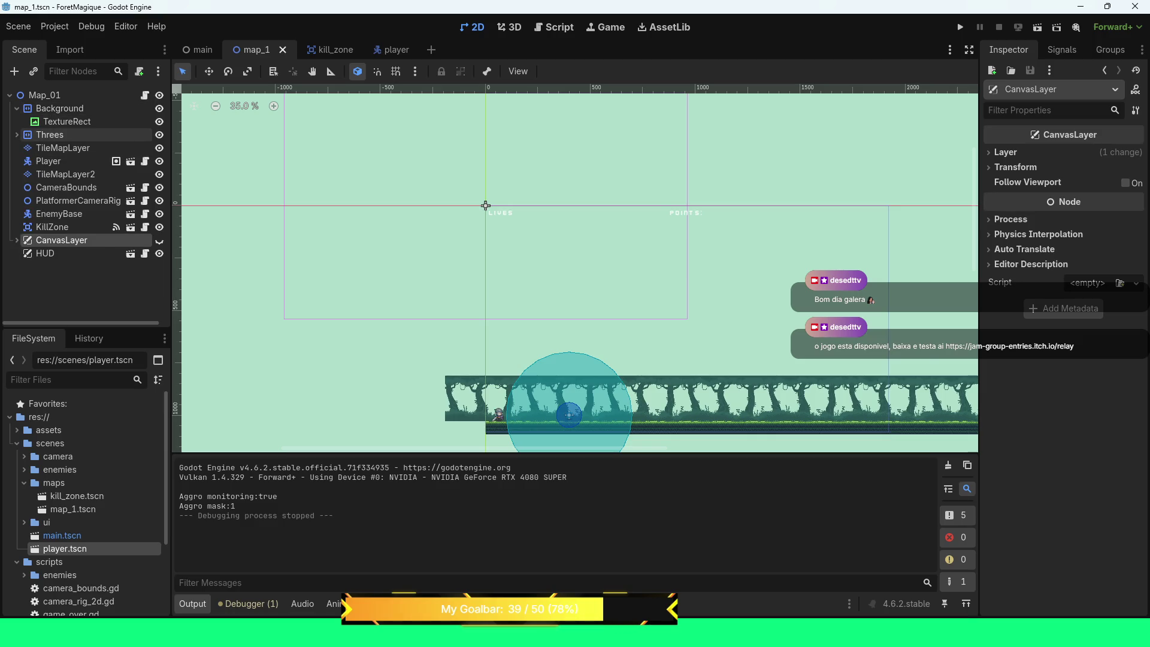
pyautogui.click(16, 108)
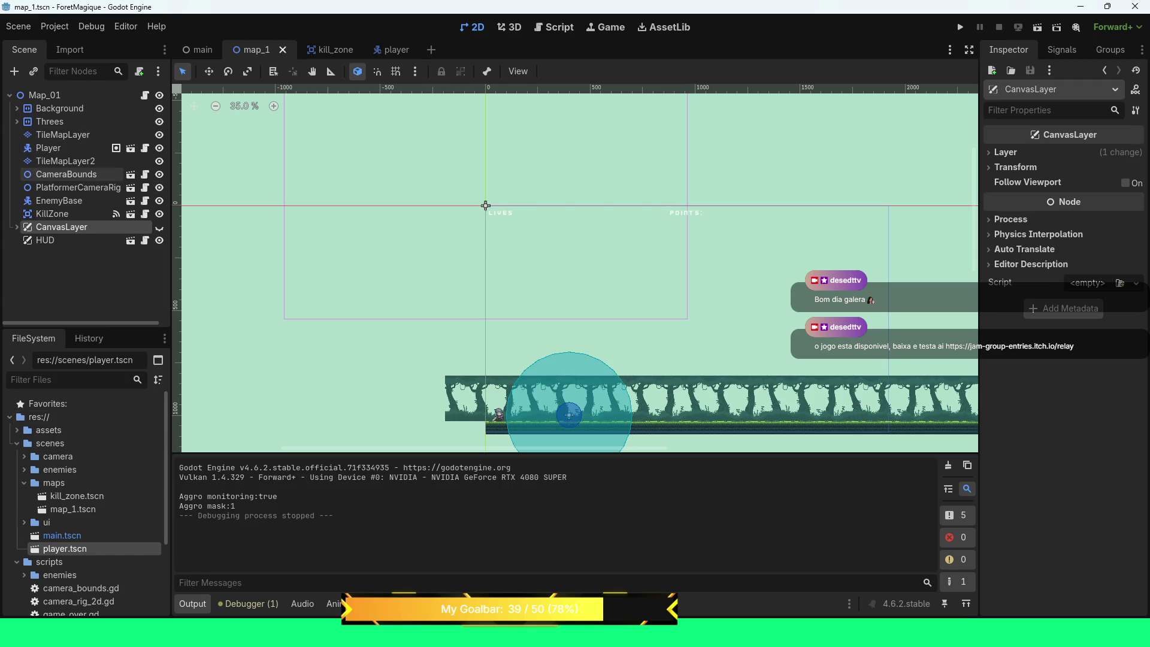
pyautogui.click(66, 174)
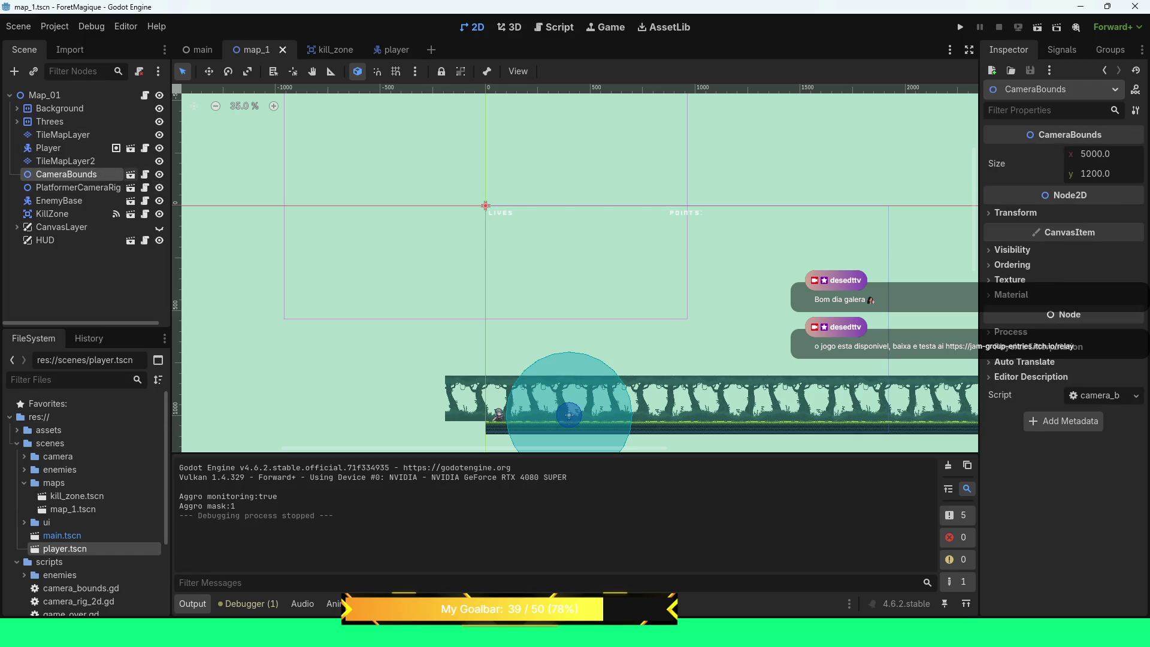
pyautogui.click(131, 174)
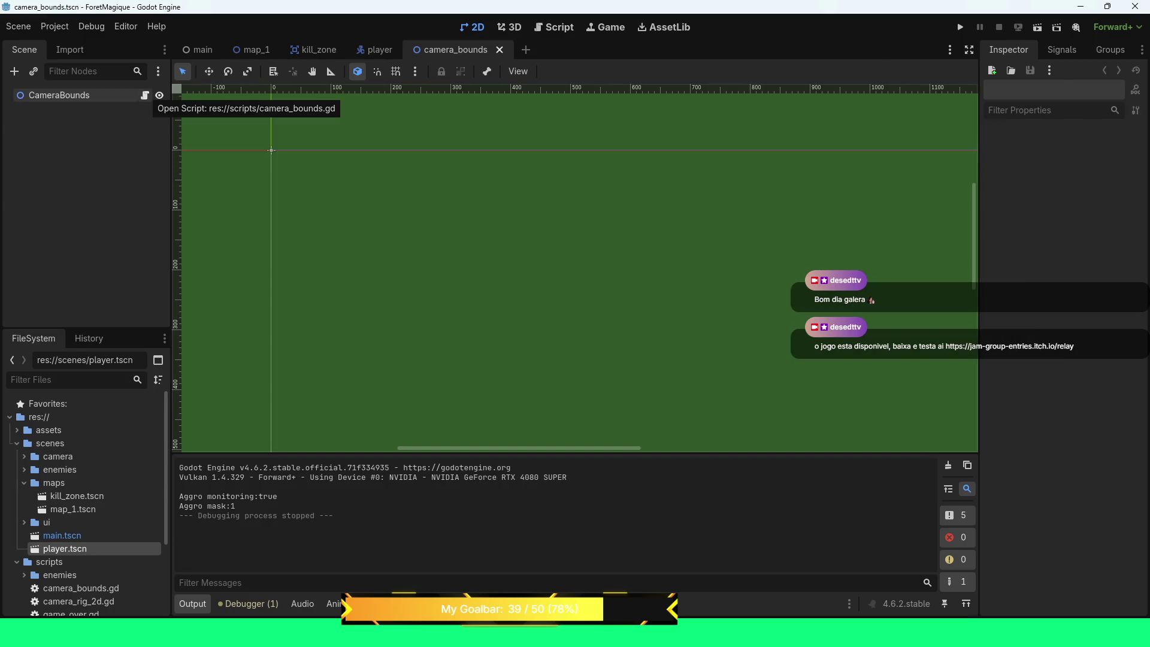
pyautogui.click(144, 95)
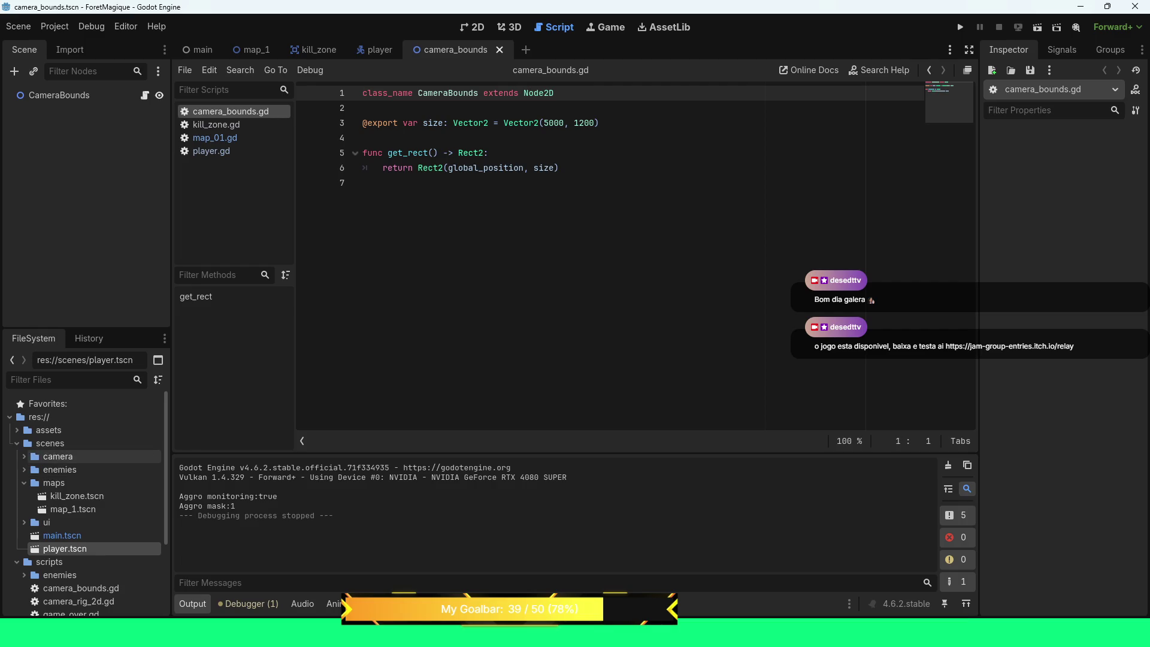
pyautogui.click(24, 456)
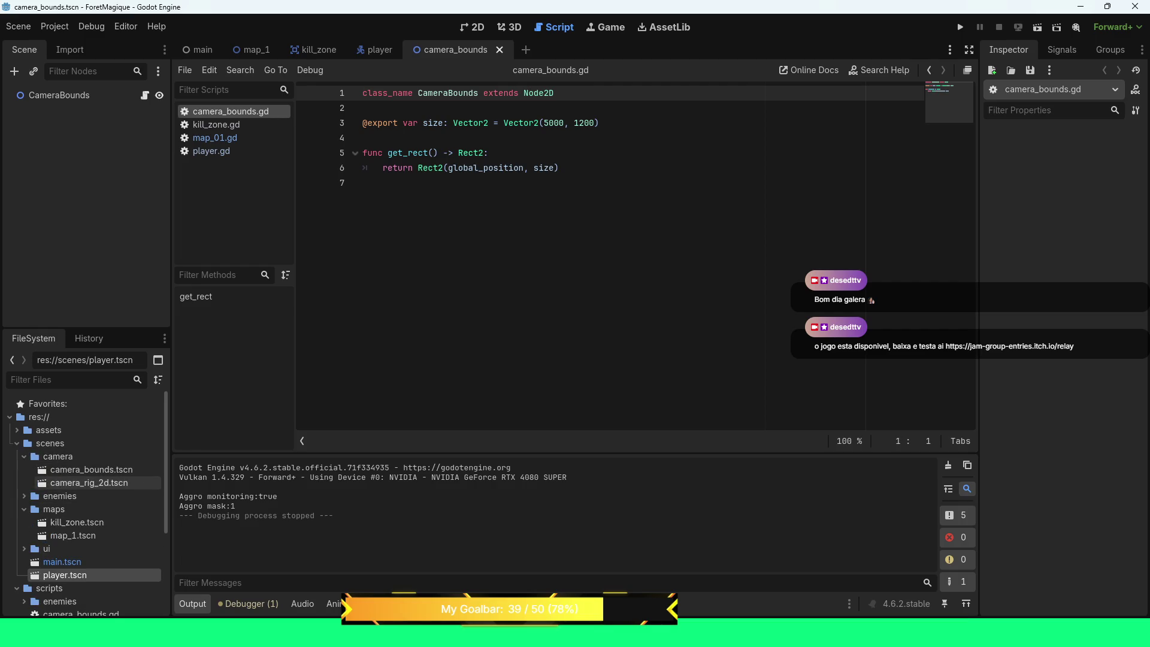
pyautogui.doubleClick(89, 483)
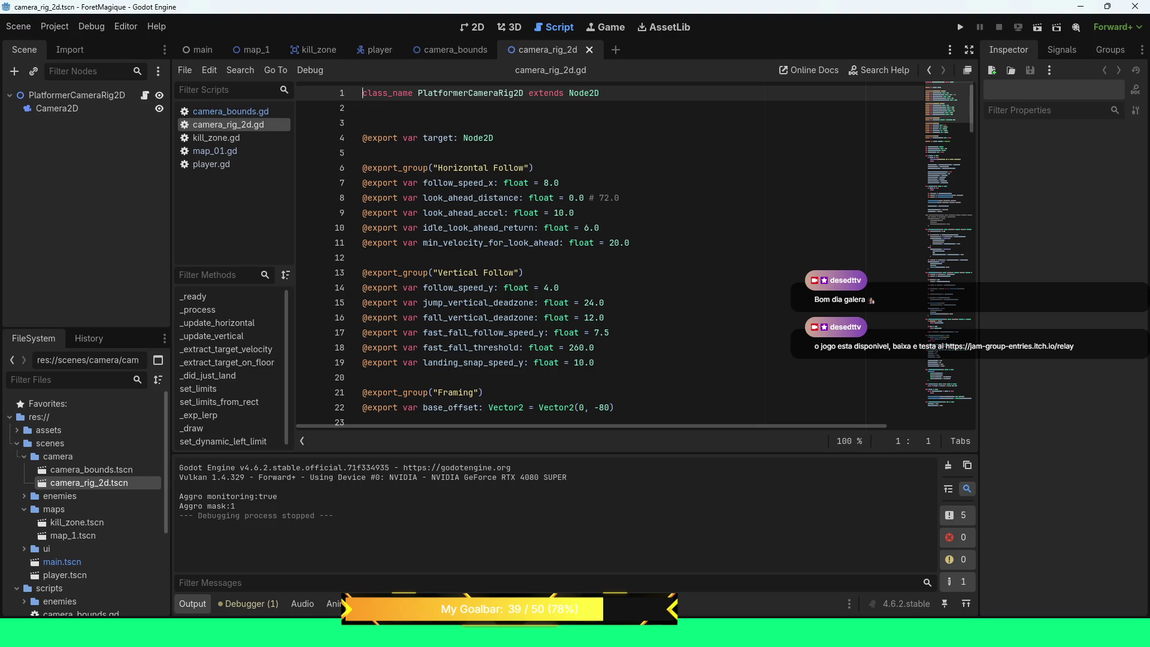
pyautogui.scroll(-2, 635, 256)
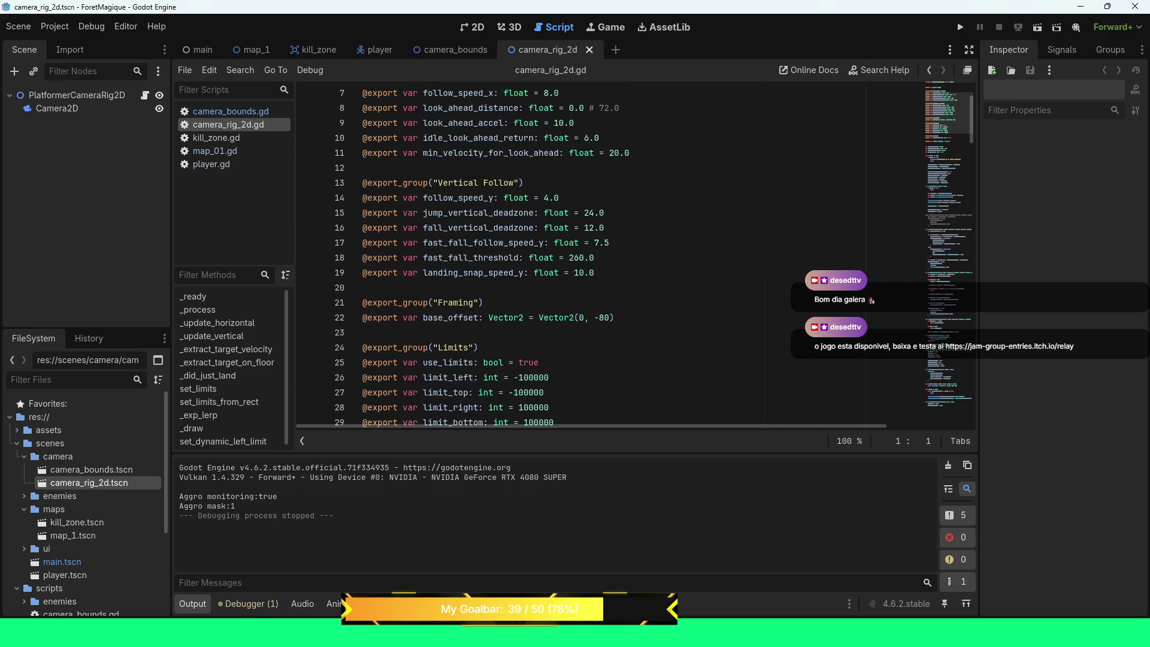
pyautogui.scroll(-5, 635, 255)
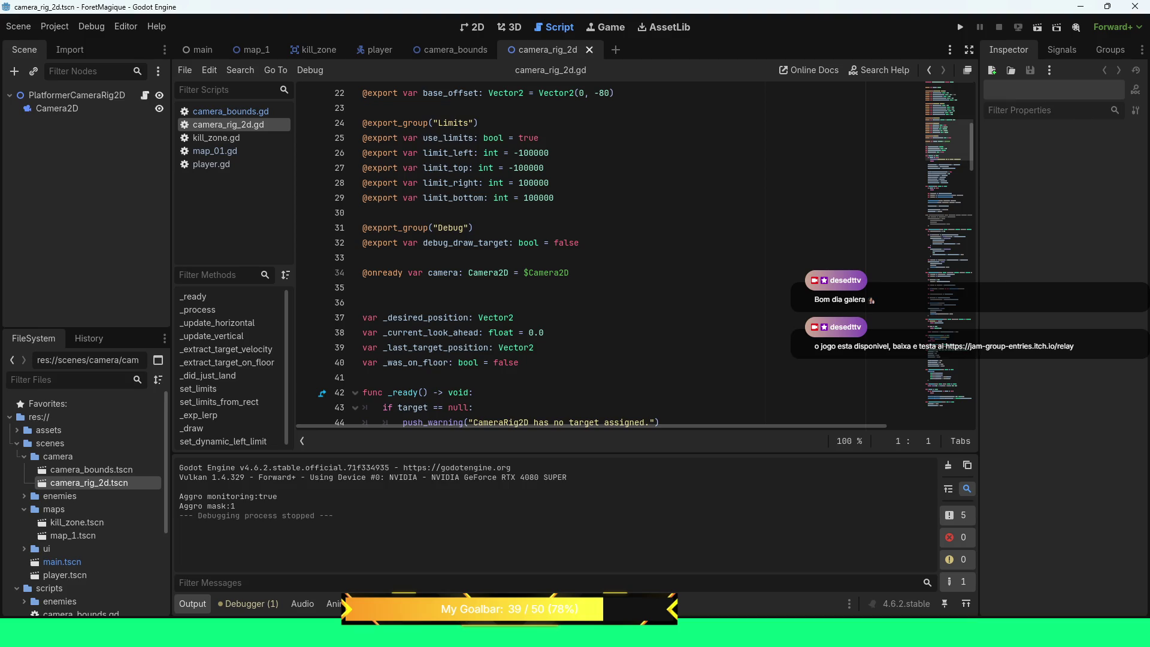
pyautogui.scroll(-3, 635, 255)
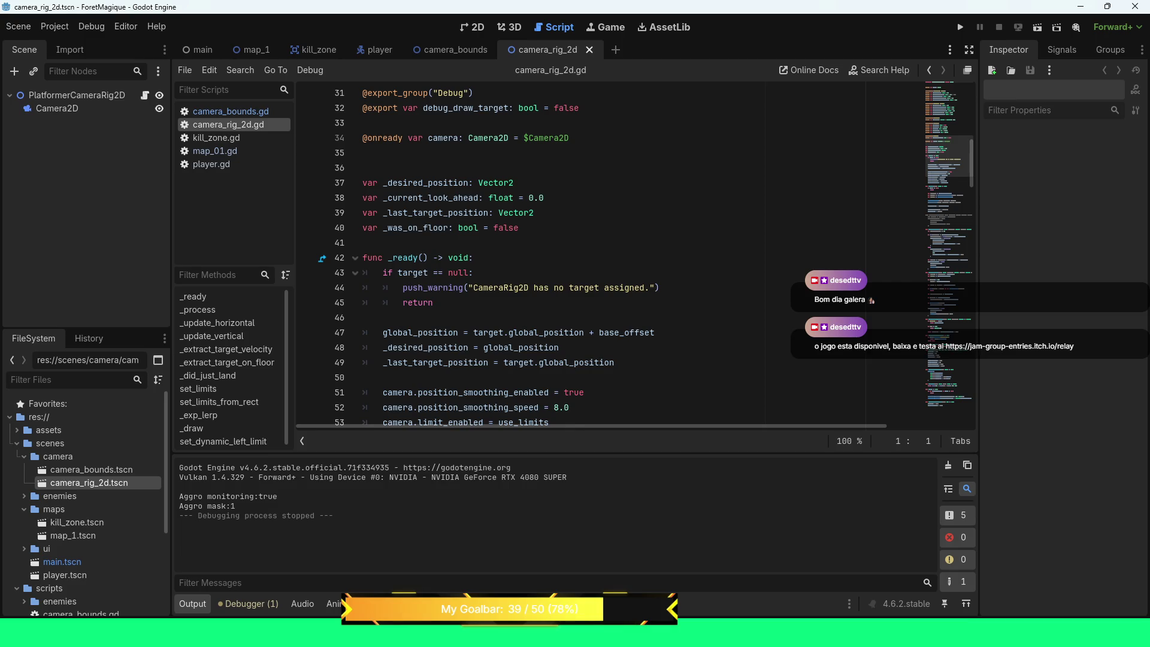
pyautogui.scroll(-1, 635, 256)
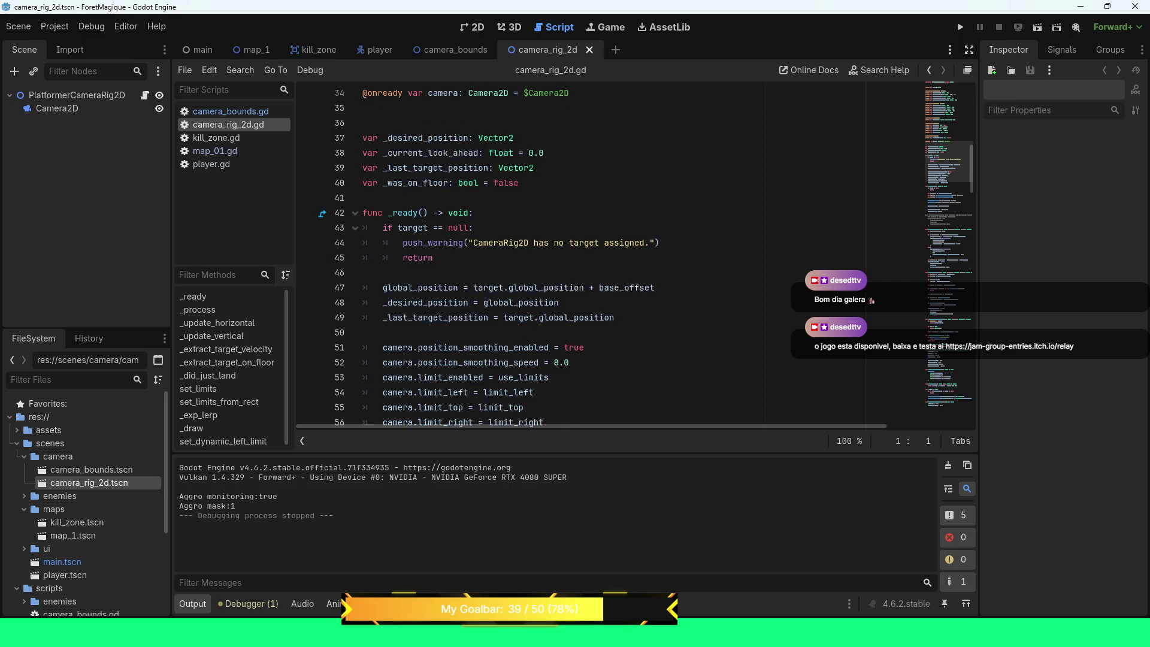
pyautogui.scroll(-3, 506, 314)
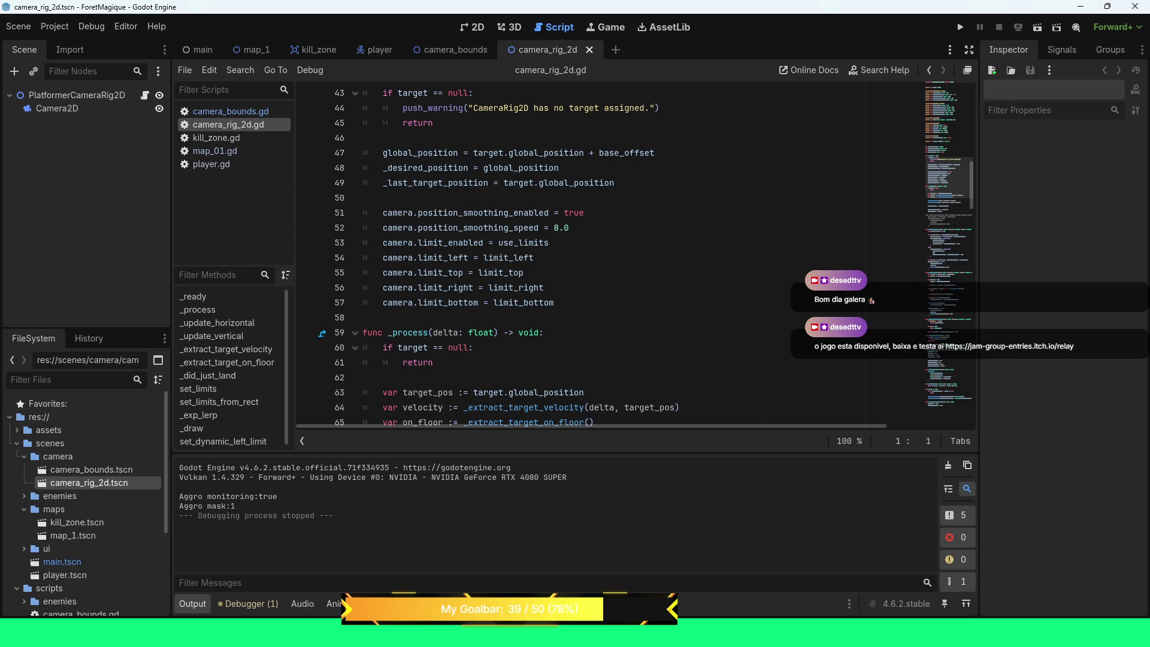
pyautogui.scroll(-1, 492, 336)
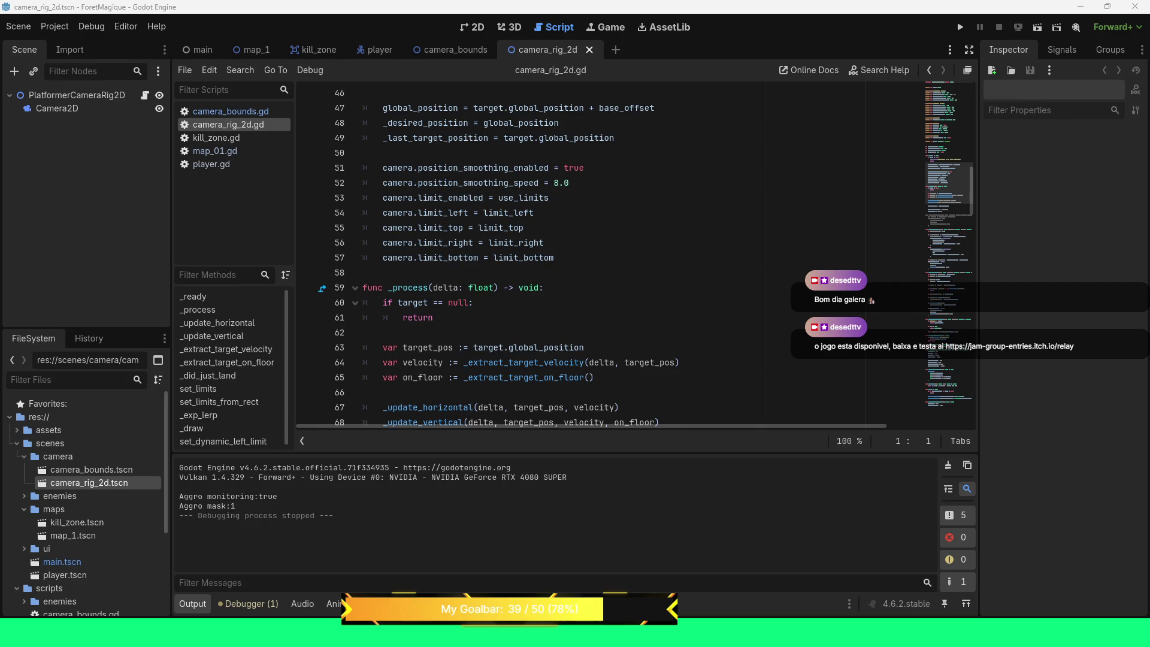
pyautogui.scroll(-1, 599, 258)
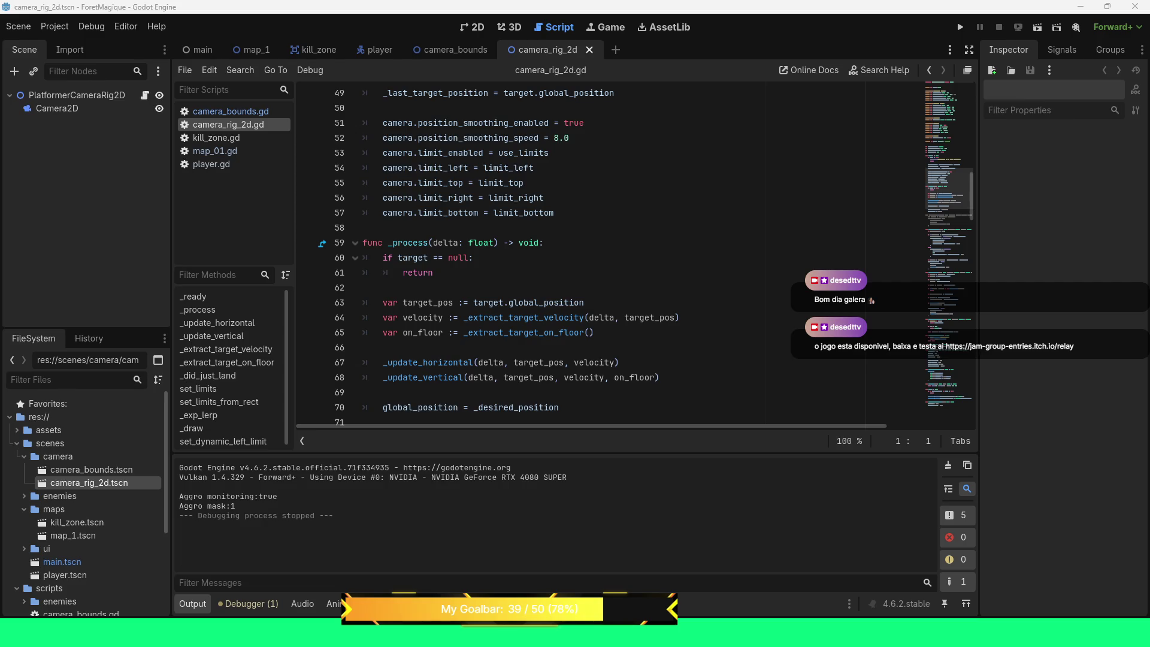
pyautogui.scroll(5, 646, 258)
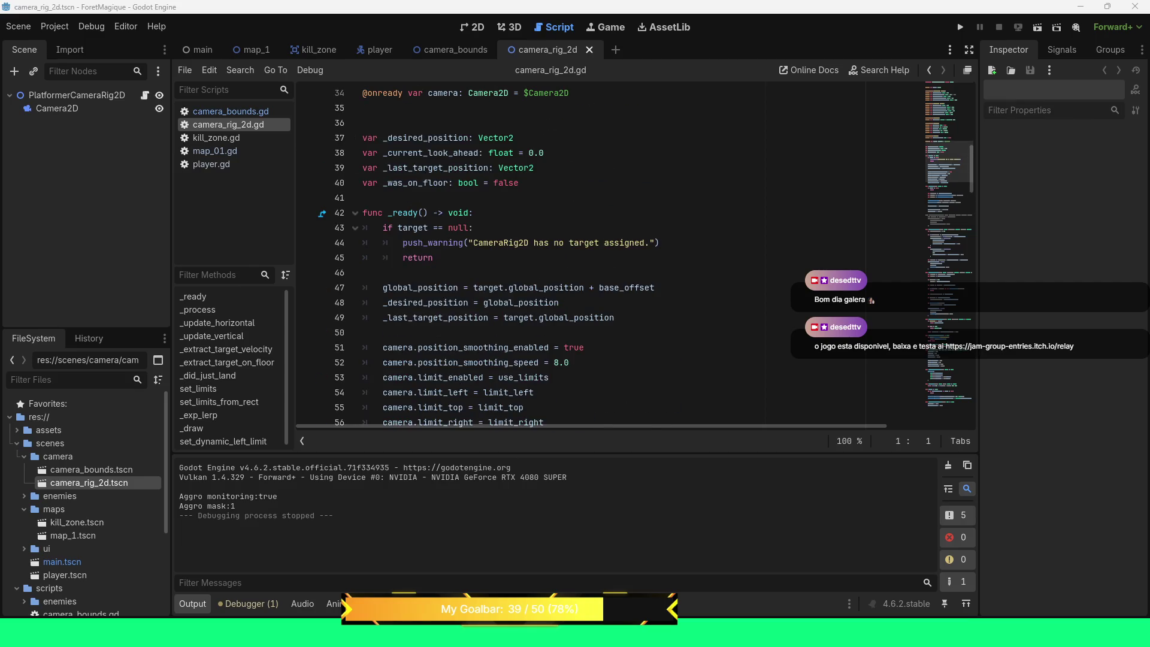
pyautogui.scroll(11, 646, 258)
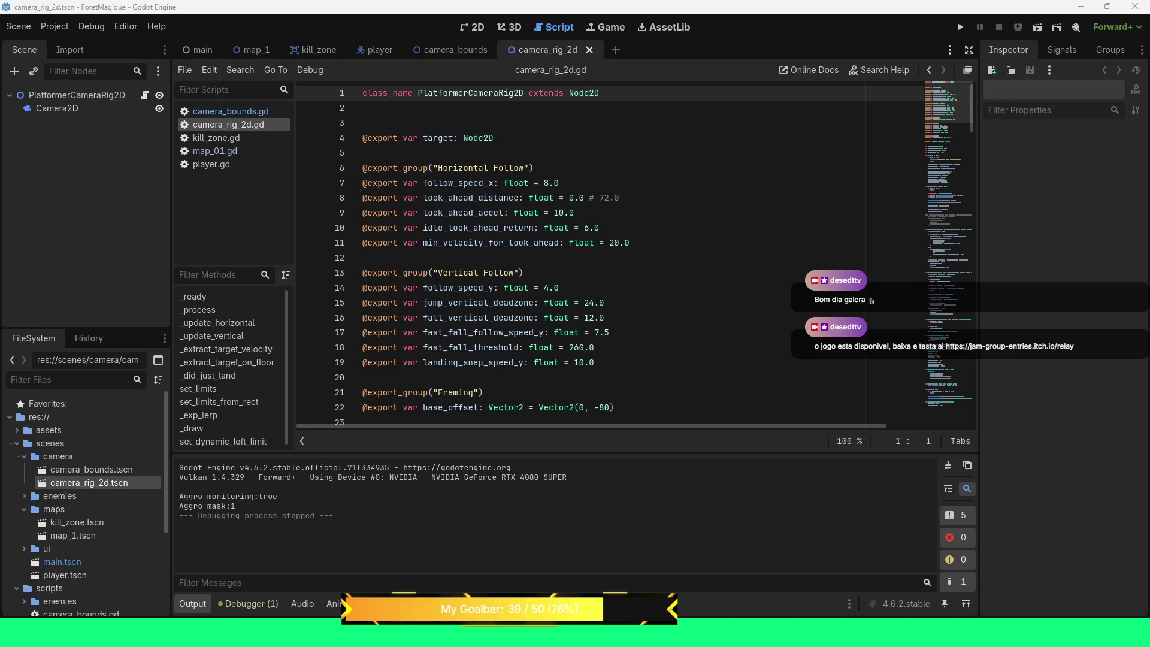
# - Check the Autoload list in Project Settings, then close it
pyautogui.click(55, 27)
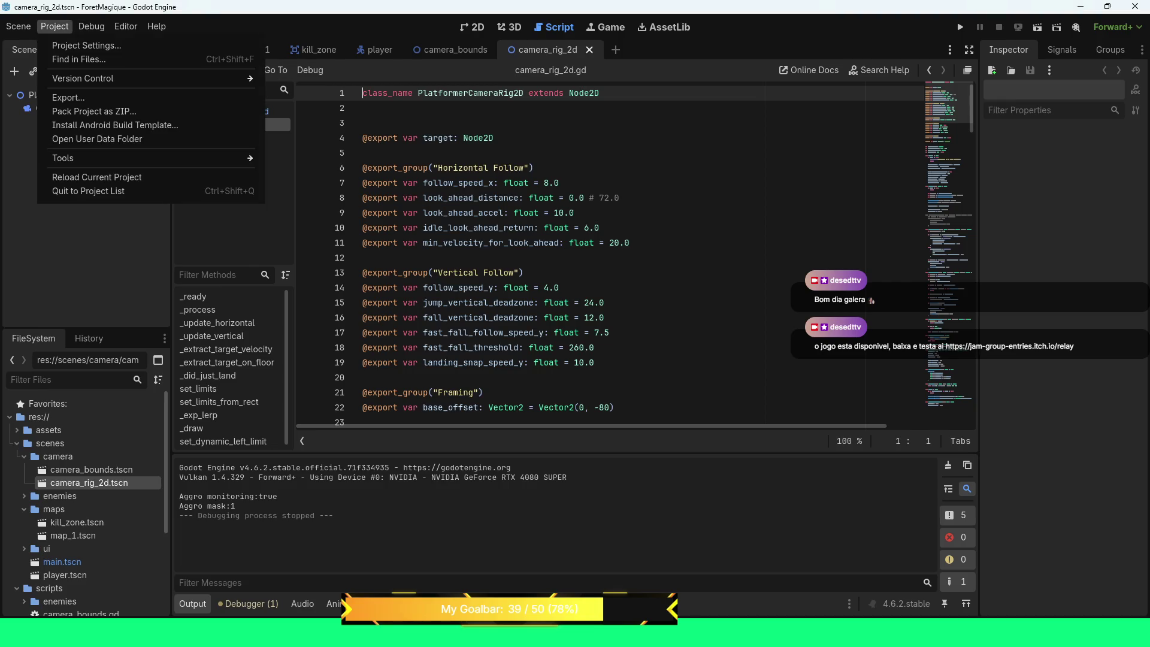
pyautogui.click(54, 27)
pyautogui.click(424, 129)
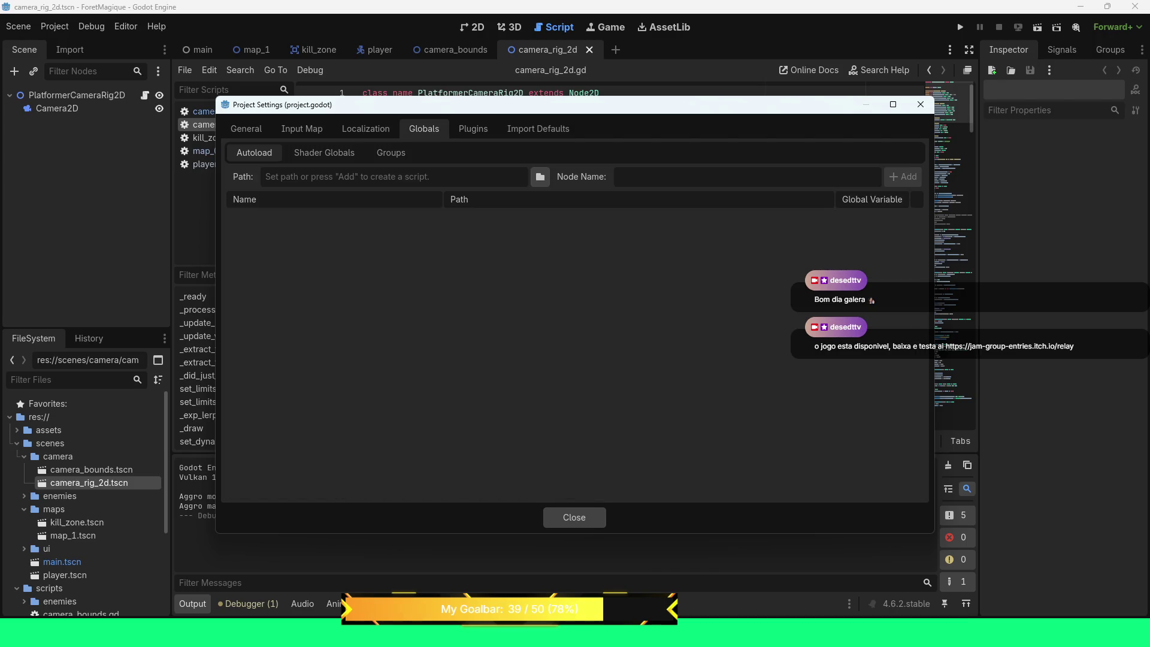
pyautogui.click(921, 105)
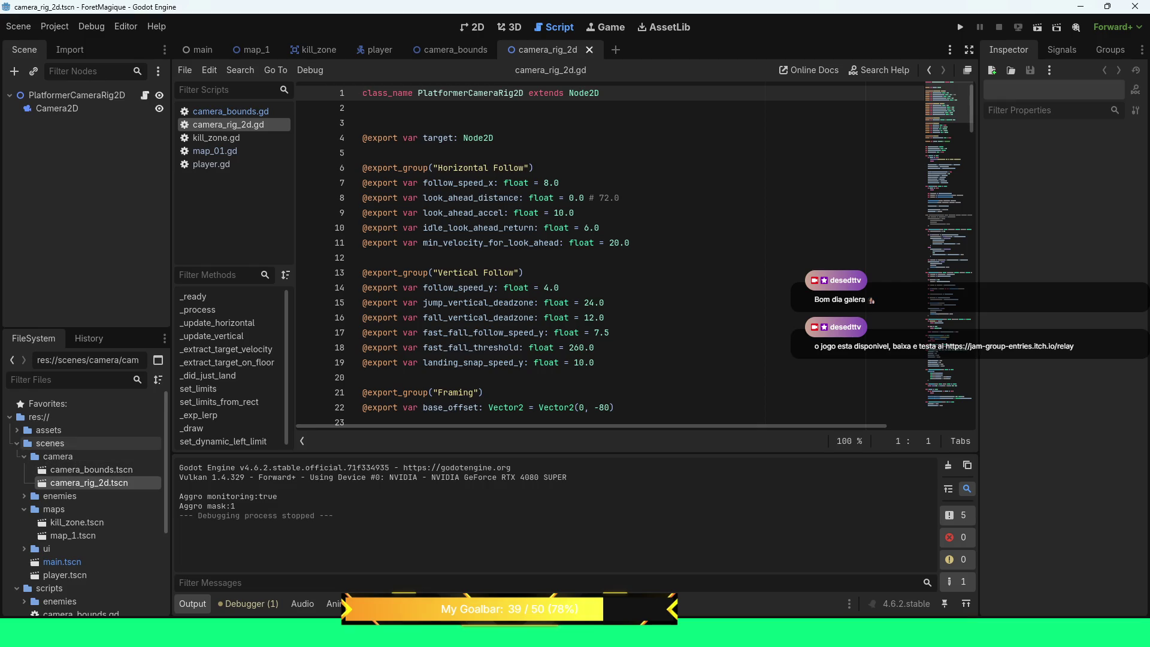
# - Create a new script at res://scripts/signal_bus.gd from the scripts folder
pyautogui.scroll(-2, 90, 563)
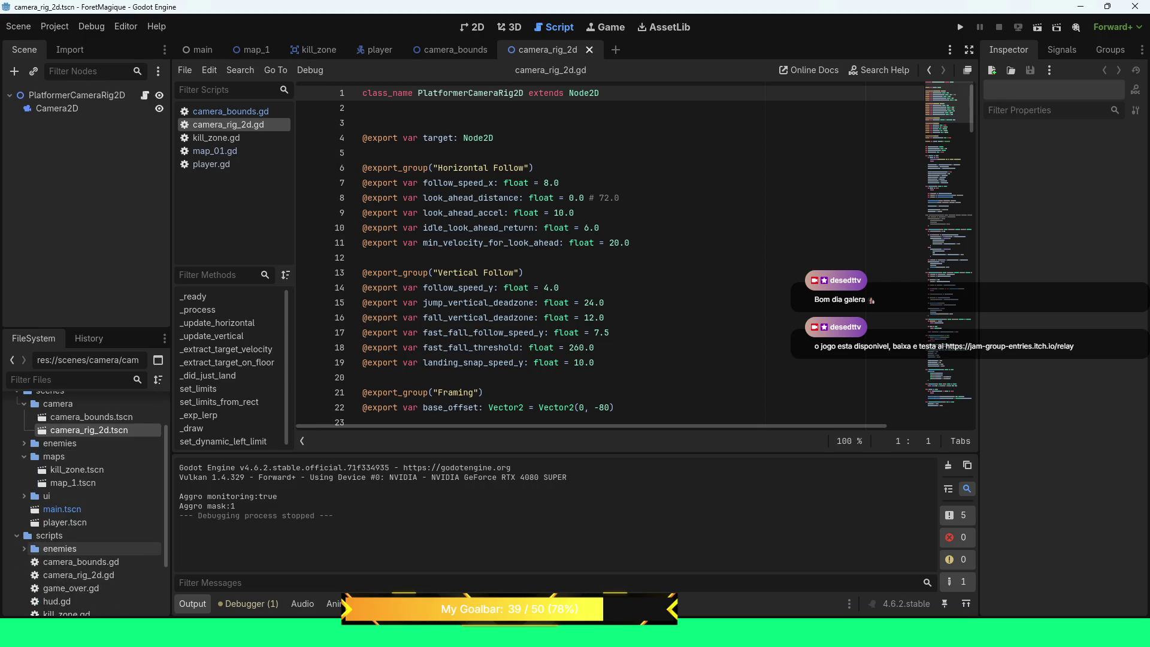
pyautogui.scroll(-3, 90, 503)
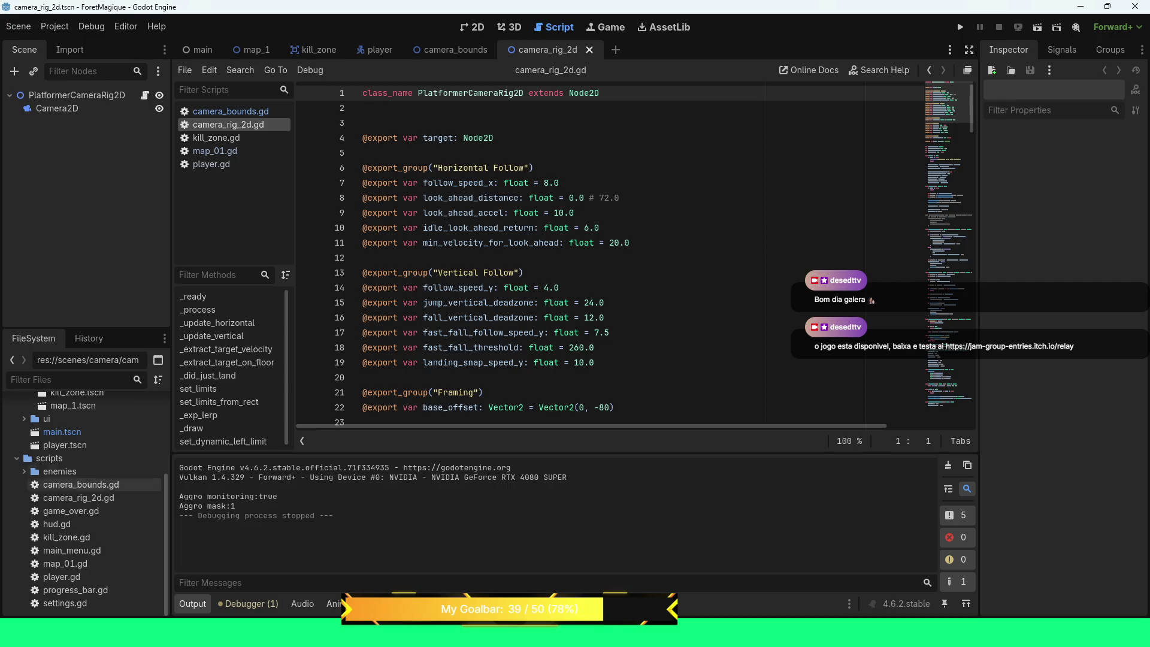
pyautogui.click(49, 458)
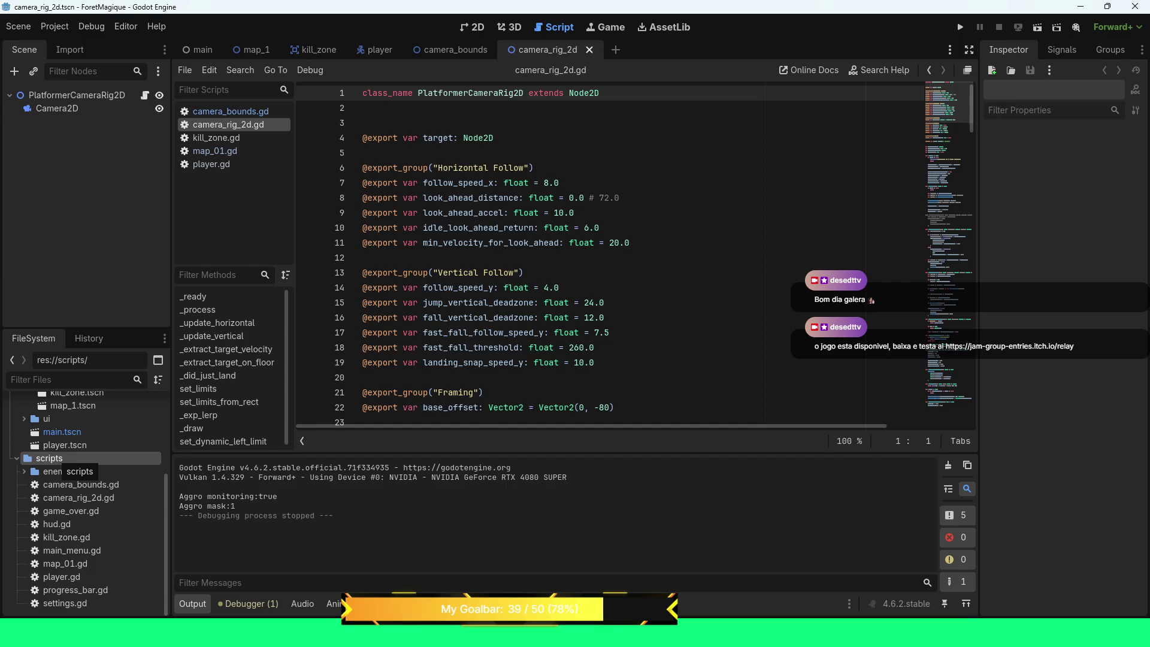
pyautogui.rightClick(58, 458)
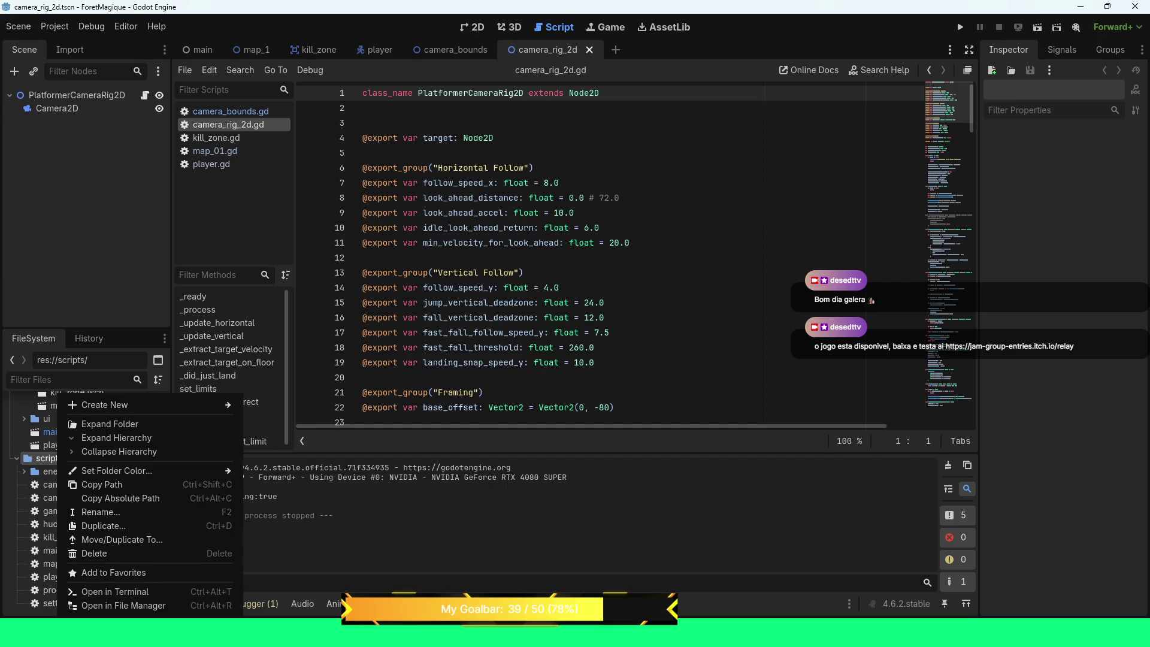
pyautogui.moveTo(104, 405)
pyautogui.click(276, 432)
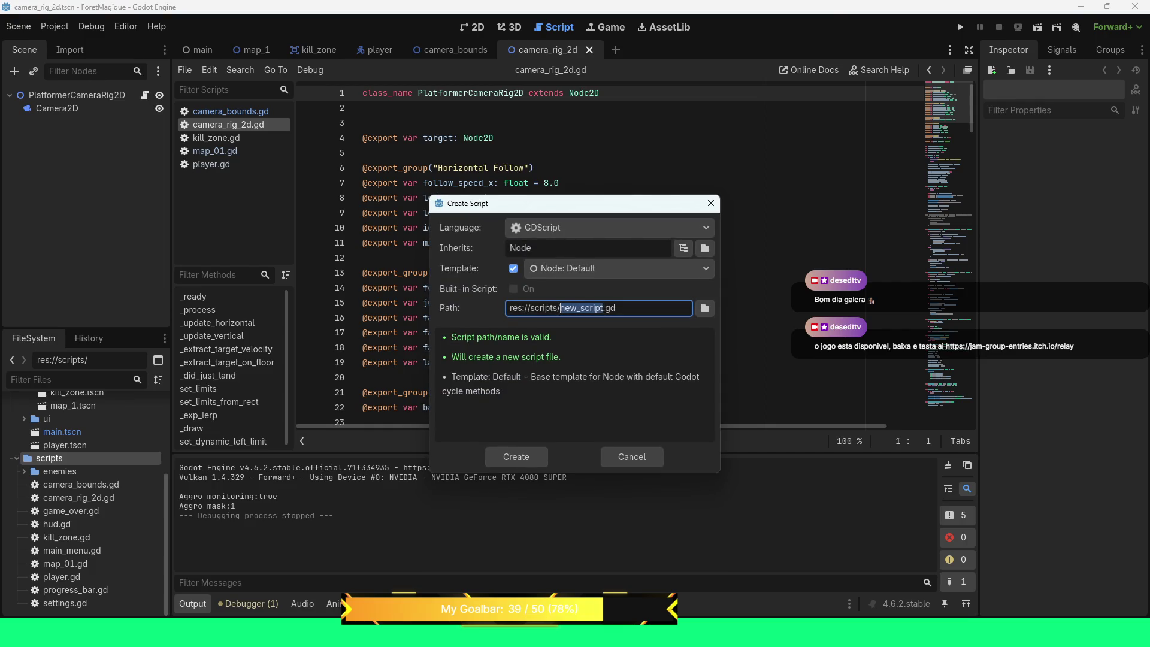
pyautogui.write('signal_b')
pyautogui.write('ut')
pyautogui.press('BackSpace')
pyautogui.write('s')
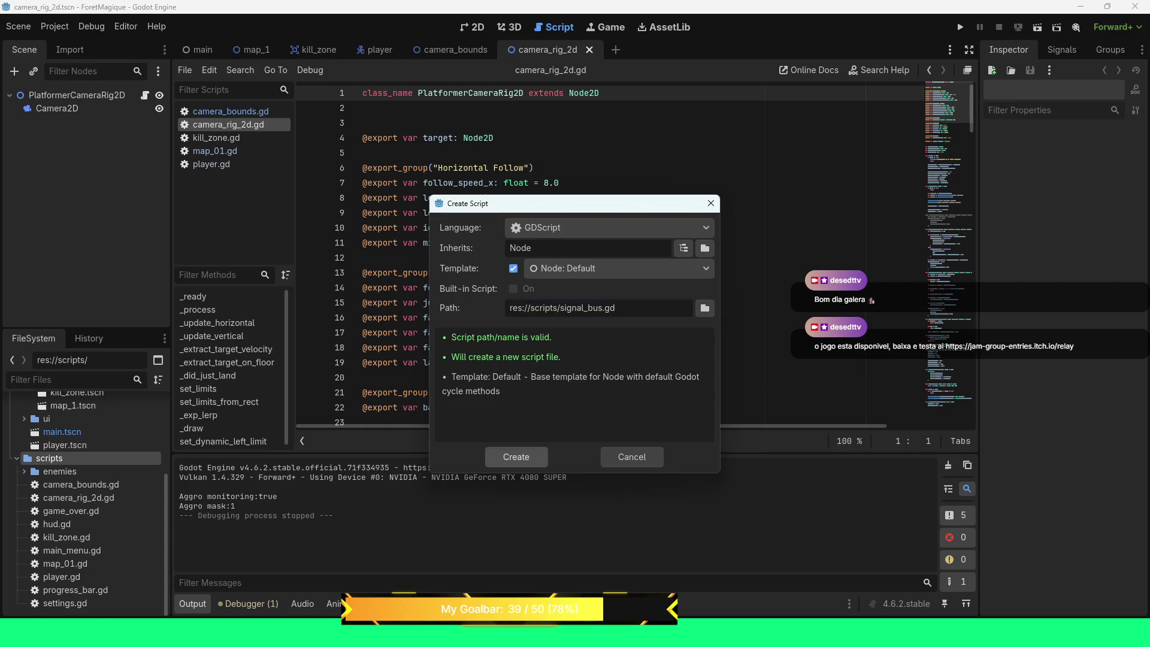
pyautogui.press('Return')
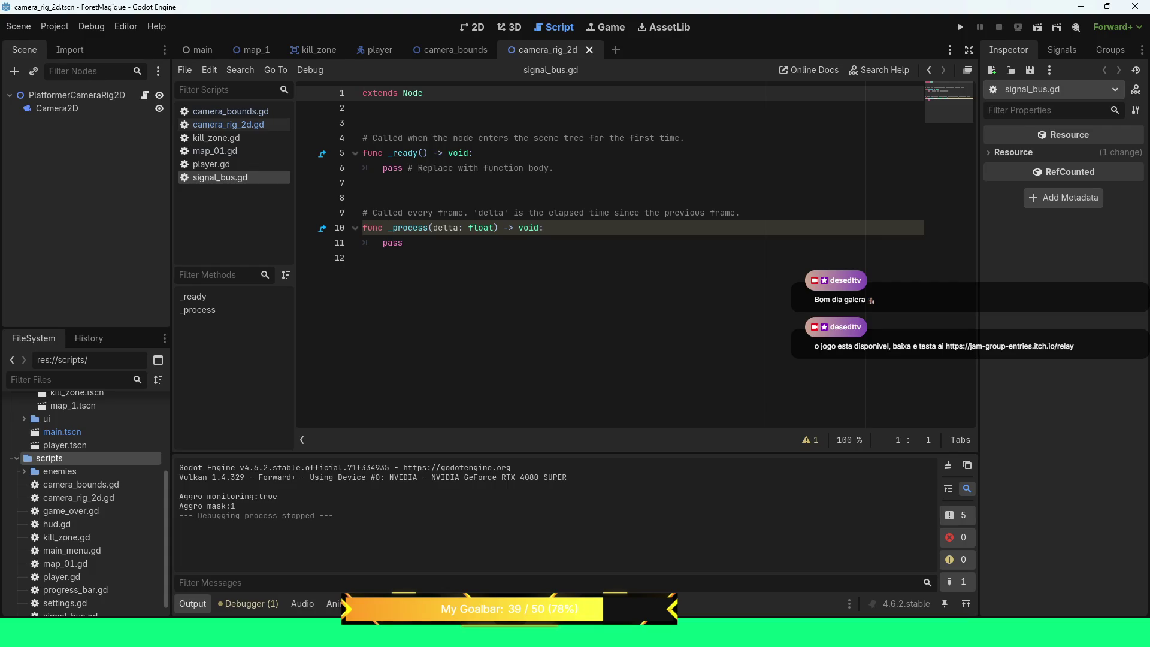
# - Replace the template functions with 'signal add_on_screen(message)' and save signal_bus.gd
pyautogui.moveTo(404, 243); pyautogui.dragTo(363, 137)
pyautogui.press('BackSpace')
pyautogui.press('BackSpace')
pyautogui.press('BackSpace')
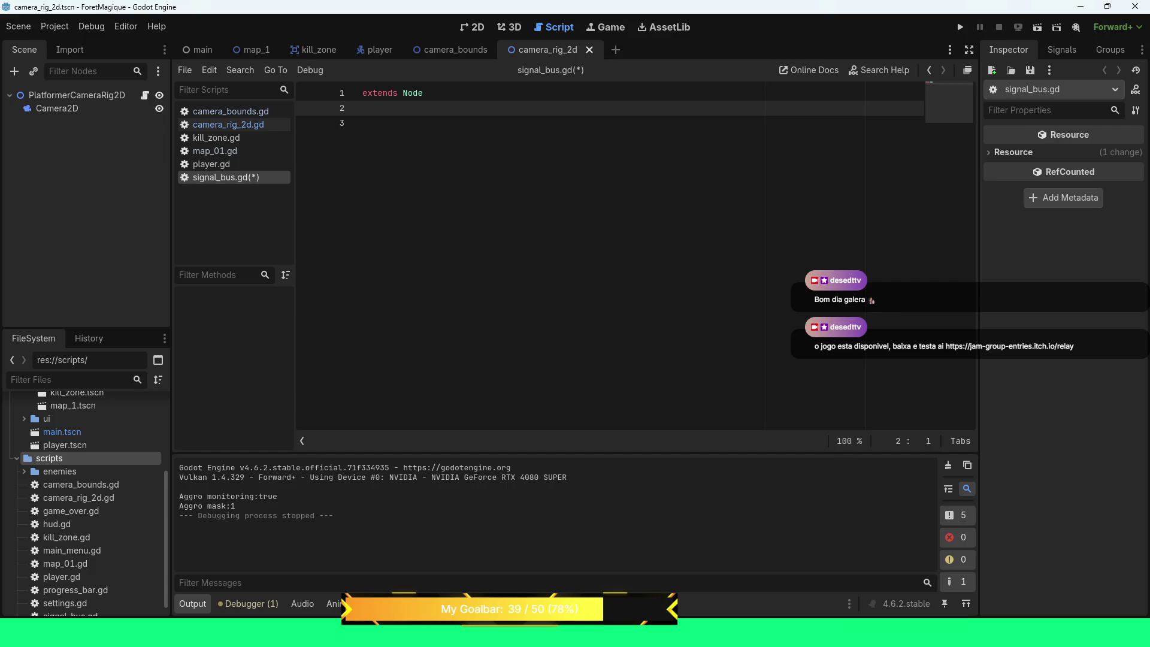
pyautogui.press('Return')
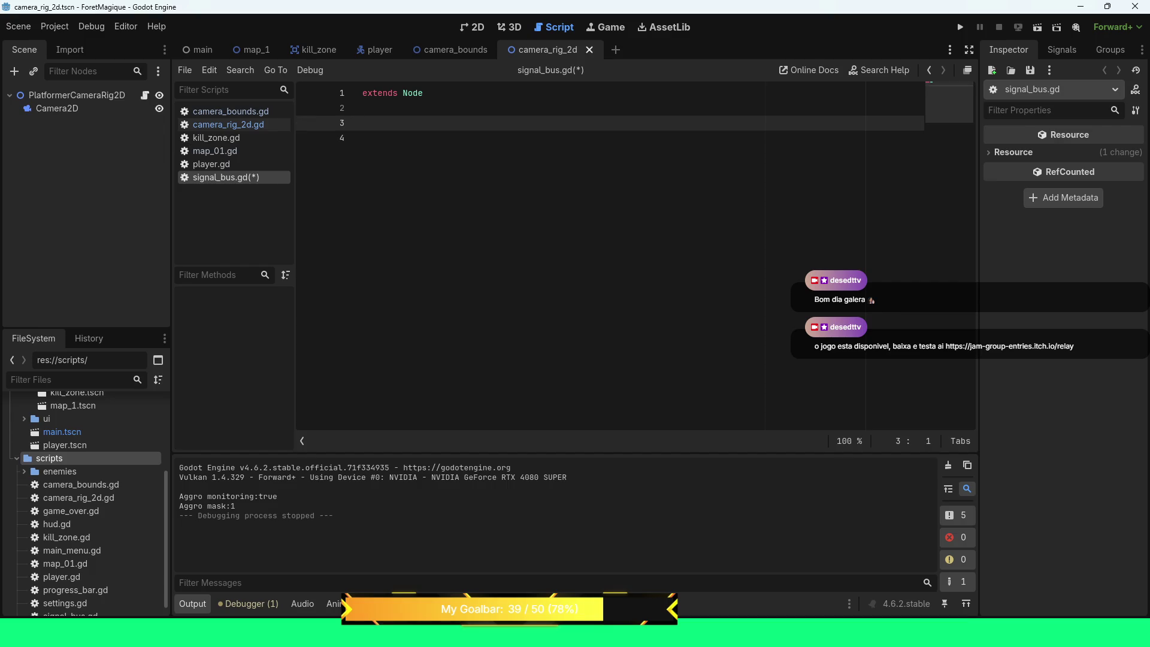
pyautogui.write('sud')
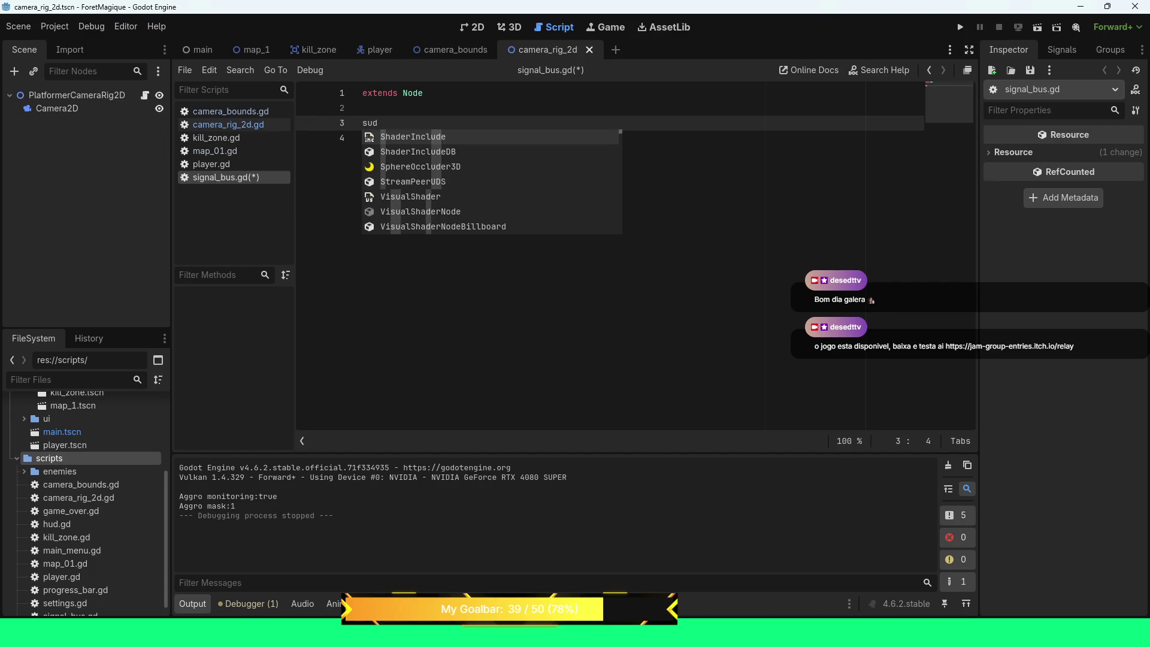
pyautogui.press('BackSpace')
pyautogui.press('BackSpace')
pyautogui.write('ignal ')
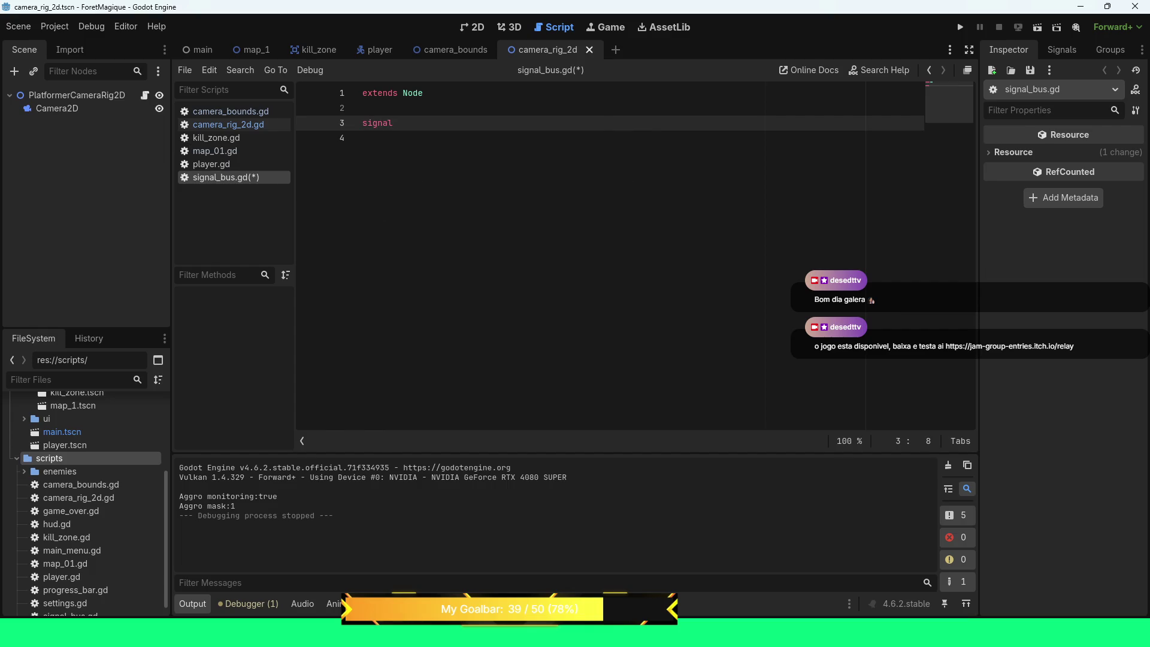
pyautogui.write('debug')
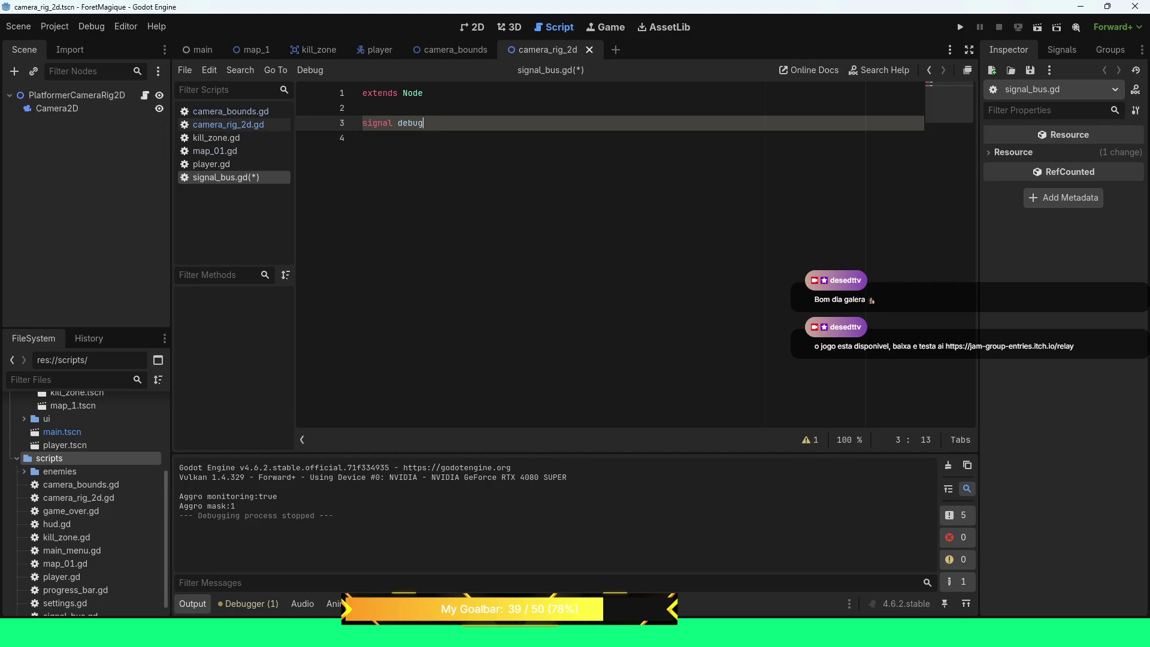
pyautogui.press('BackSpace')
pyautogui.press('BackSpace')
pyautogui.press('BackSpace')
pyautogui.write('add_on_screen')
pyautogui.write('(message')
pyautogui.click(363, 108)
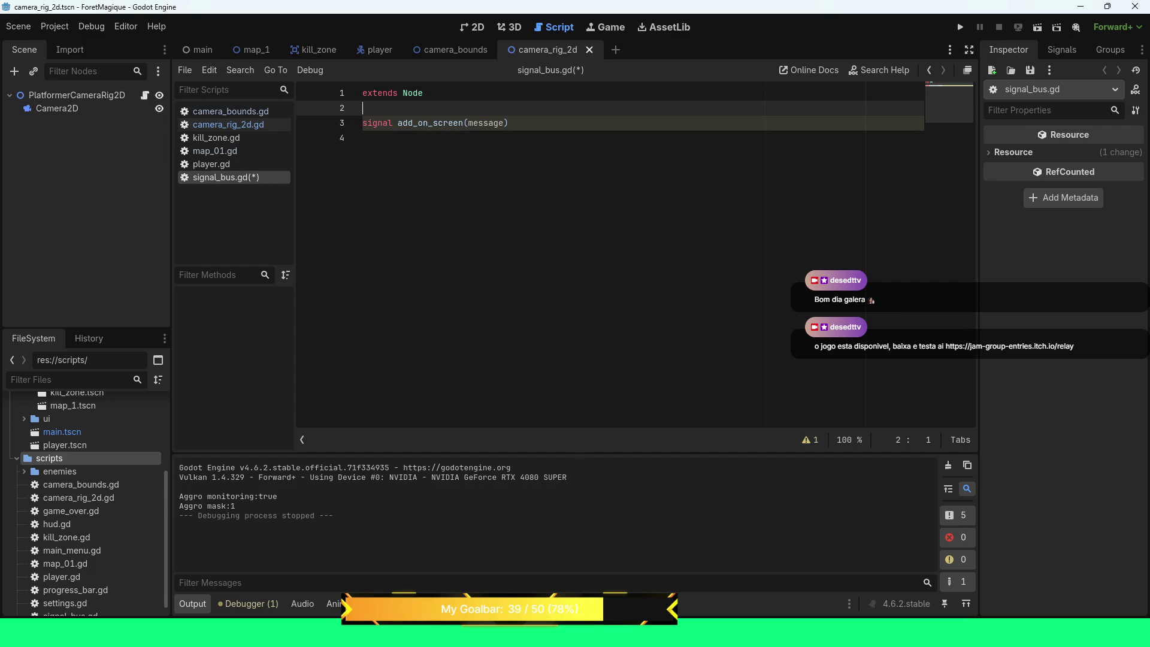
pyautogui.hotkey('ctrl', 's')
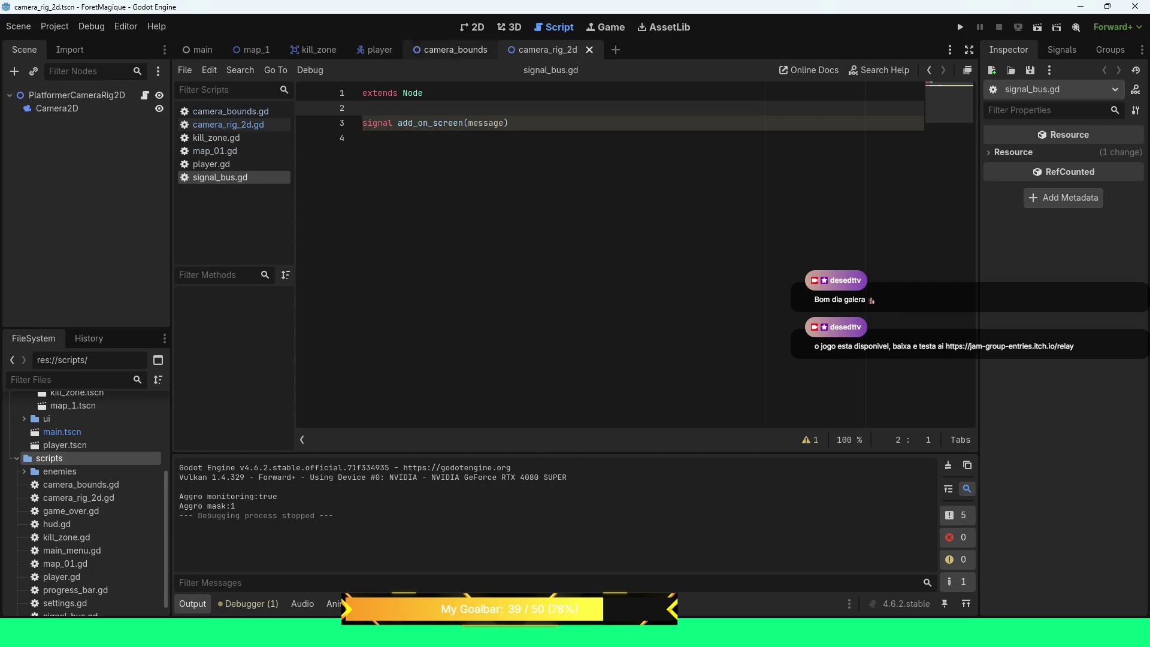
pyautogui.click(55, 26)
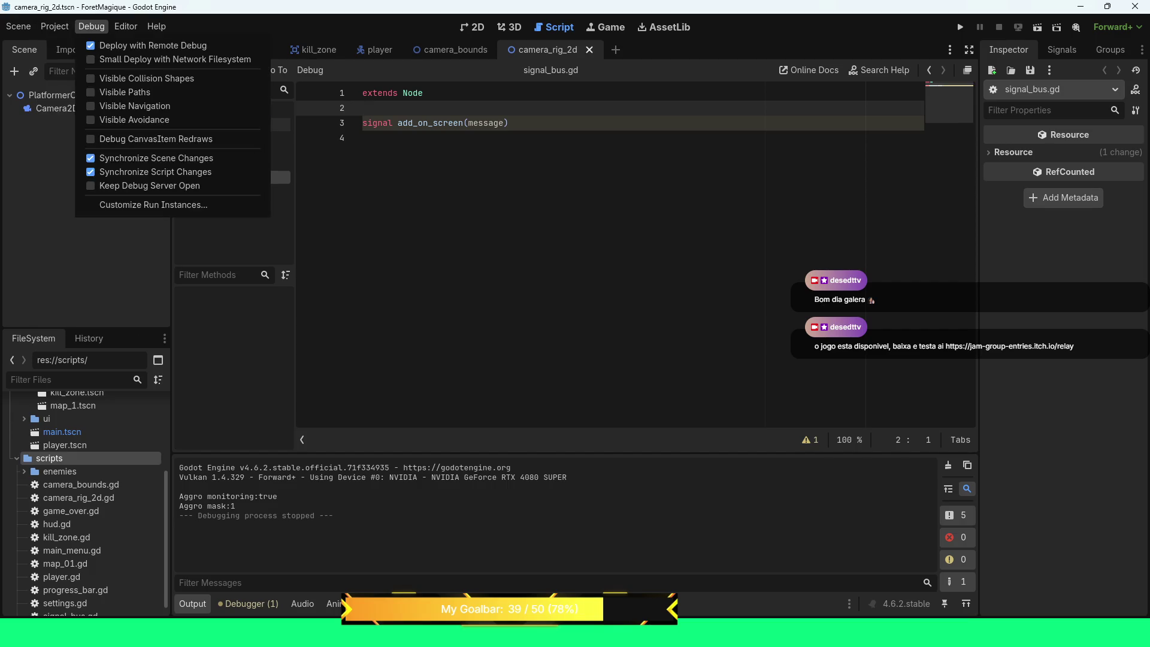
# - Add res://scripts/signal_bus.gd to the autoload list under the name SignalBus
pyautogui.click(84, 43)
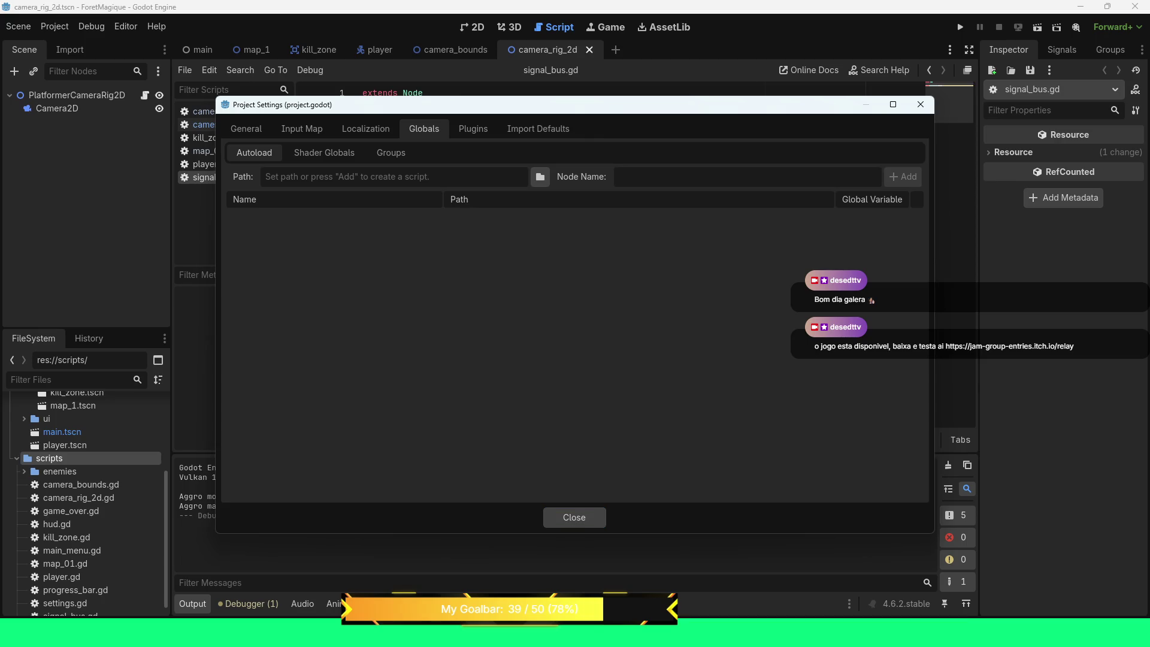
pyautogui.write('SignalBus')
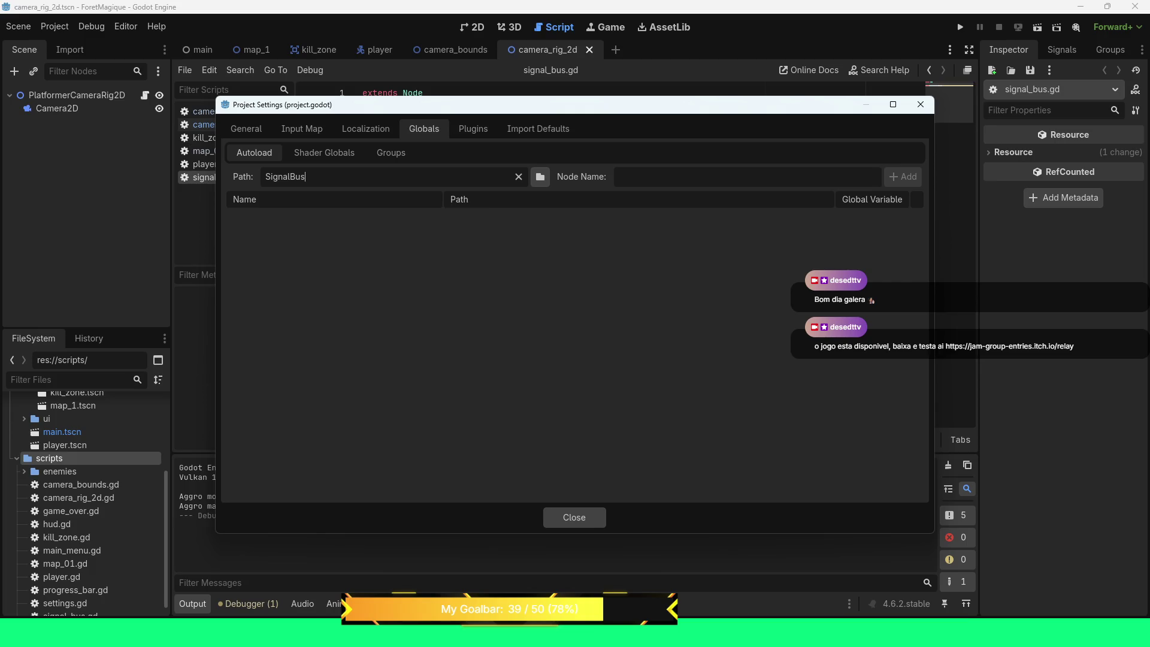
pyautogui.hotkey('ctrl', 'a')
pyautogui.press('BackSpace')
pyautogui.click(540, 176)
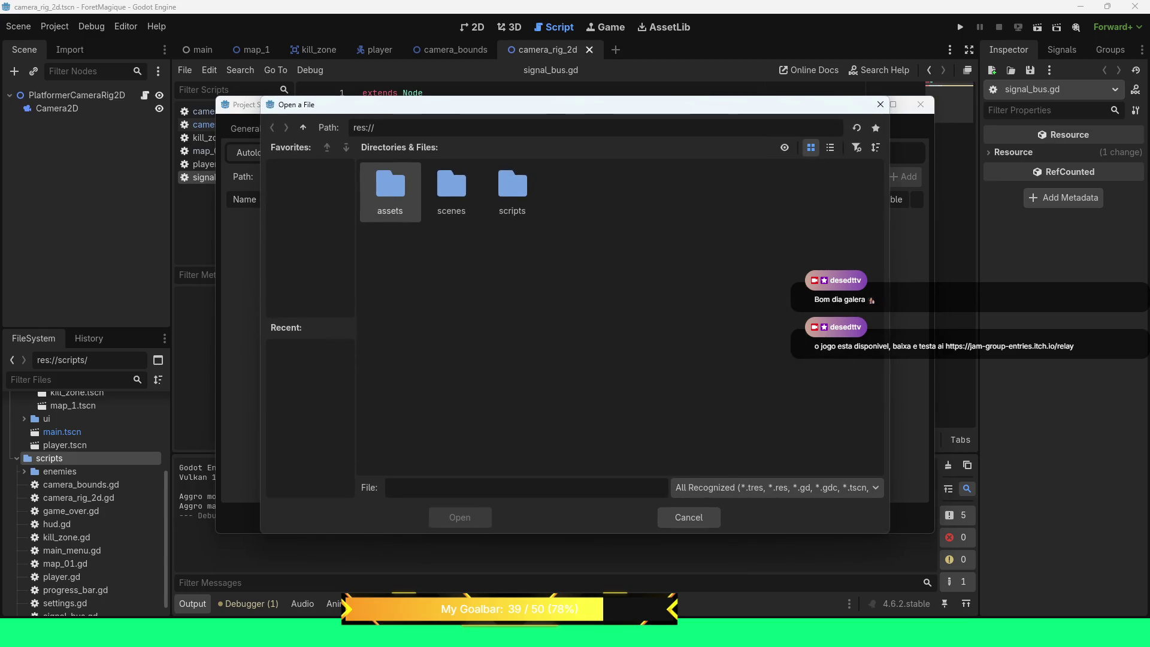
pyautogui.doubleClick(512, 185)
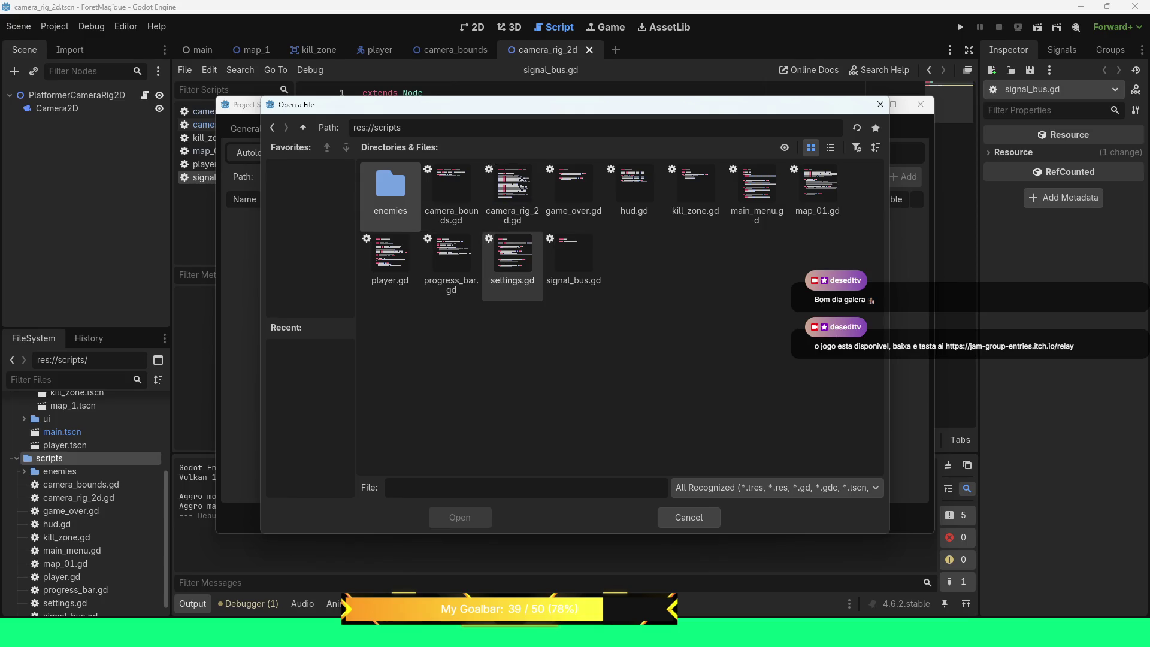
pyautogui.doubleClick(573, 257)
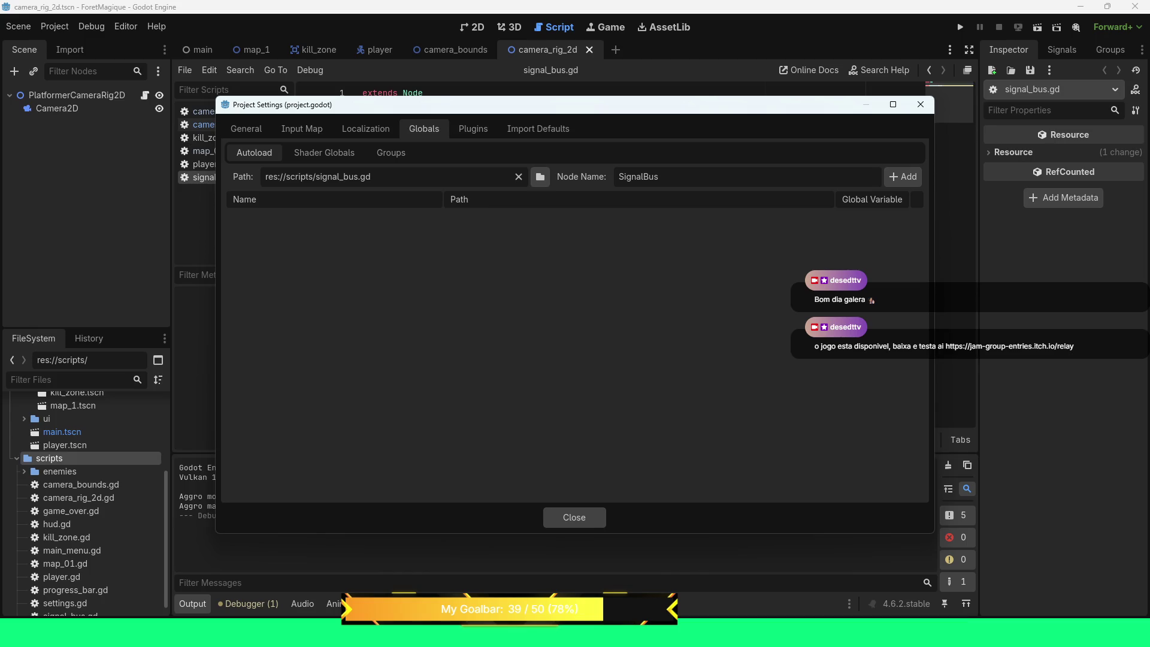
pyautogui.click(903, 176)
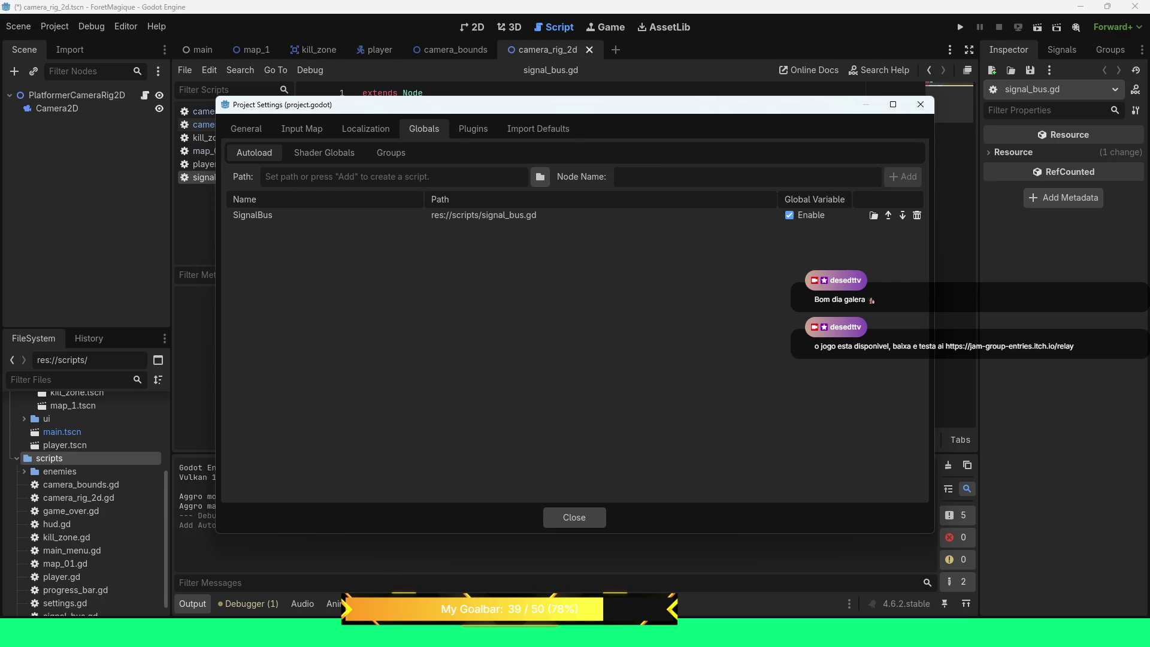
pyautogui.click(574, 517)
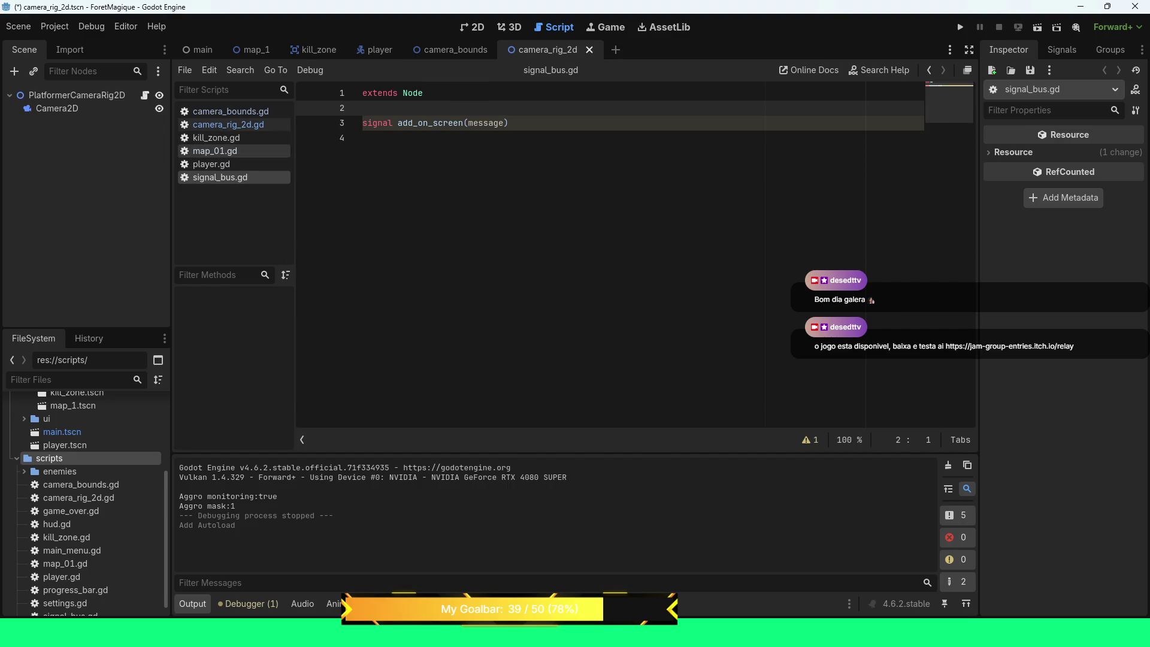
pyautogui.click(227, 125)
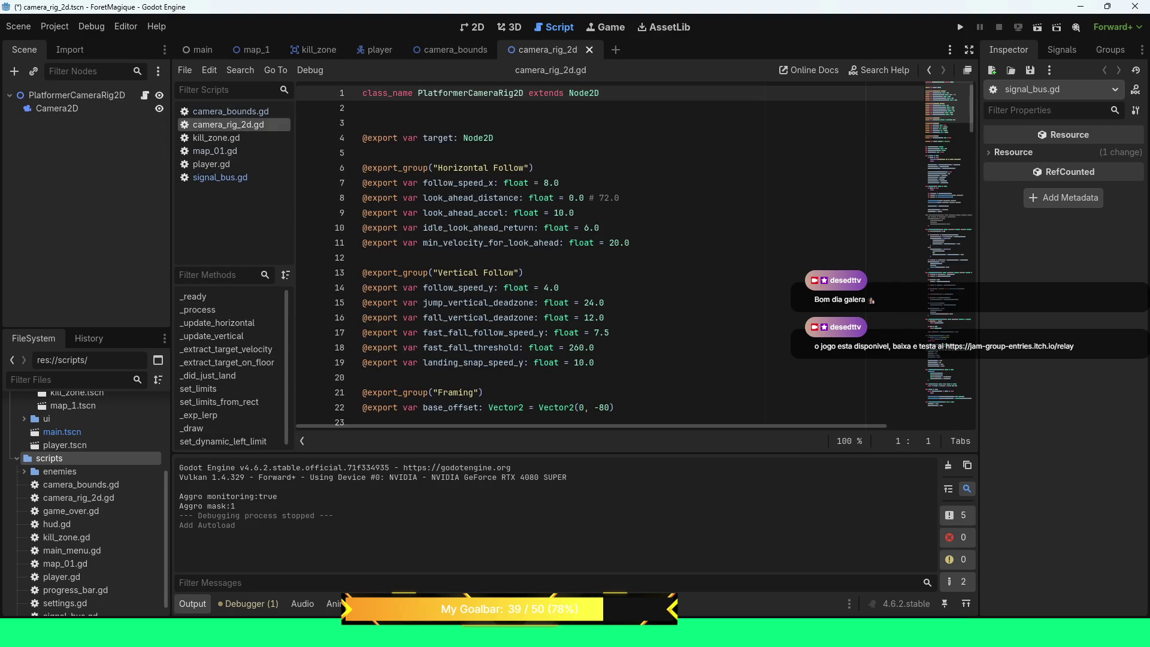
pyautogui.scroll(-8, 599, 252)
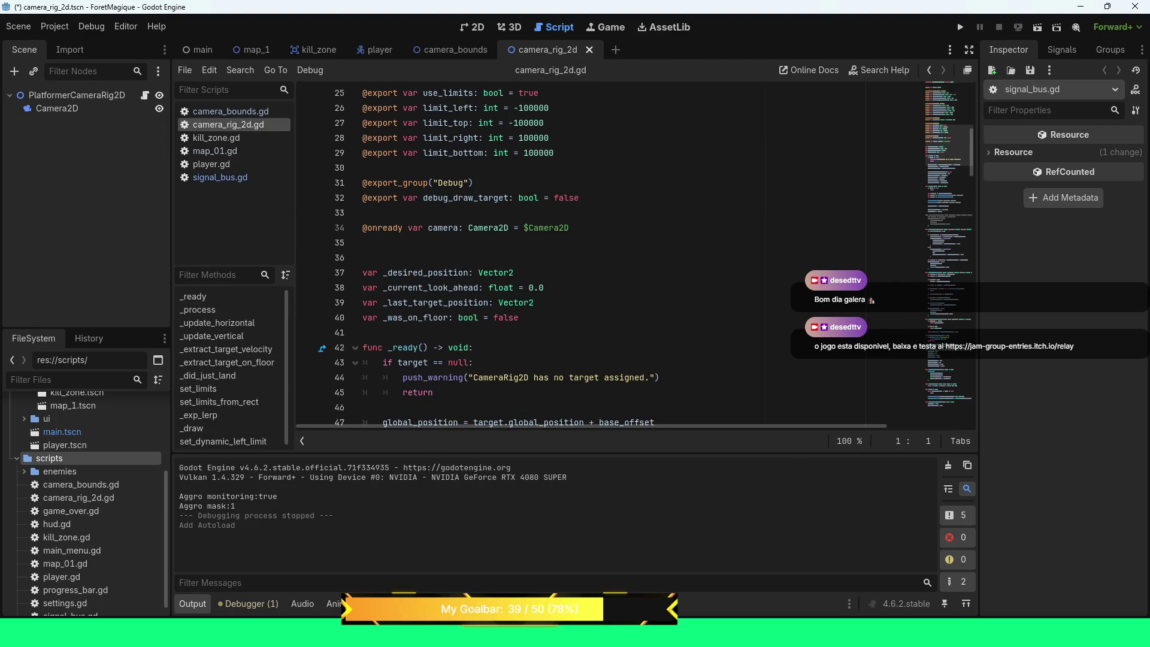
pyautogui.scroll(-2, 599, 251)
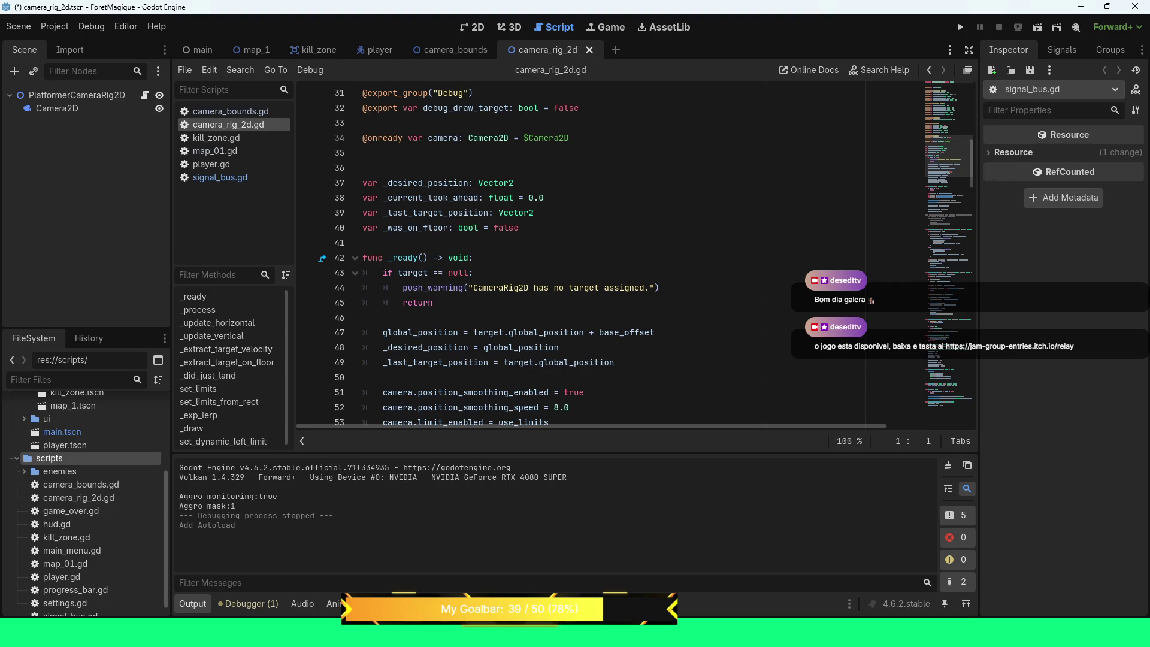
pyautogui.scroll(-5, 599, 251)
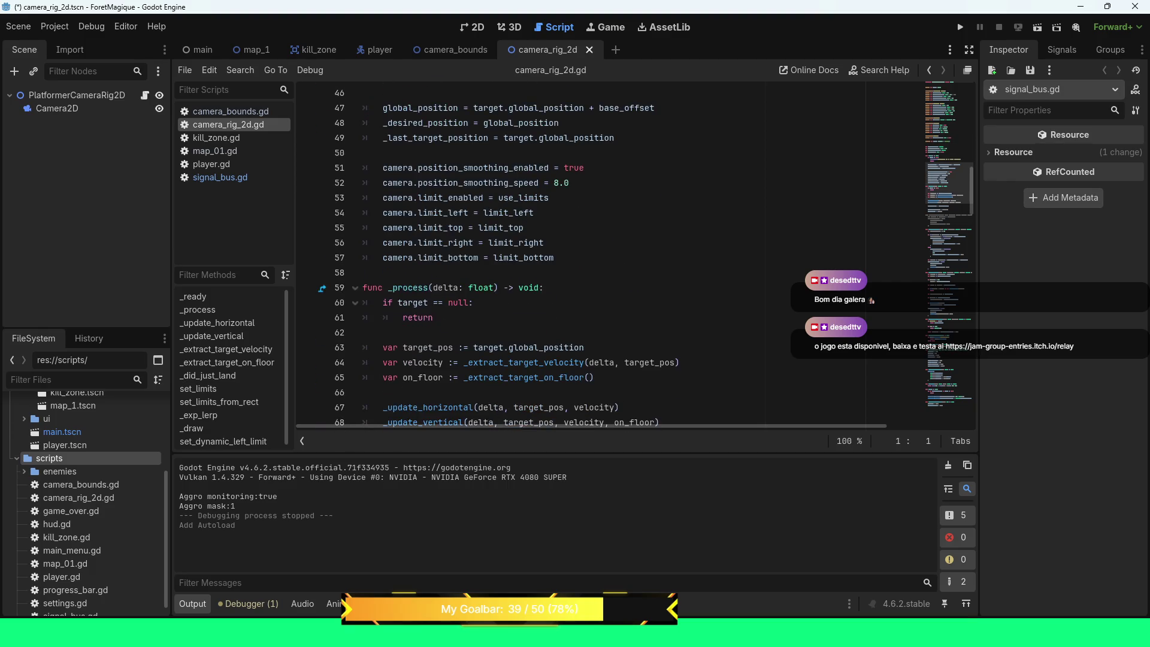
pyautogui.scroll(6, 599, 252)
pyautogui.scroll(-5, 599, 251)
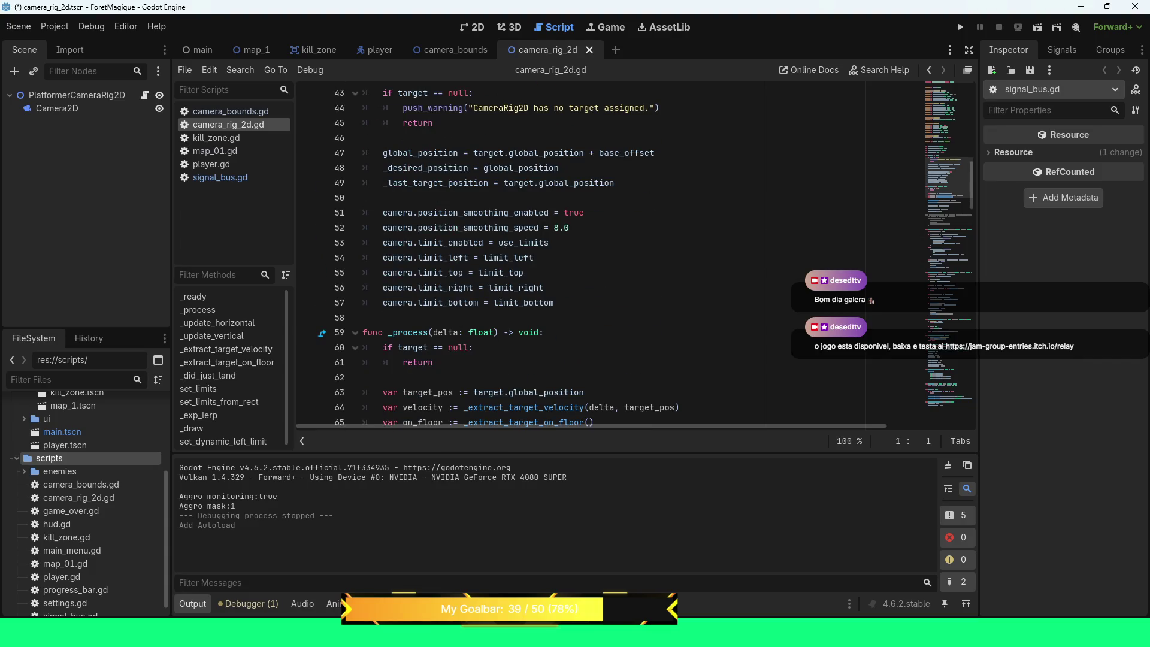
pyautogui.click(554, 303)
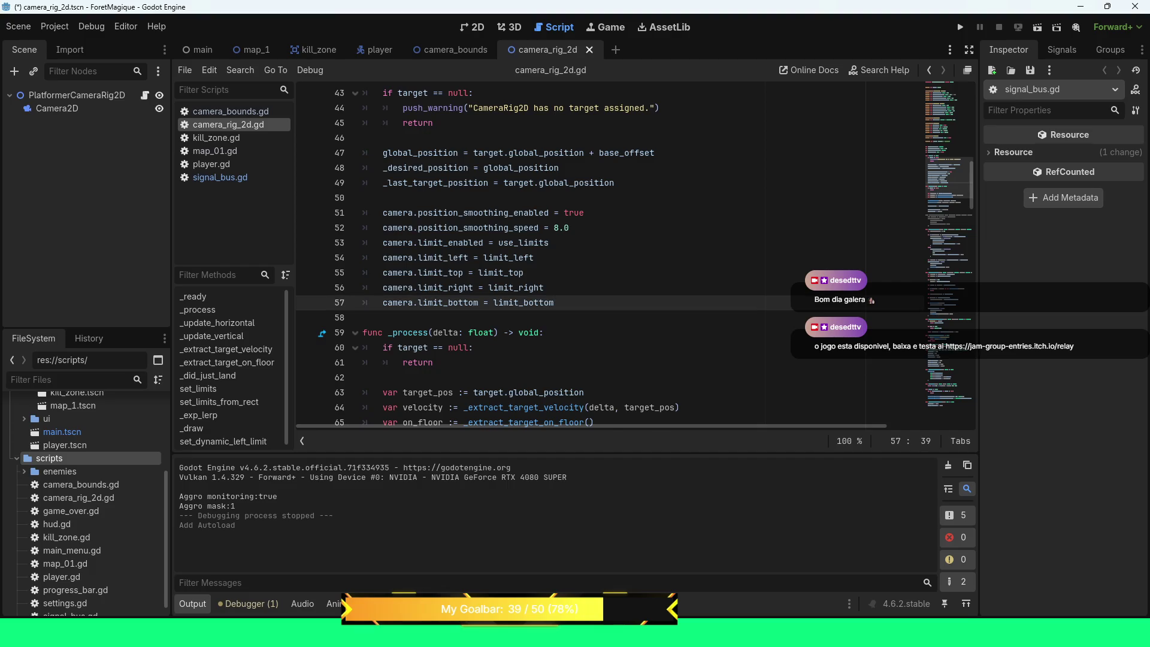
pyautogui.press('Return')
pyautogui.press('Return')
pyautogui.press('BackSpace')
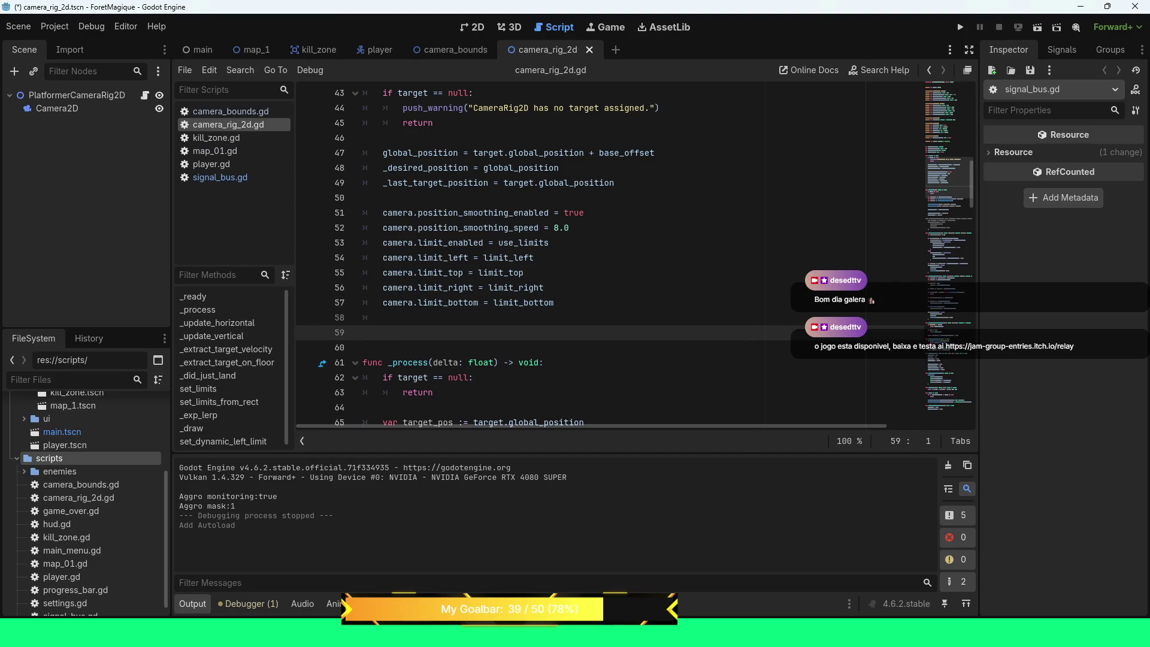
pyautogui.hotkey('ctrl', 'z')
pyautogui.hotkey('ctrl', 'z')
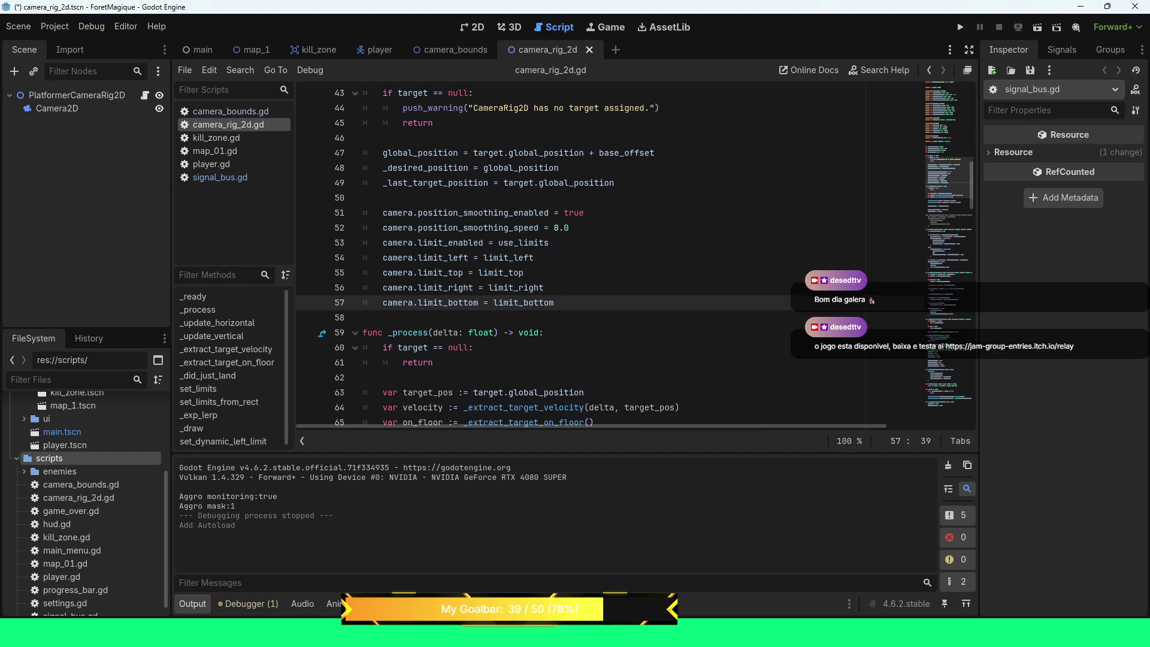
pyautogui.scroll(-6, 610, 252)
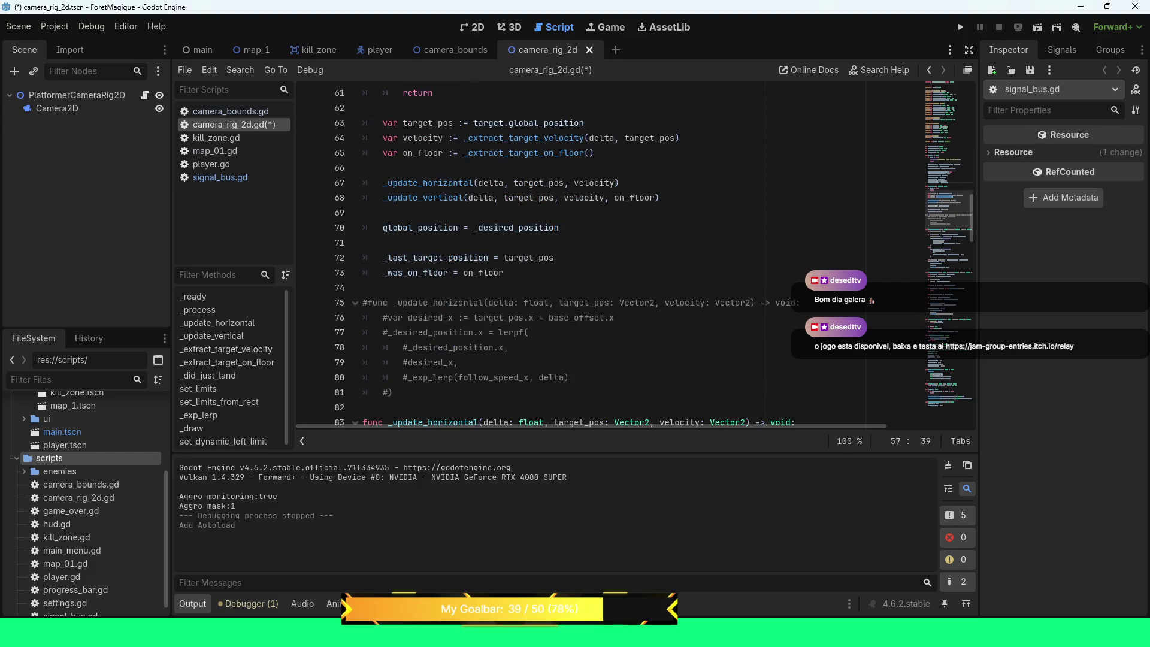
pyautogui.scroll(-2, 610, 251)
# - Add a 'func _on_add_to_screen(message) -> void:' stub containing pass below the commented-out block
pyautogui.click(392, 302)
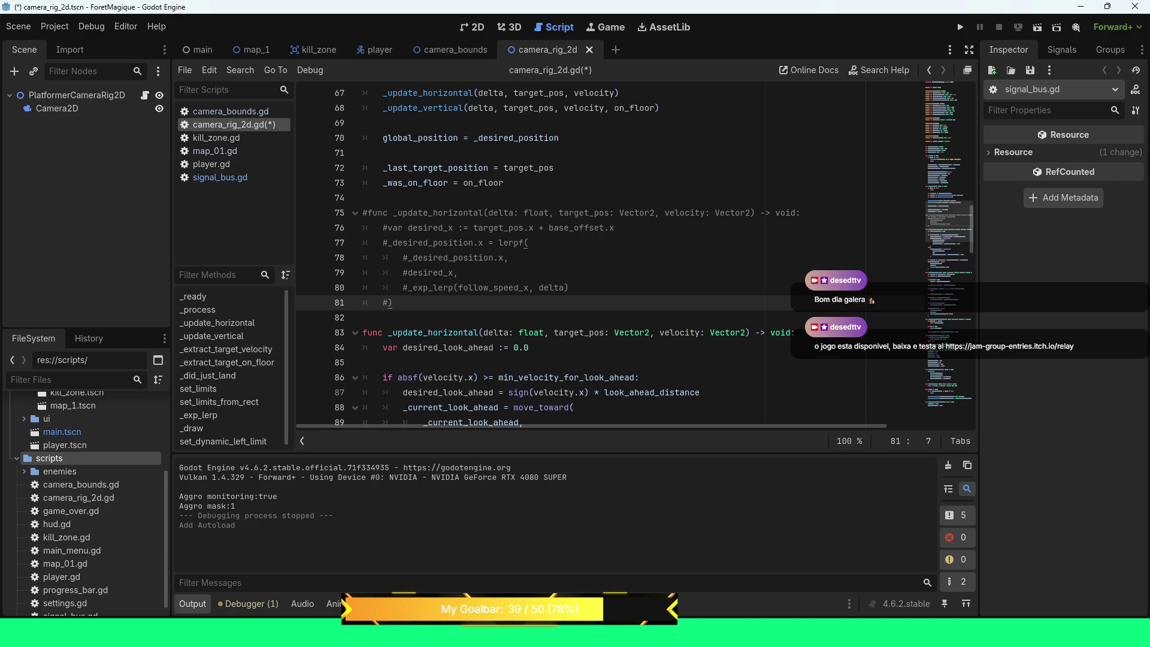
pyautogui.press('Return')
pyautogui.press('Return')
pyautogui.write('func _on')
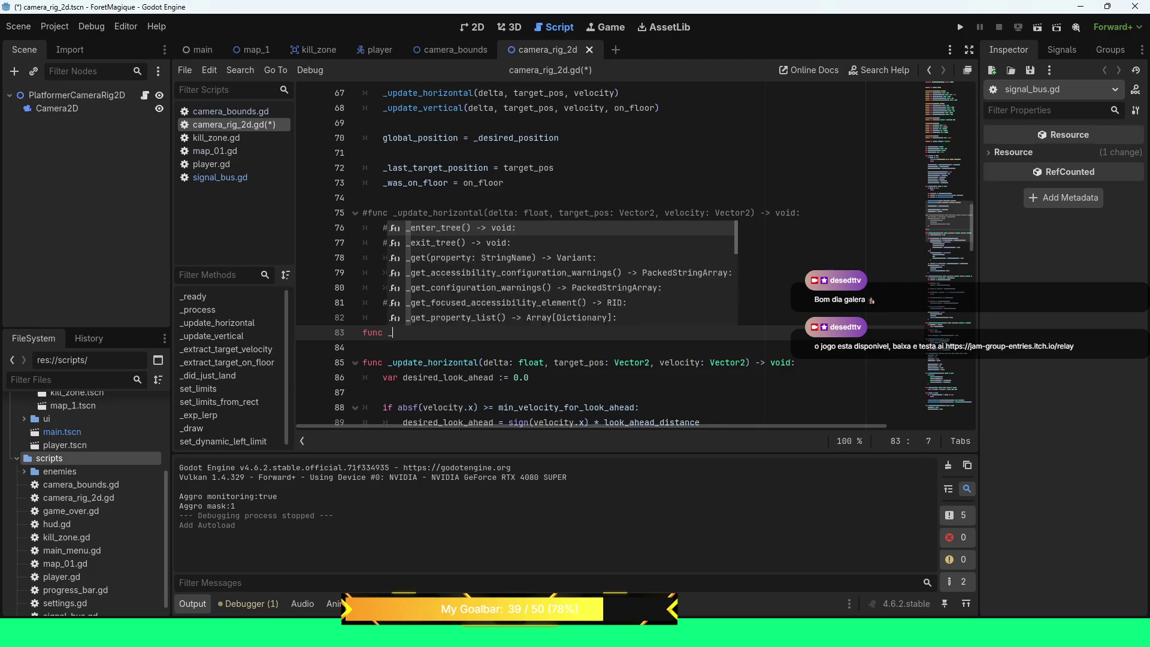
pyautogui.write('_add')
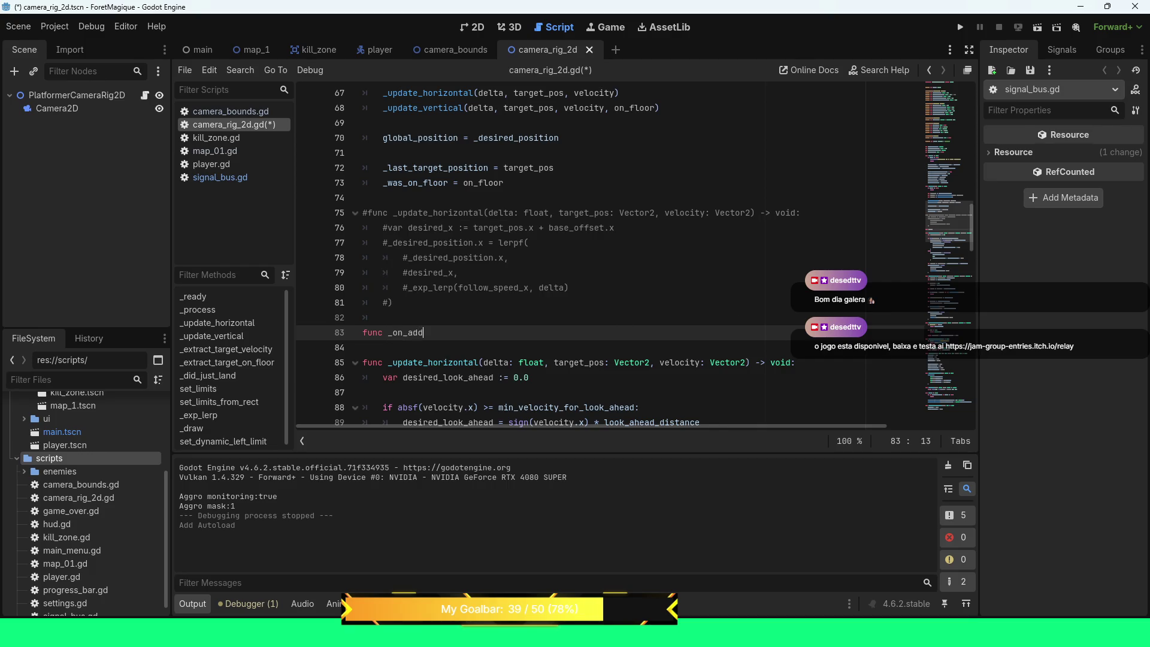
pyautogui.write('_to_e')
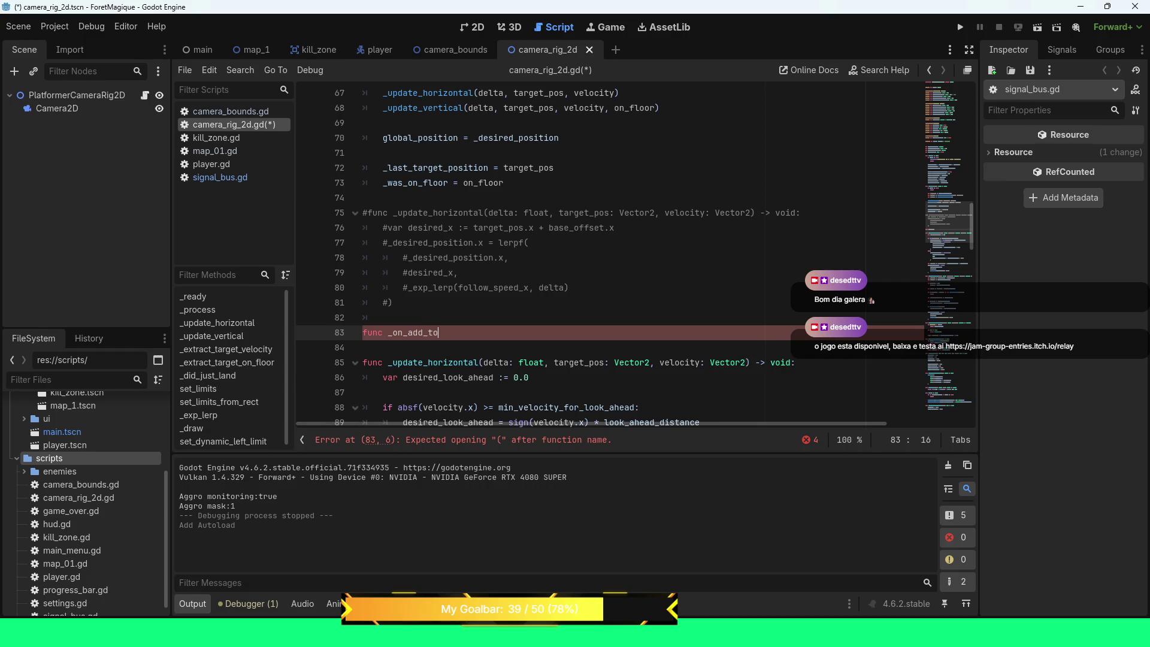
pyautogui.press('BackSpace')
pyautogui.write('screen(')
pyautogui.write('message)')
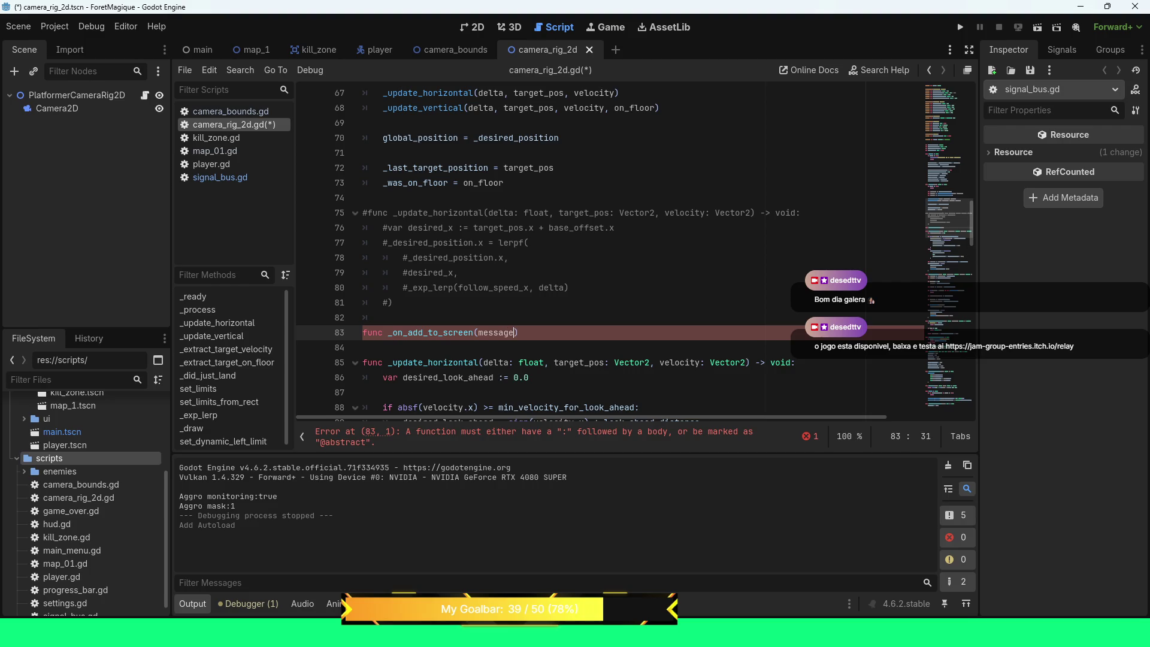
pyautogui.write(' ->')
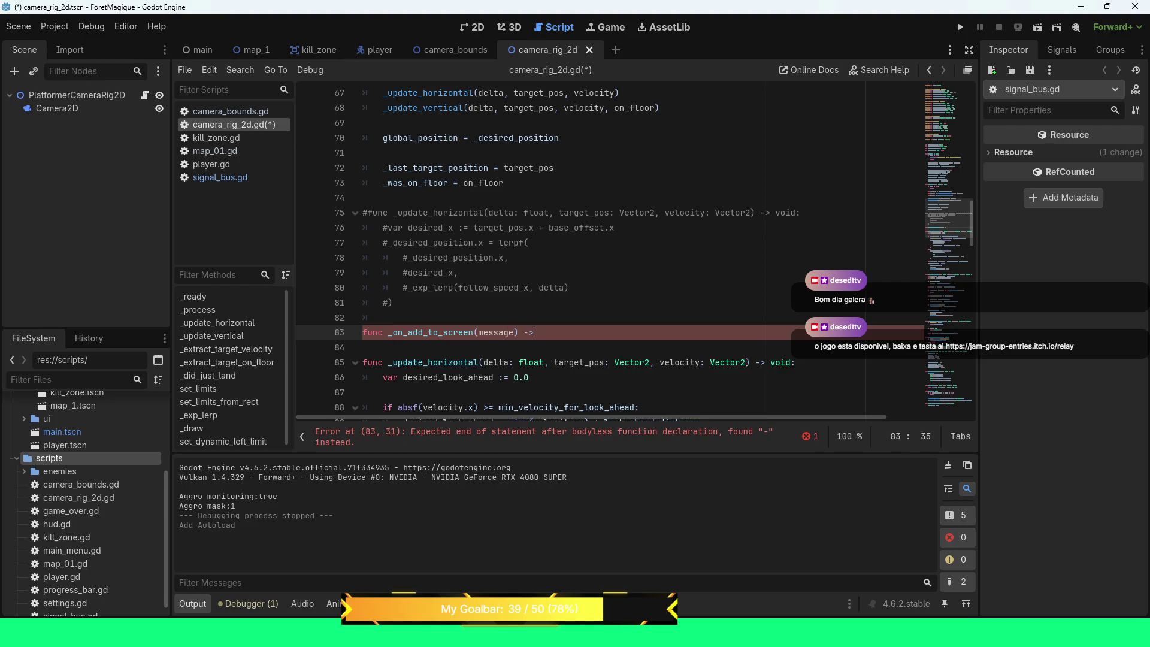
pyautogui.write(' void:')
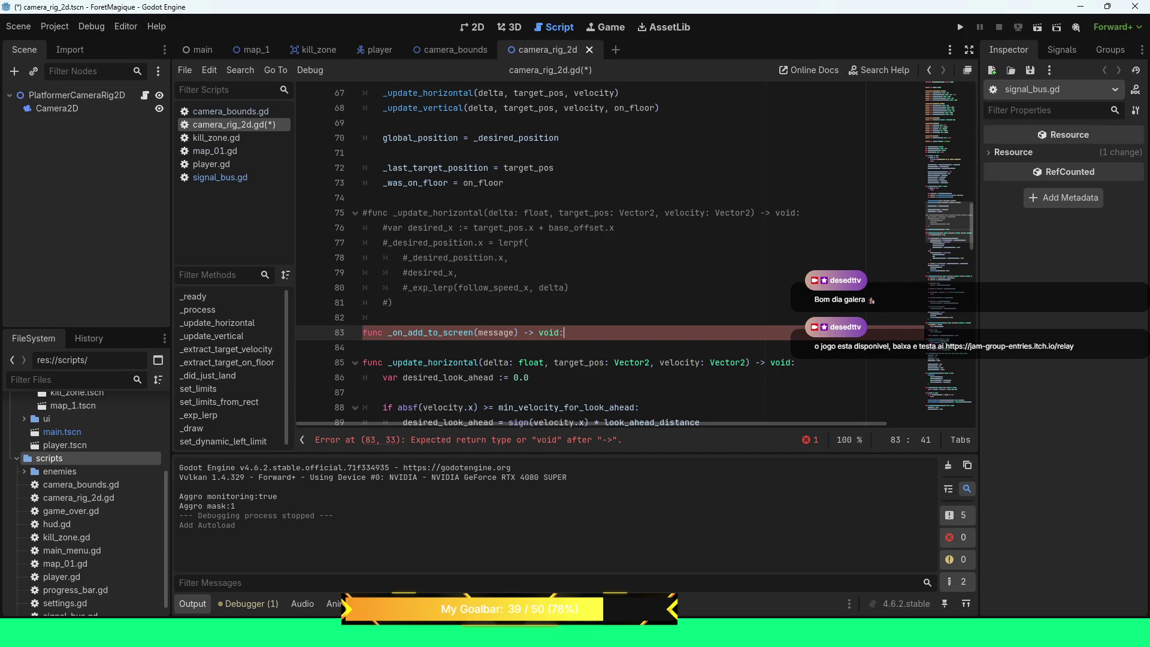
pyautogui.press('Return')
pyautogui.write('pass')
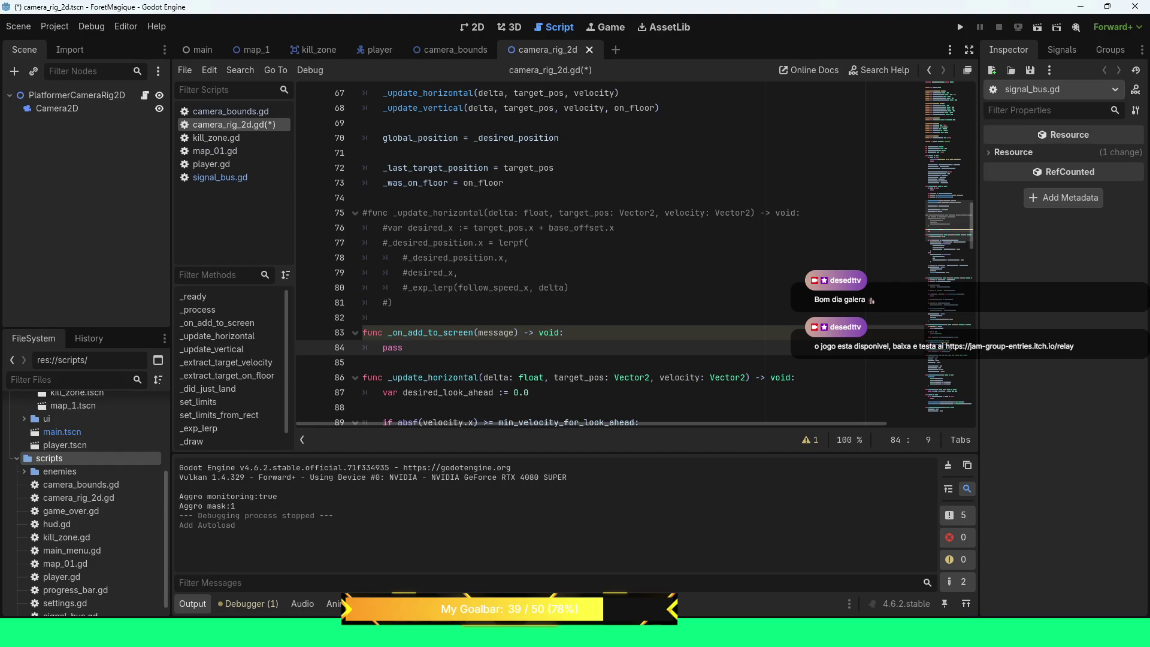
pyautogui.scroll(2, 635, 258)
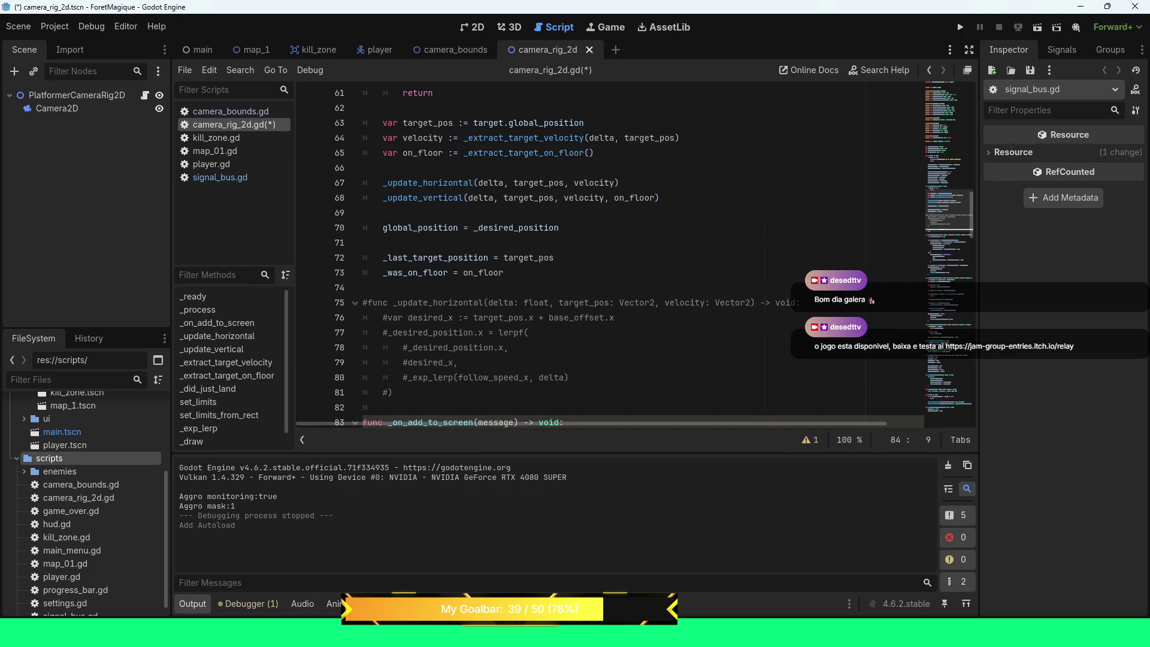
# - Append 'SignalBus.add_on_screen.connect(_on_add_to_screen)' as line 59 at the end of _ready
pyautogui.scroll(4, 635, 257)
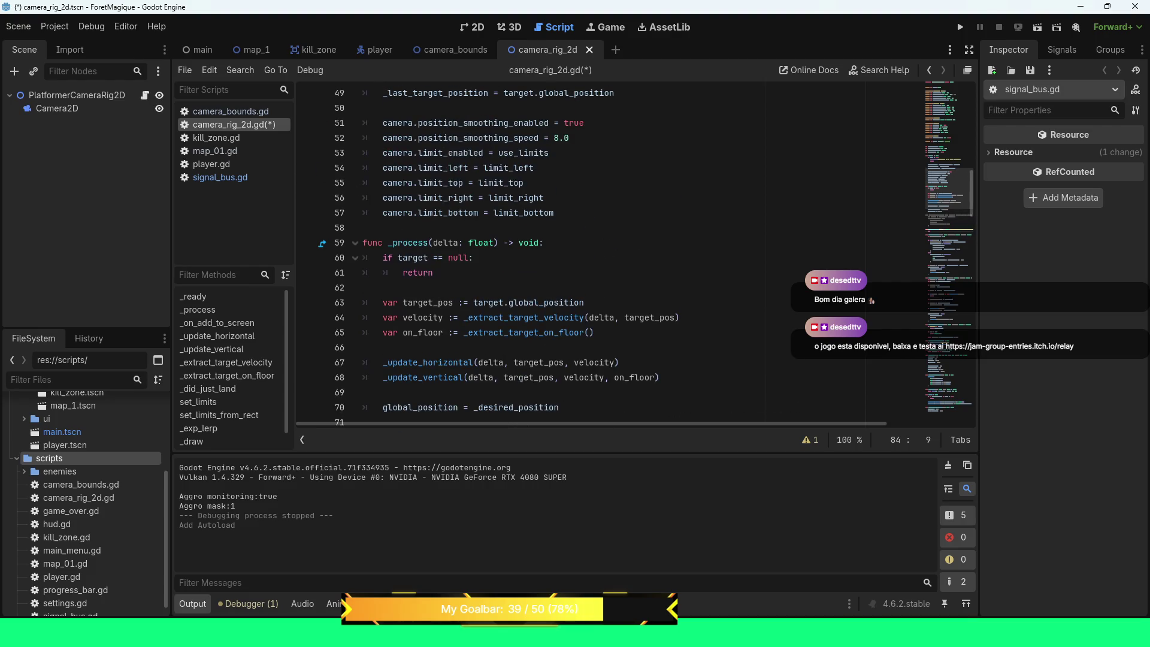
pyautogui.scroll(3, 635, 257)
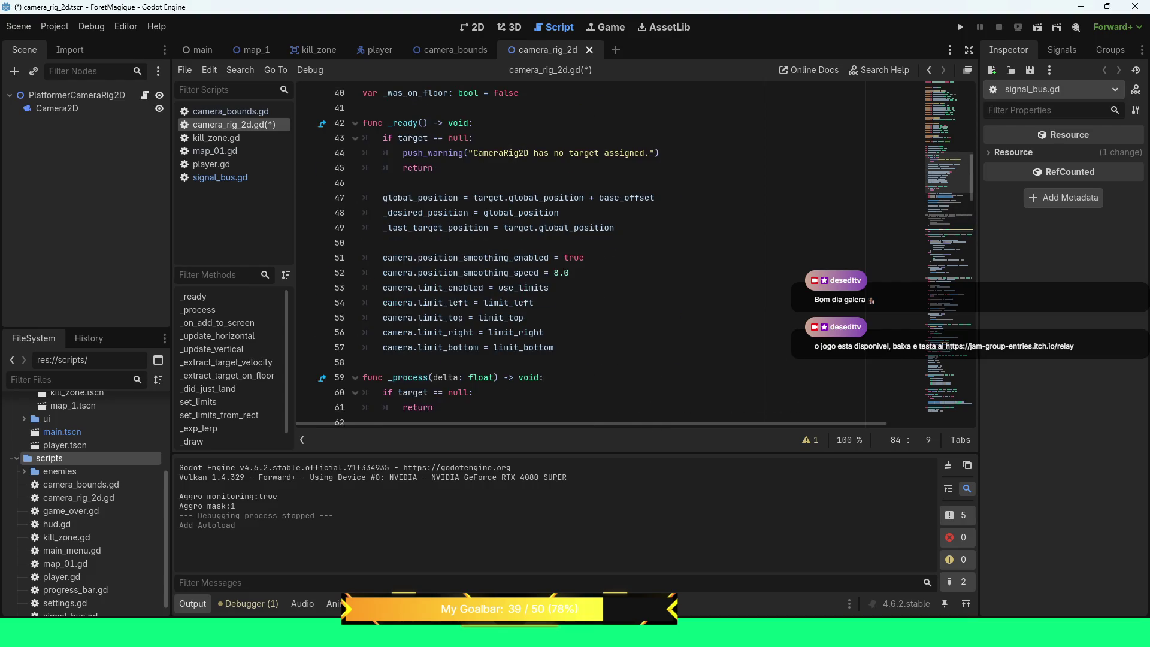
pyautogui.click(555, 348)
pyautogui.press('Return')
pyautogui.press('Return')
pyautogui.write('Sin')
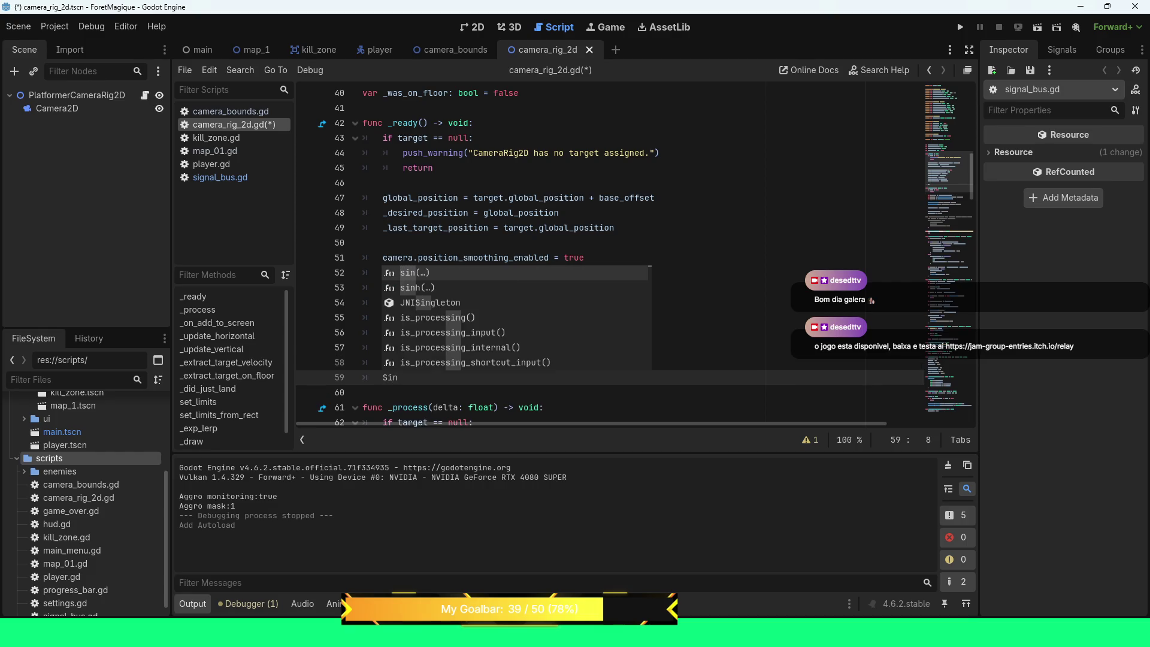
pyautogui.press('BackSpace')
pyautogui.write('gn')
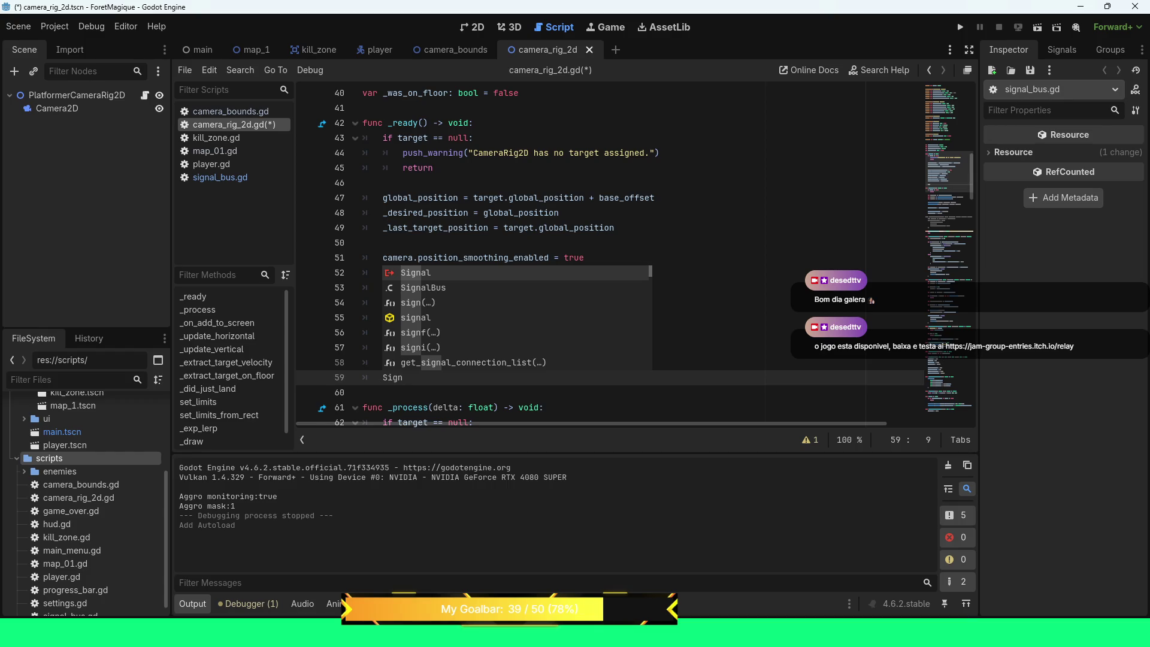
pyautogui.press('Down')
pyautogui.press('Return')
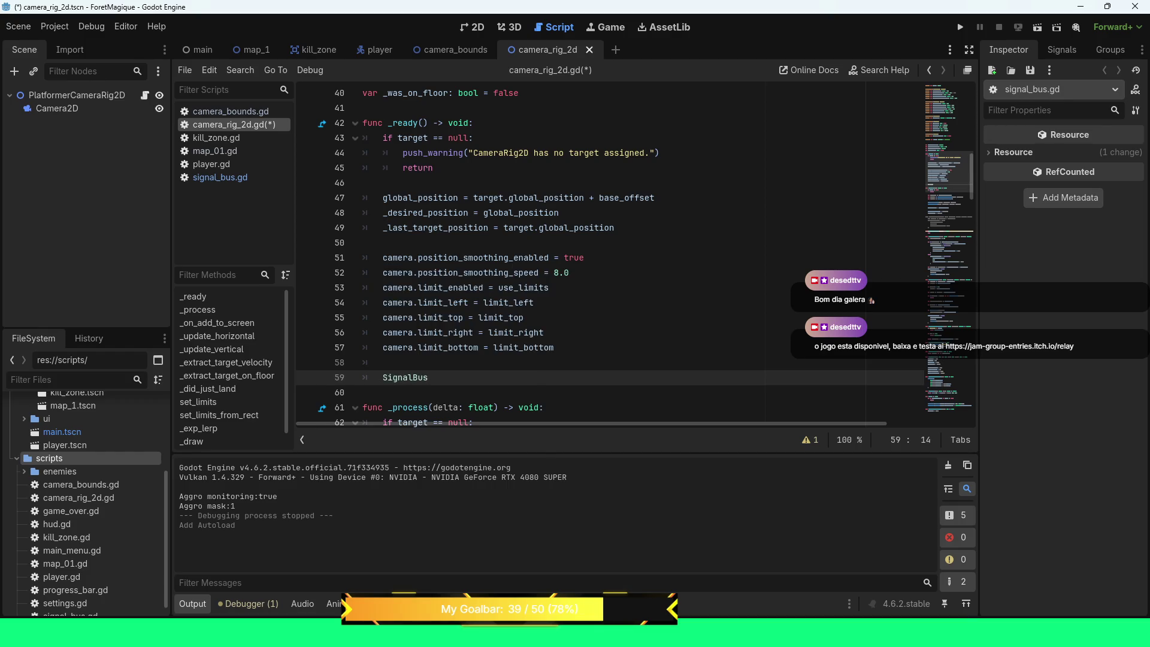
pyautogui.write('.')
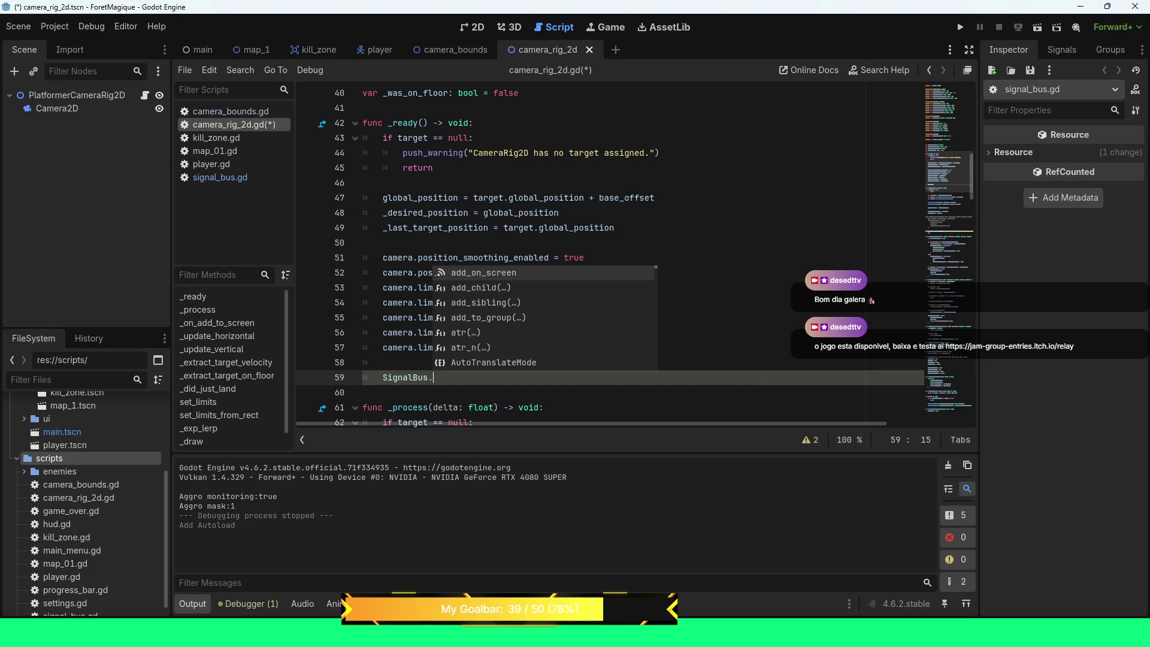
pyautogui.press('Return')
pyautogui.write('.')
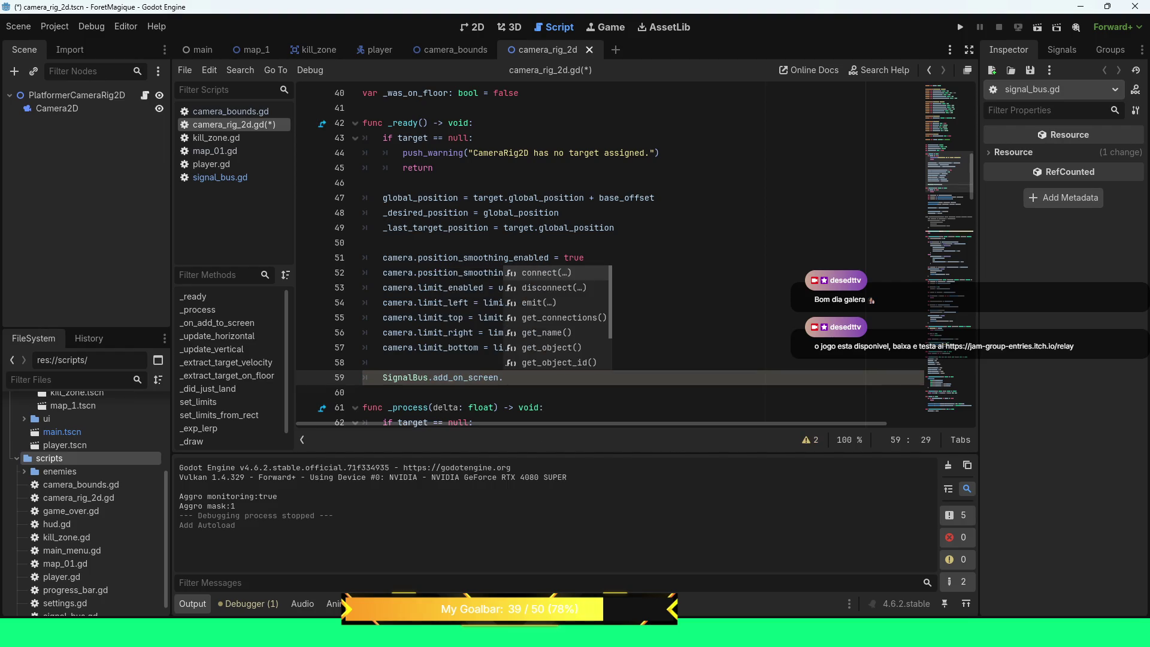
pyautogui.press('Return')
pyautogui.write('_on_add_')
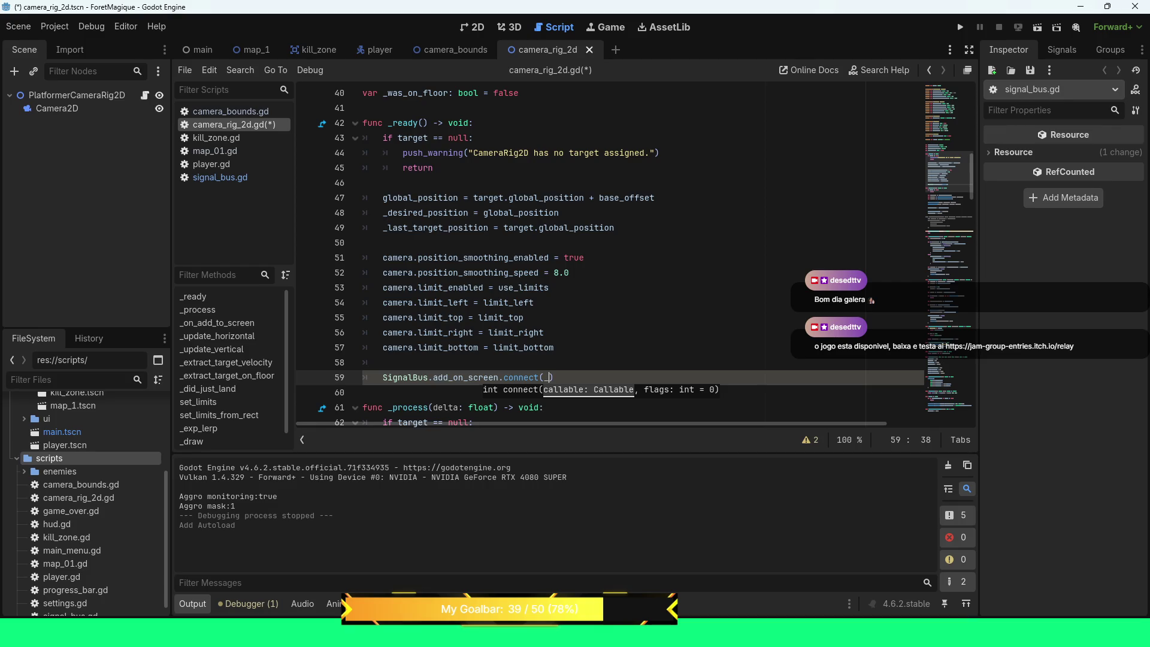
pyautogui.press('Return')
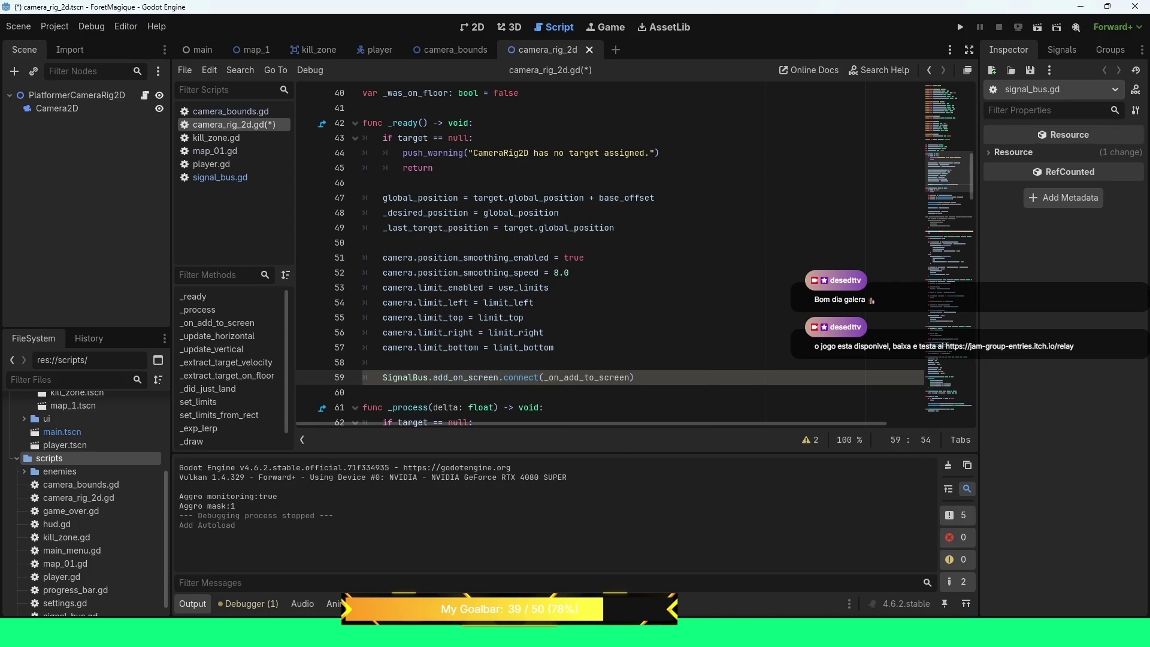
pyautogui.scroll(-2, 599, 252)
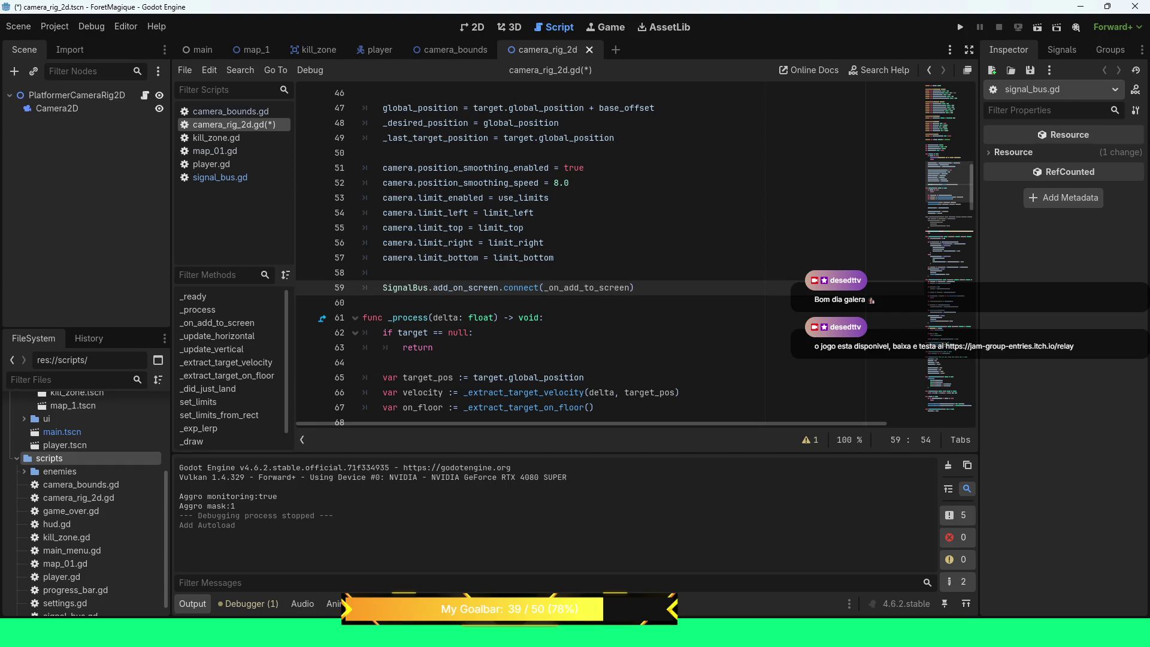
pyautogui.scroll(-2, 653, 303)
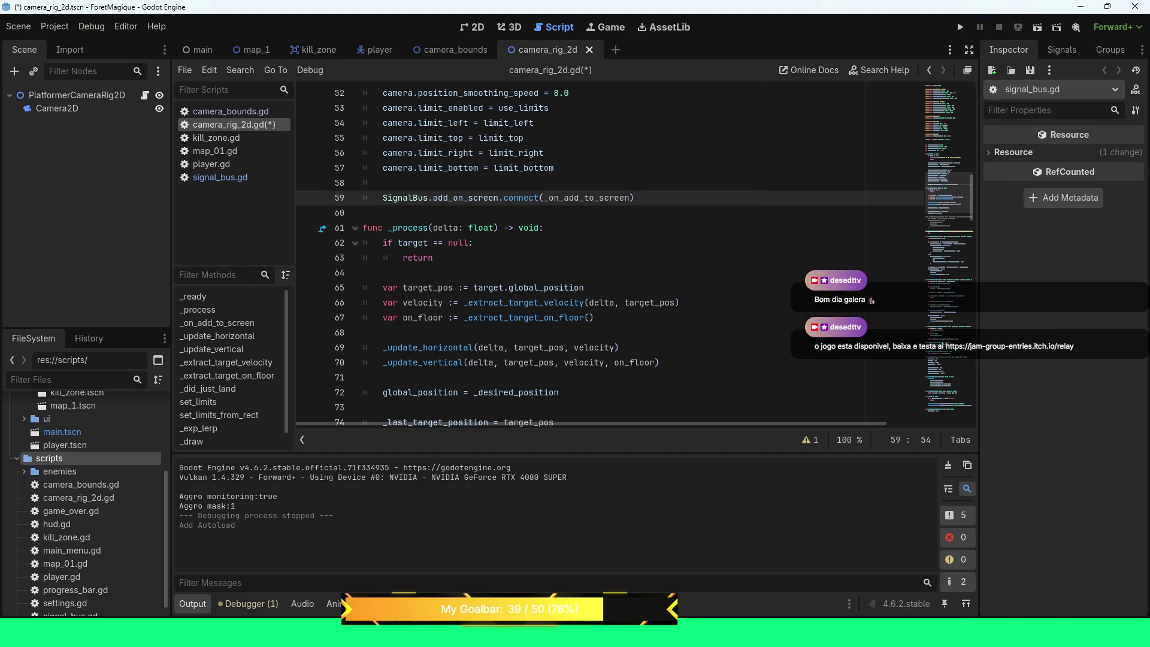
pyautogui.scroll(-3, 635, 258)
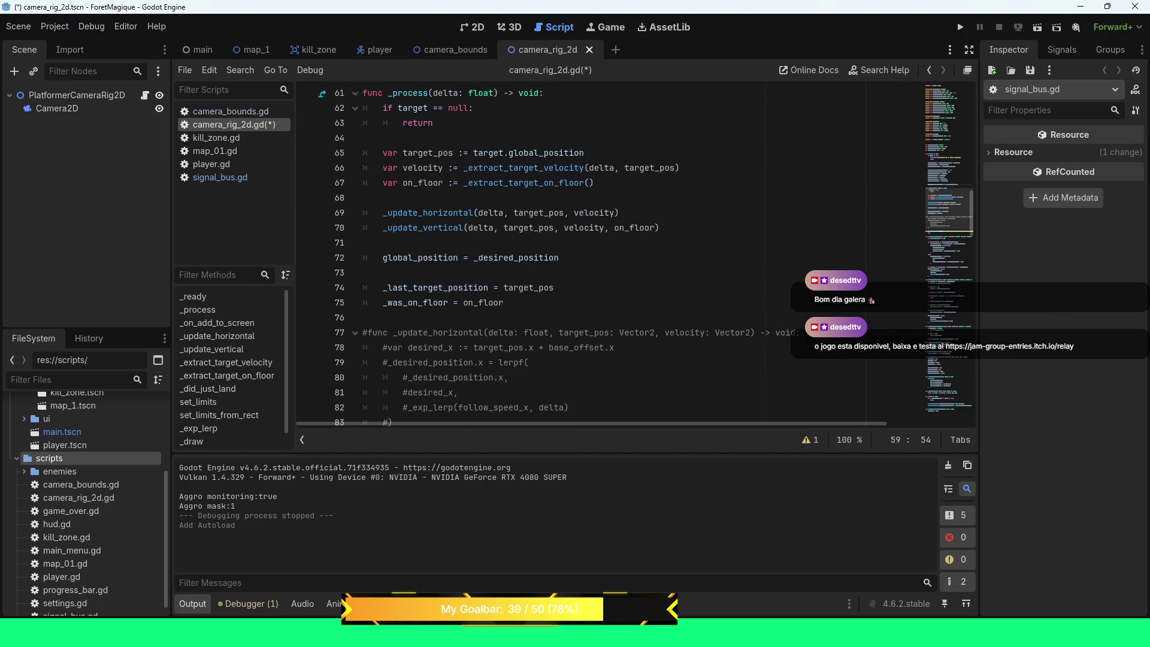
pyautogui.scroll(-4, 635, 273)
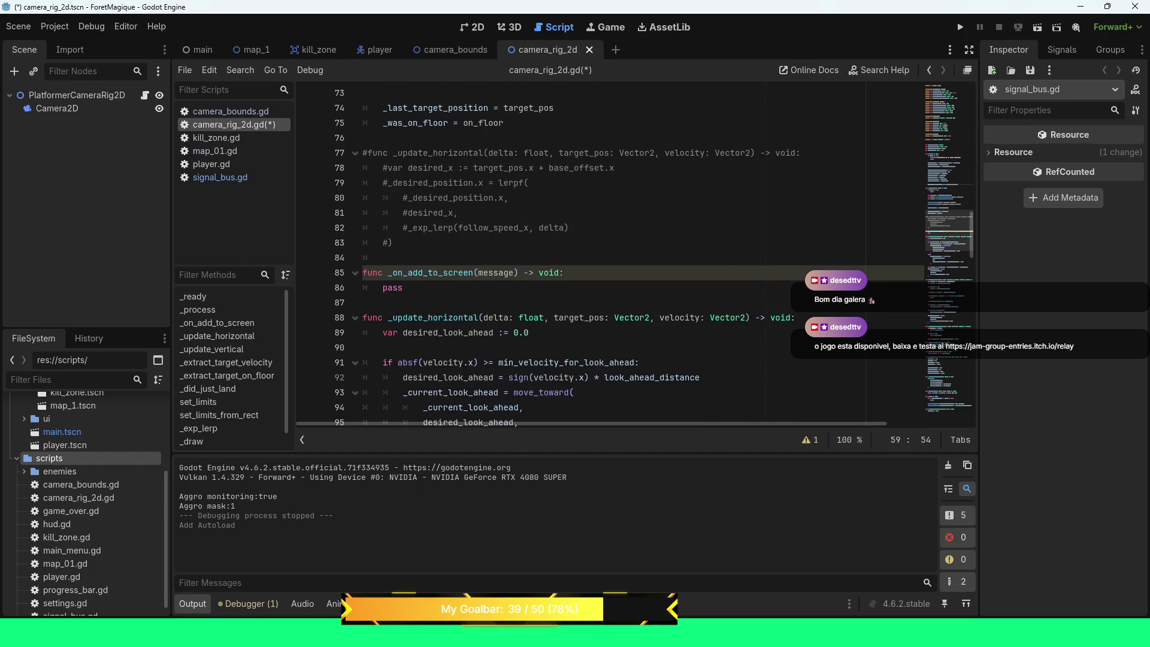
pyautogui.scroll(-3, 635, 258)
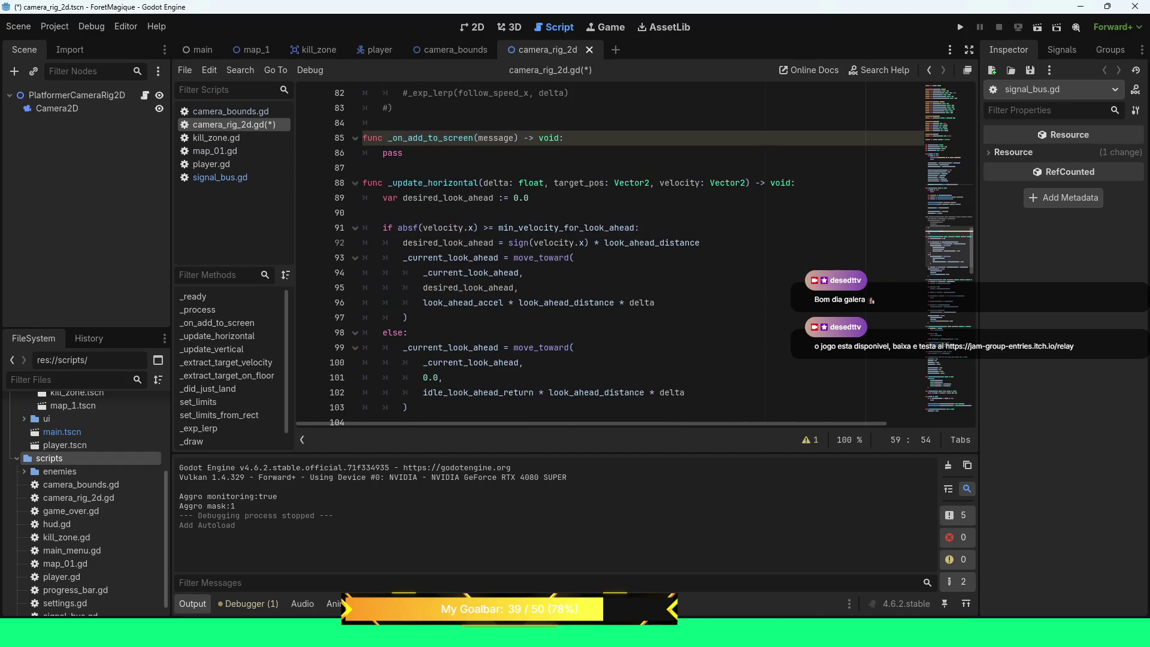
pyautogui.scroll(-2, 635, 257)
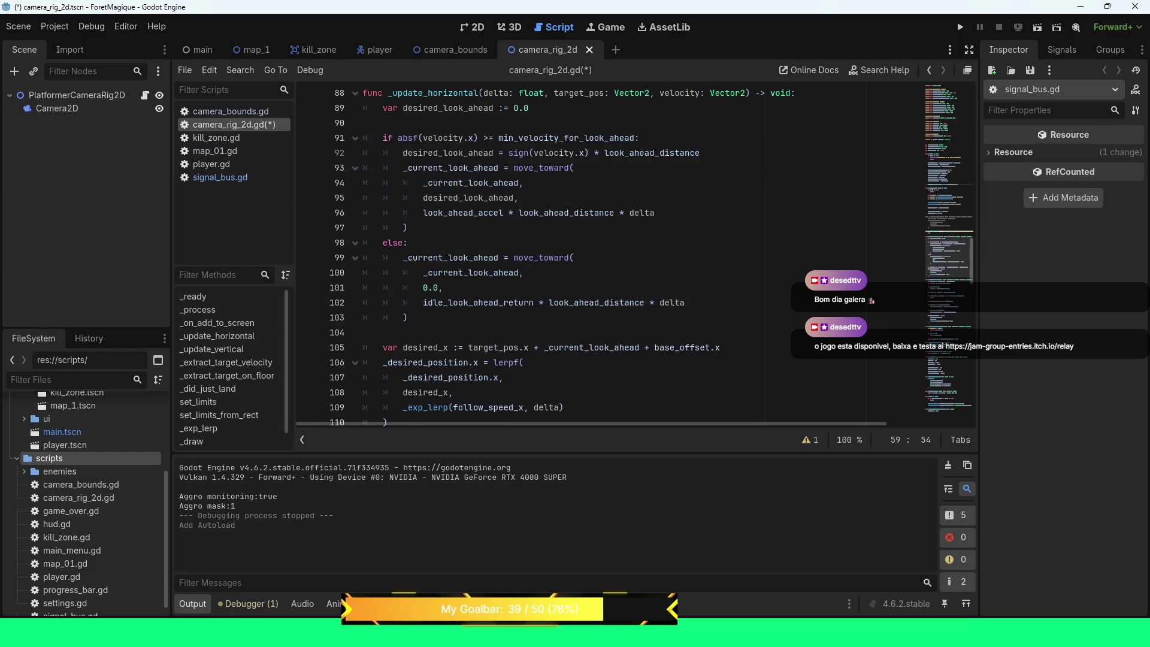
pyautogui.scroll(-4, 635, 258)
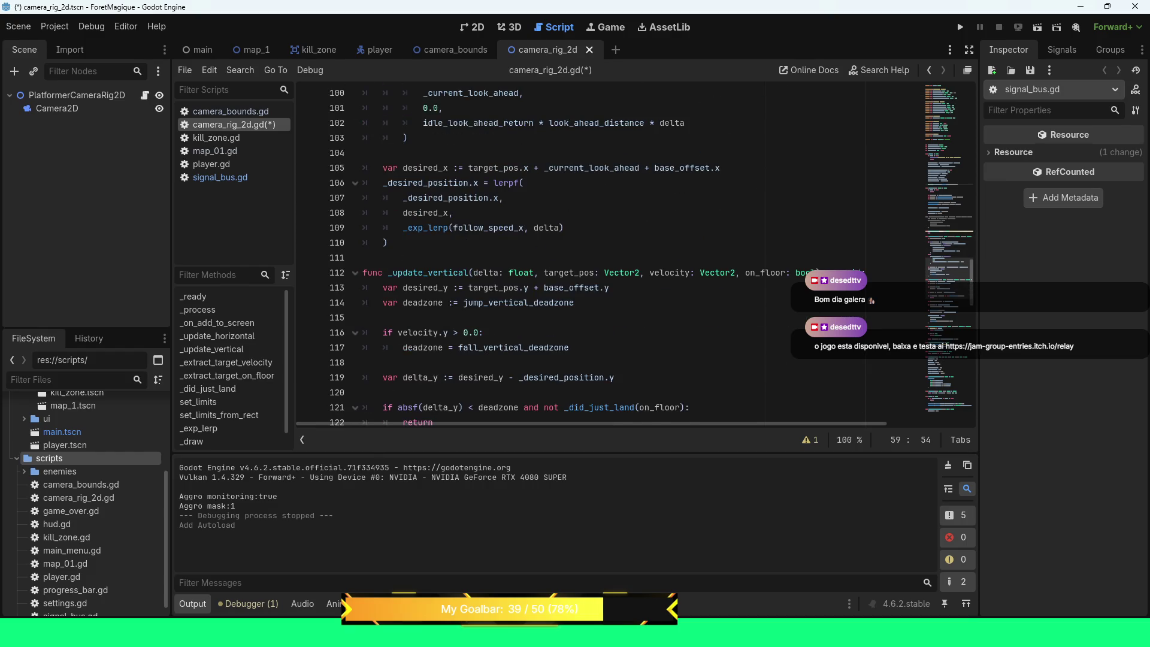
pyautogui.scroll(7, 635, 258)
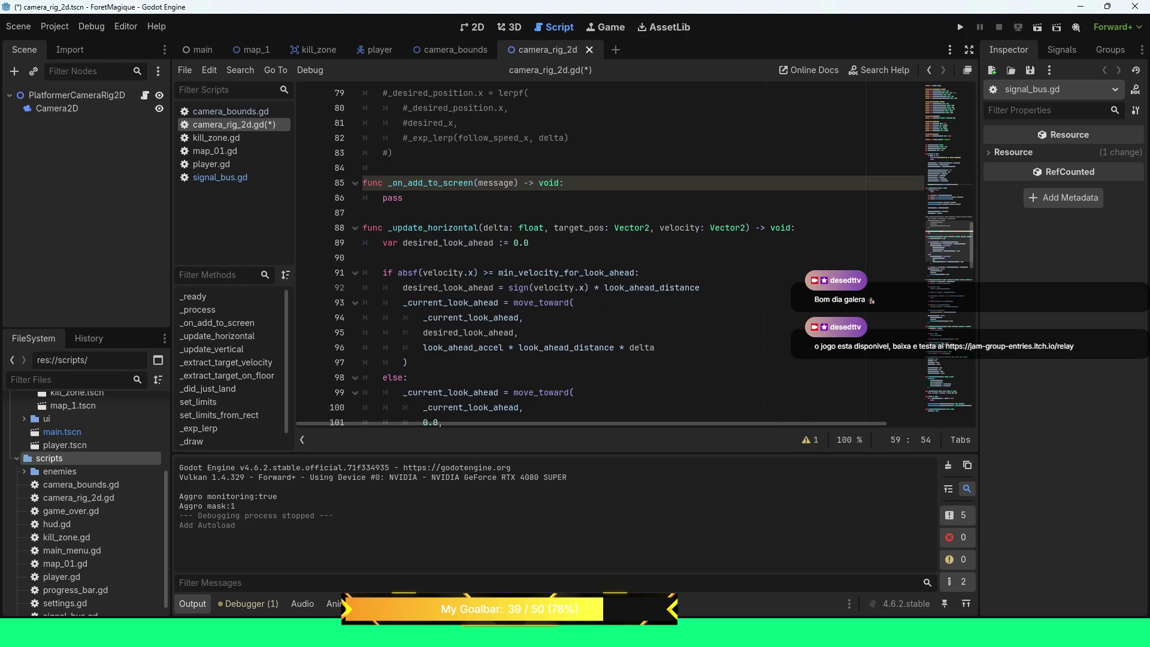
pyautogui.scroll(-8, 635, 258)
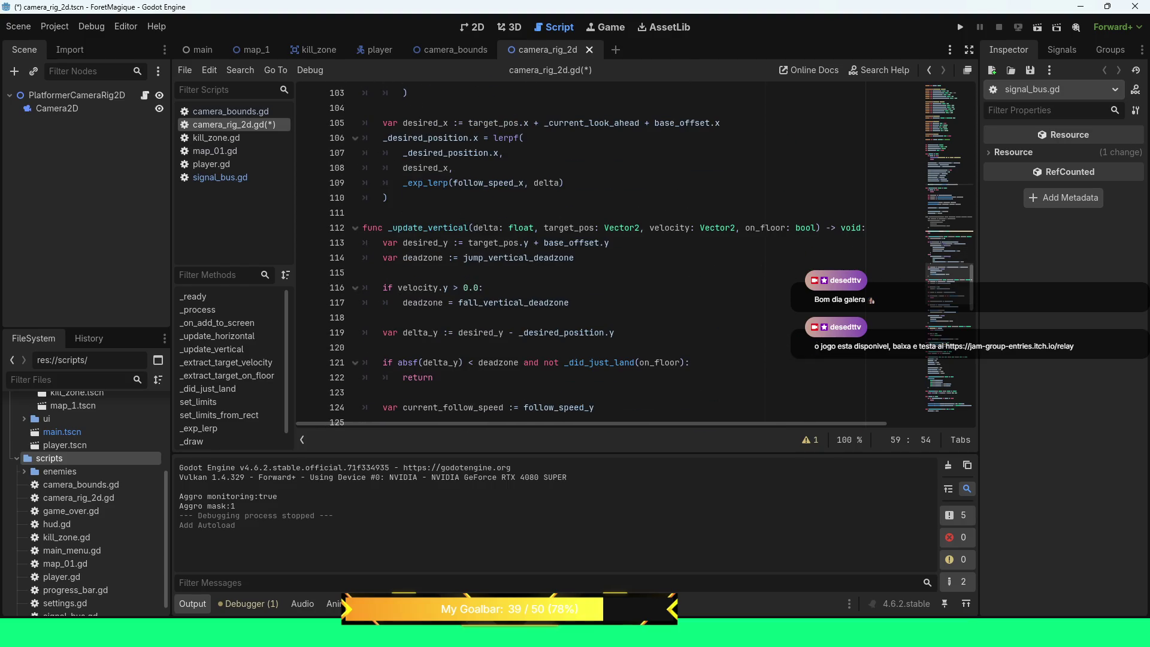
pyautogui.scroll(-7, 635, 257)
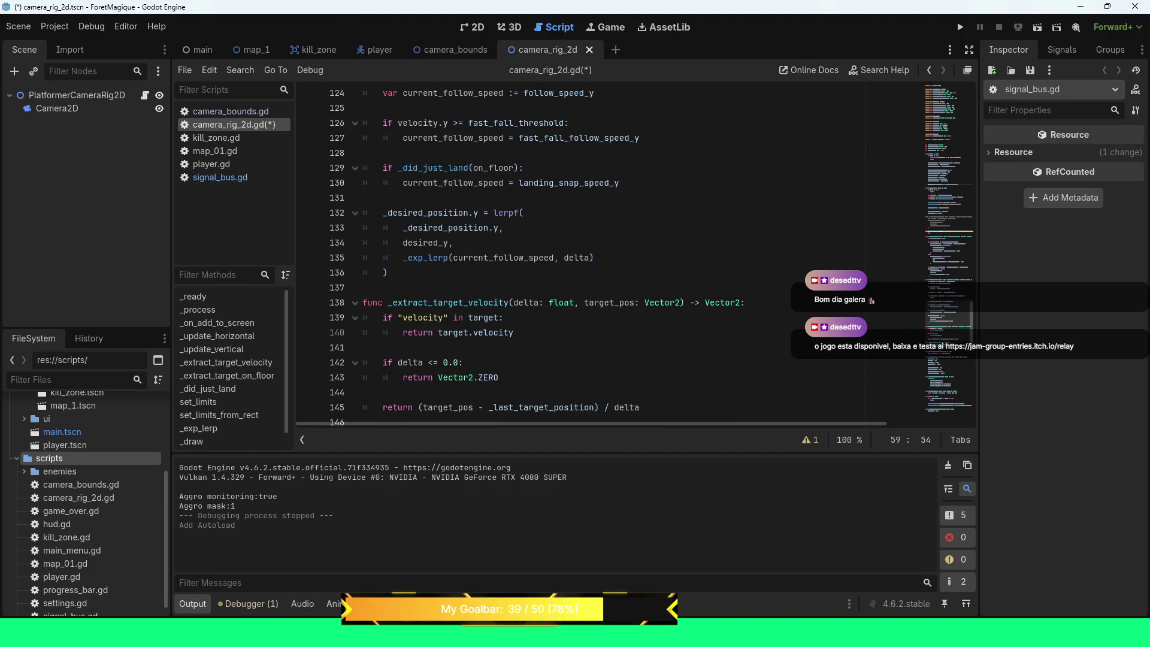
pyautogui.scroll(-4, 635, 258)
pyautogui.scroll(-4, 635, 257)
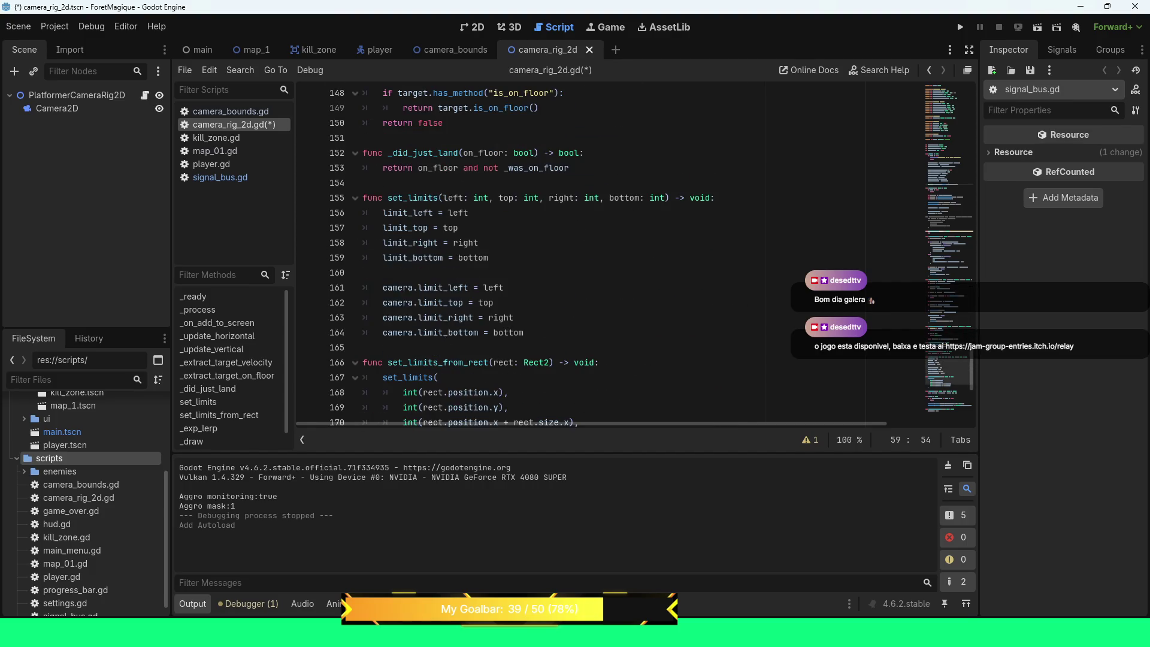
pyautogui.scroll(-3, 635, 258)
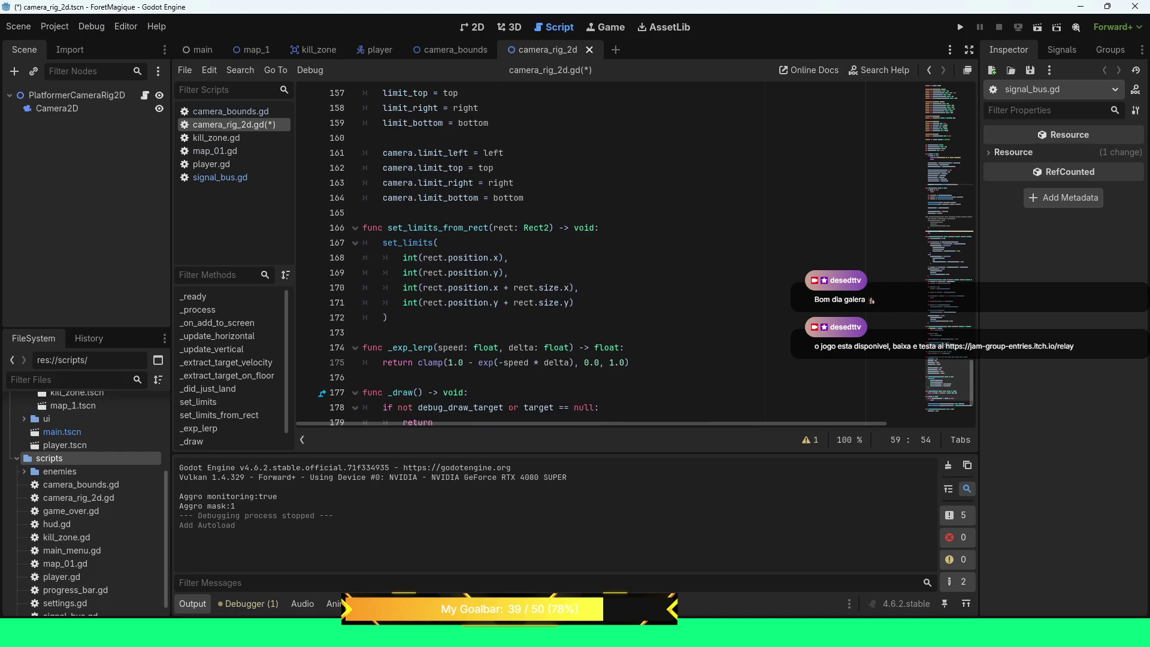
pyautogui.scroll(-3, 635, 257)
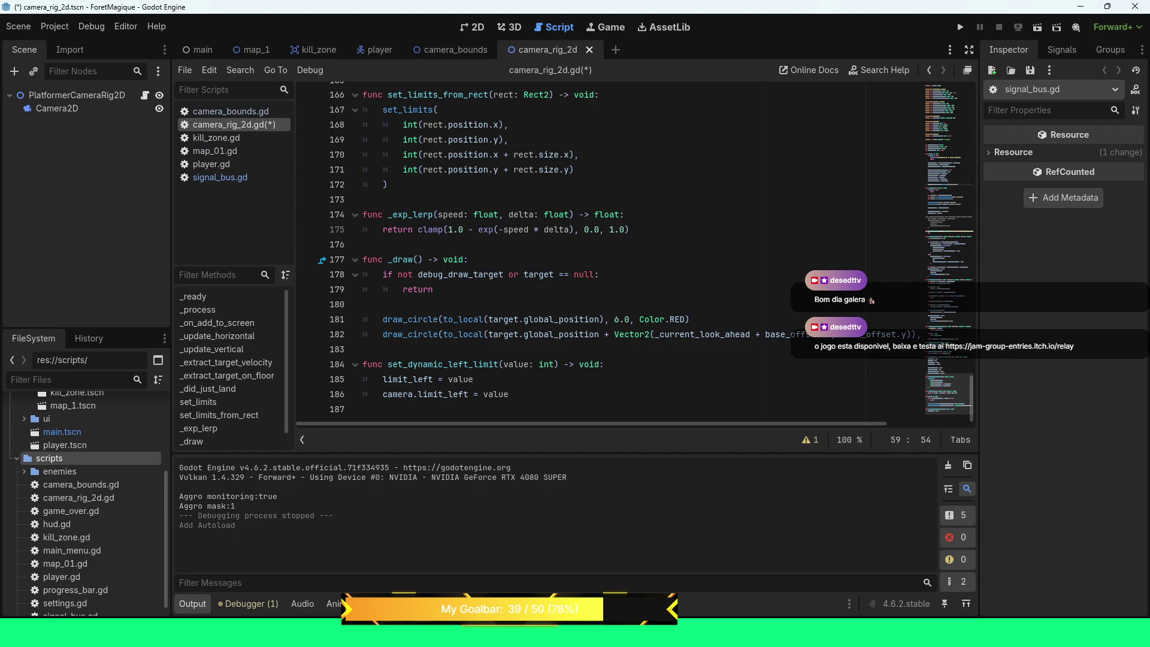
pyautogui.scroll(2, 635, 258)
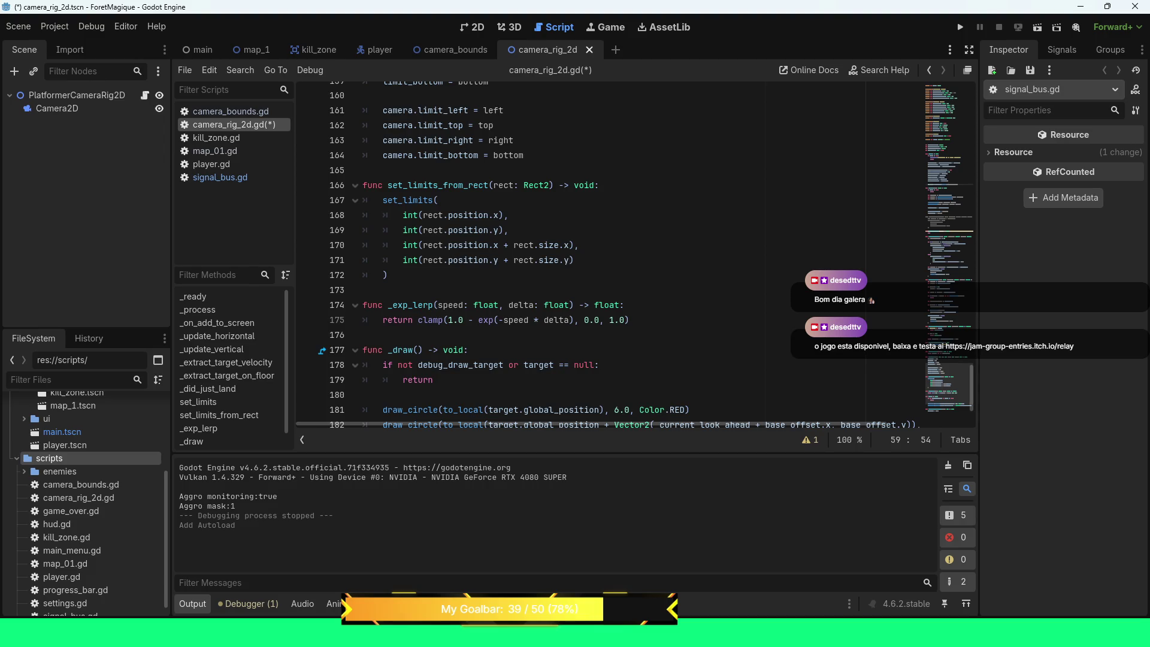
pyautogui.scroll(3, 635, 251)
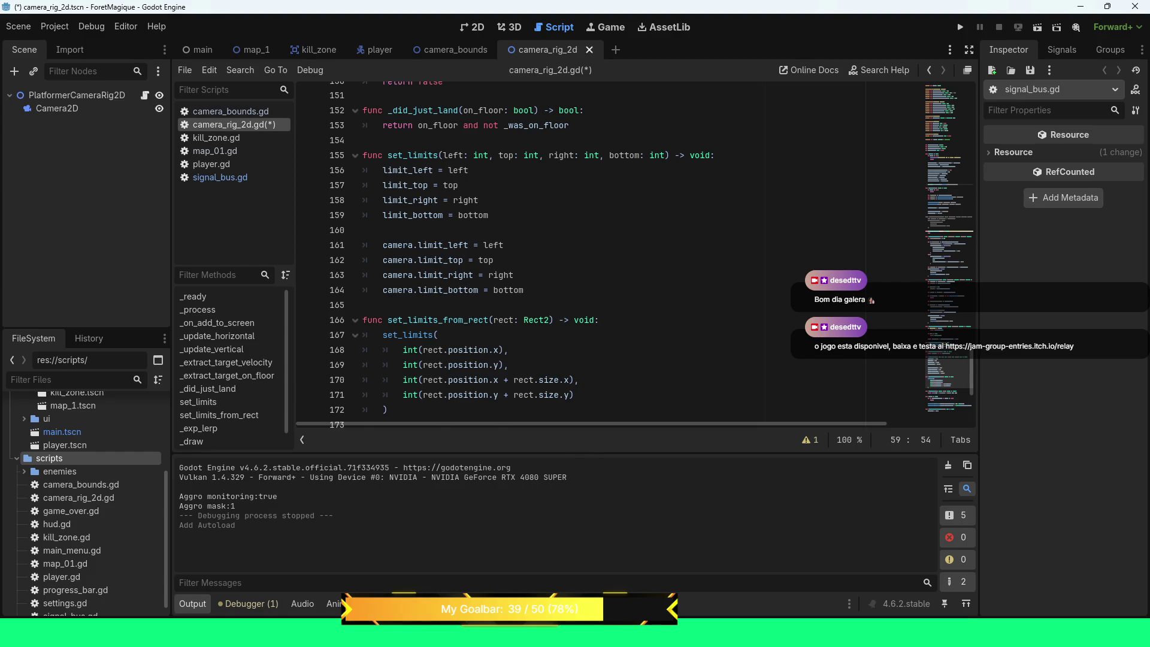
pyautogui.scroll(6, 599, 252)
pyautogui.scroll(8, 599, 252)
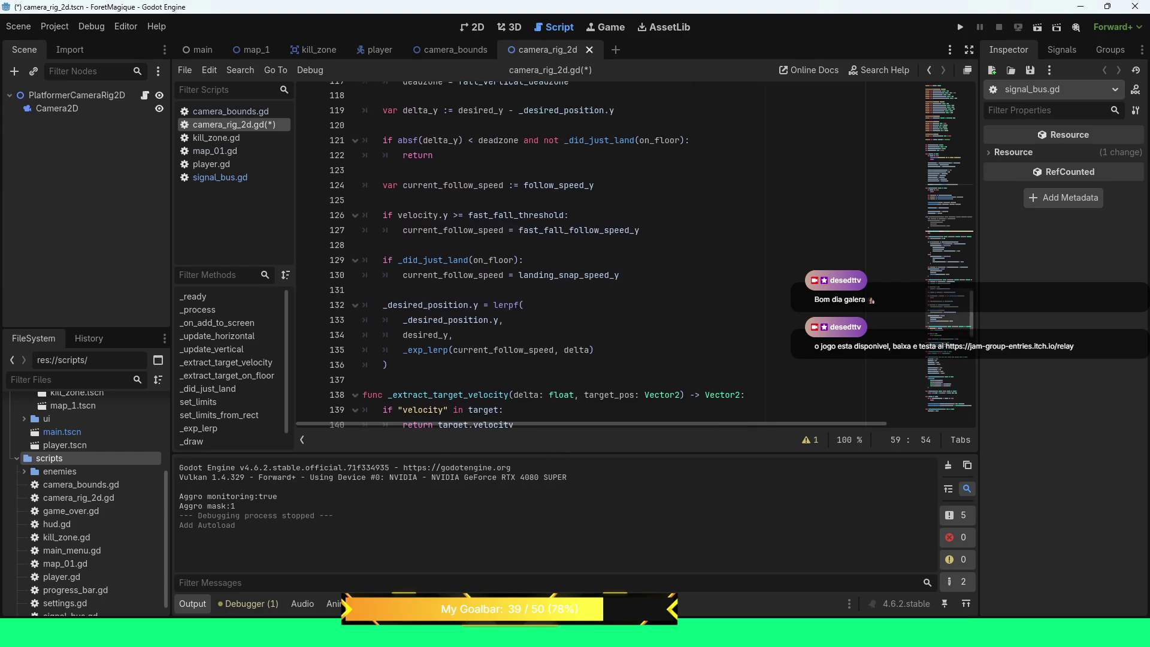
pyautogui.scroll(2, 599, 251)
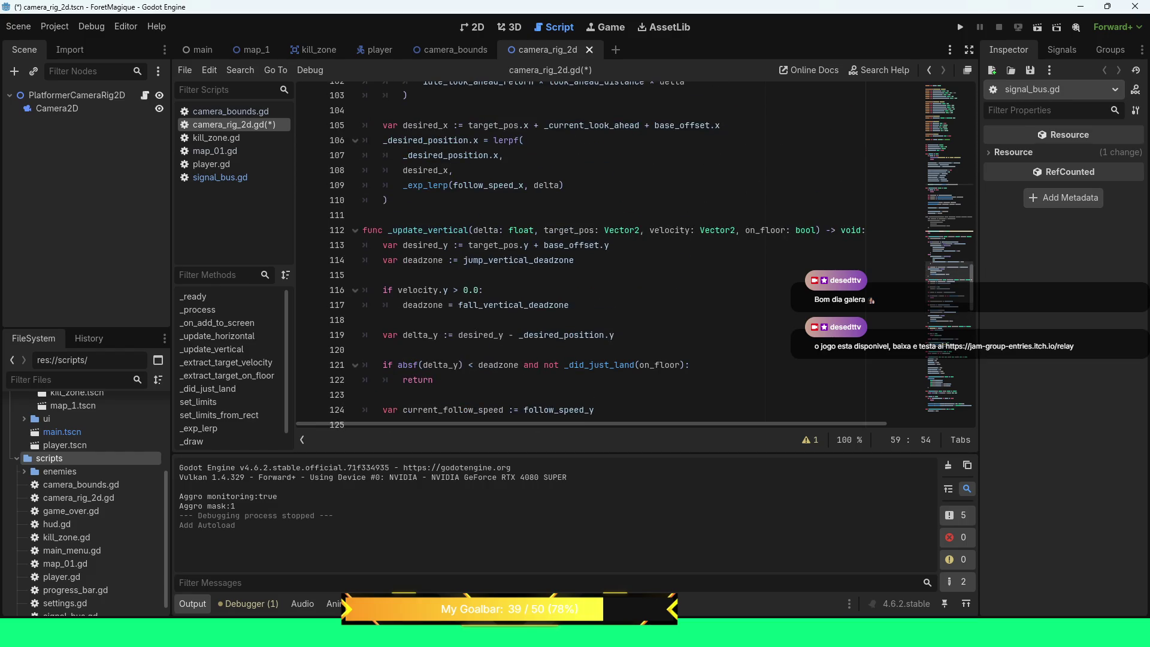
pyautogui.scroll(4, 539, 258)
pyautogui.scroll(3, 599, 252)
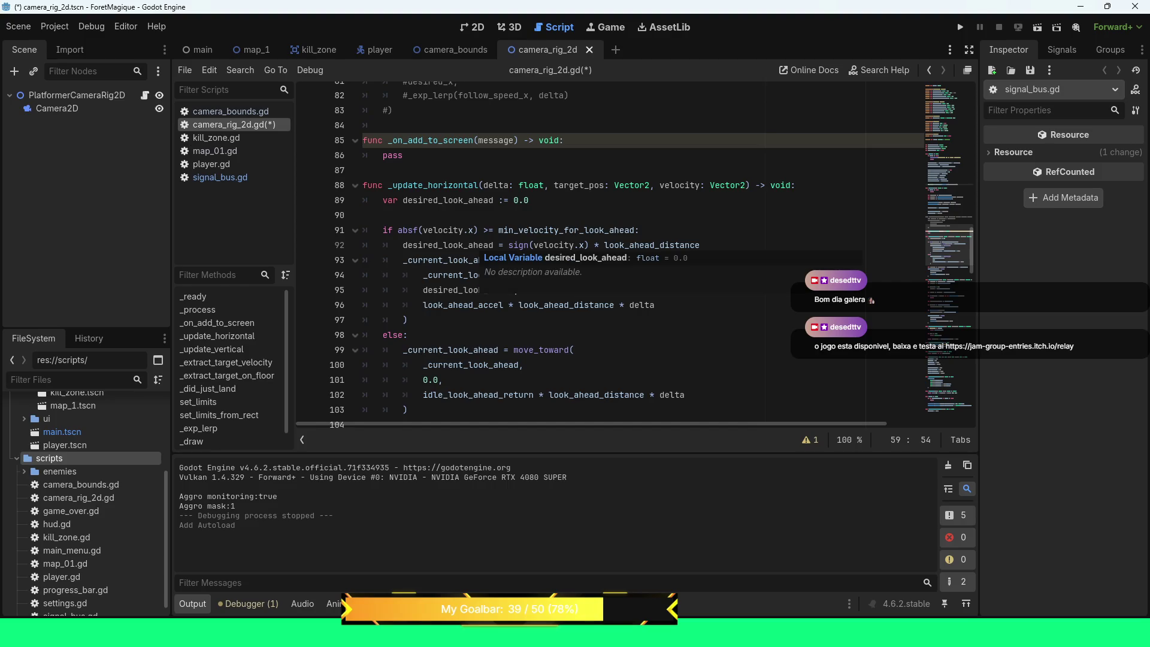
pyautogui.scroll(-5, 515, 292)
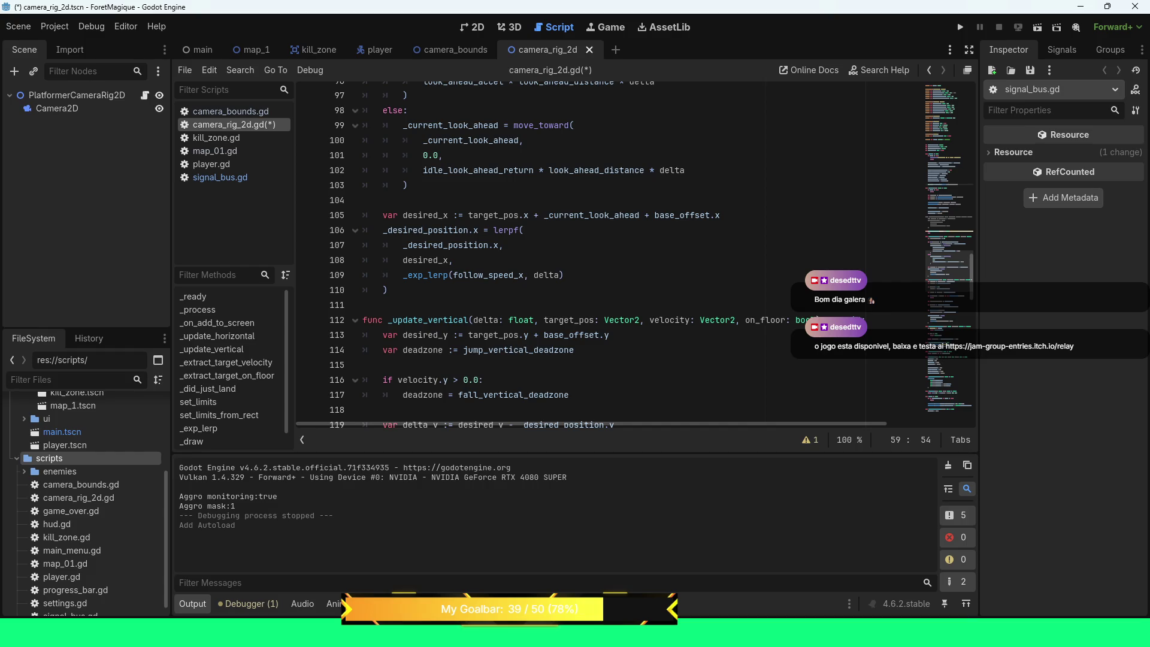
pyautogui.scroll(-1, 599, 252)
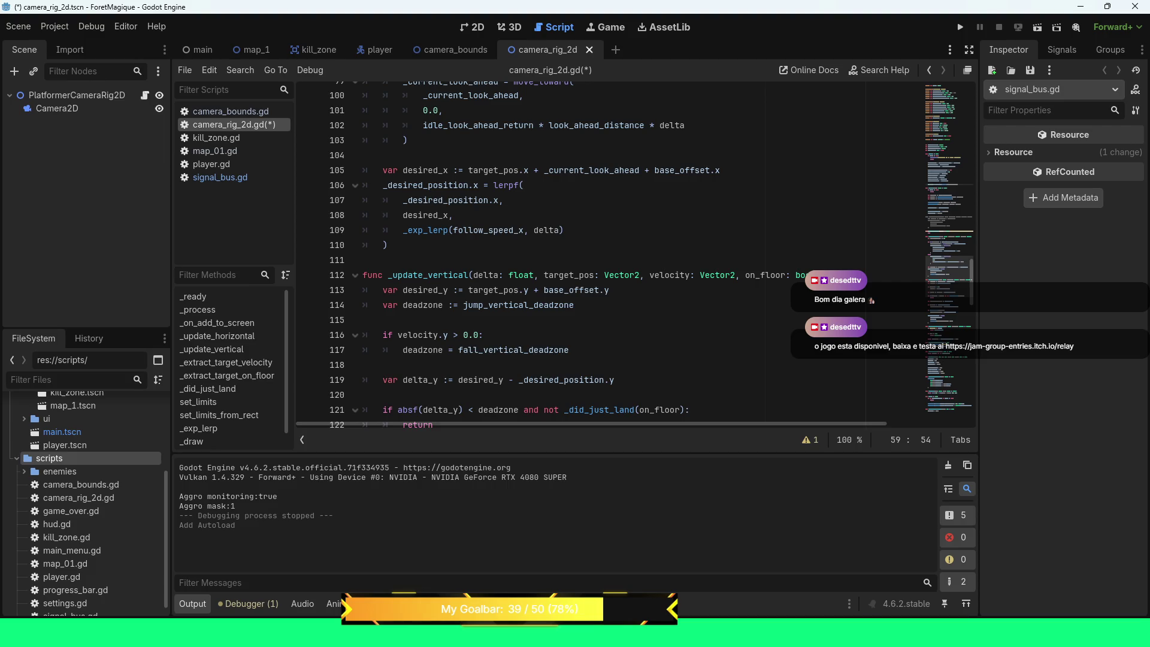
pyautogui.scroll(-1, 599, 252)
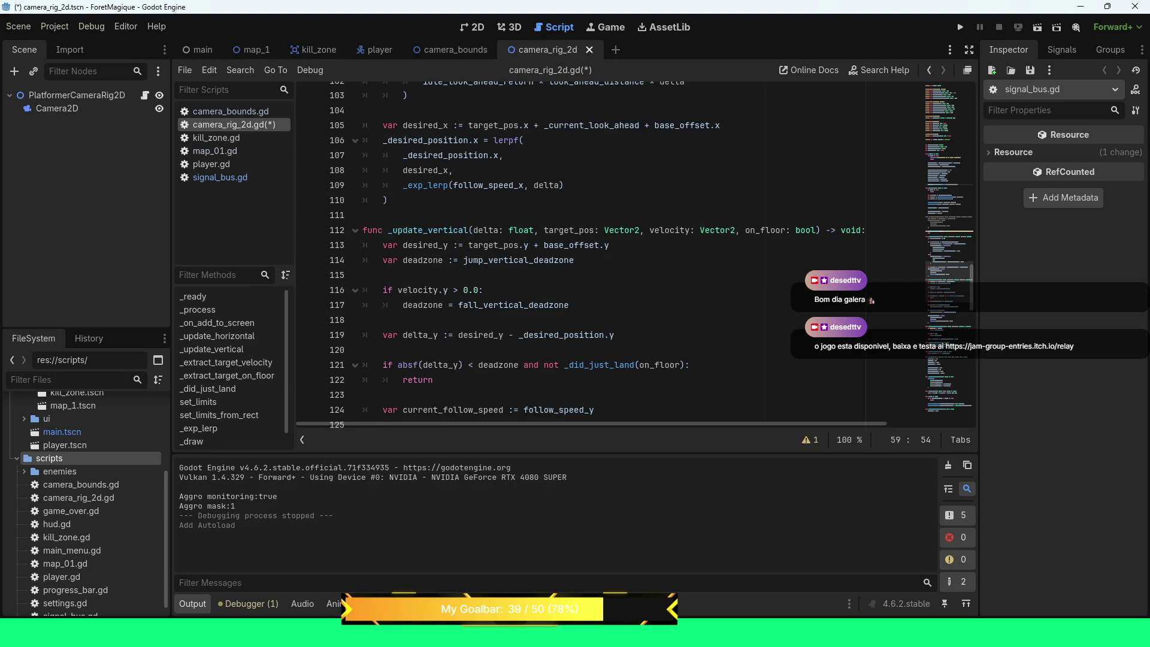
pyautogui.moveTo(584, 246)
pyautogui.scroll(-1, 584, 247)
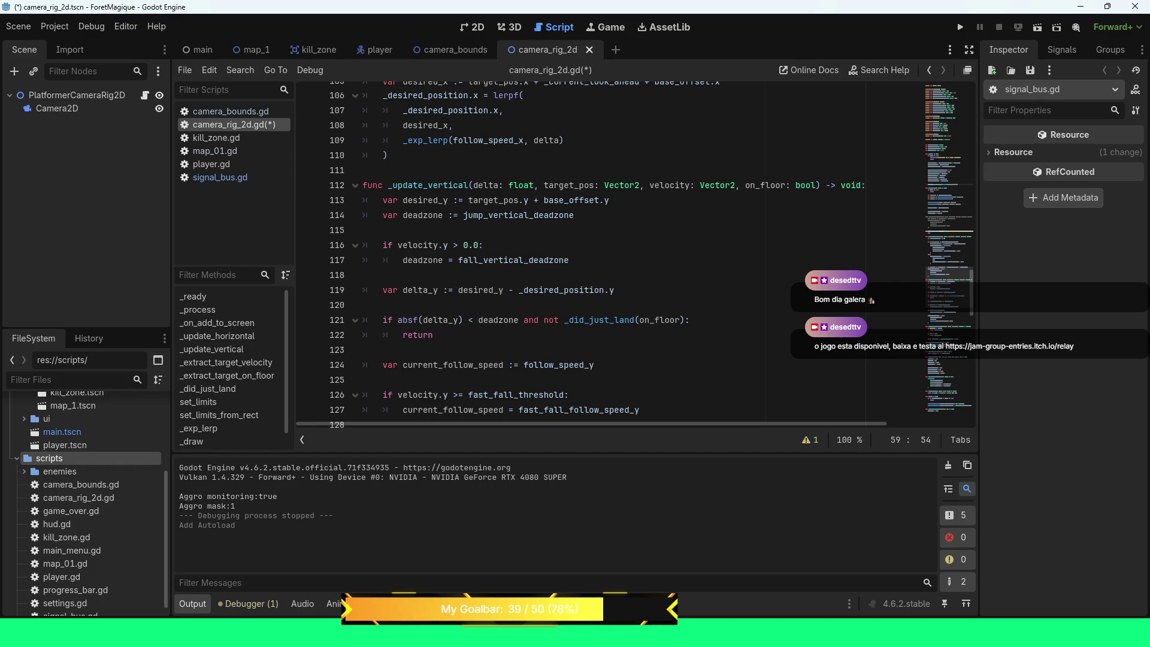
pyautogui.scroll(-2, 599, 252)
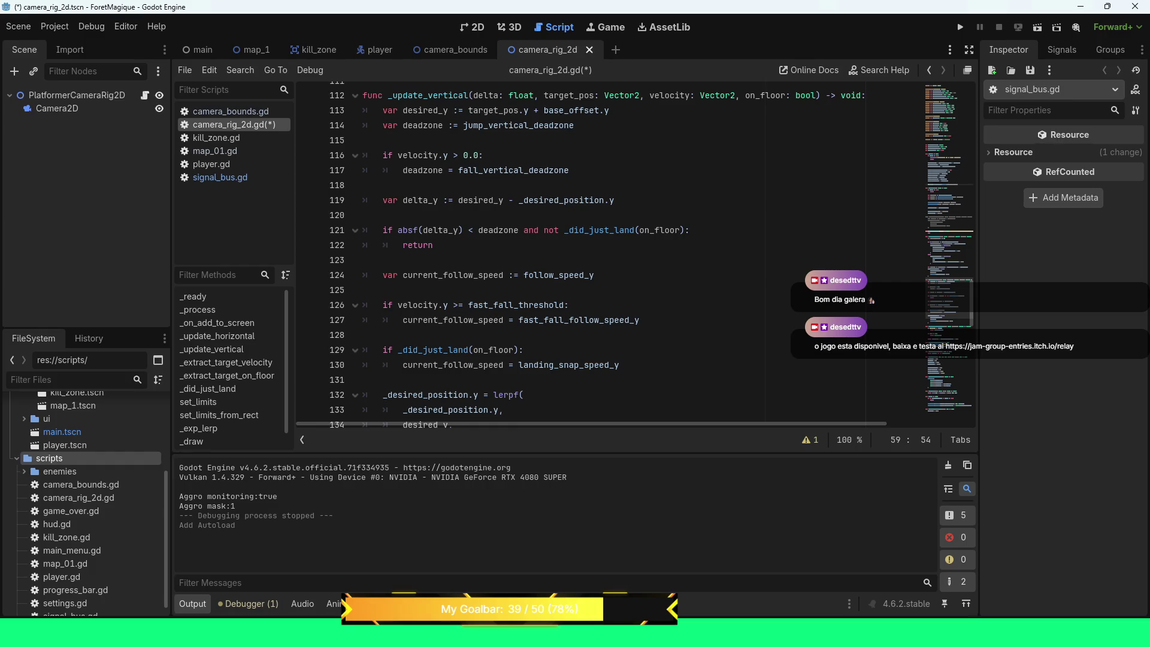
pyautogui.scroll(-2, 599, 252)
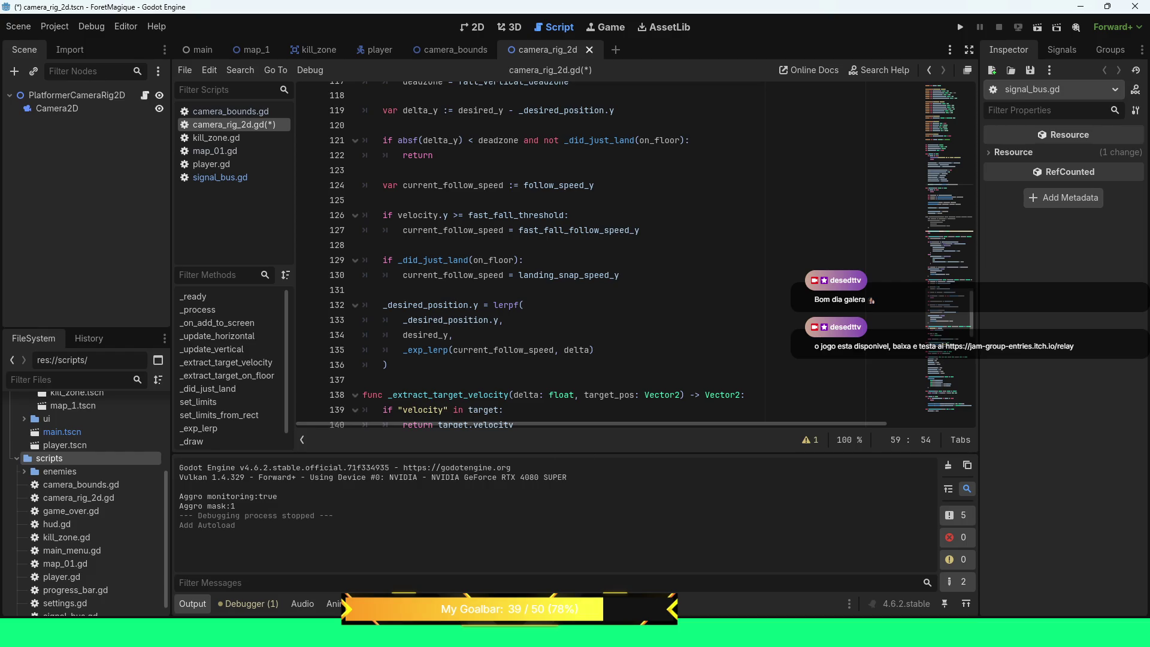
pyautogui.scroll(-2, 599, 251)
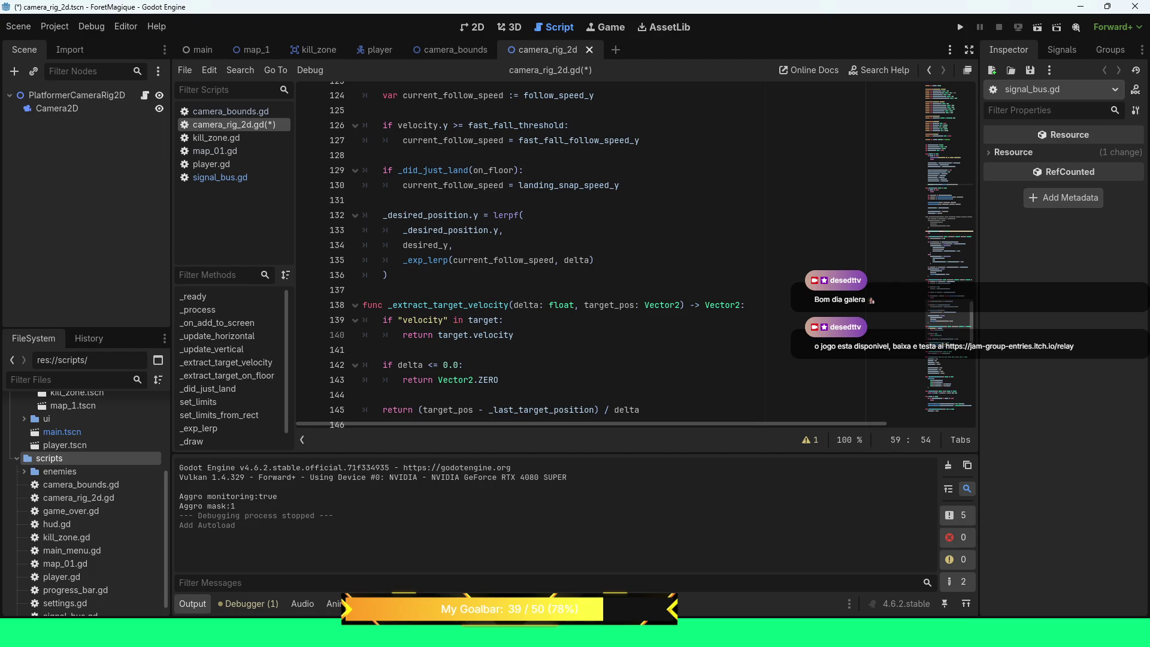
pyautogui.scroll(11, 599, 252)
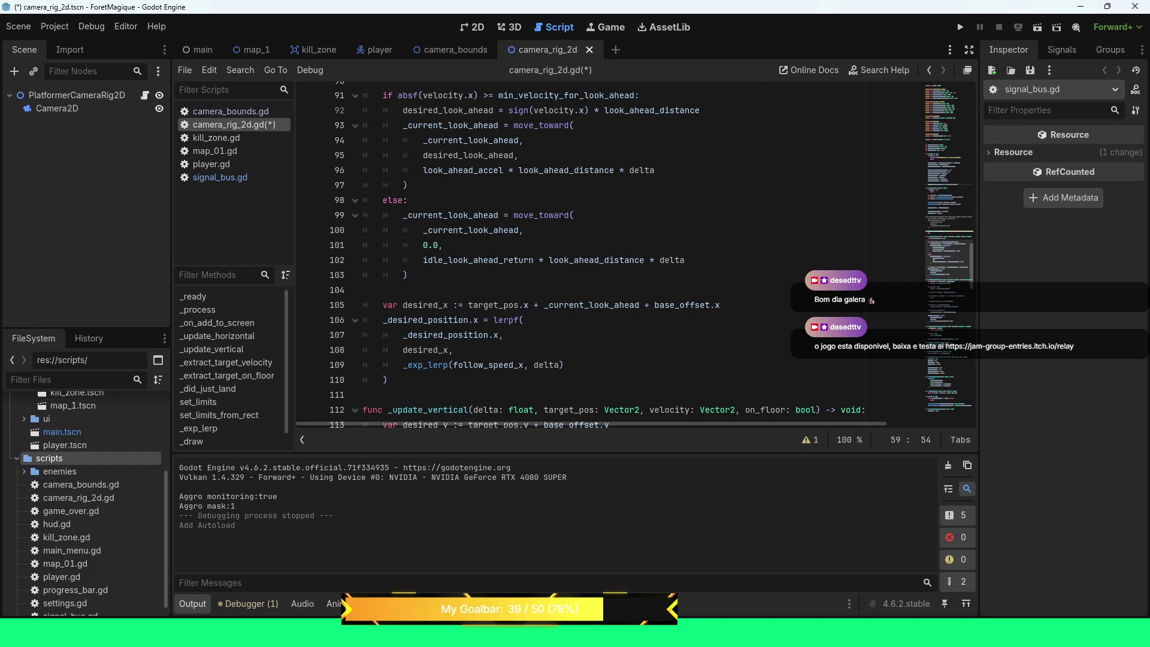
pyautogui.scroll(-3, 599, 251)
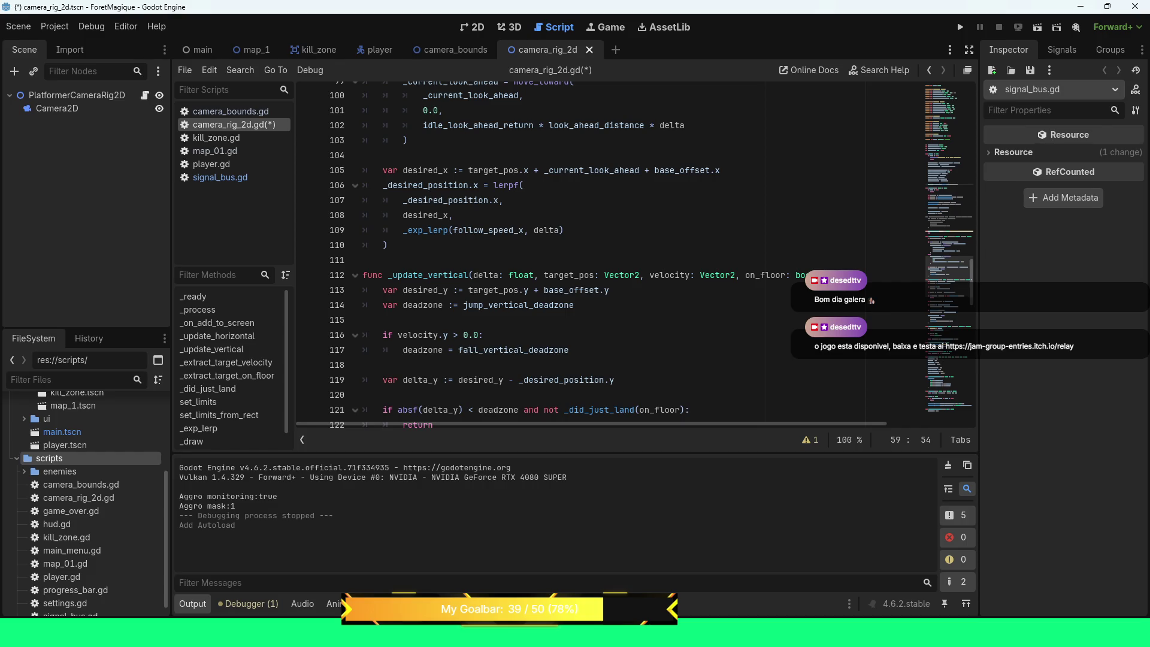
pyautogui.scroll(-2, 599, 251)
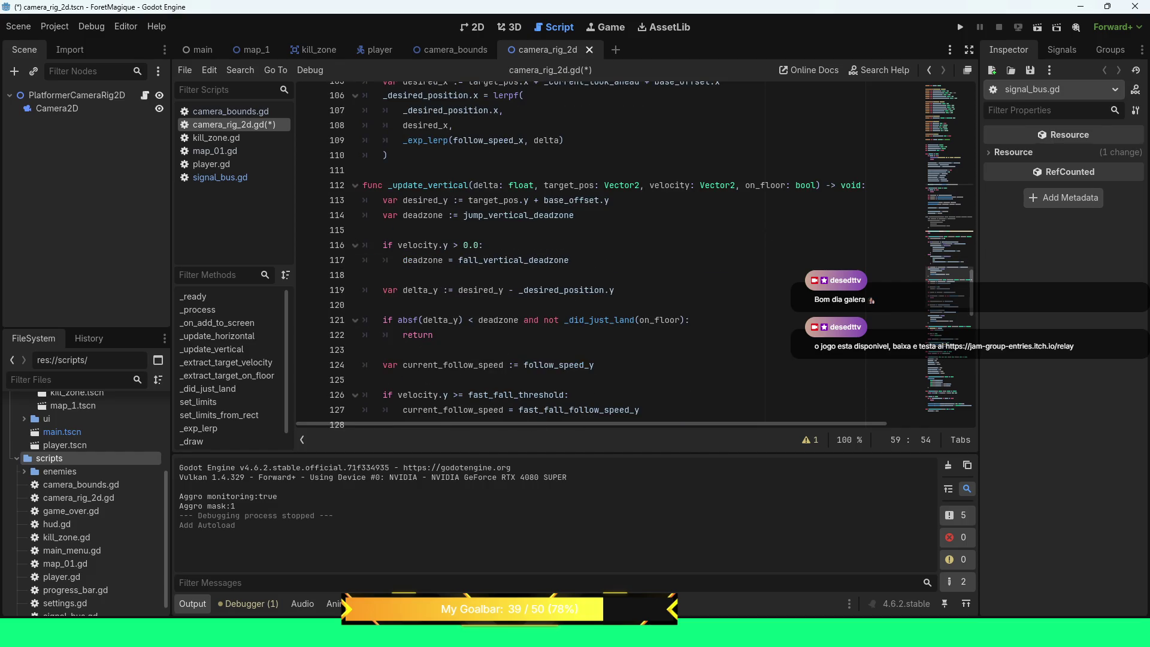
pyautogui.click(218, 323)
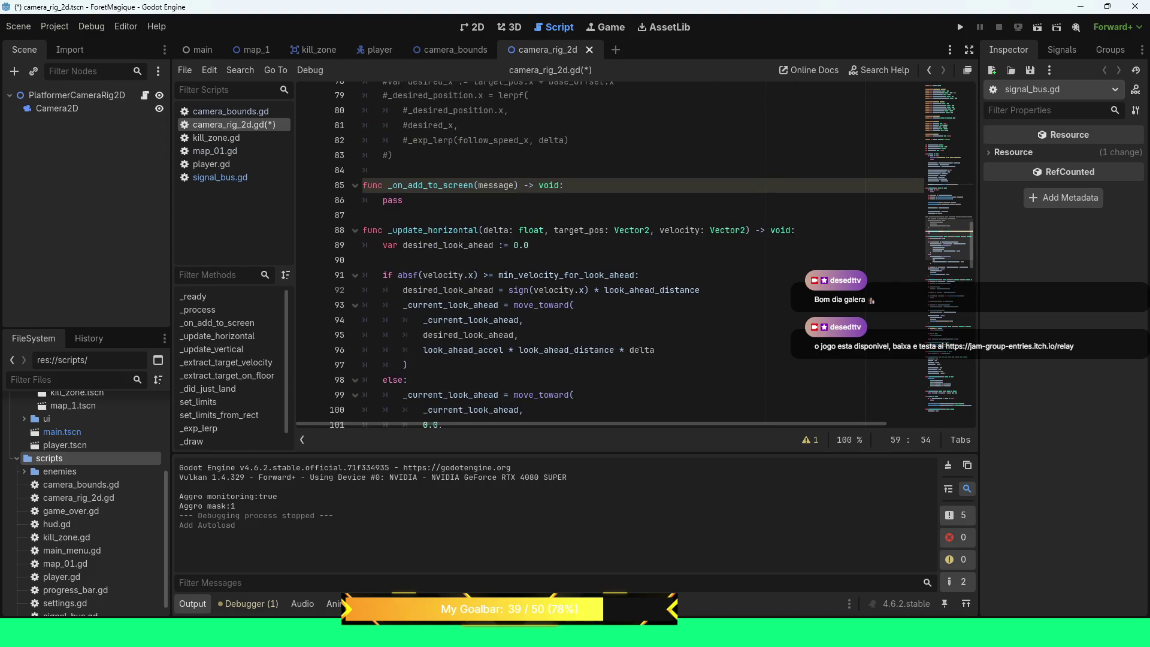
# - Delete the commented-out _update_horizontal block spanning lines 77–83
pyautogui.scroll(6, 599, 252)
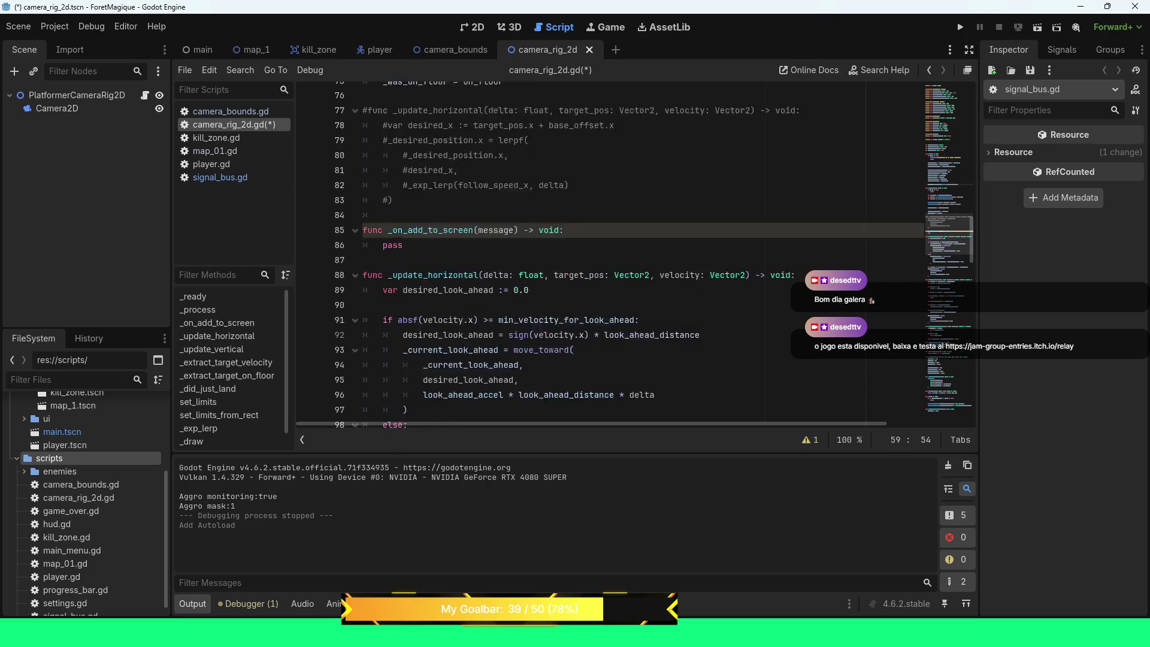
pyautogui.moveTo(422, 230)
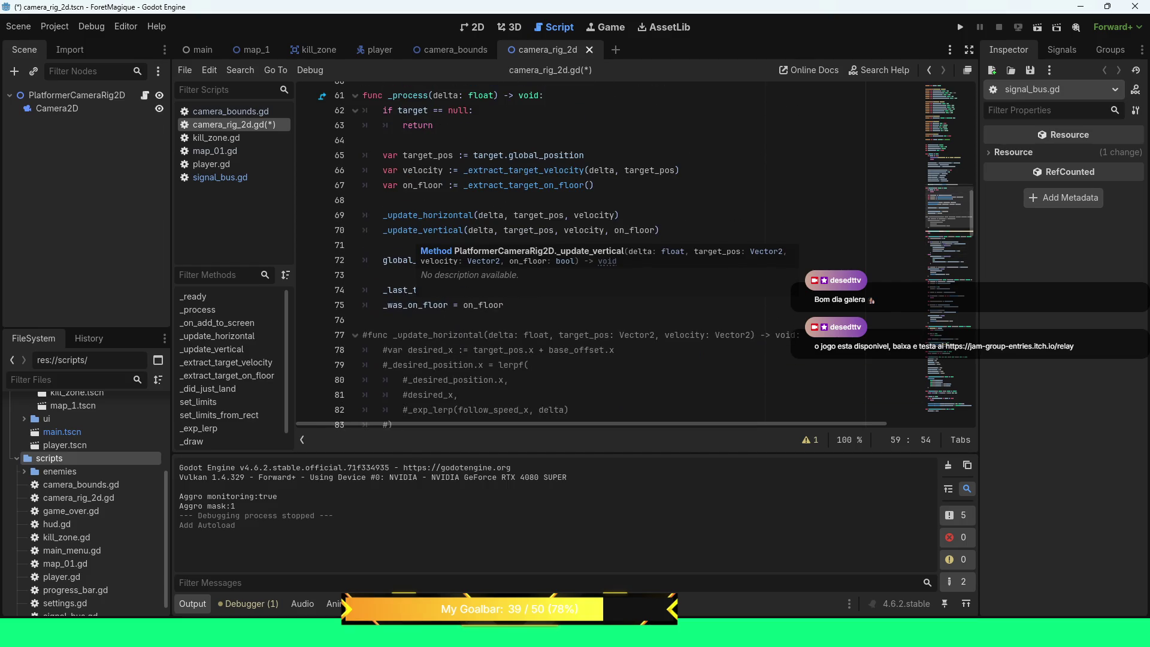
pyautogui.scroll(-2, 599, 251)
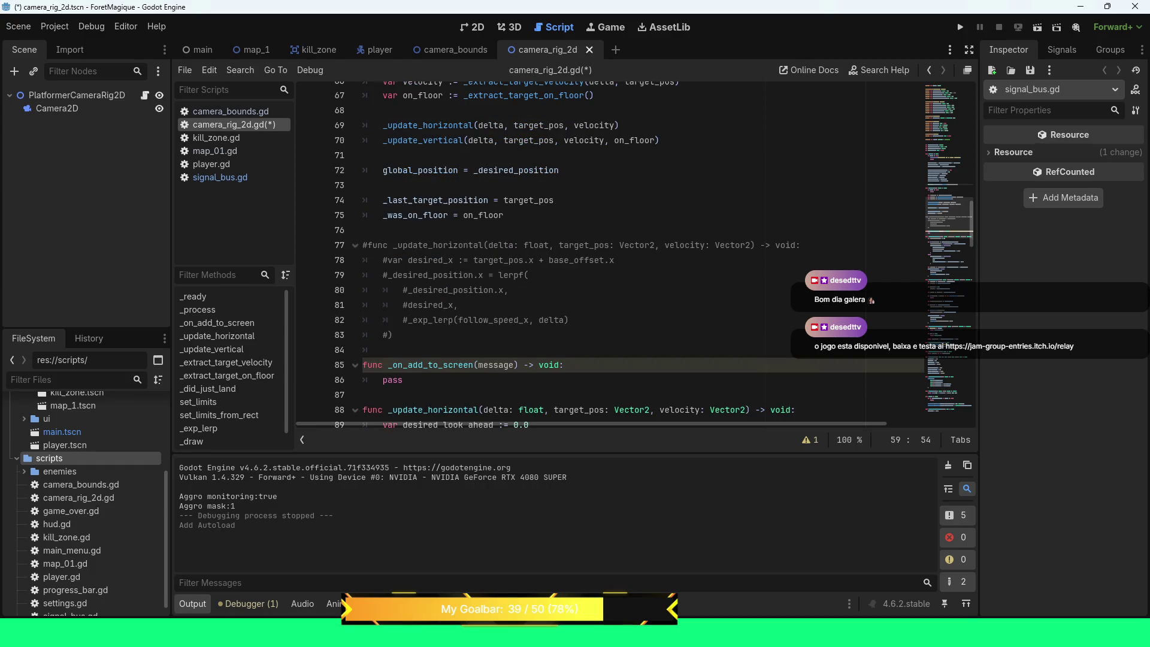
pyautogui.moveTo(393, 335)
pyautogui.mouseDown()
pyautogui.moveTo(408, 298)
pyautogui.moveTo(362, 245)
pyautogui.mouseUp()
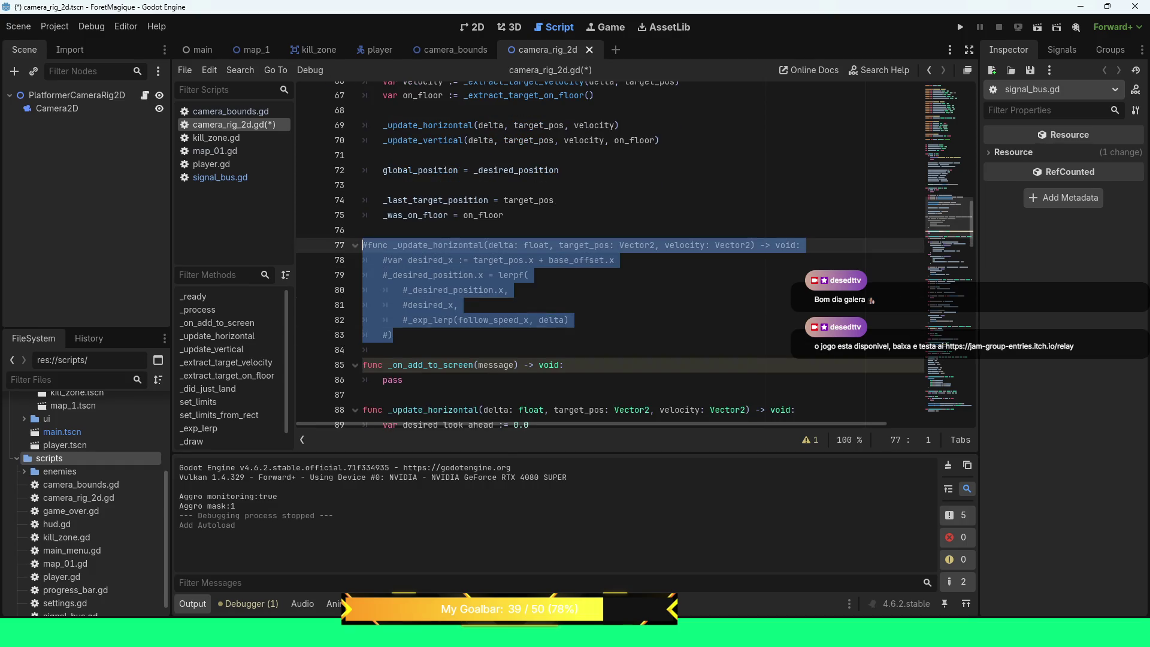
pyautogui.press('BackSpace')
pyautogui.press('BackSpace')
pyautogui.press('BackSpace')
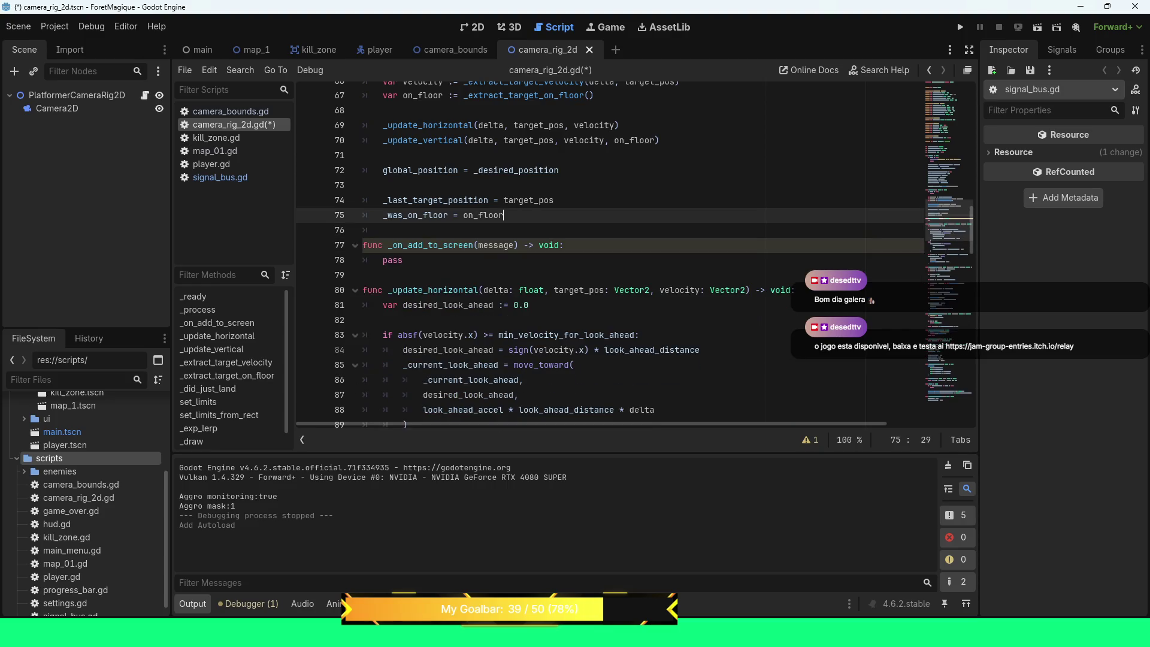
pyautogui.scroll(2, 599, 251)
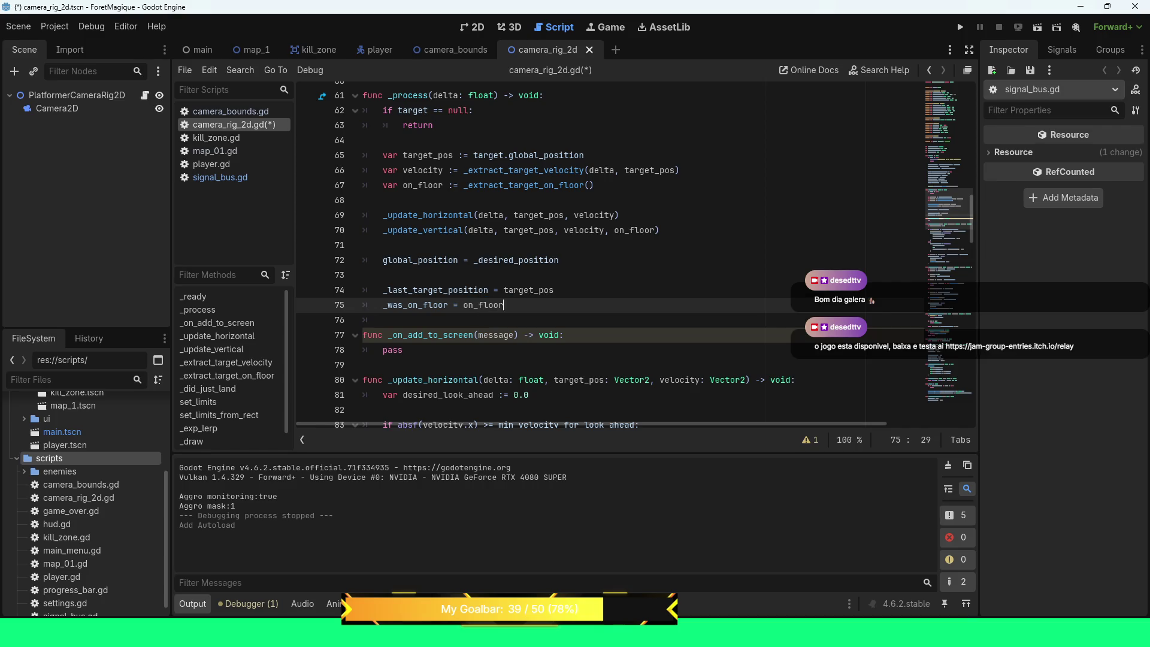
# - Add 'SignalBus.add_on_screen.emit(_last_target_position)' at the end of _process
pyautogui.click(555, 290)
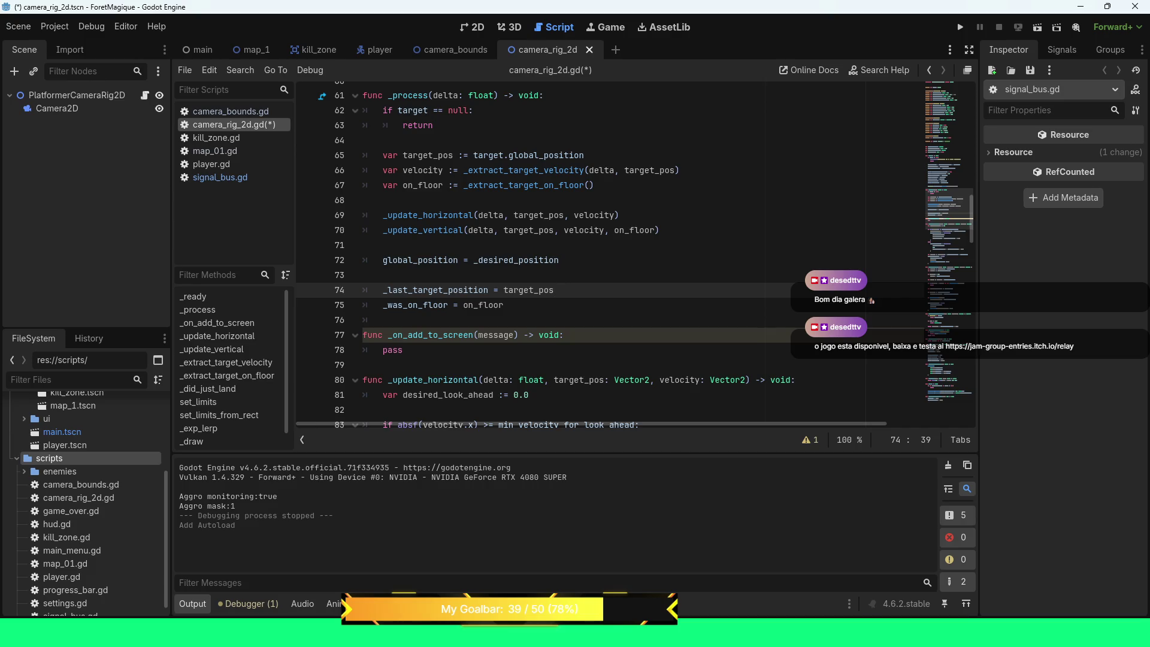
pyautogui.press('Down')
pyautogui.press('Down')
pyautogui.press('Return')
pyautogui.press('Return')
pyautogui.press('Up')
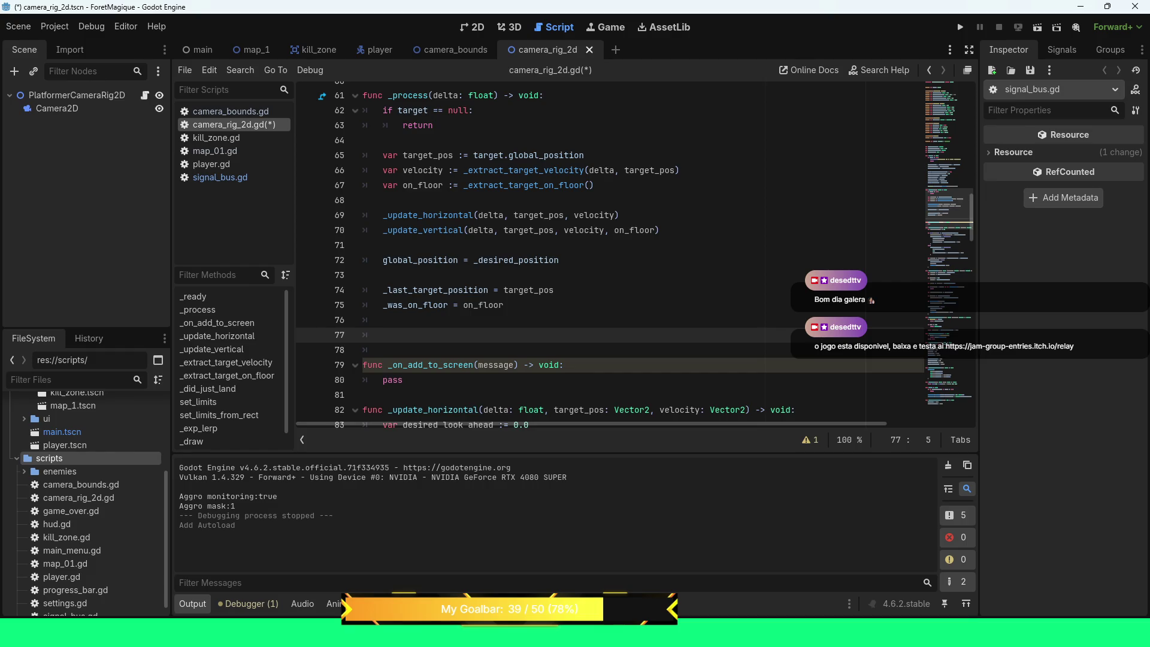
pyautogui.write('Sig')
pyautogui.press('Down')
pyautogui.press('Return')
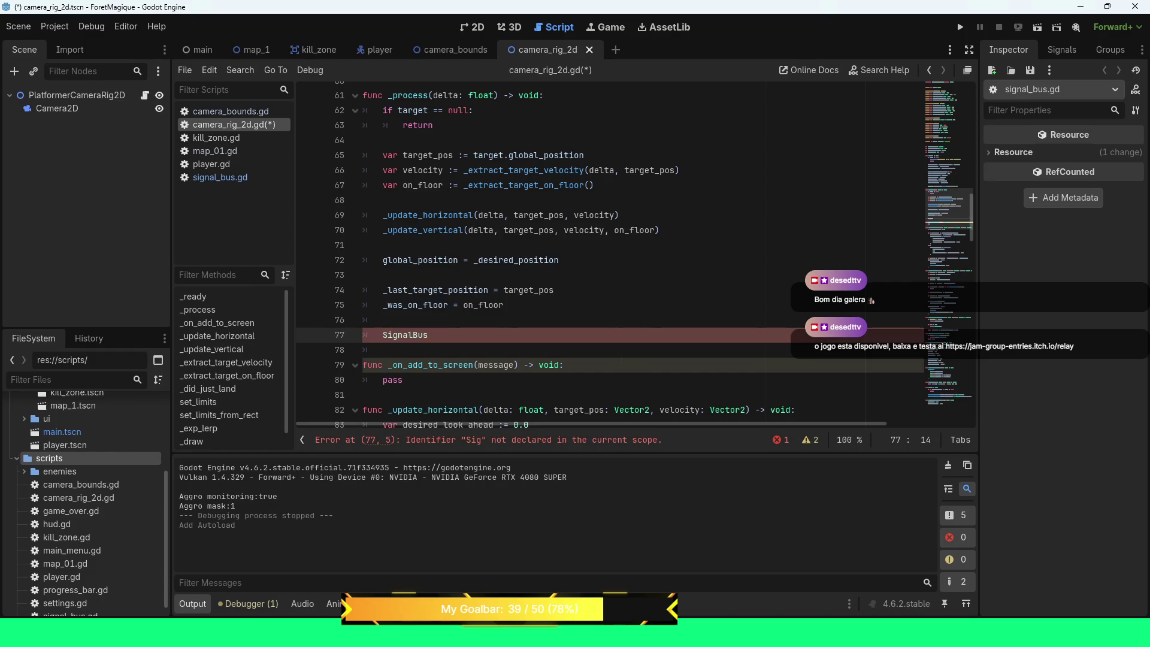
pyautogui.write('.')
pyautogui.press('Return')
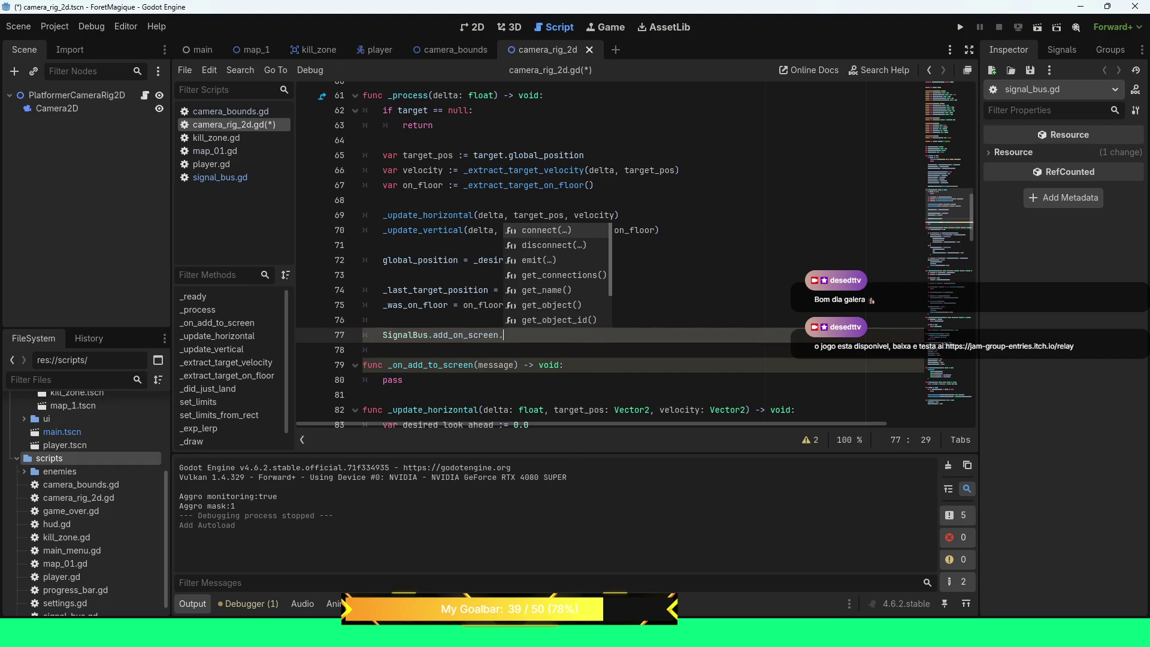
pyautogui.press('Down')
pyautogui.press('Down')
pyautogui.press('Return')
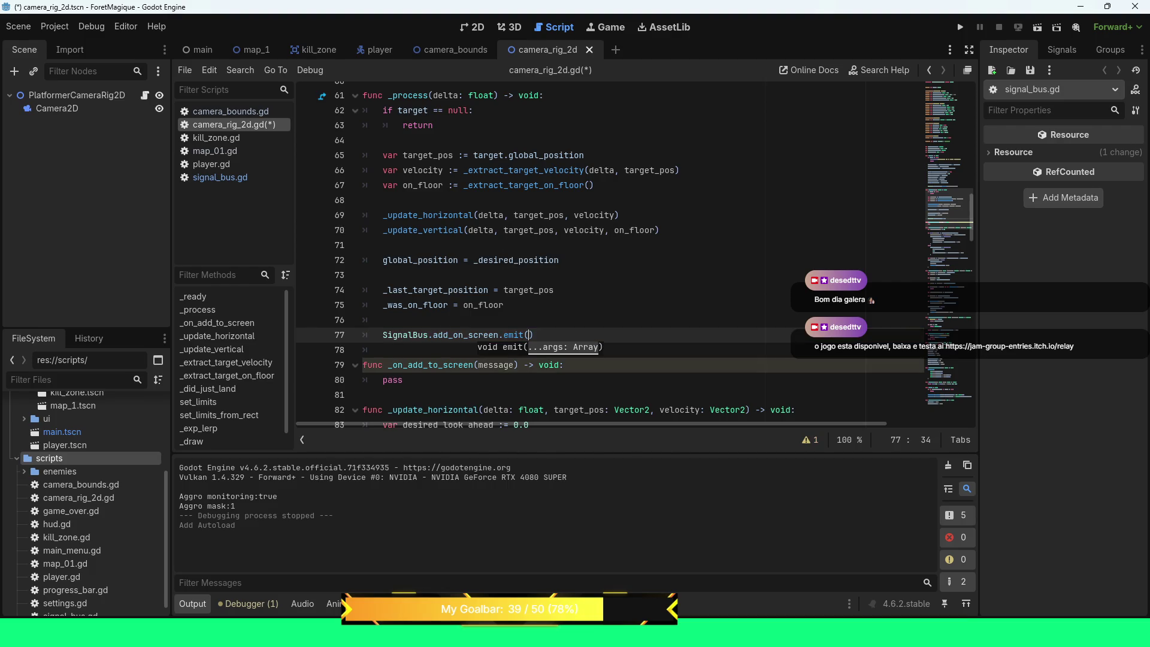
pyautogui.write('_l')
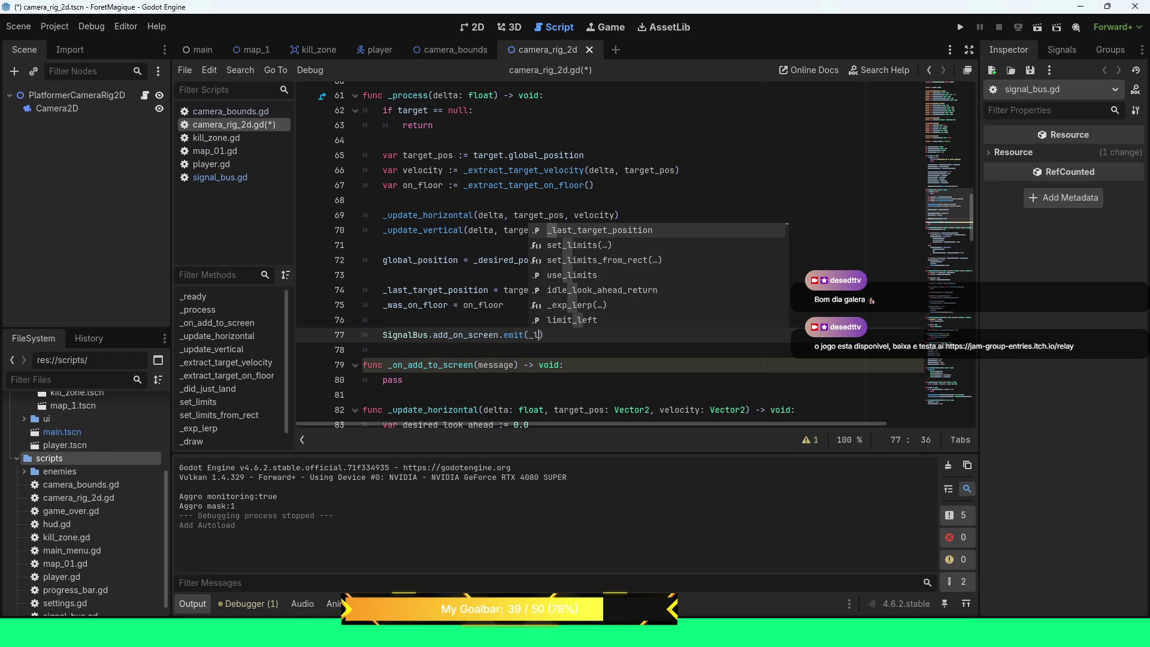
pyautogui.press('Return')
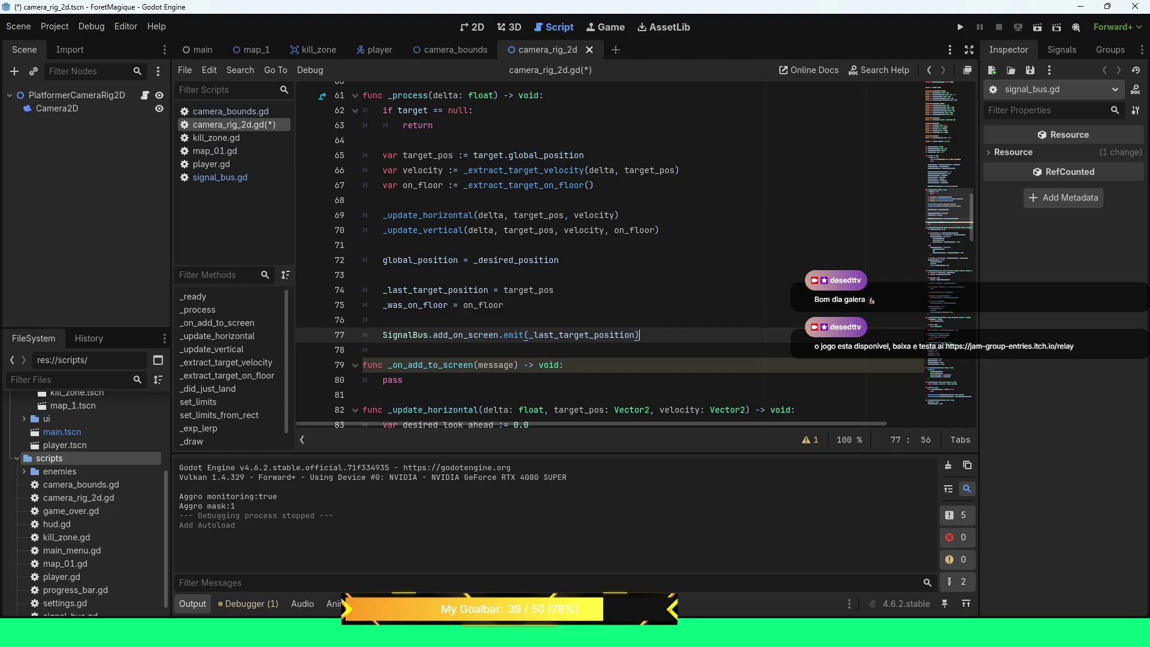
# - Save camera_rig_2d.gd and select the Map_01 root in the map_1 scene
pyautogui.click(660, 230)
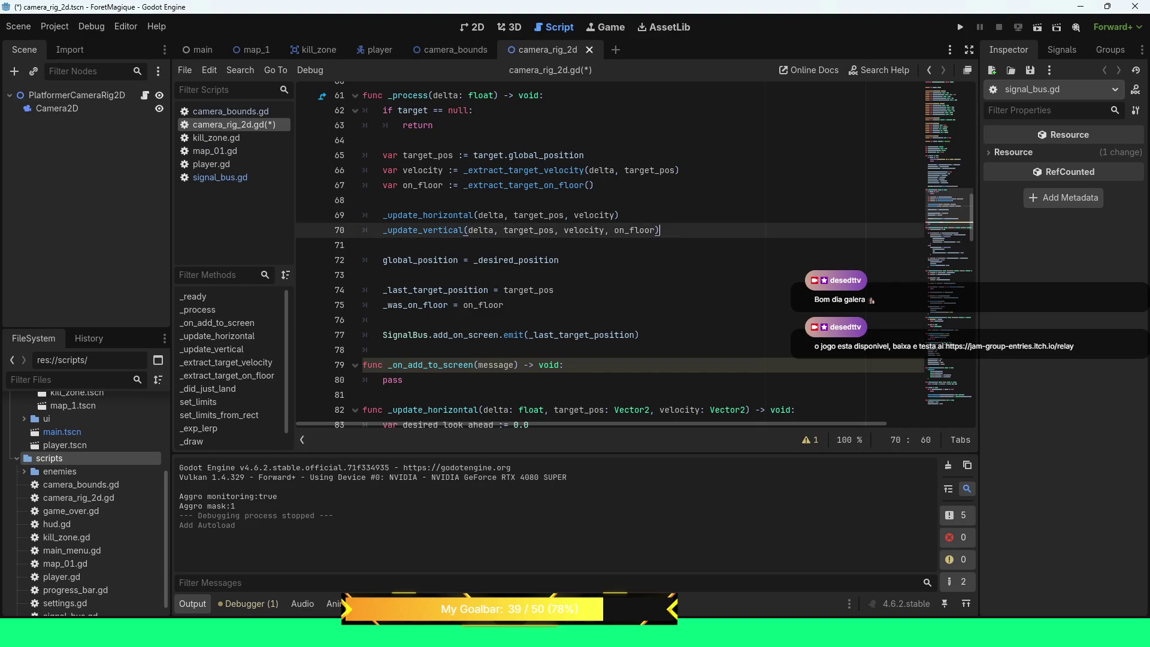
pyautogui.hotkey('ctrl', 's')
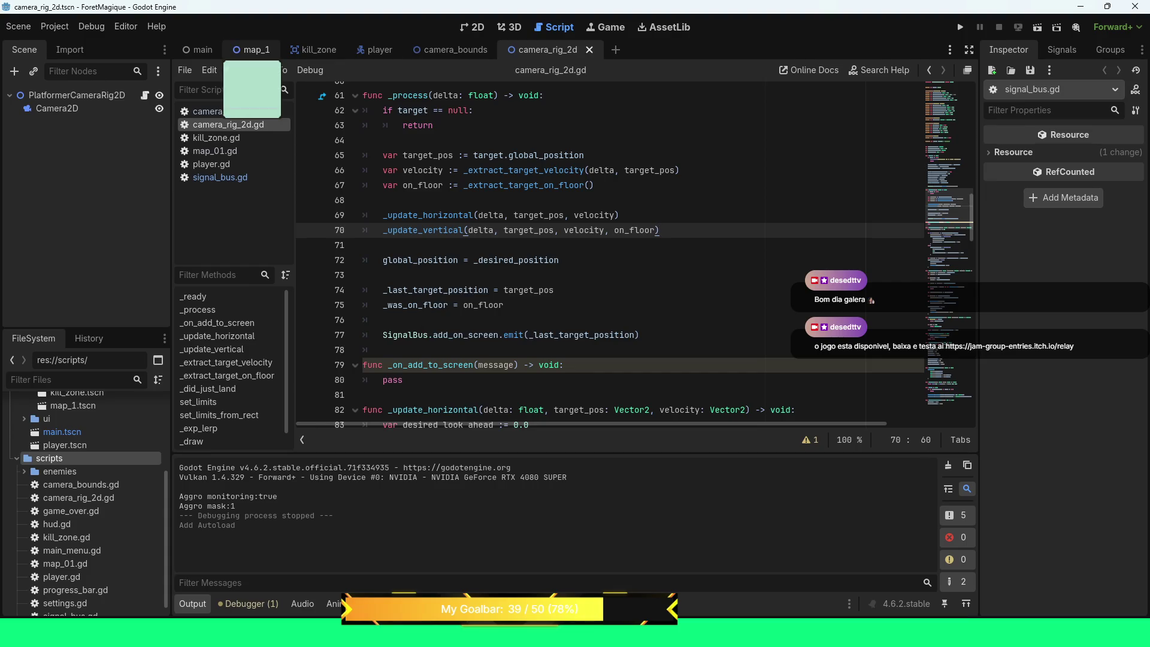
pyautogui.click(252, 49)
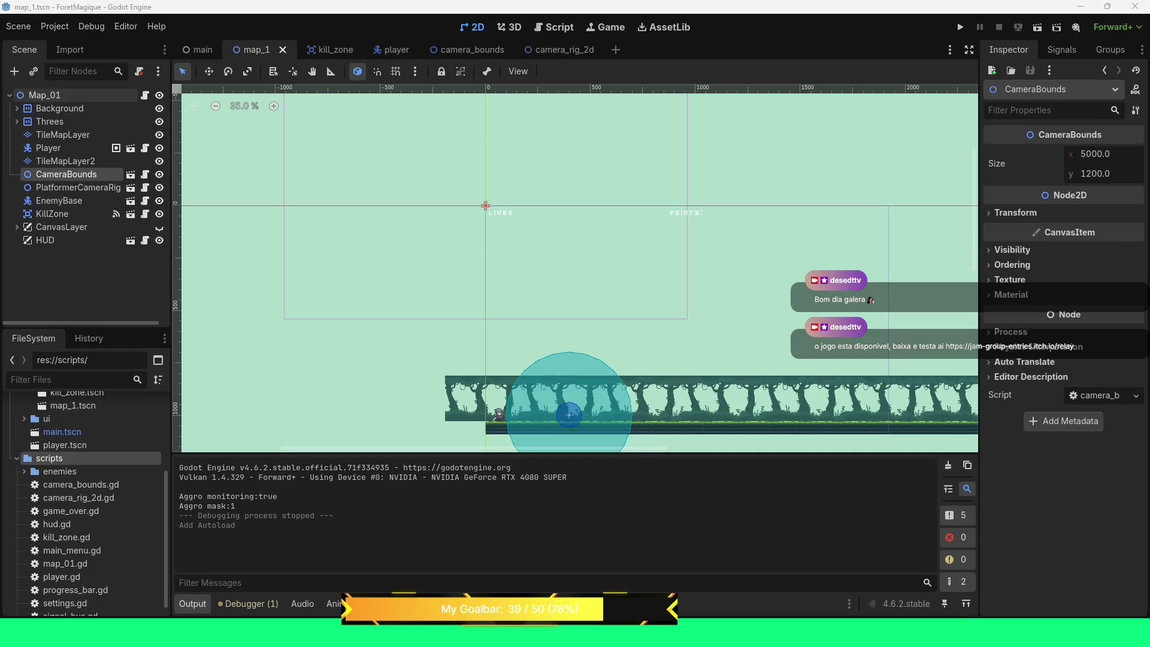
pyautogui.click(47, 95)
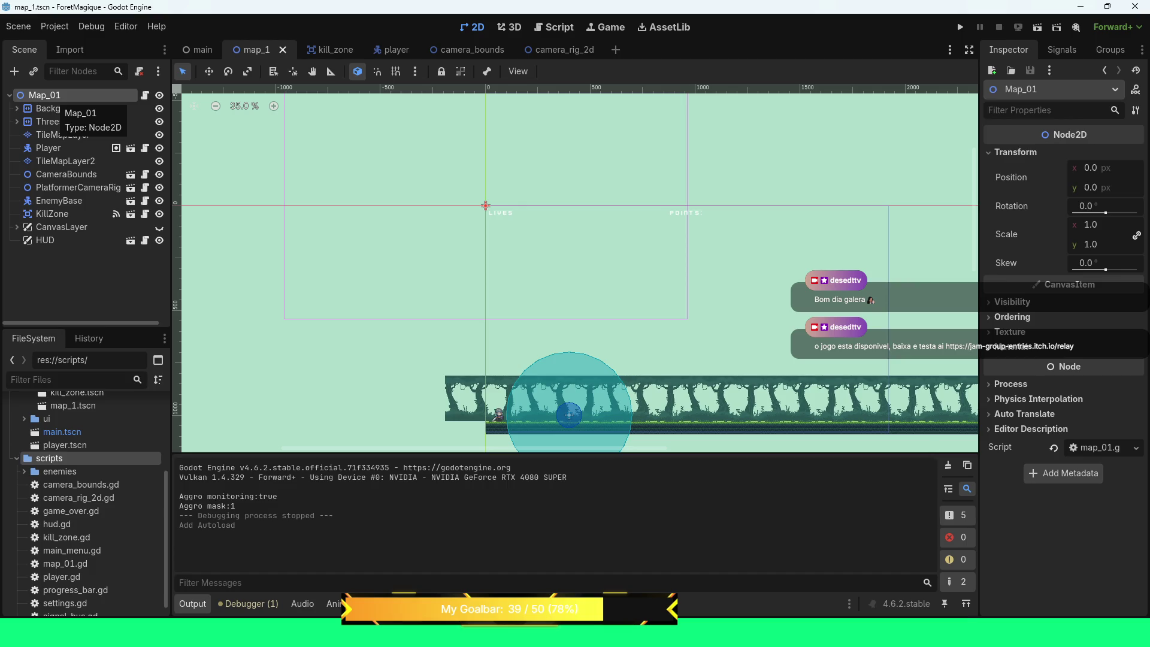
# - Add a Label child node under Map_01
pyautogui.rightClick(53, 94)
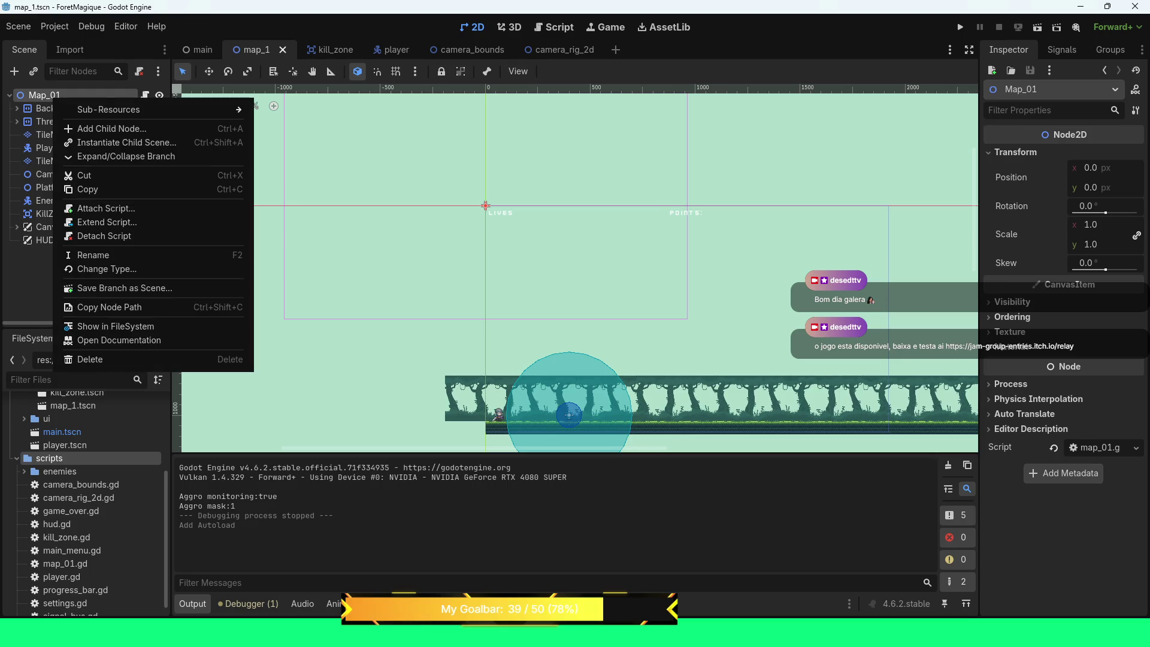
pyautogui.click(84, 128)
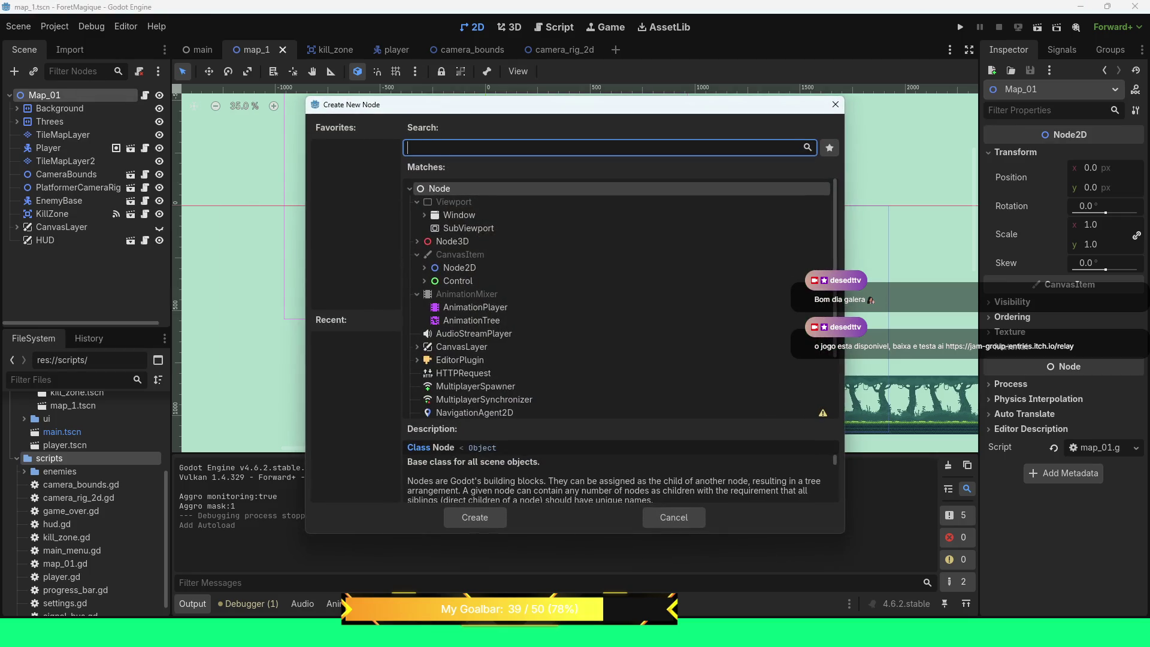
pyautogui.write('label')
pyautogui.press('Return')
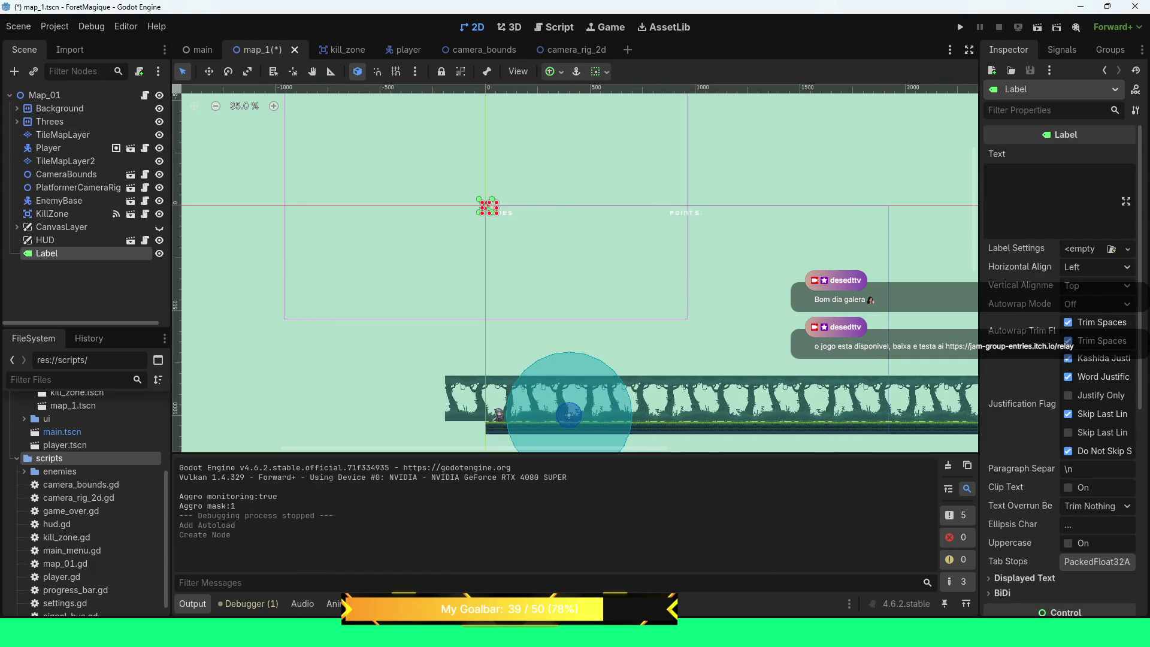
# - Set the Label's text to 'Debug Info' and open map_01.gd
pyautogui.click(989, 175)
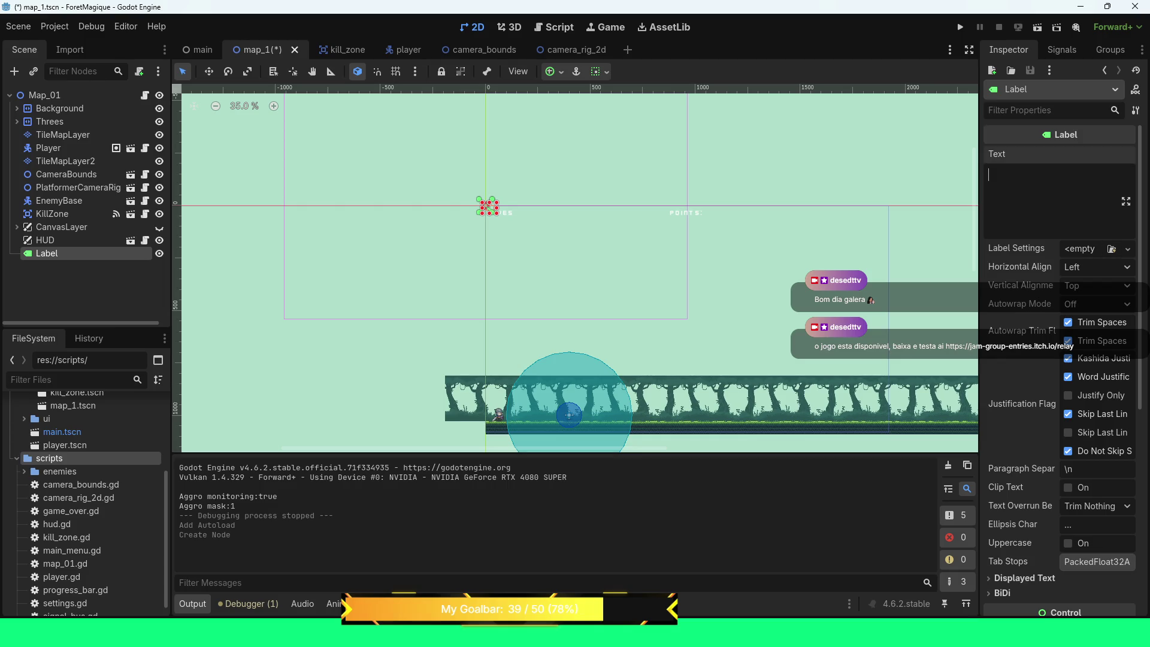
pyautogui.write('De')
pyautogui.write('bug Info')
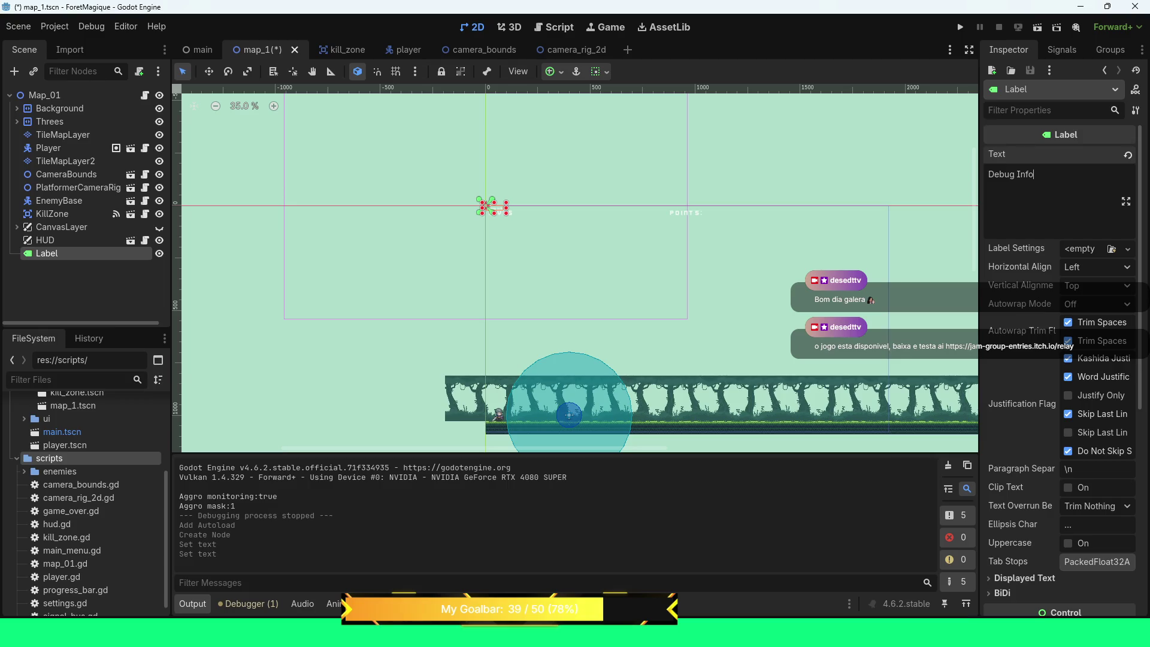
pyautogui.hotkey('ctrl', 'shift', 'Left')
pyautogui.hotkey('ctrl', 'shift', 'Left')
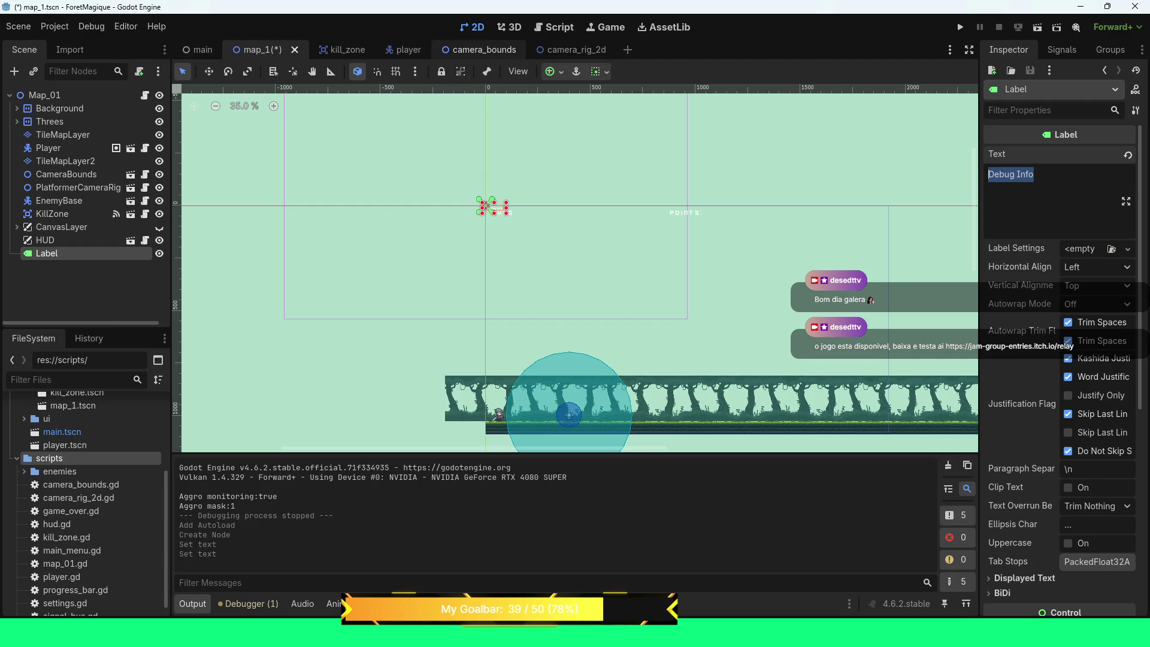
pyautogui.click(554, 27)
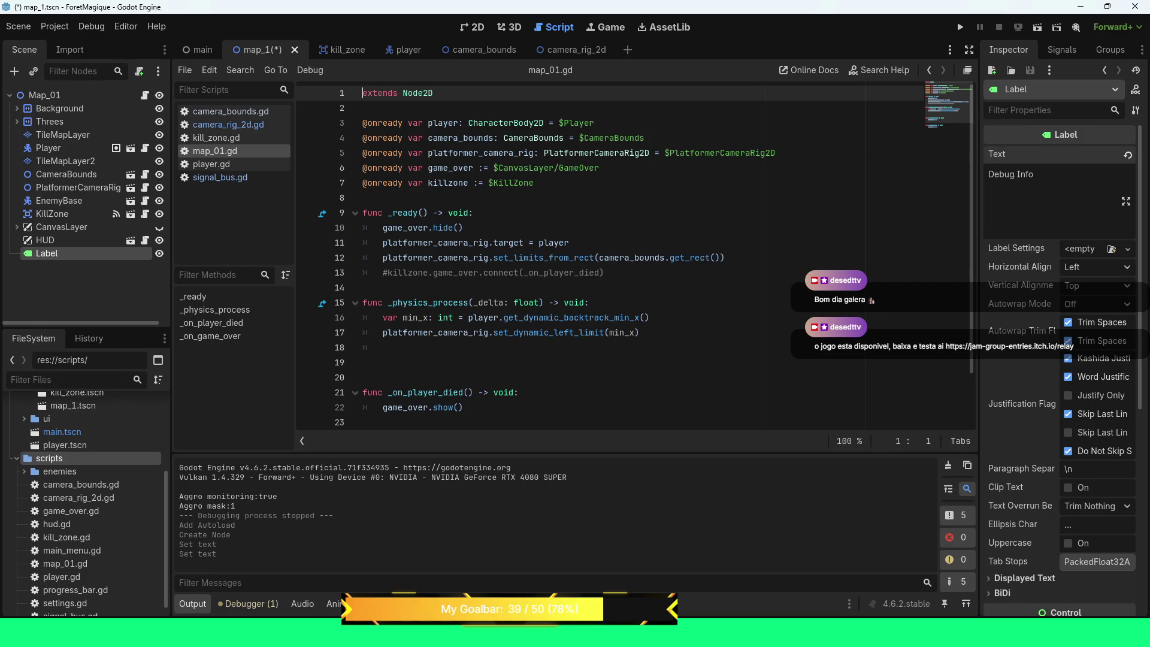
pyautogui.scroll(-2, 635, 257)
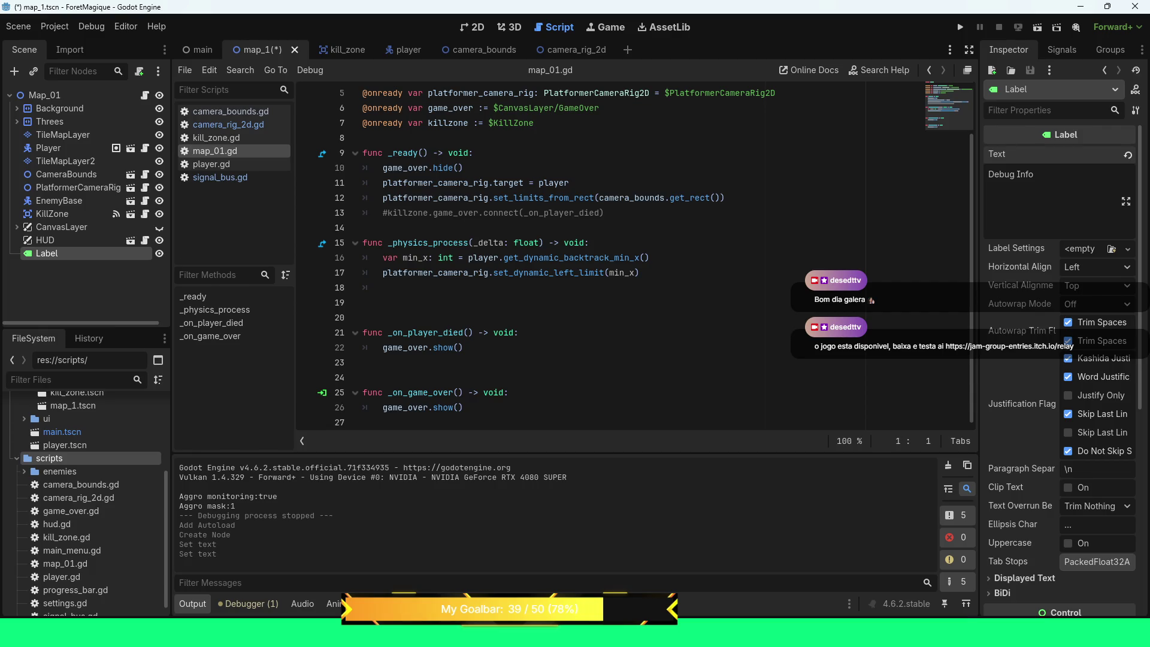
pyautogui.click(649, 258)
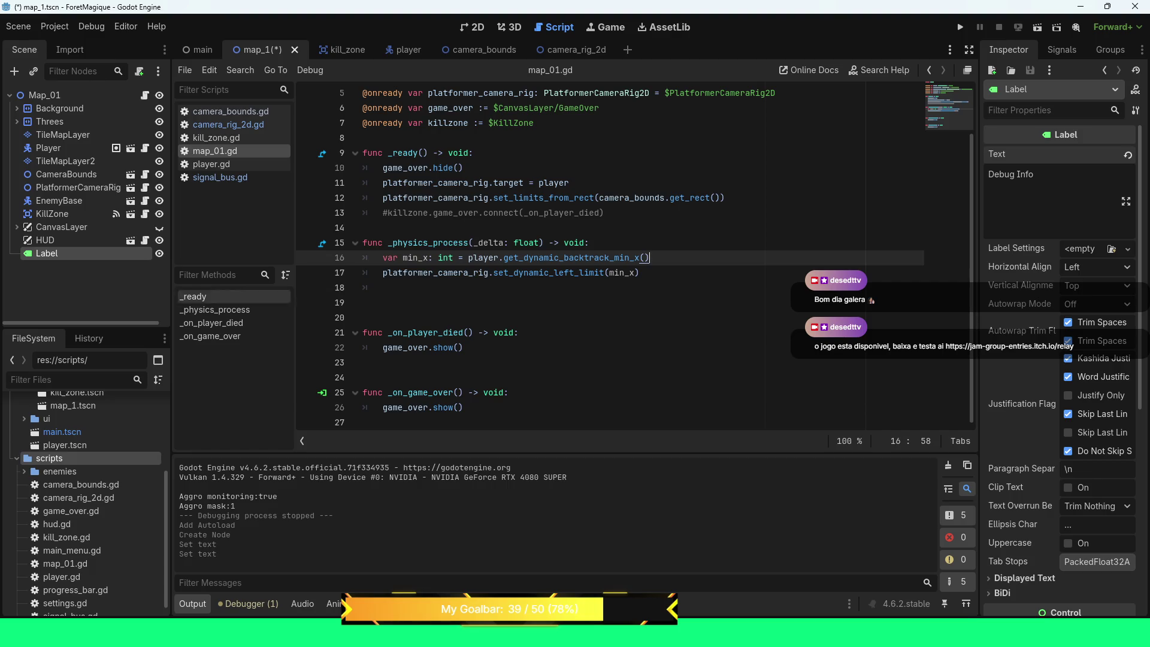
pyautogui.scroll(2, 635, 258)
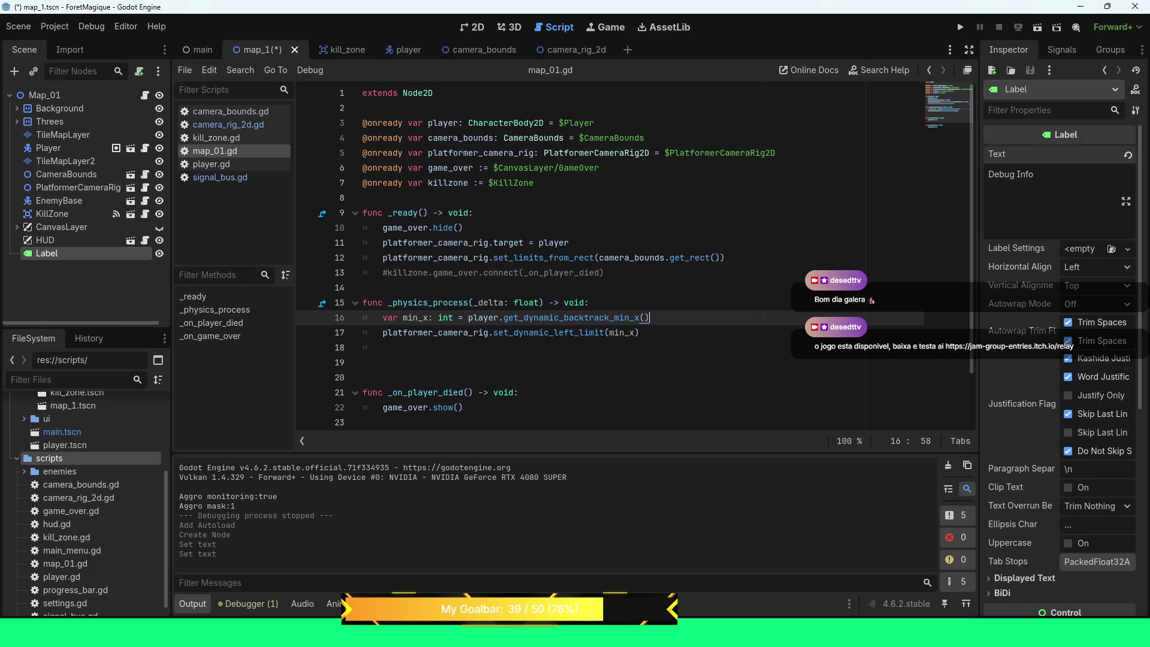
pyautogui.click(534, 182)
pyautogui.press('Return')
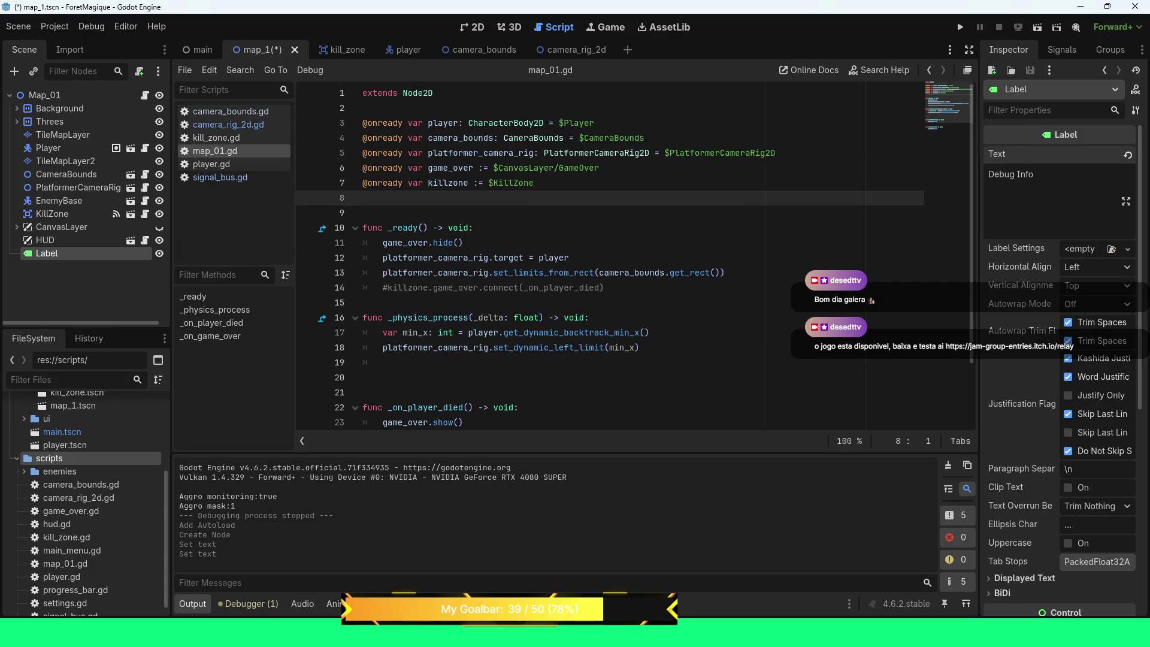
pyautogui.press('Return')
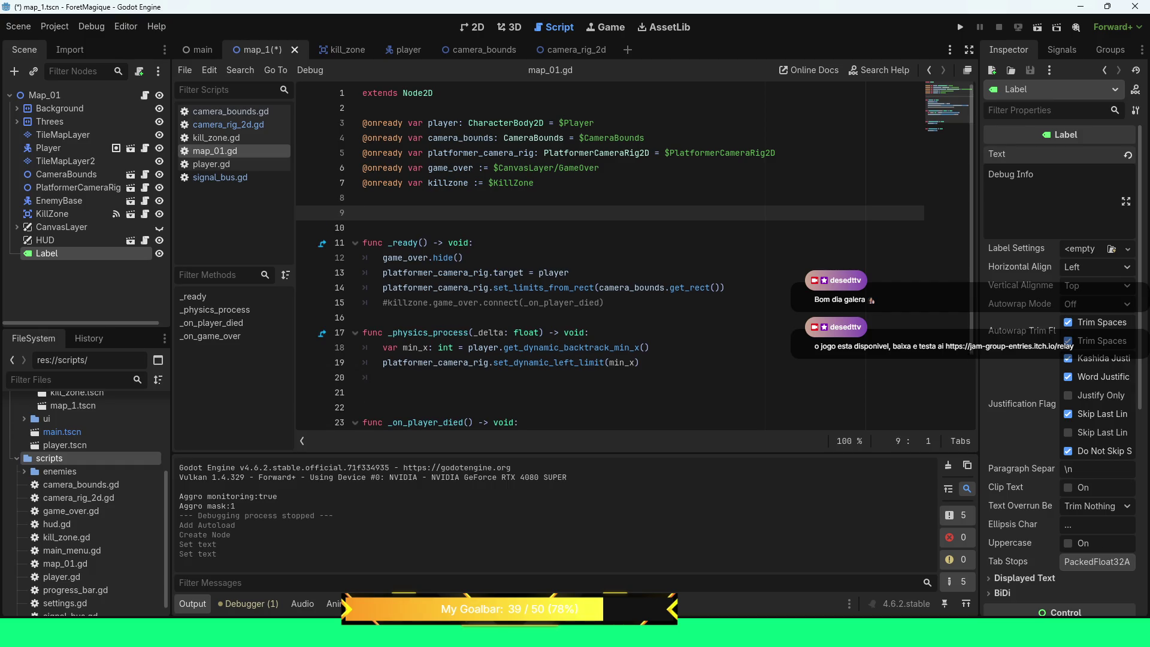
pyautogui.write('@onready var')
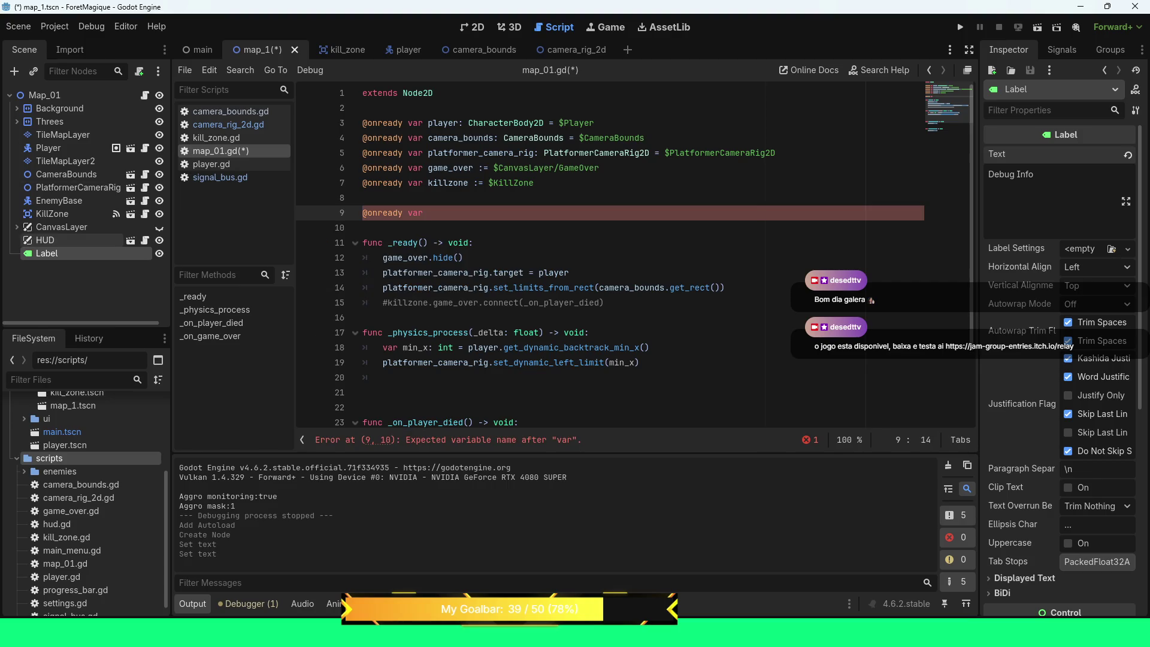
# - Ctrl-drag the Label node in to declare label: Label = $Label, deleting the unfinished line
pyautogui.click(87, 287)
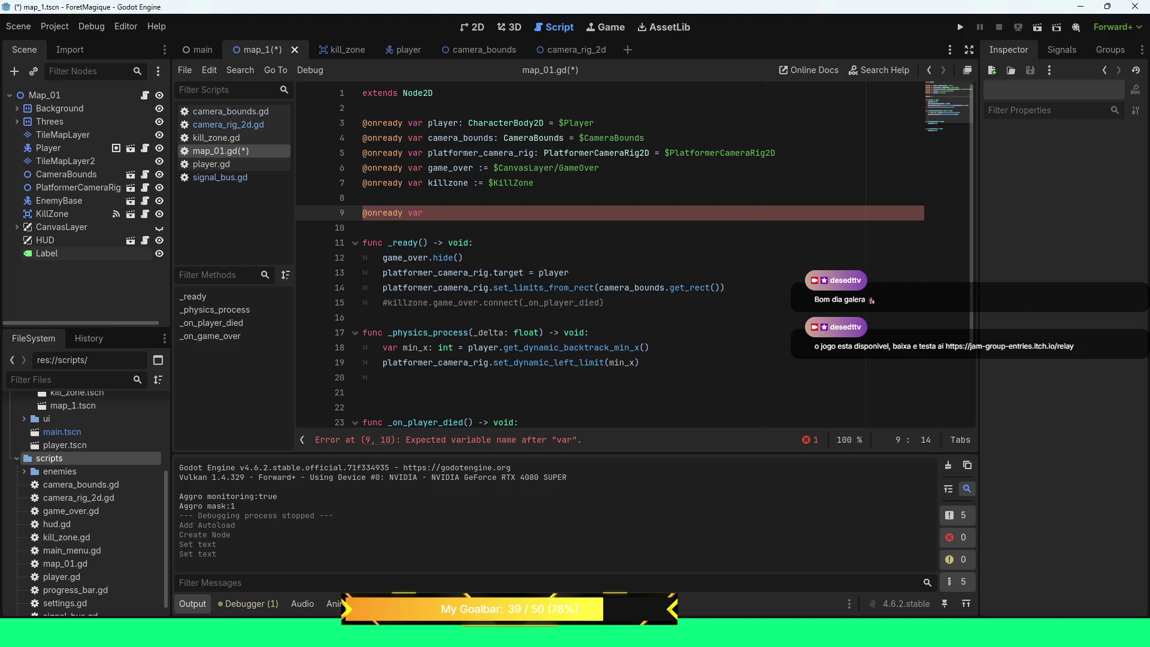
pyautogui.moveTo(35, 253); pyautogui.dragTo(420, 228)
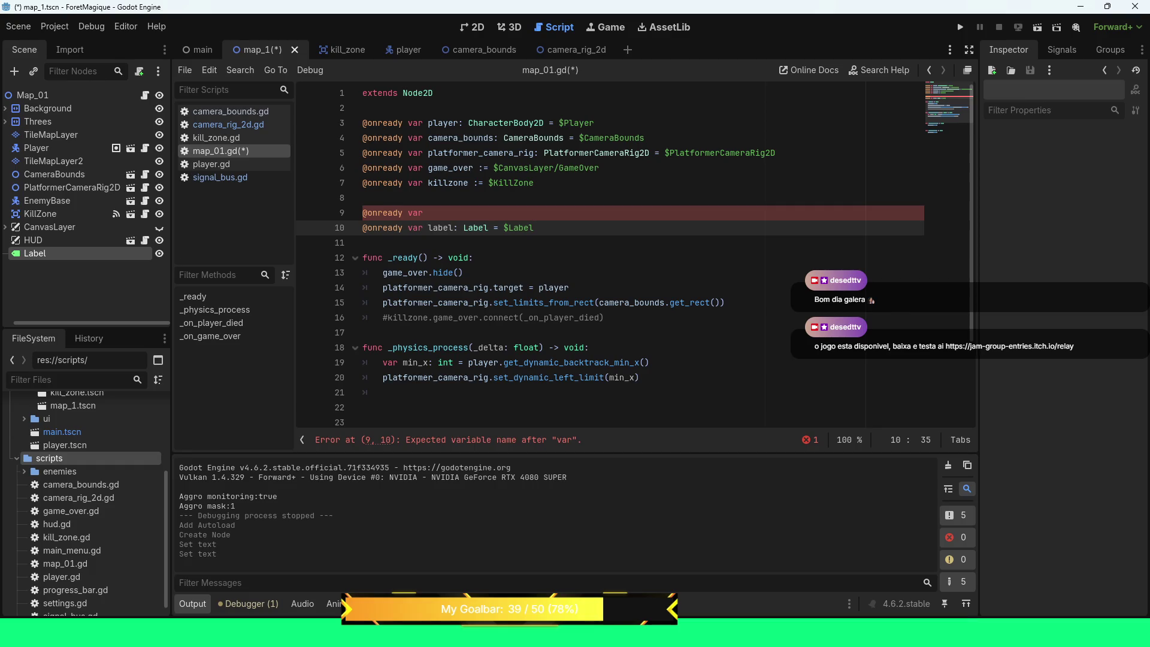
pyautogui.press('Up')
pyautogui.hotkey('shift', 'Home')
pyautogui.press('BackSpace')
pyautogui.press('BackSpace')
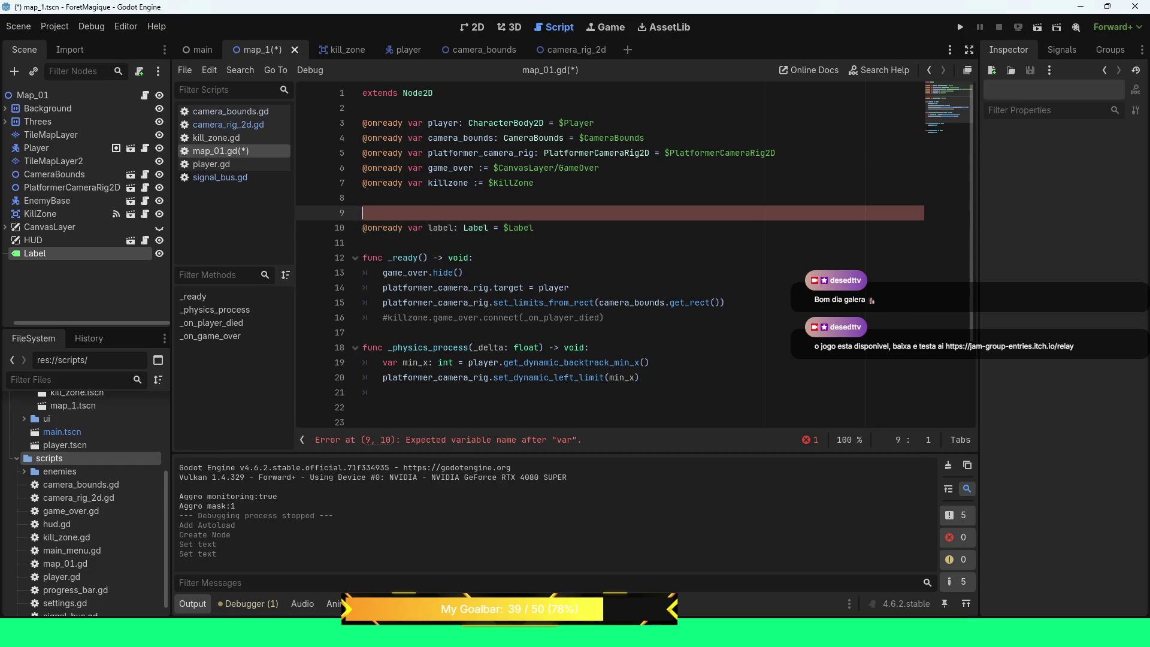
pyautogui.scroll(-2, 635, 257)
pyautogui.scroll(1, 635, 257)
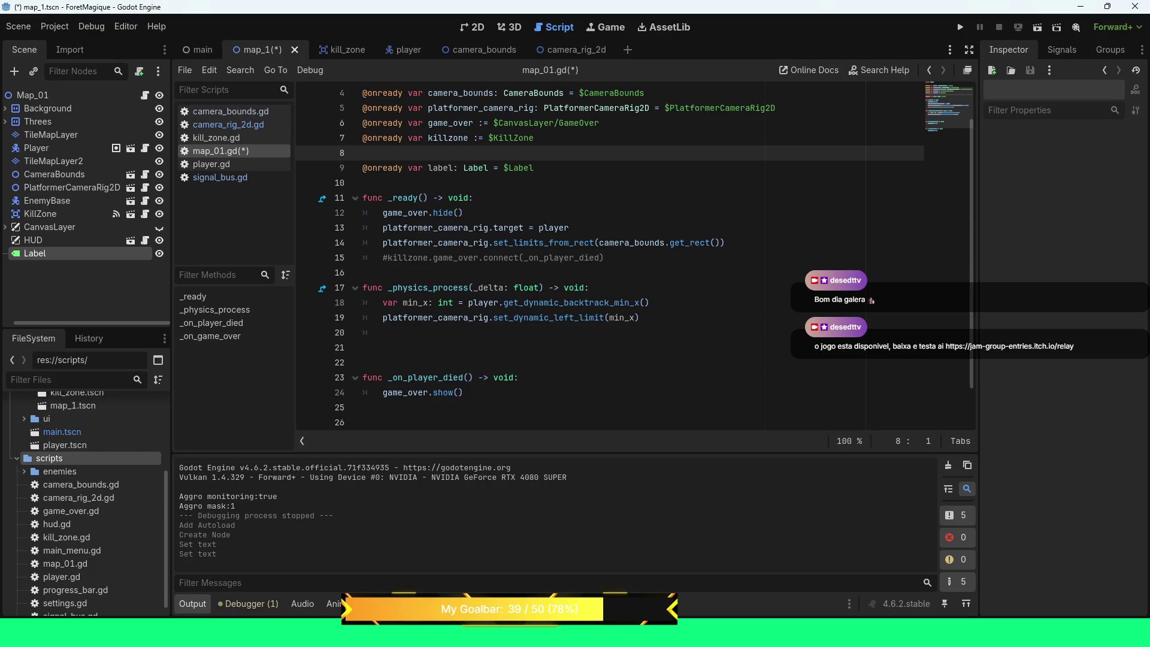
pyautogui.click(639, 318)
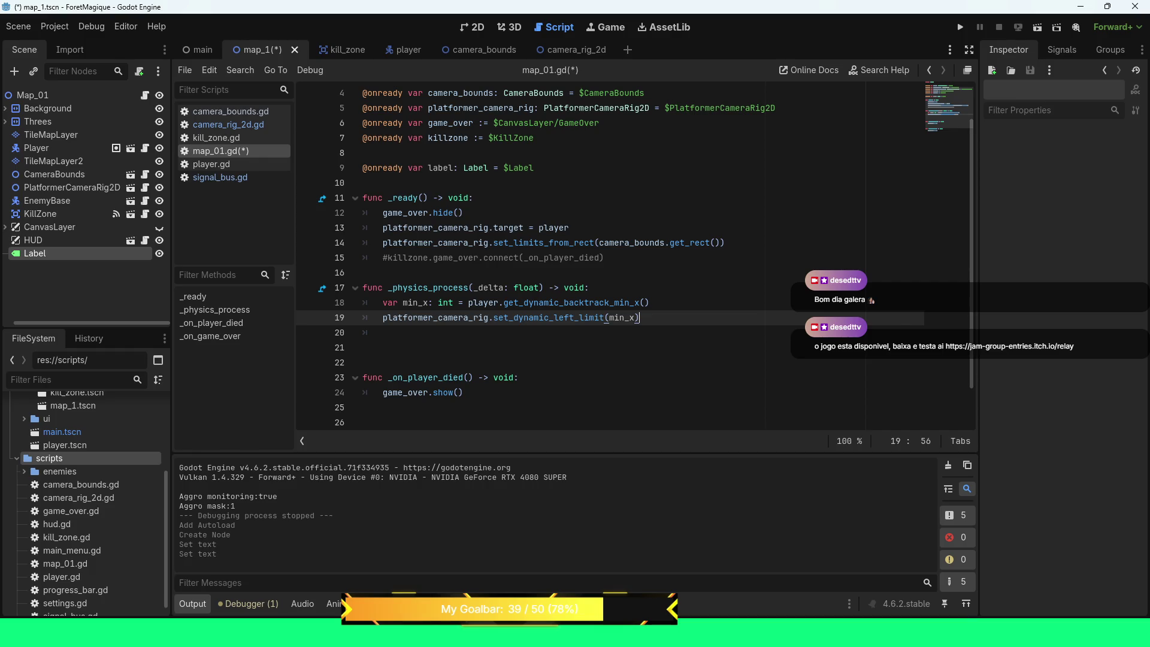
# - Draft print("Debug Info: %d",) at the top of _physics_process, then remove that line
pyautogui.click(589, 288)
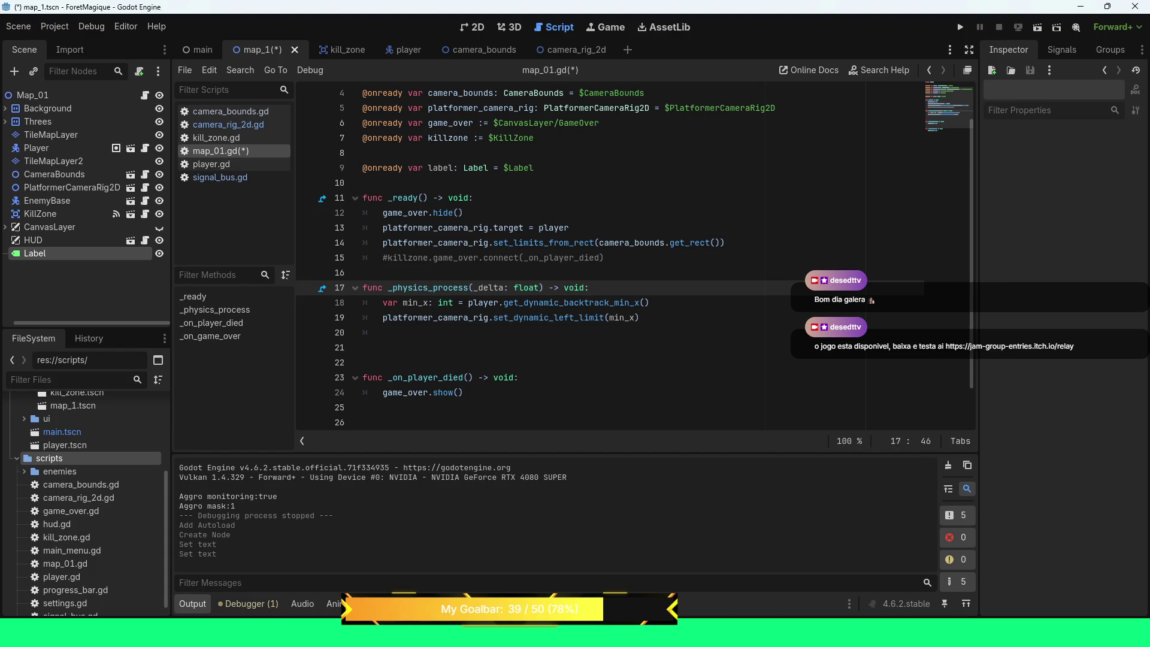
pyautogui.press('Return')
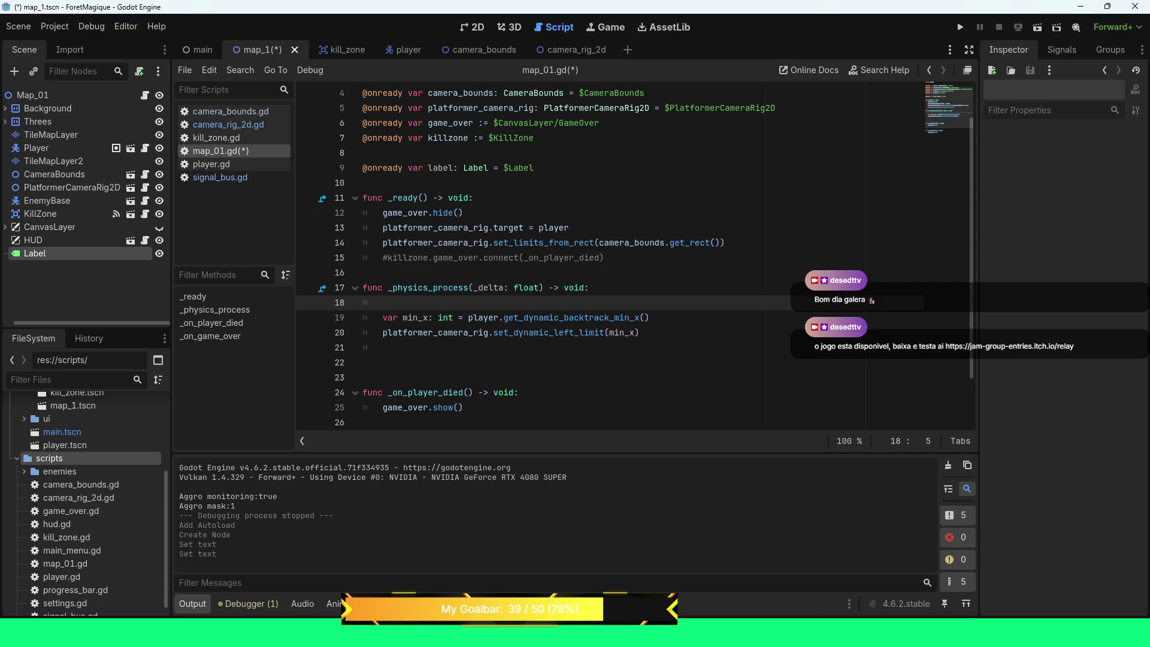
pyautogui.write('print')
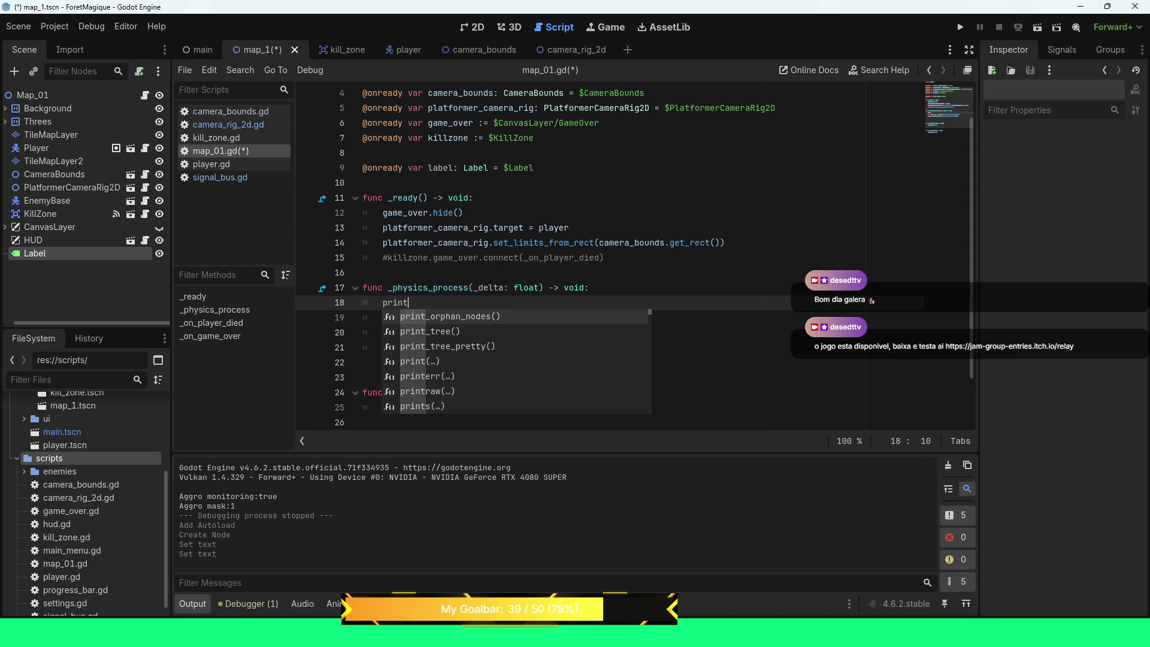
pyautogui.write('(')
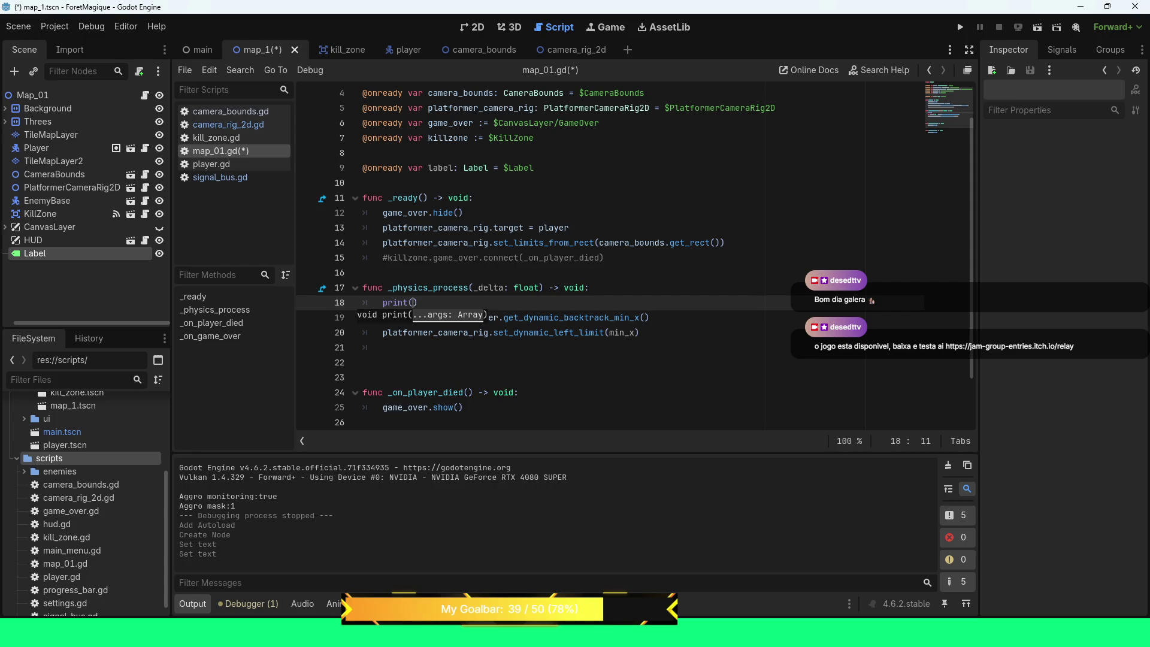
pyautogui.write('"')
pyautogui.write('Debug Info')
pyautogui.write(': ')
pyautogui.write('%d"')
pyautogui.write(',')
pyautogui.press('Escape')
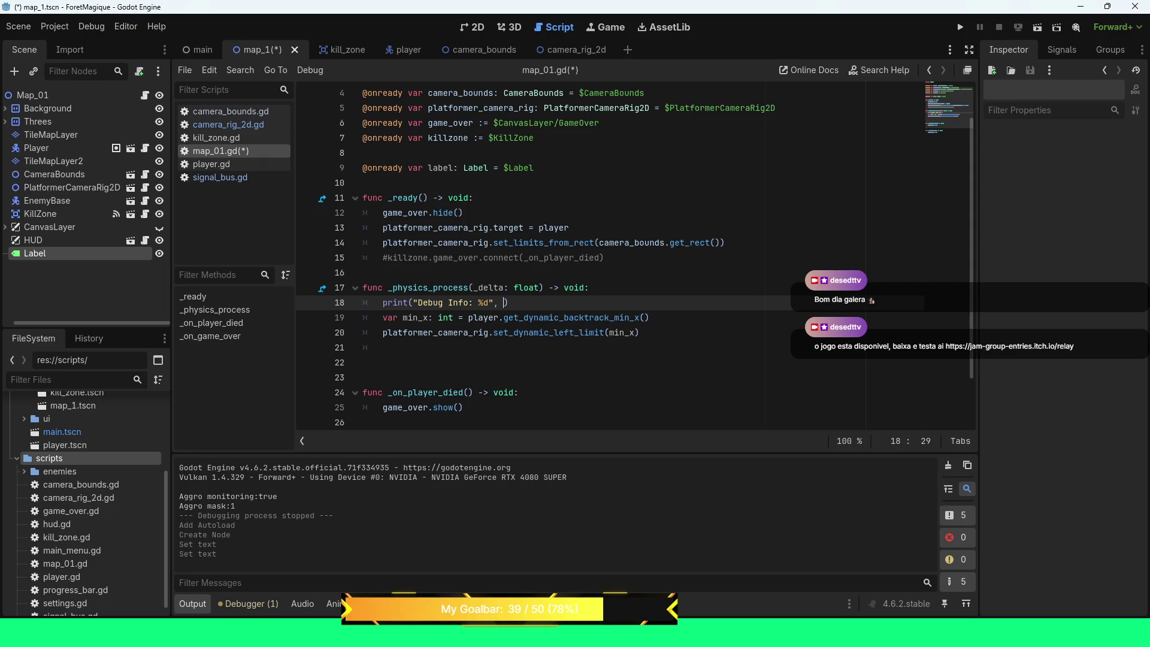
pyautogui.hotkey('ctrl', 'shift', 'k')
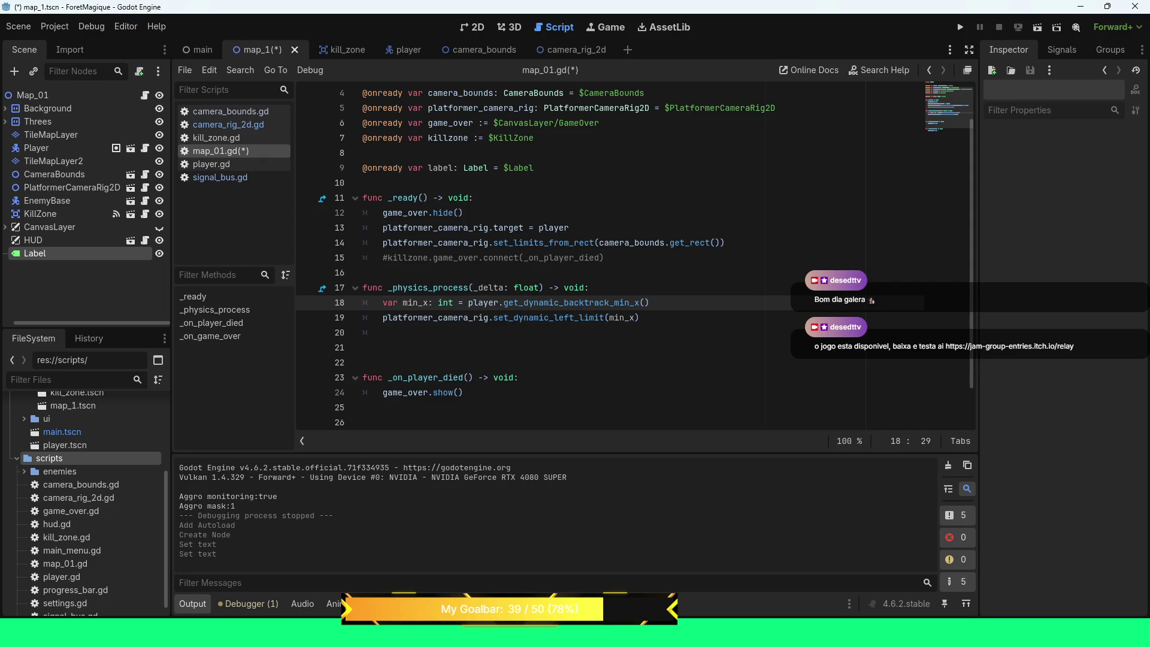
# - Paste the print call after set_dynamic_left_limit and fill in min_x as its argument
pyautogui.press('Down')
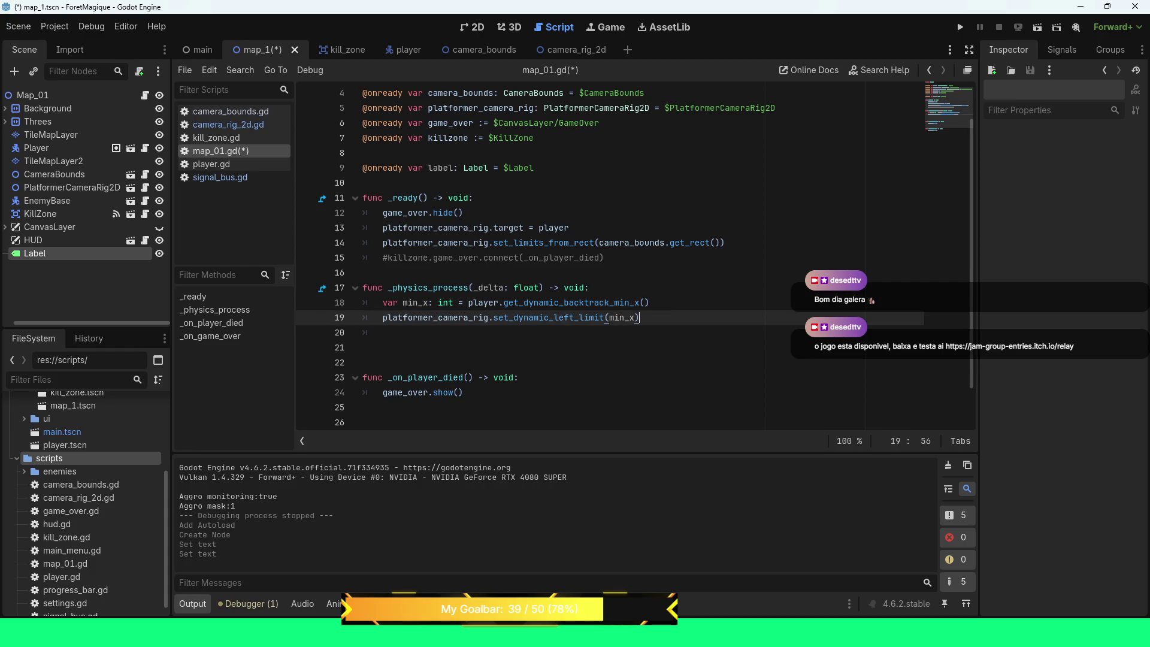
pyautogui.press('End')
pyautogui.press('Return')
pyautogui.write('print("Debug Info: %d", )')
pyautogui.press('Return')
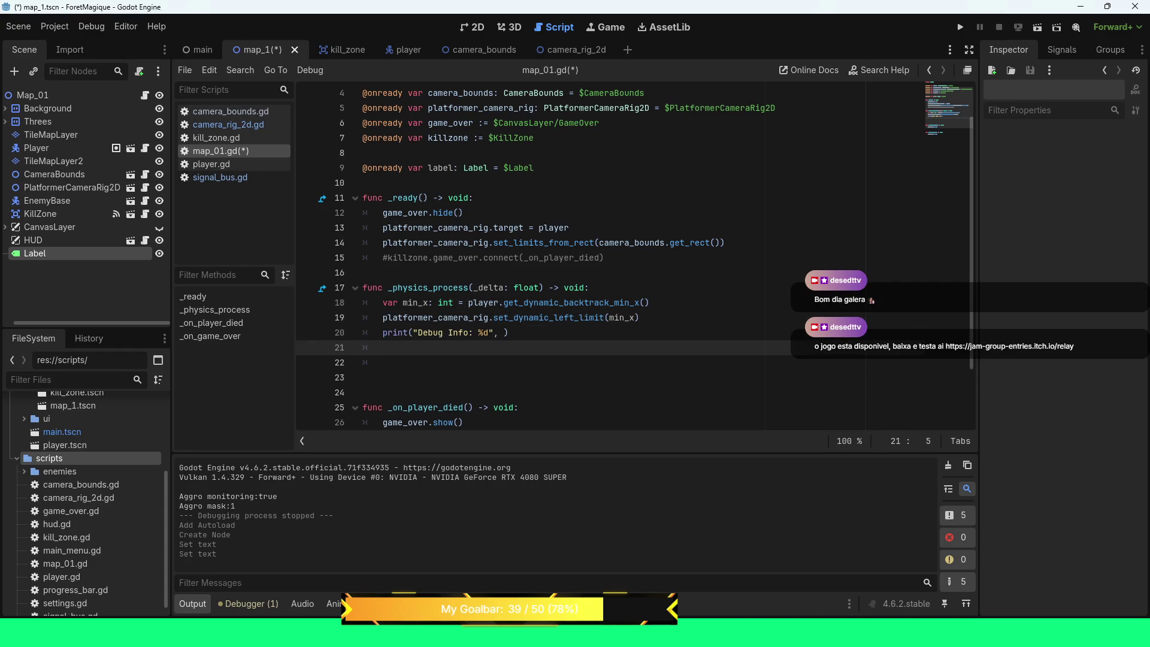
pyautogui.press('BackSpace')
pyautogui.press('BackSpace')
pyautogui.press('Left')
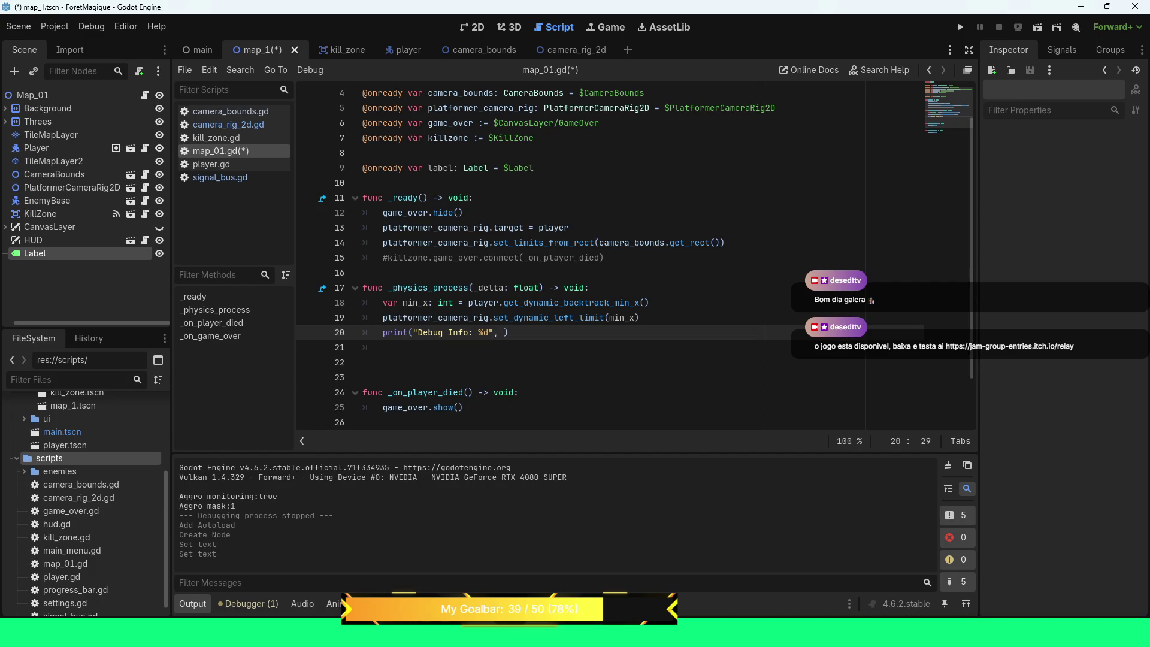
pyautogui.write('mi')
pyautogui.press('Return')
pyautogui.click(529, 287)
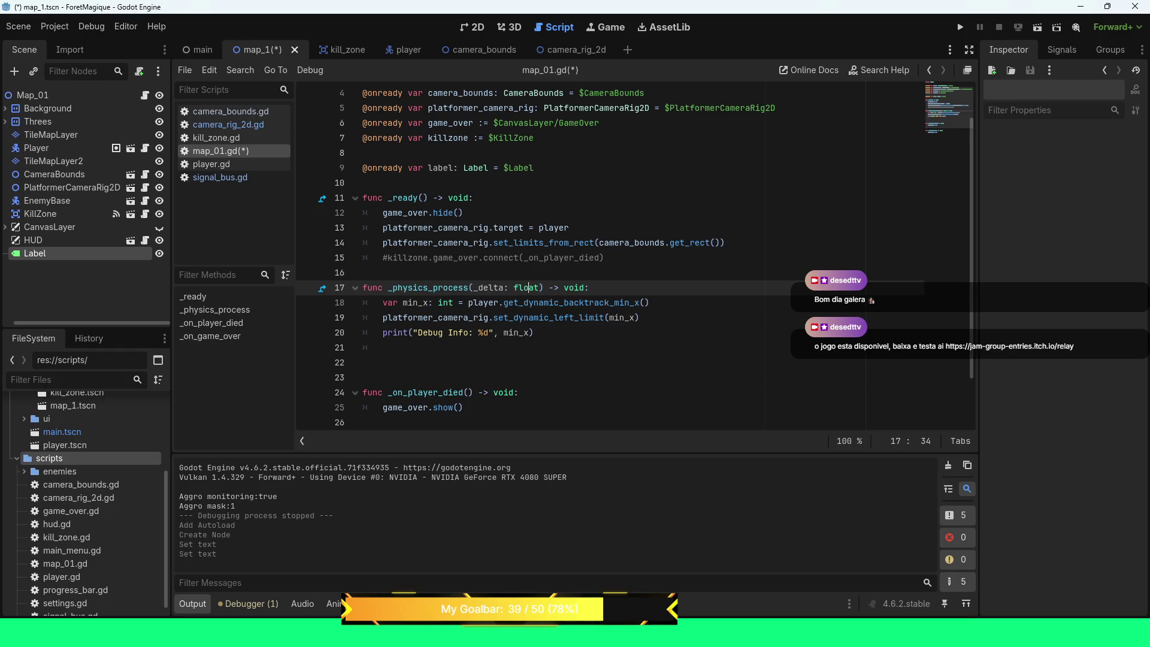
# - Save the map scene, play-test by running and jumping the player, then stop the game
pyautogui.hotkey('ctrl', 's')
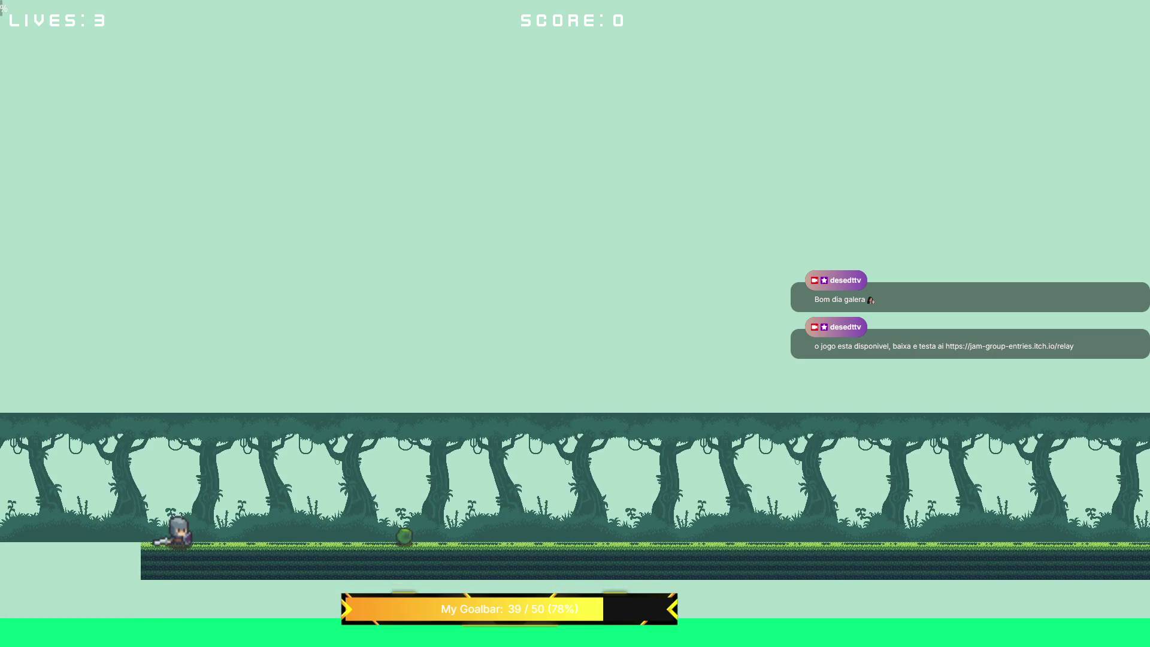
pyautogui.press('Right')
pyautogui.press('space')
pyautogui.press('Left')
pyautogui.press('Right')
pyautogui.press('Left')
pyautogui.press('F8')
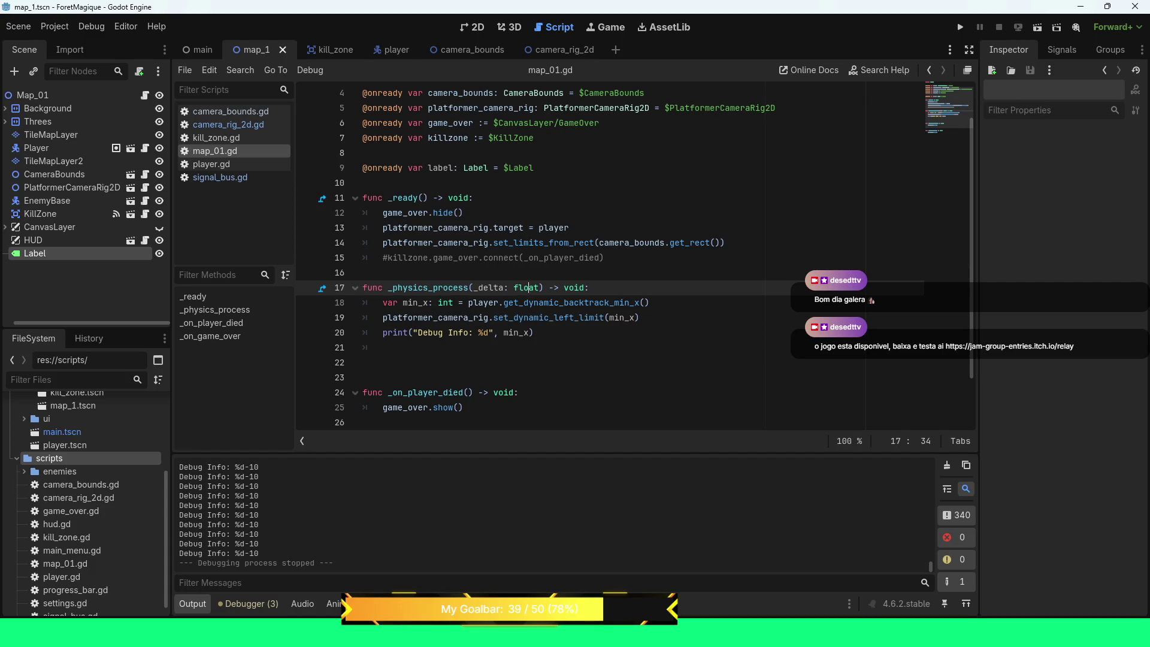
# - Add label.text = "Debug: " + str(min_x) below the camera limit call on line 20
pyautogui.click(639, 317)
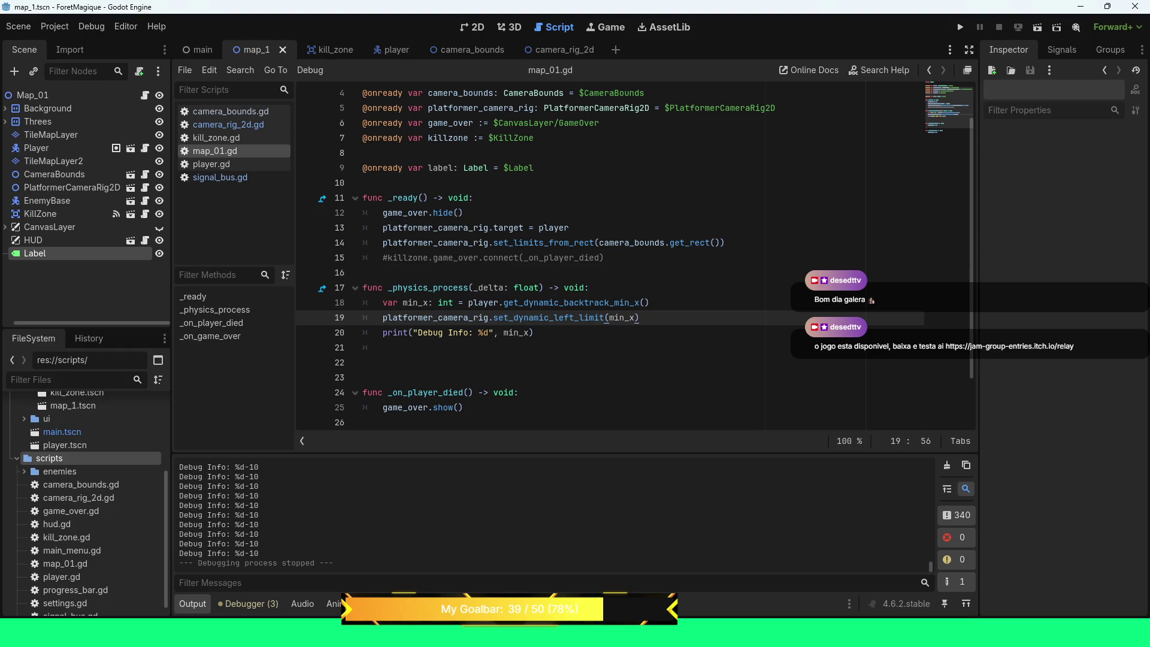
pyautogui.press('Return')
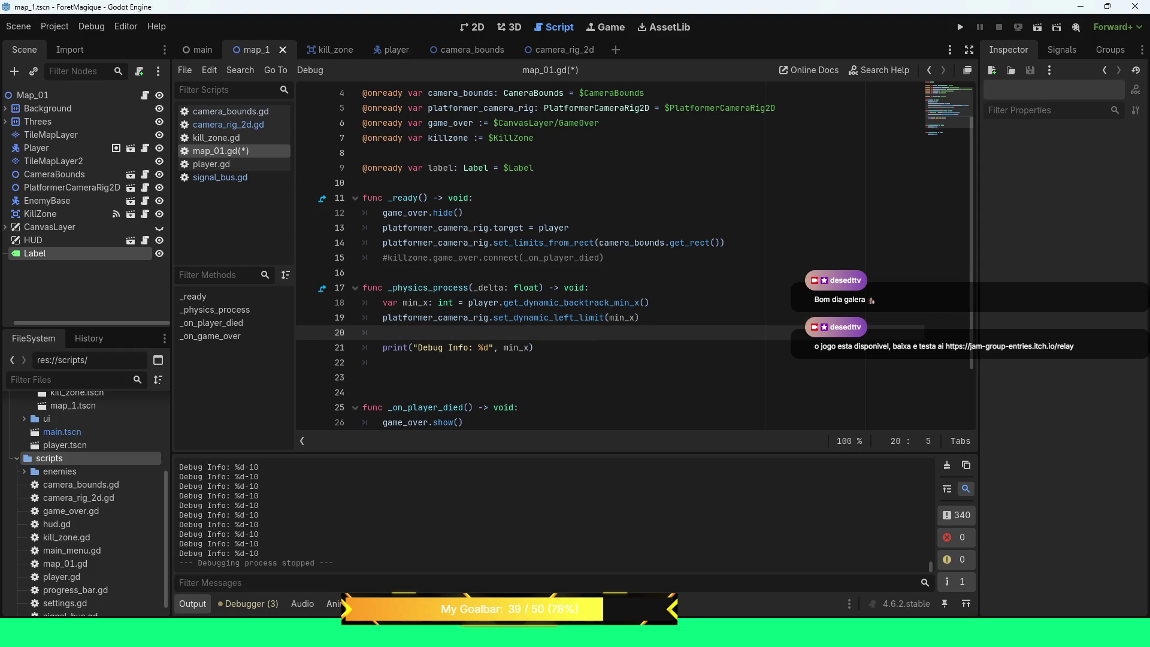
pyautogui.write('la')
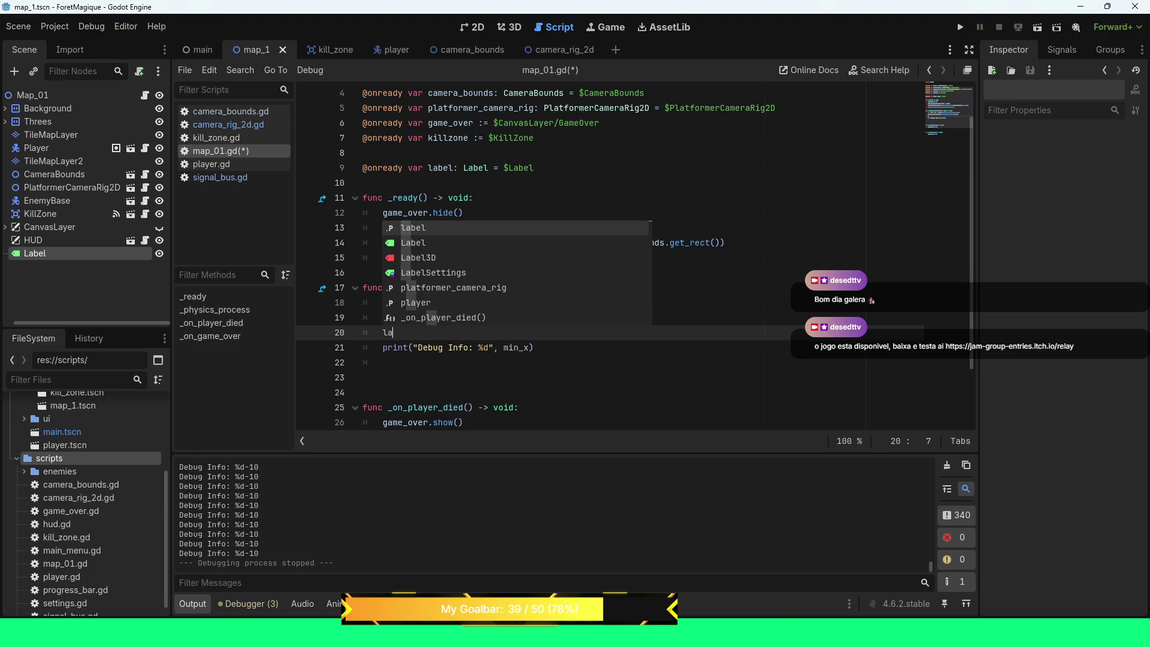
pyautogui.press('Return')
pyautogui.write('.t')
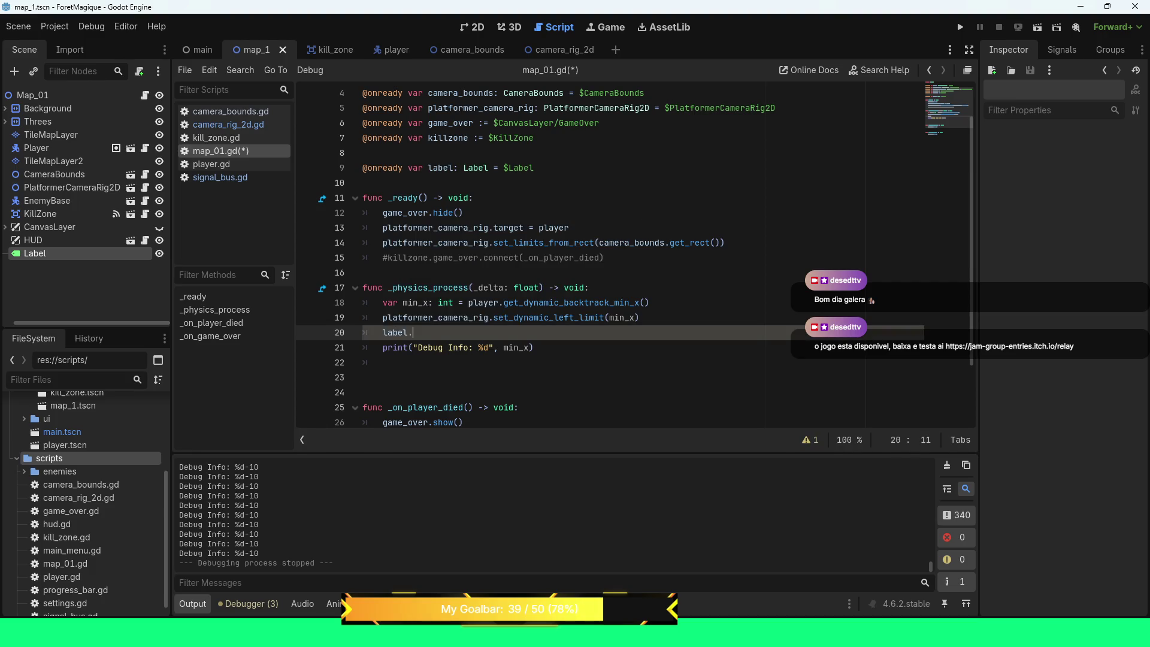
pyautogui.write('e')
pyautogui.press('Return')
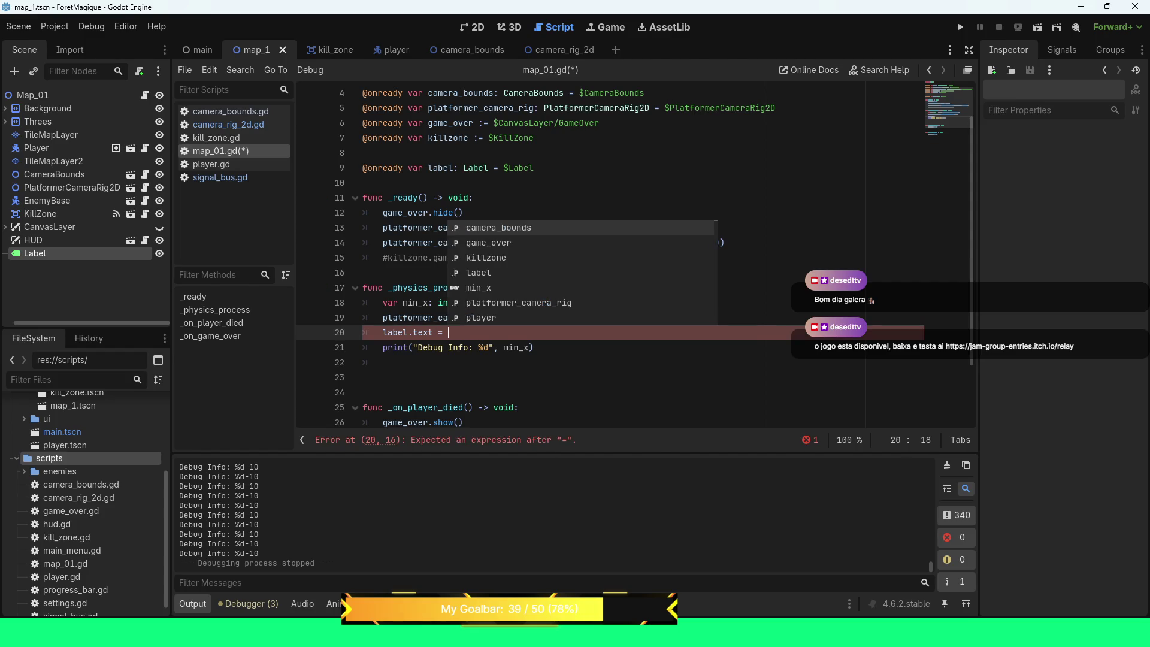
pyautogui.write('"')
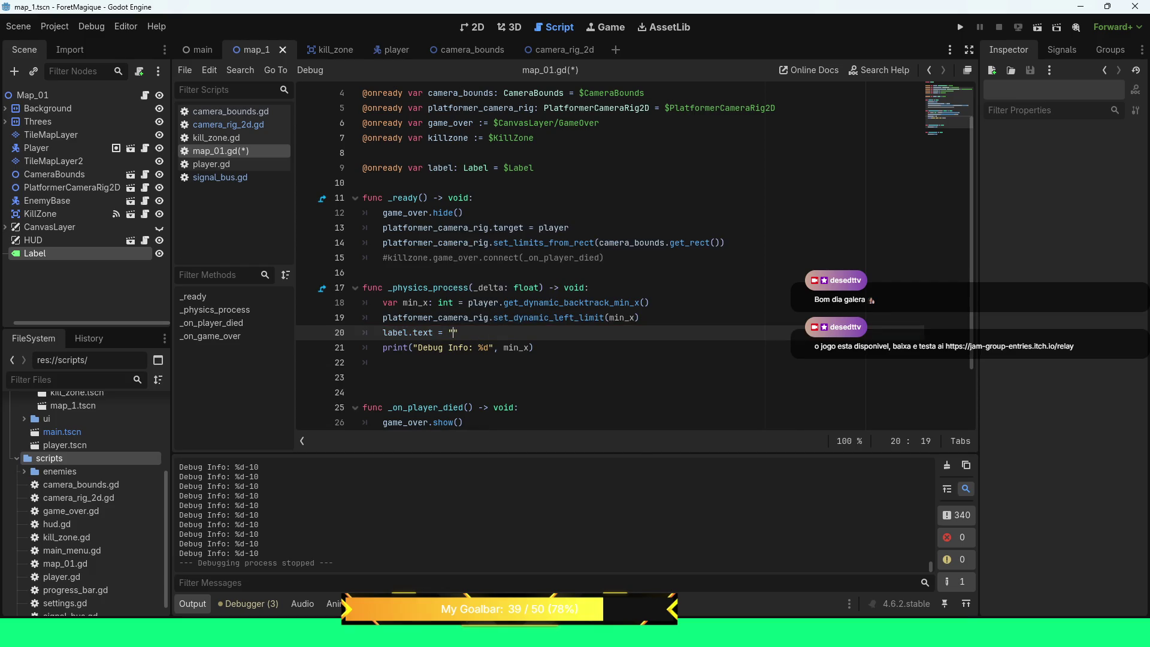
pyautogui.write('Debug:')
pyautogui.write(' " + s')
pyautogui.write('tr')
pyautogui.press('Return')
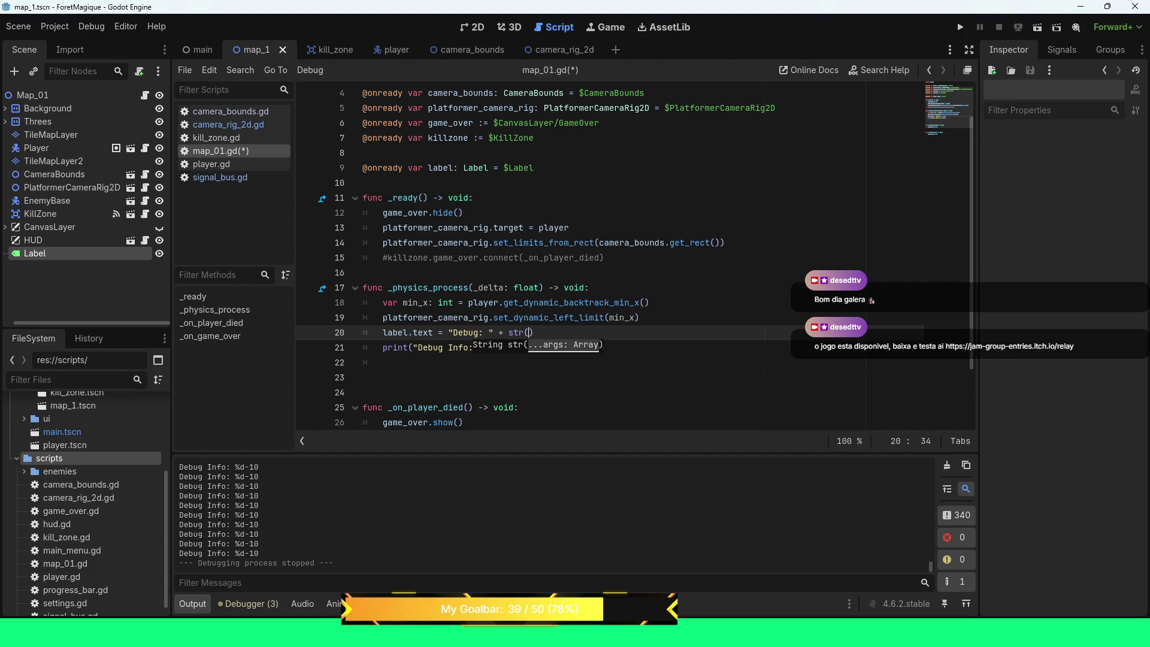
pyautogui.write('min')
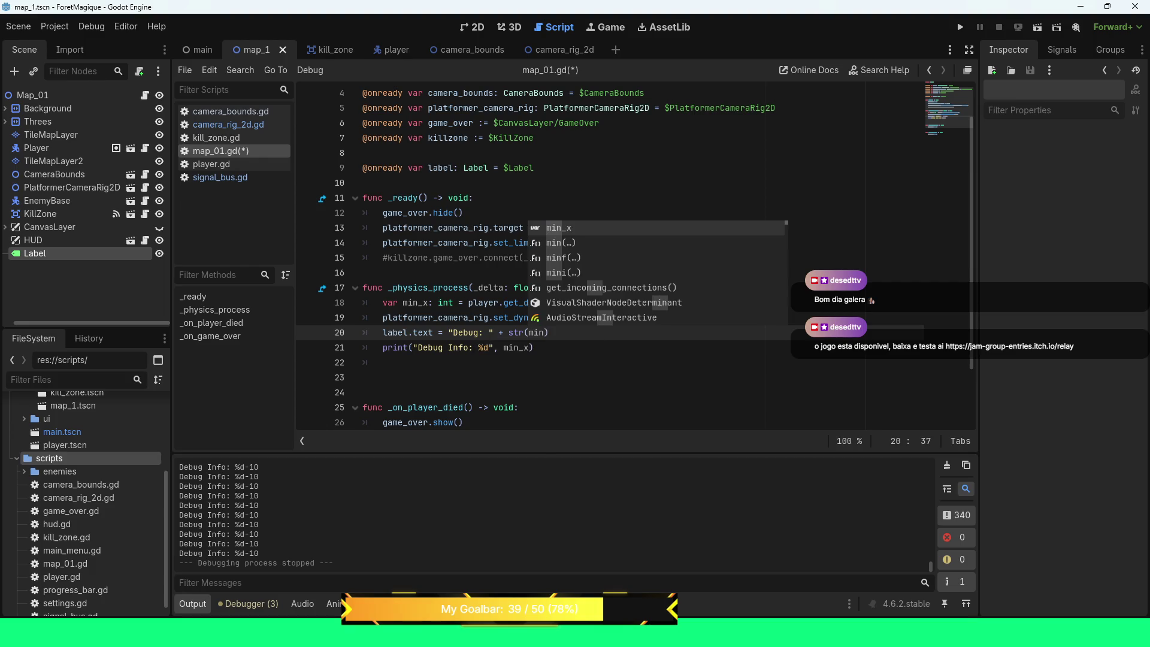
pyautogui.press('Return')
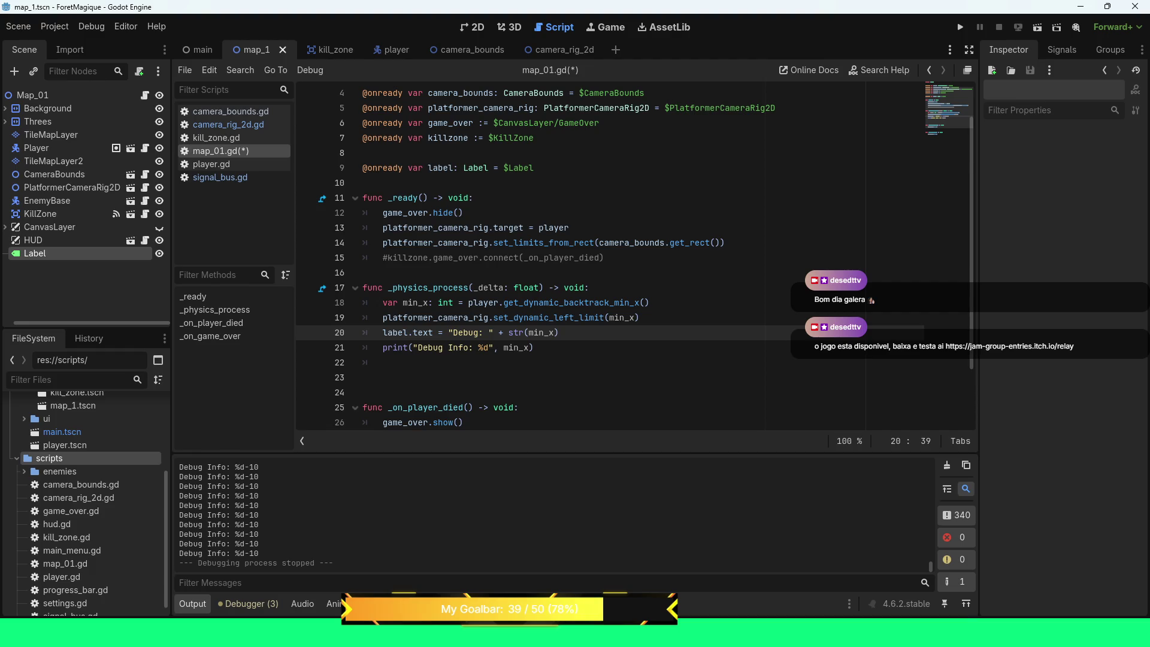
# - Run the scene, move the knight left with a jump, and stop the game
pyautogui.press('F6')
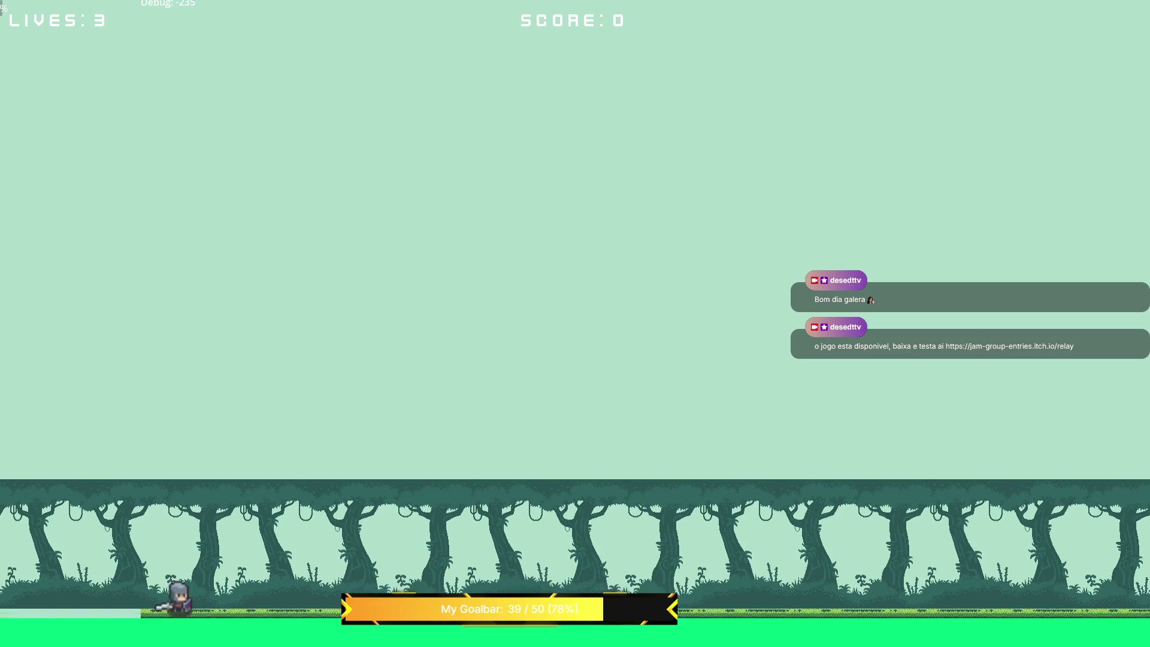
pyautogui.press('Left')
pyautogui.press('space')
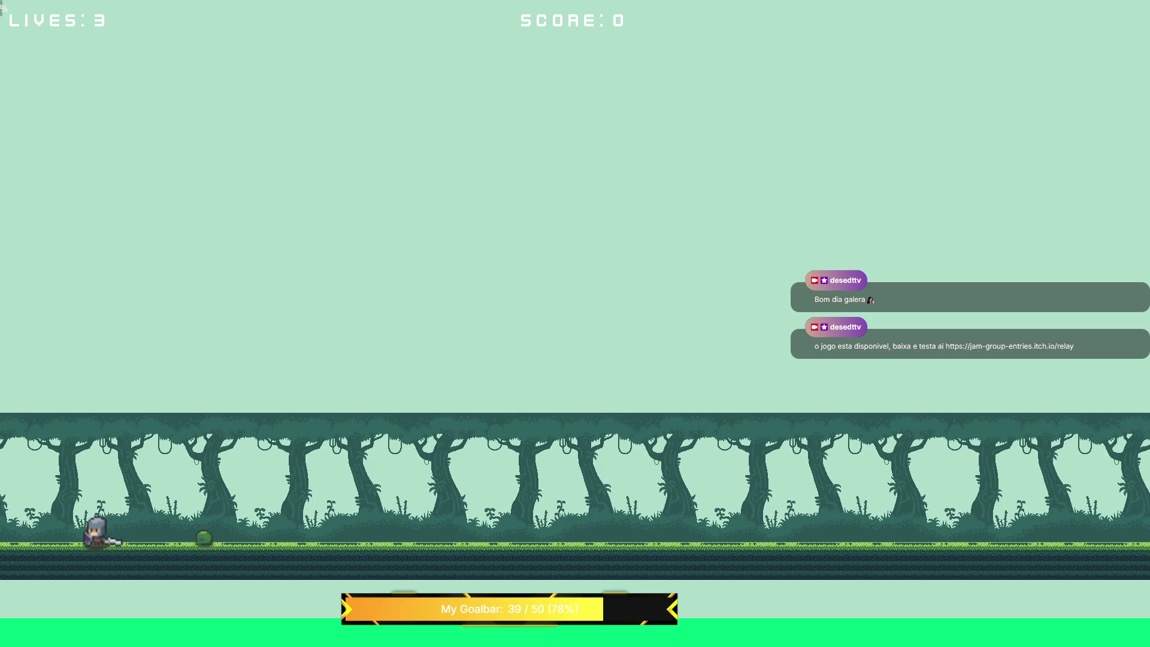
pyautogui.press('F8')
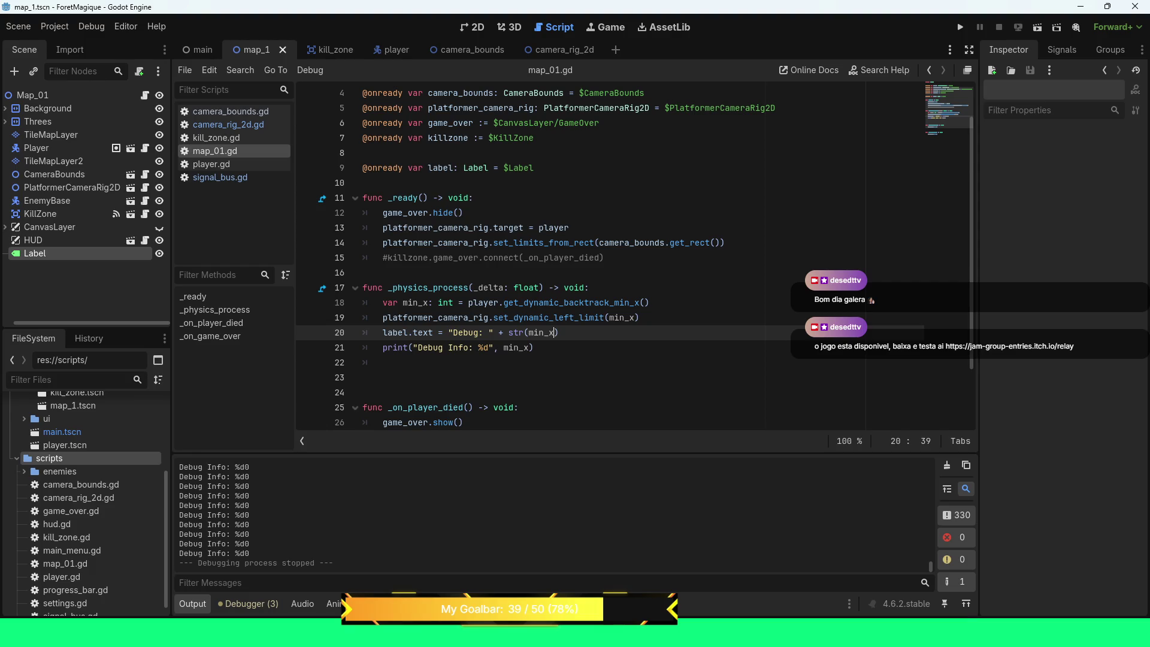
# - Delete the %d placeholder from the Debug Info print string and relaunch the scene
pyautogui.moveTo(207, 543); pyautogui.dragTo(249, 543)
pyautogui.press('F5')
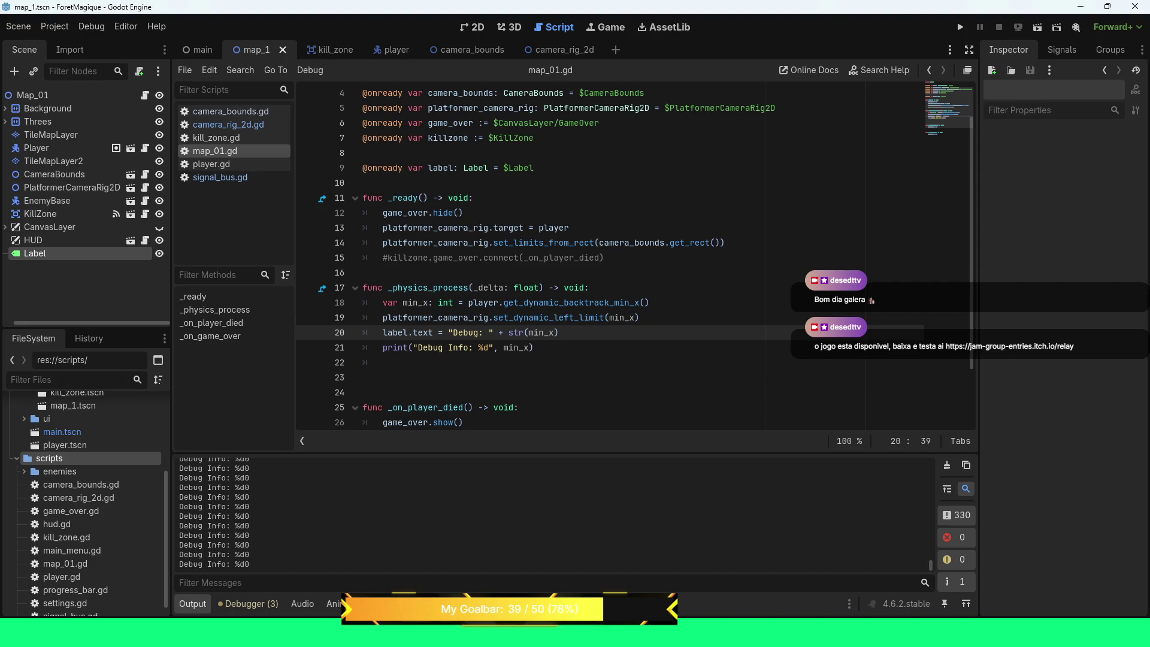
pyautogui.click(489, 348)
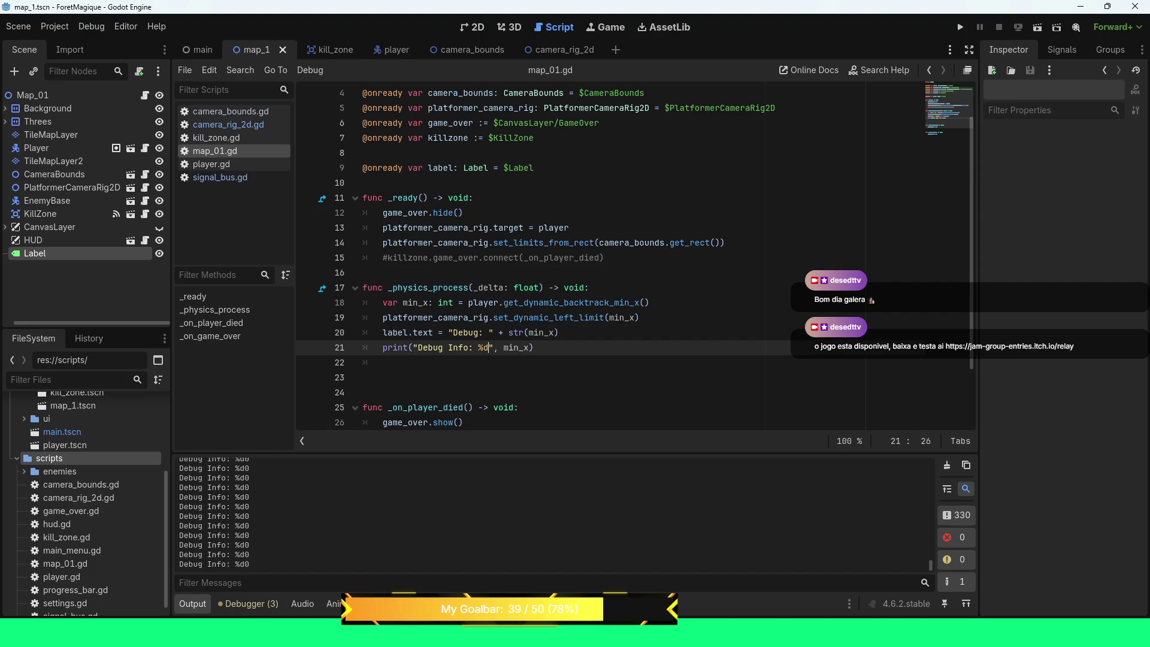
pyautogui.press('BackSpace')
pyautogui.press('BackSpace')
pyautogui.press('F6')
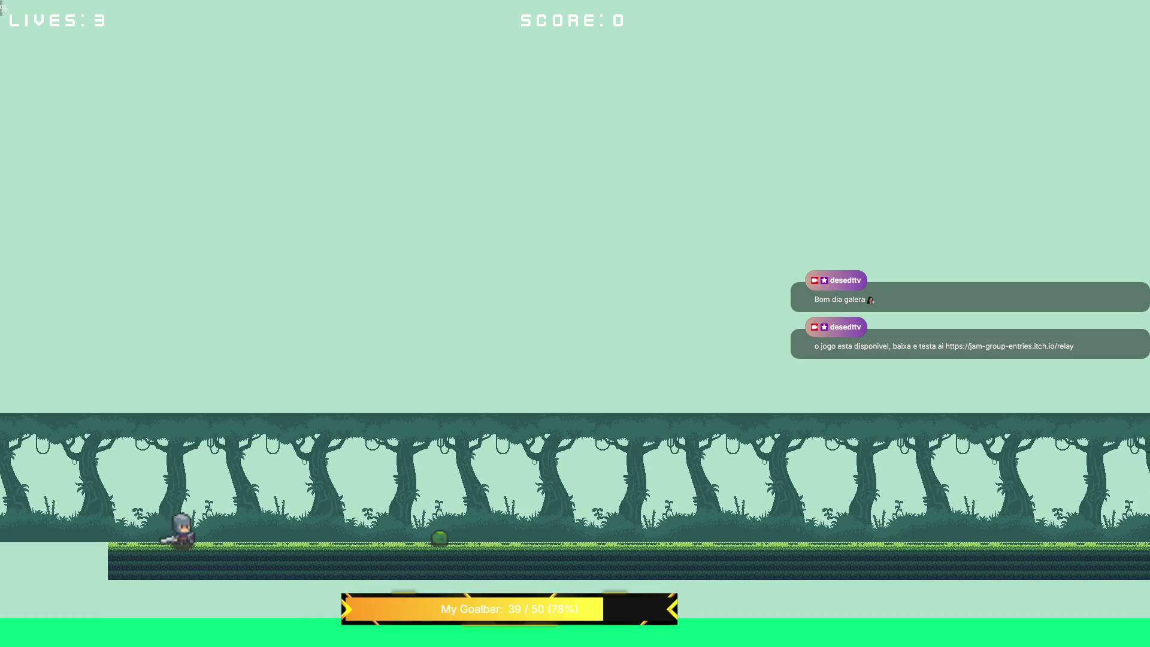
# - Walk the knight left and right with a jump, stop the game, and run again
pyautogui.press('Left')
pyautogui.press('Right')
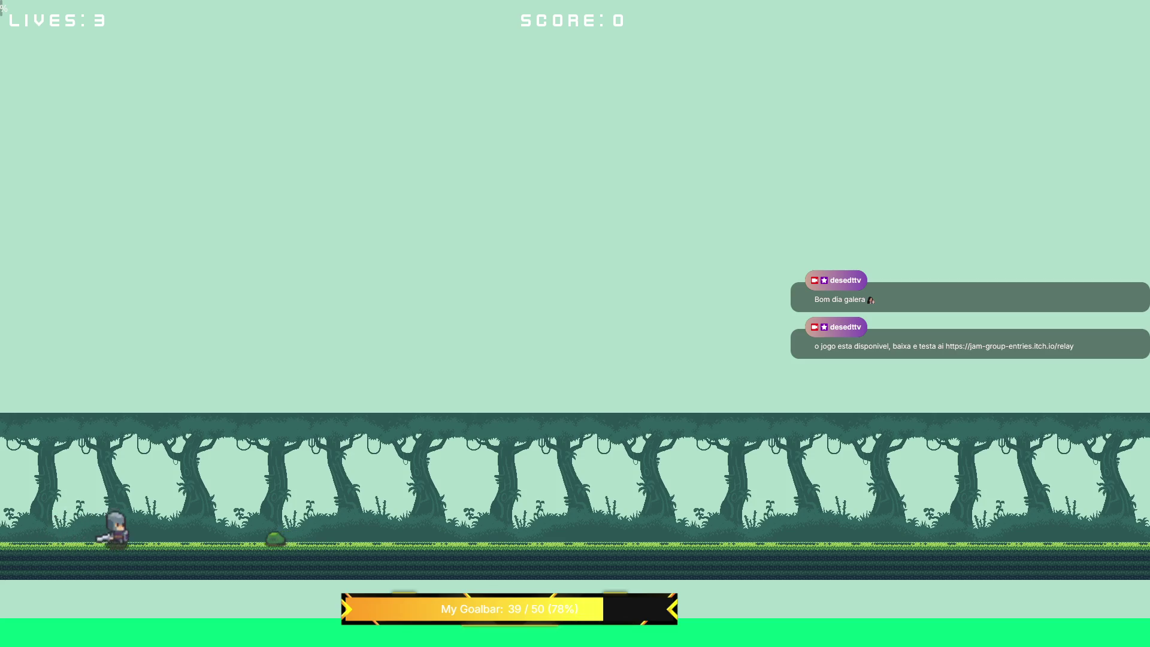
pyautogui.press('space')
pyautogui.press('Right')
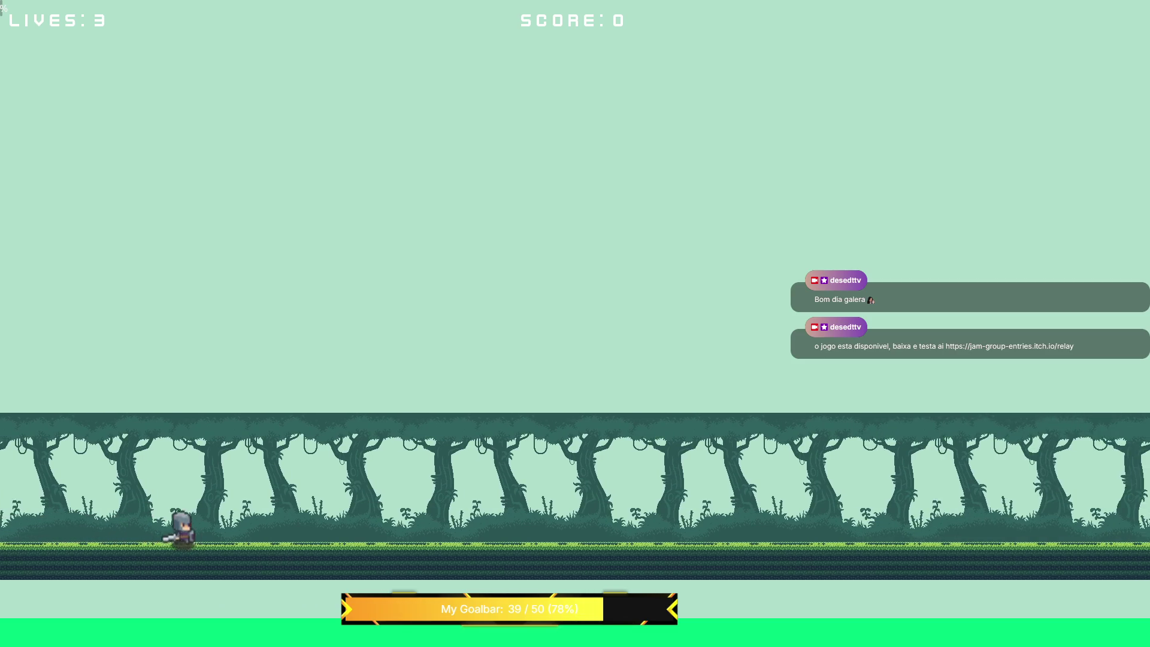
pyautogui.press('Left')
pyautogui.press('Right')
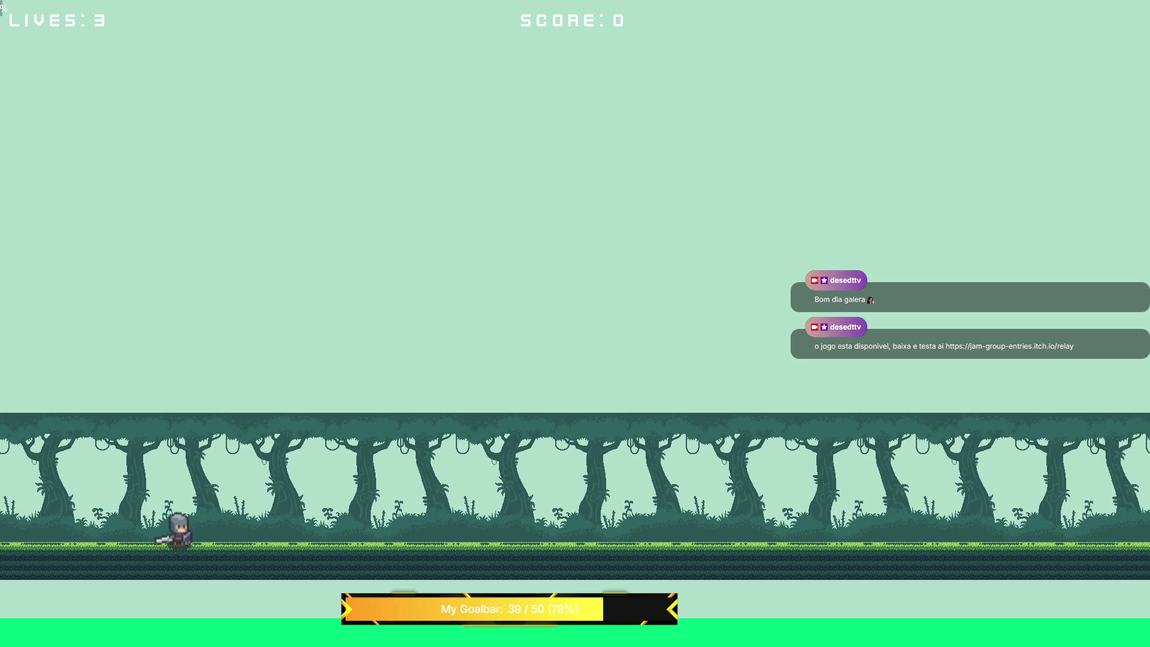
pyautogui.press('F8')
pyautogui.press('F5')
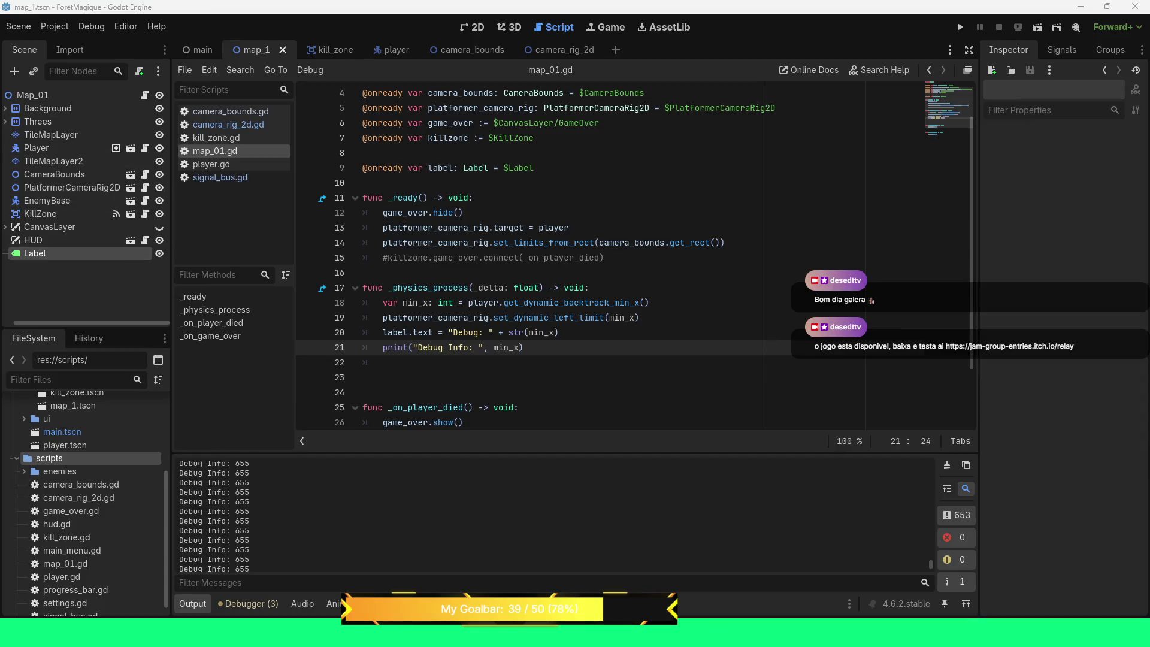
# - Select the Label node in the 2D view and expand its Layout properties in the Inspector
pyautogui.hotkey('ctrl', 'F1')
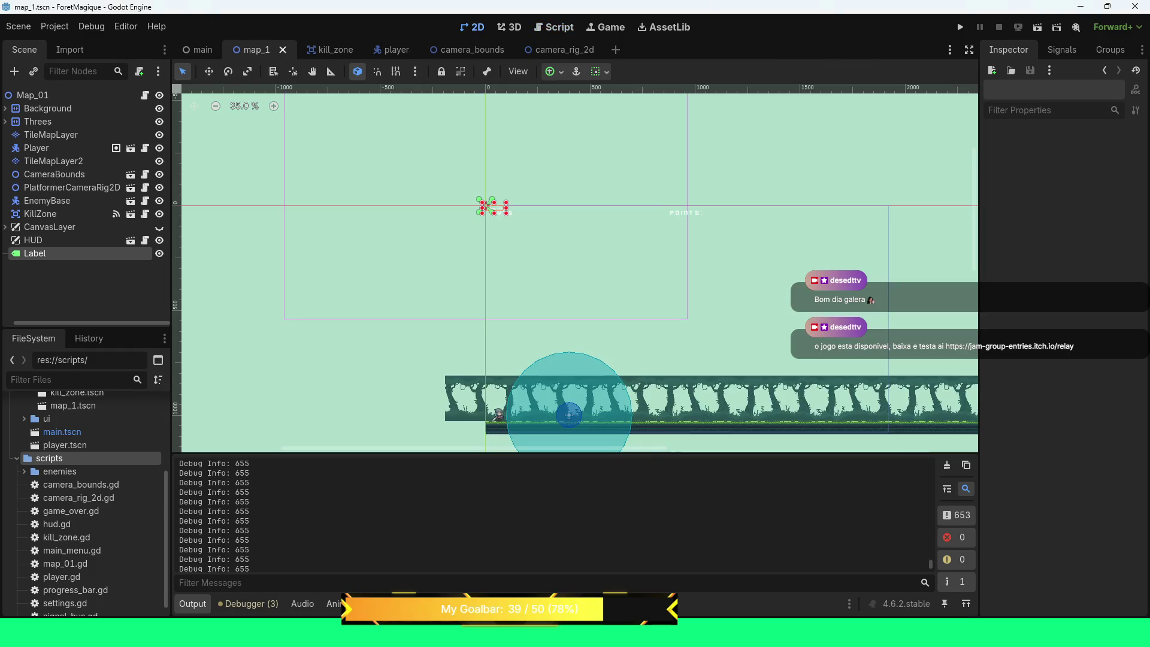
pyautogui.scroll(3, 575, 269)
pyautogui.scroll(2, 538, 214)
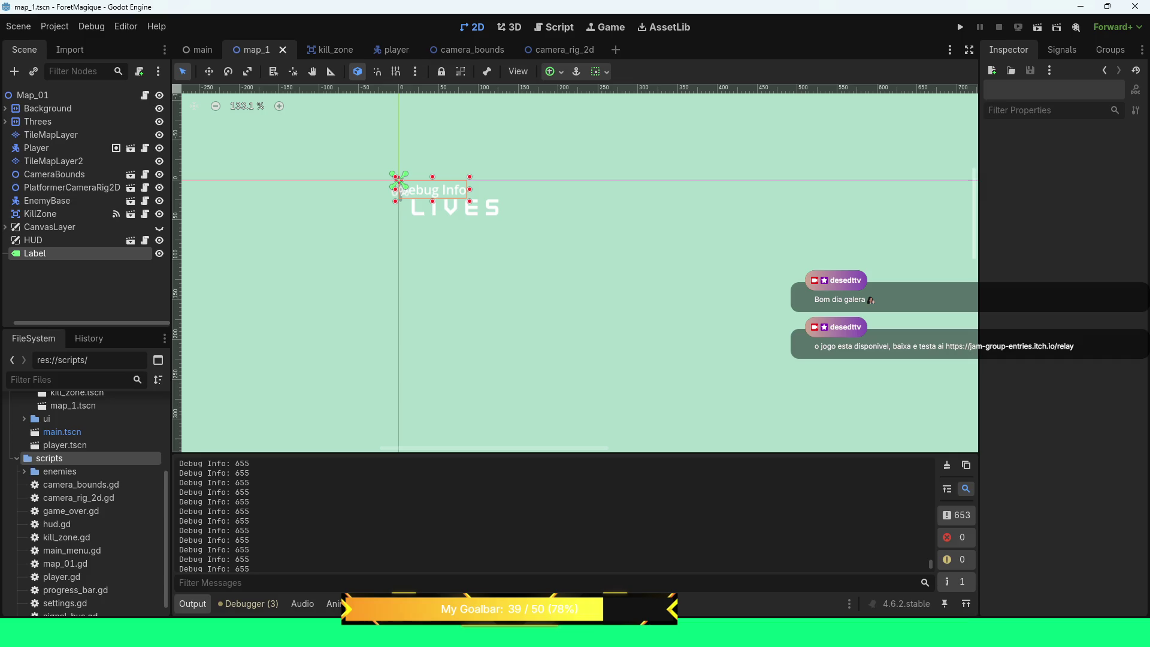
pyautogui.click(33, 240)
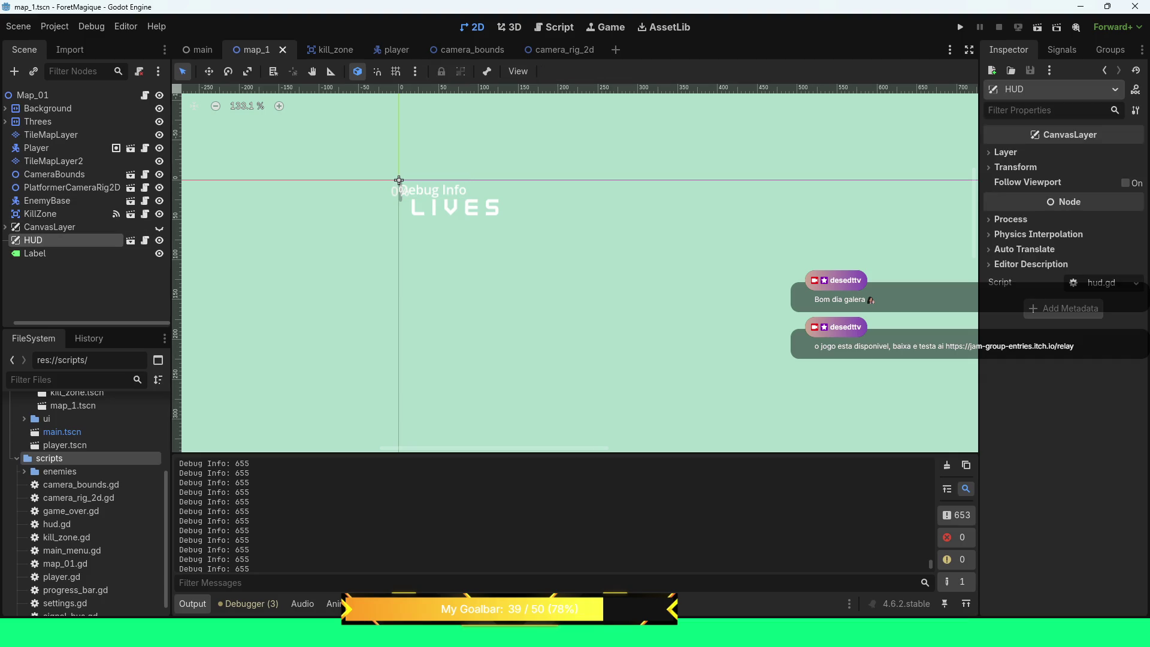
pyautogui.click(35, 254)
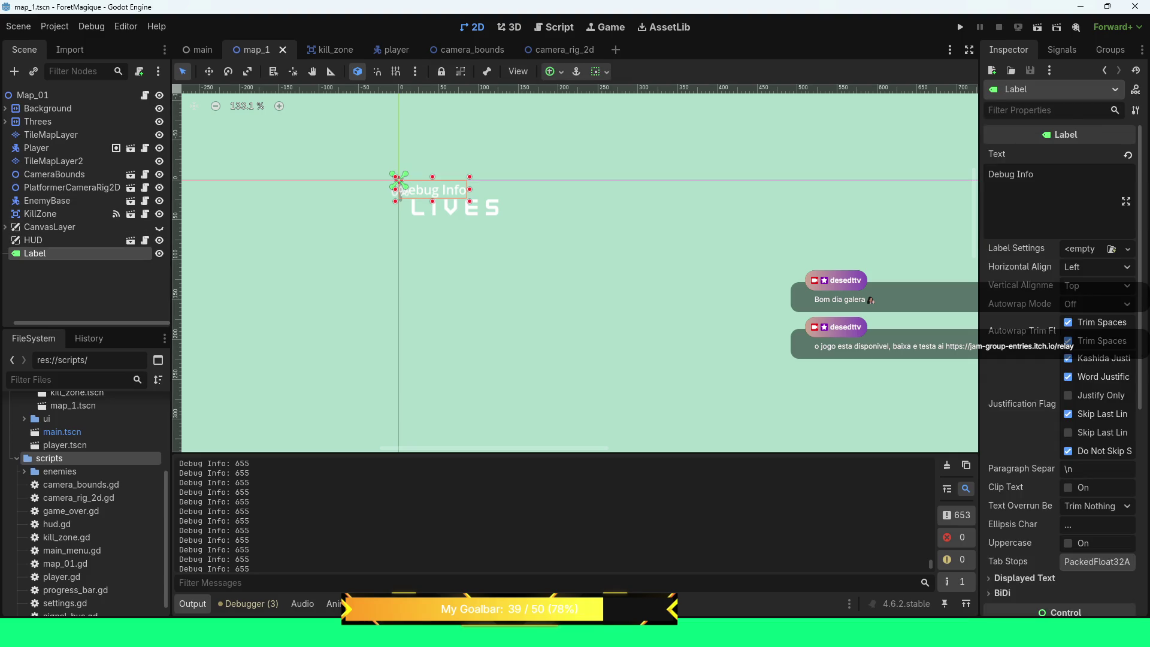
pyautogui.moveTo(979, 328)
pyautogui.mouseDown()
pyautogui.moveTo(868, 327)
pyautogui.moveTo(898, 327)
pyautogui.mouseUp()
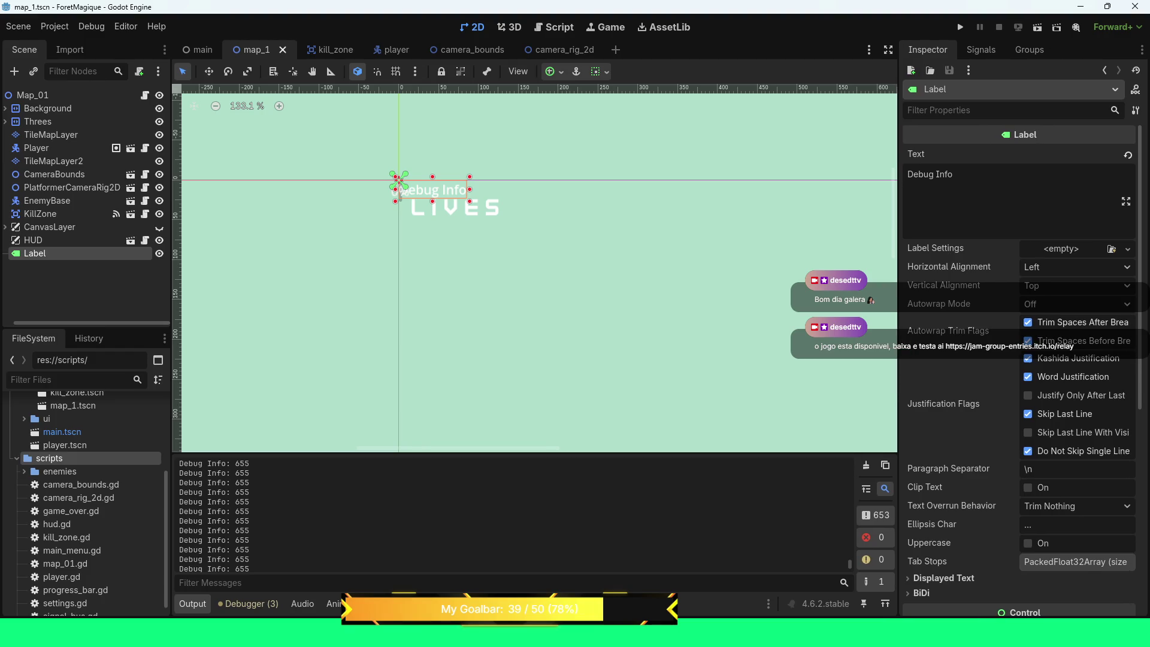
pyautogui.scroll(-5, 1018, 359)
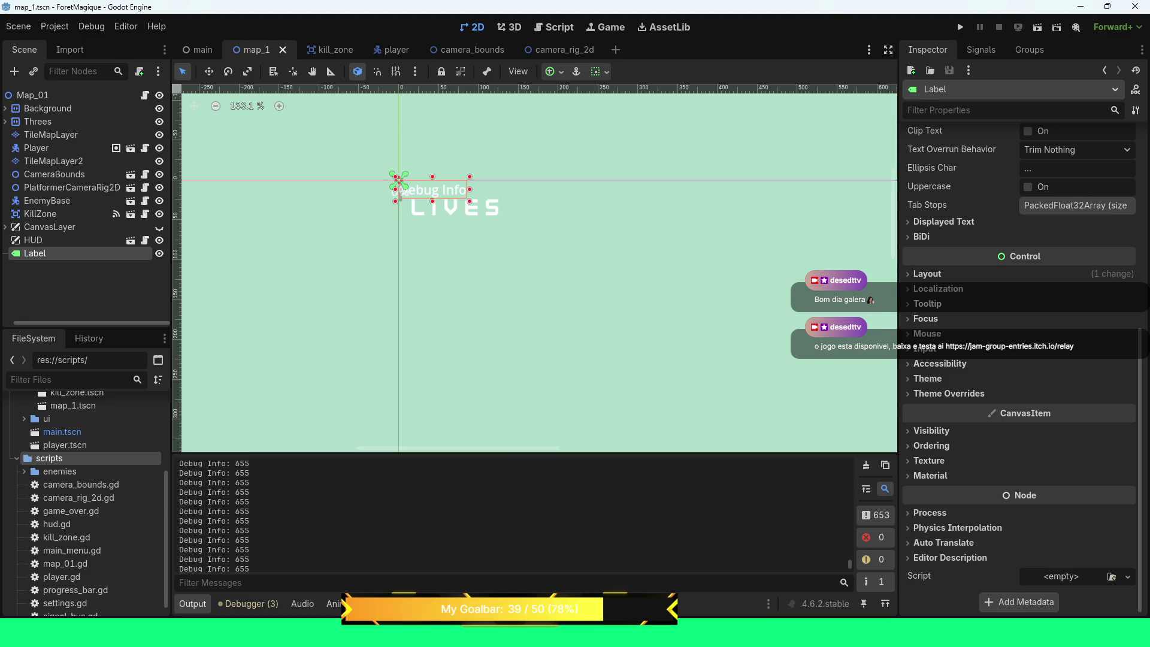
pyautogui.click(938, 289)
pyautogui.click(927, 274)
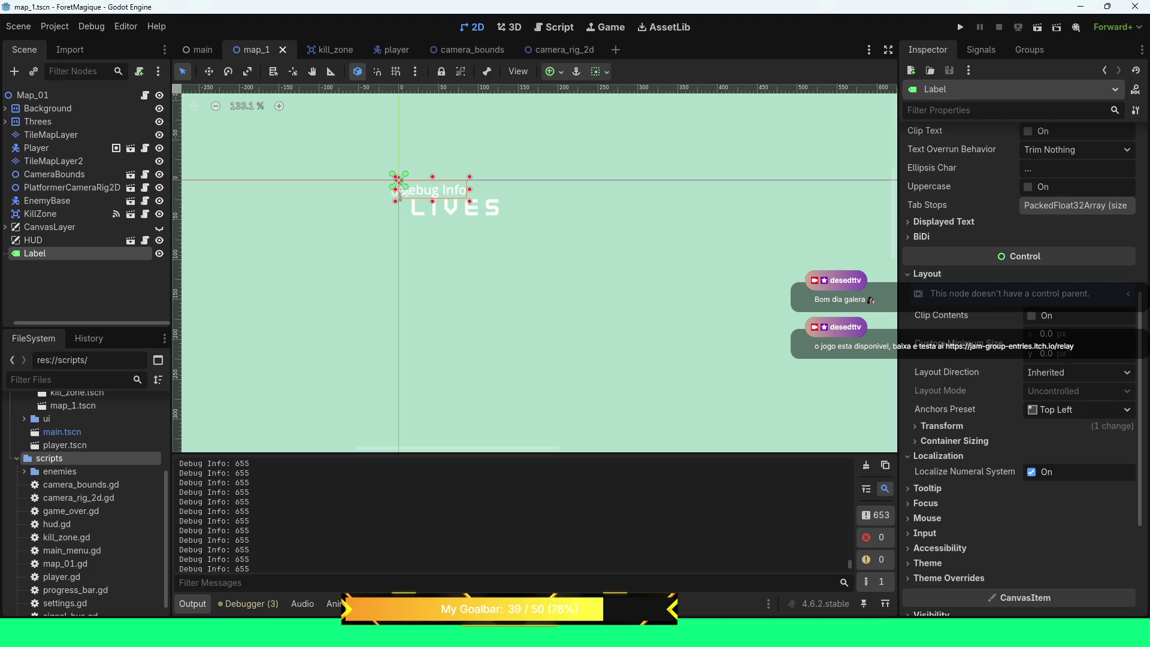
# - Set the Label's Anchors Preset to Custom
pyautogui.click(1032, 409)
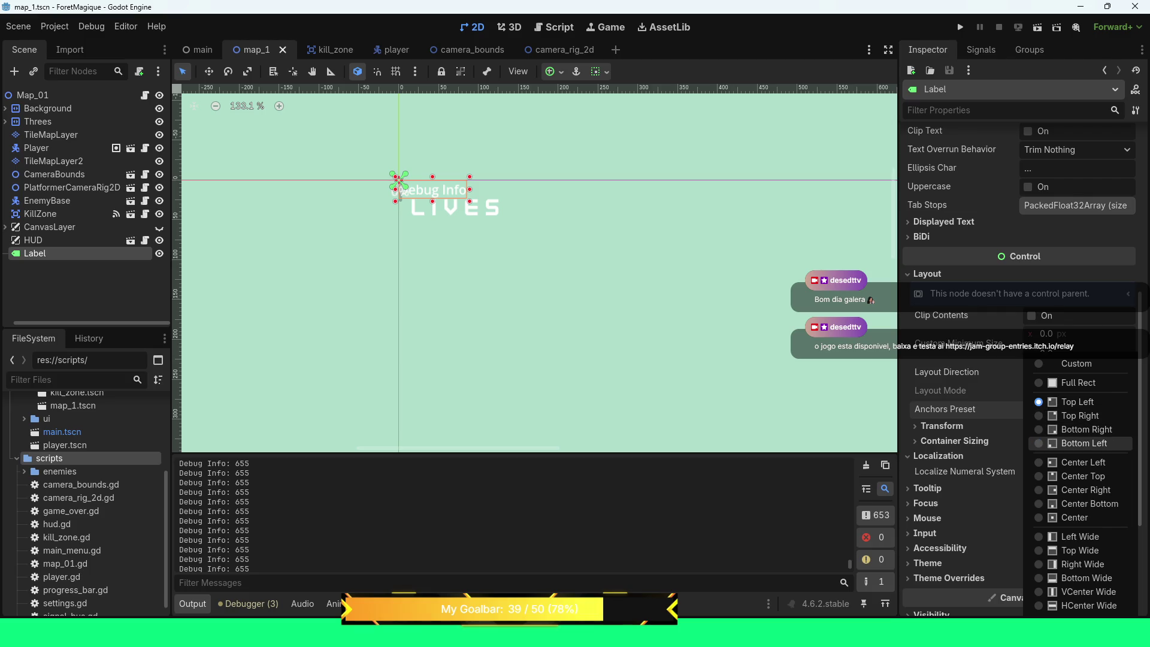
pyautogui.press('Escape')
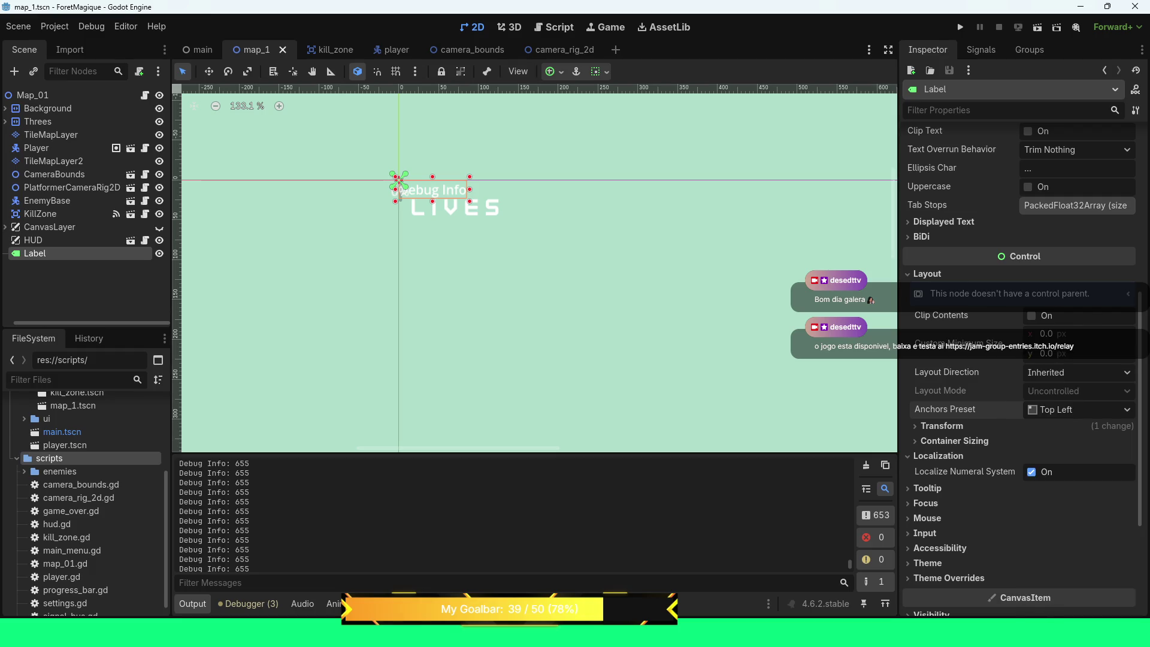
pyautogui.scroll(3, 1018, 359)
pyautogui.scroll(-1, 1018, 359)
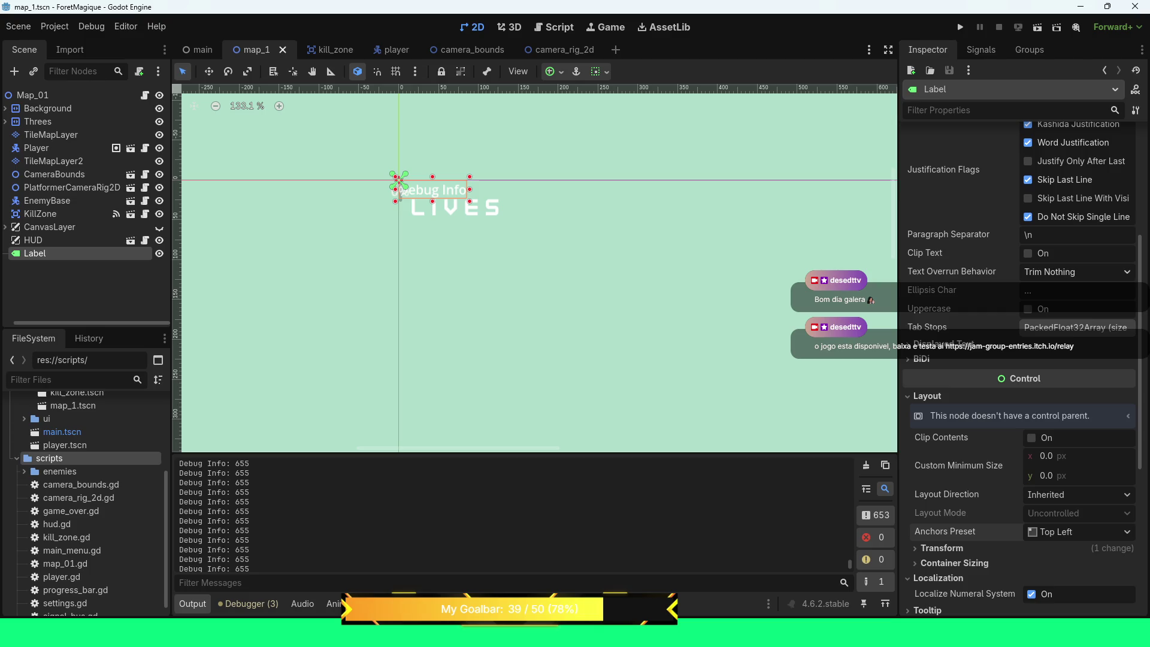
pyautogui.click(1079, 531)
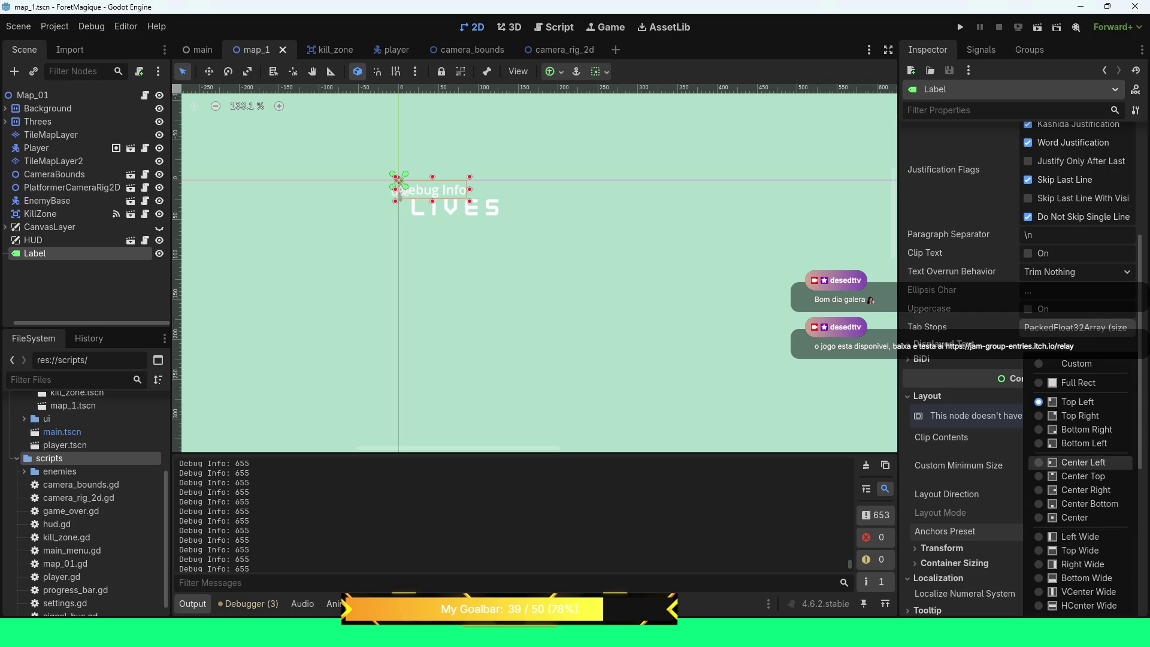
pyautogui.click(1076, 364)
# - Drag the Debug Info label just below LIVES and save the map_1 scene
pyautogui.scroll(-2, 1076, 364)
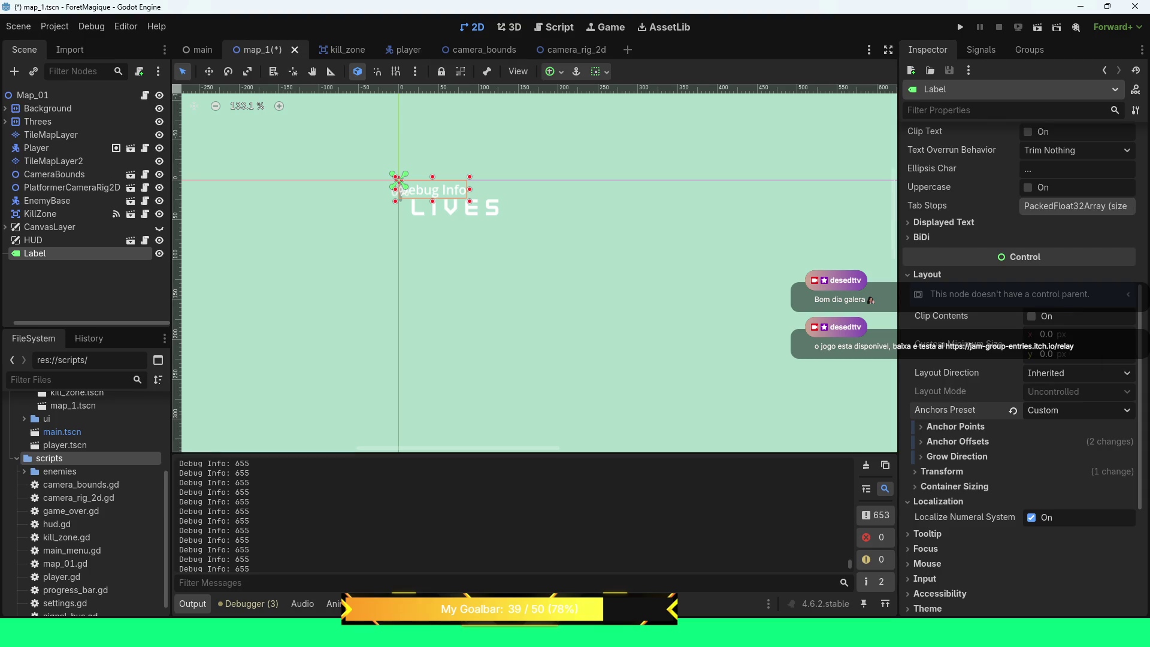
pyautogui.moveTo(399, 180)
pyautogui.mouseDown()
pyautogui.moveTo(445, 221)
pyautogui.moveTo(430, 240)
pyautogui.moveTo(404, 237)
pyautogui.moveTo(422, 279)
pyautogui.mouseUp()
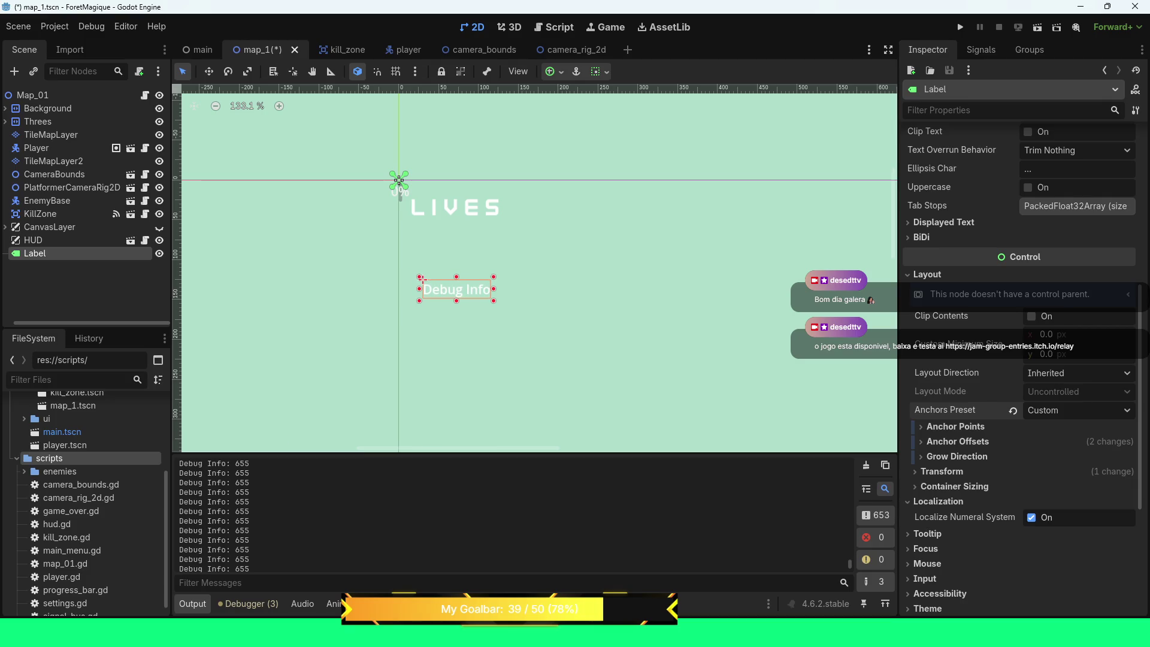
pyautogui.hotkey('ctrl', 's')
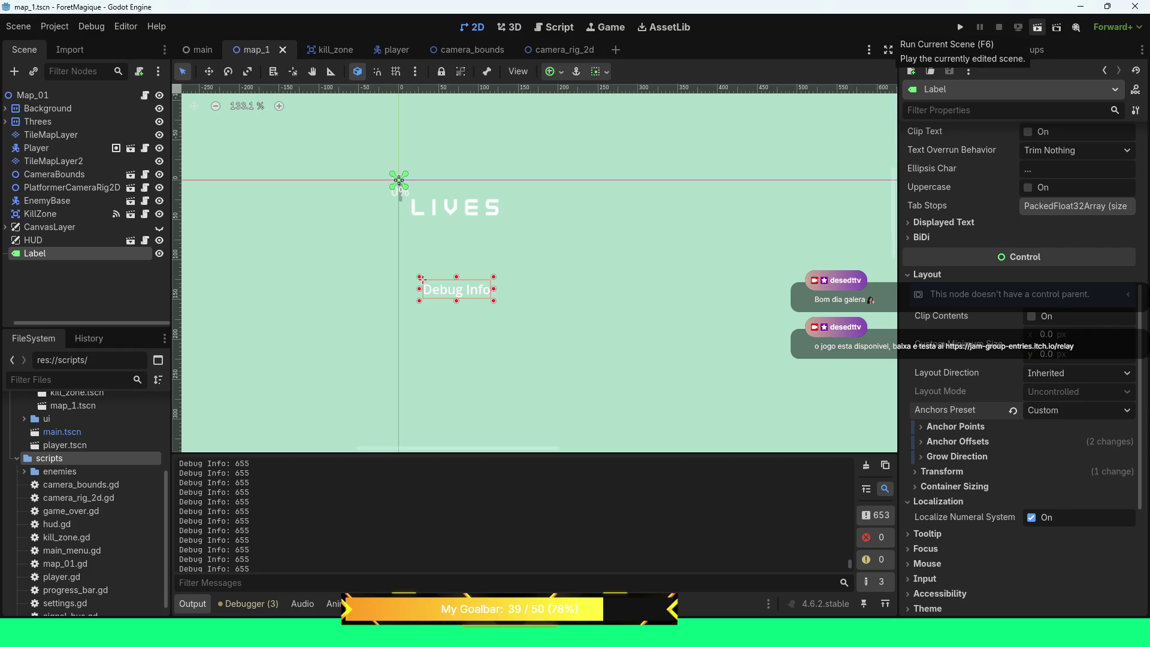
pyautogui.click(961, 27)
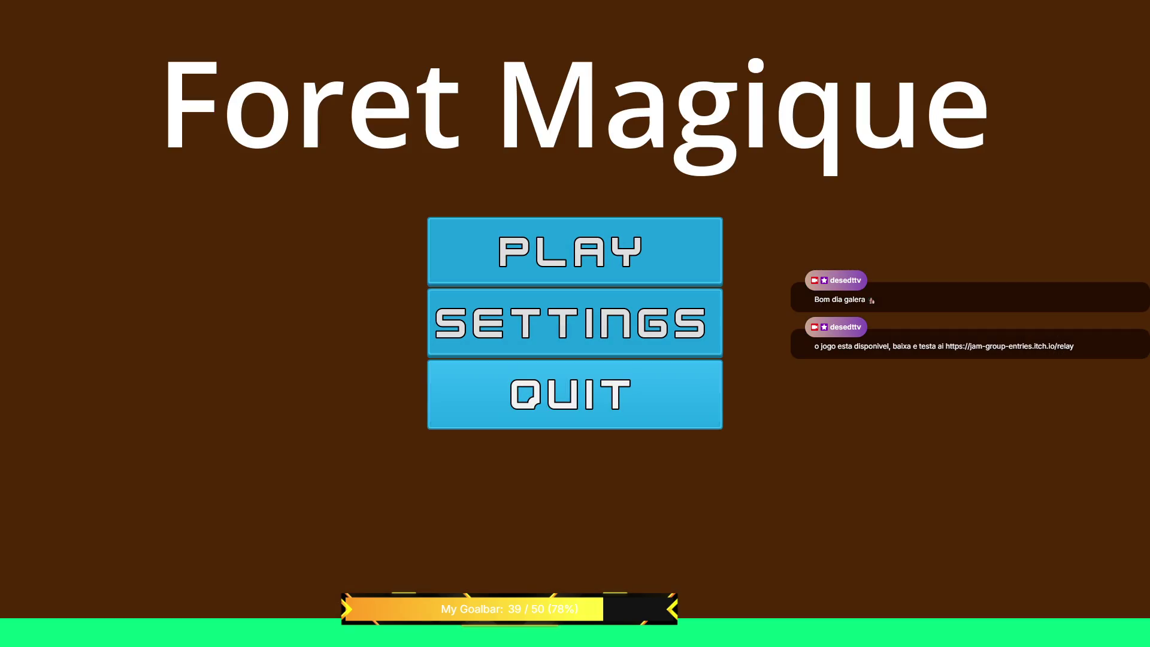
pyautogui.click(575, 252)
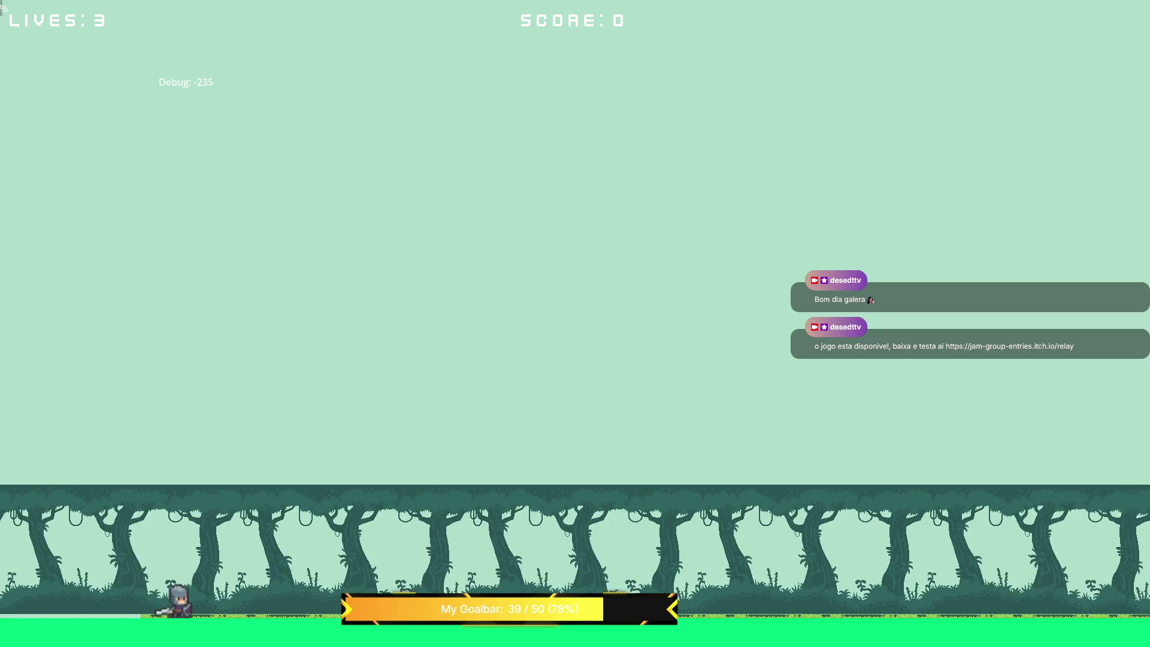
pyautogui.press('Right')
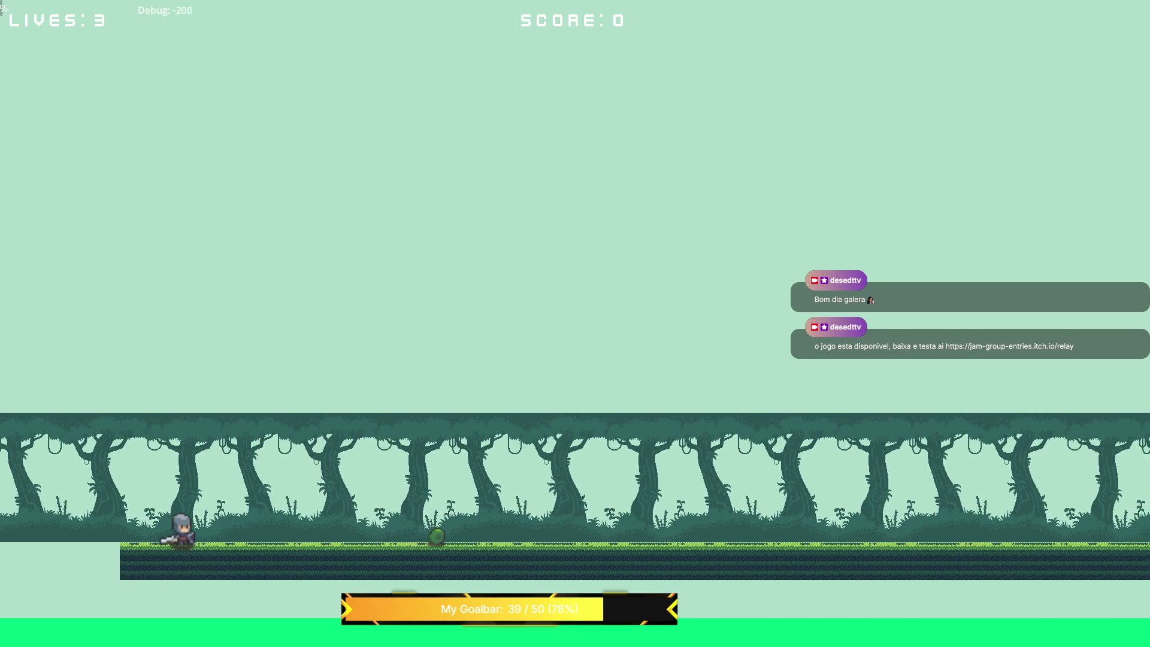
pyautogui.press('Right')
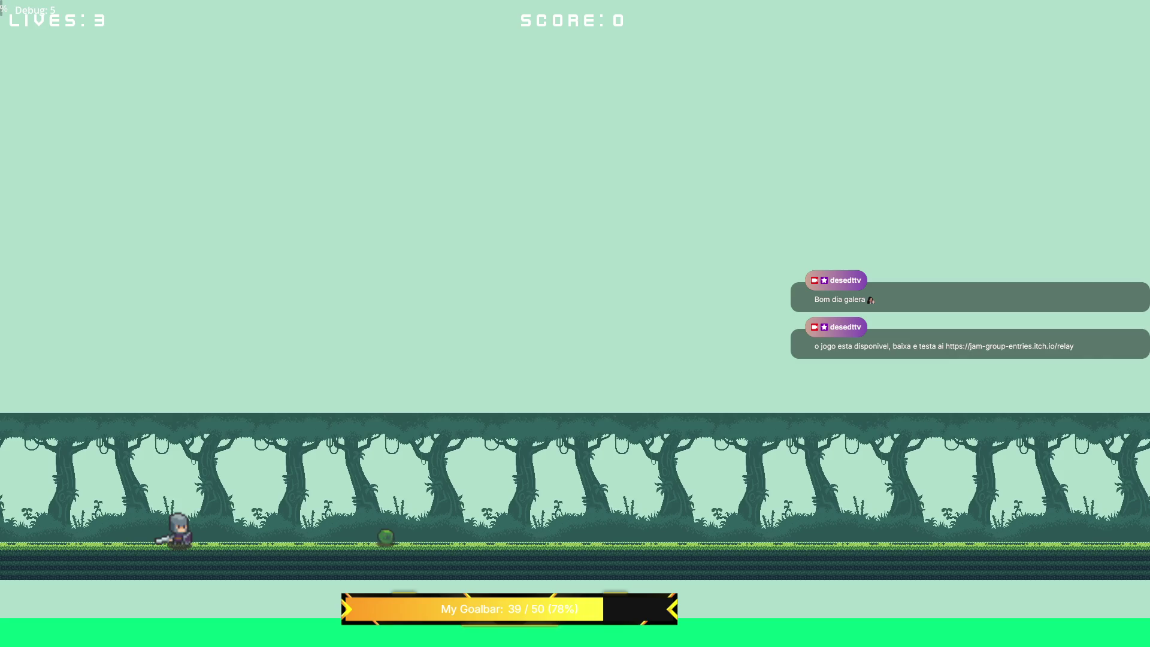
pyautogui.press('Left')
pyautogui.press('Right')
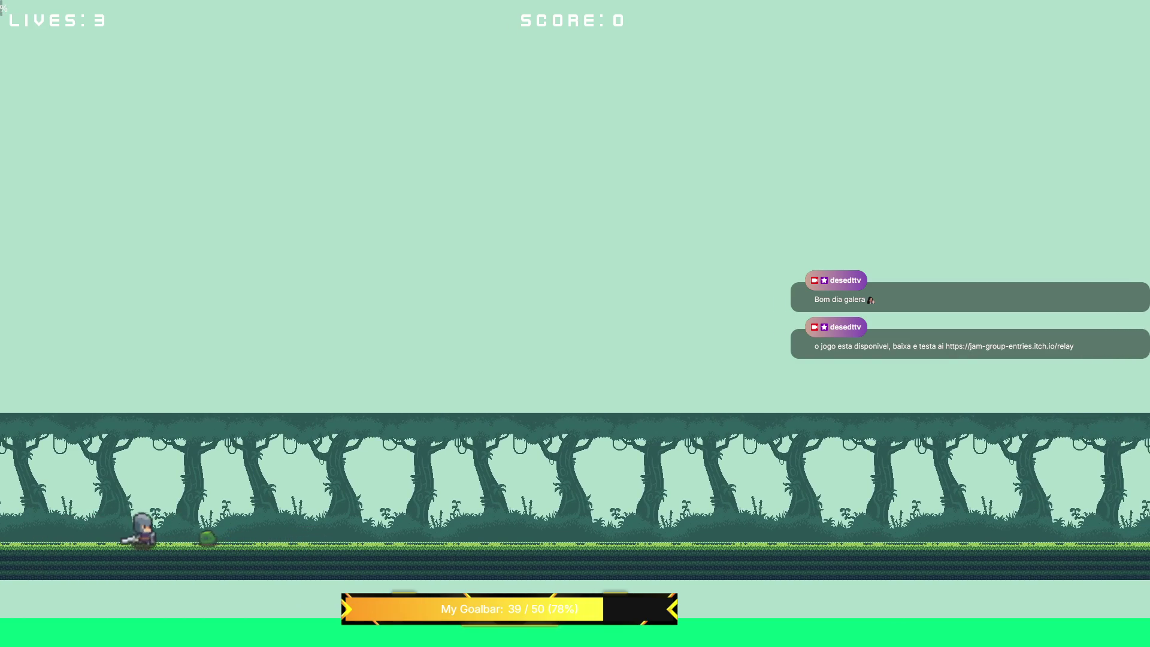
pyautogui.press('space')
pyautogui.press('Left')
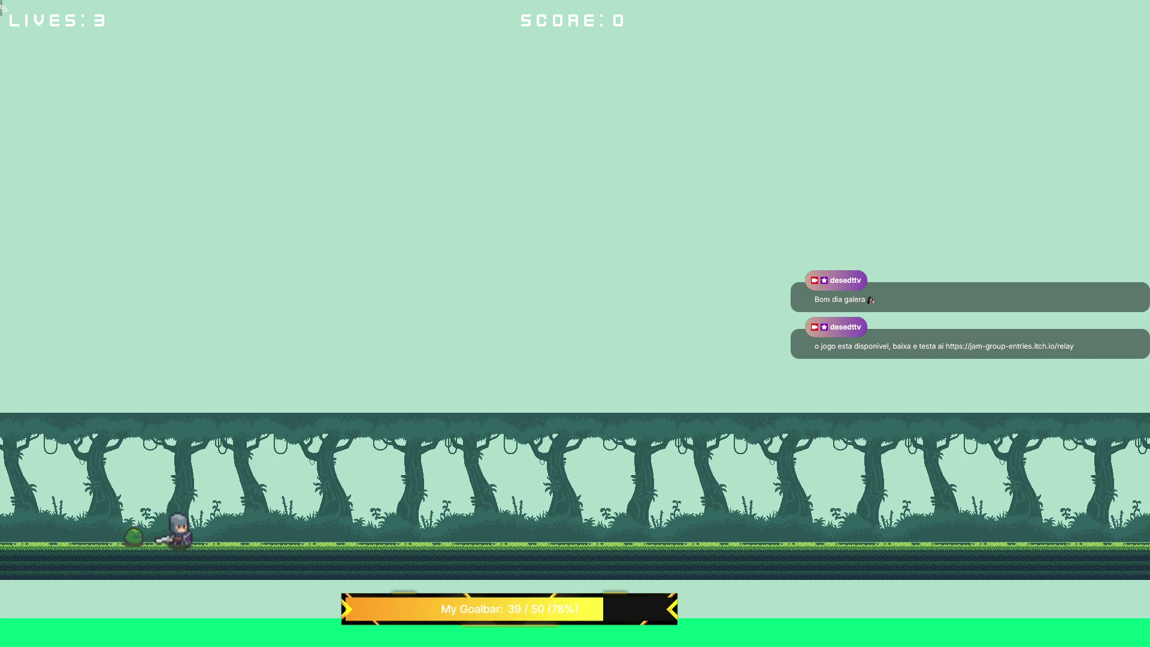
pyautogui.press('F8')
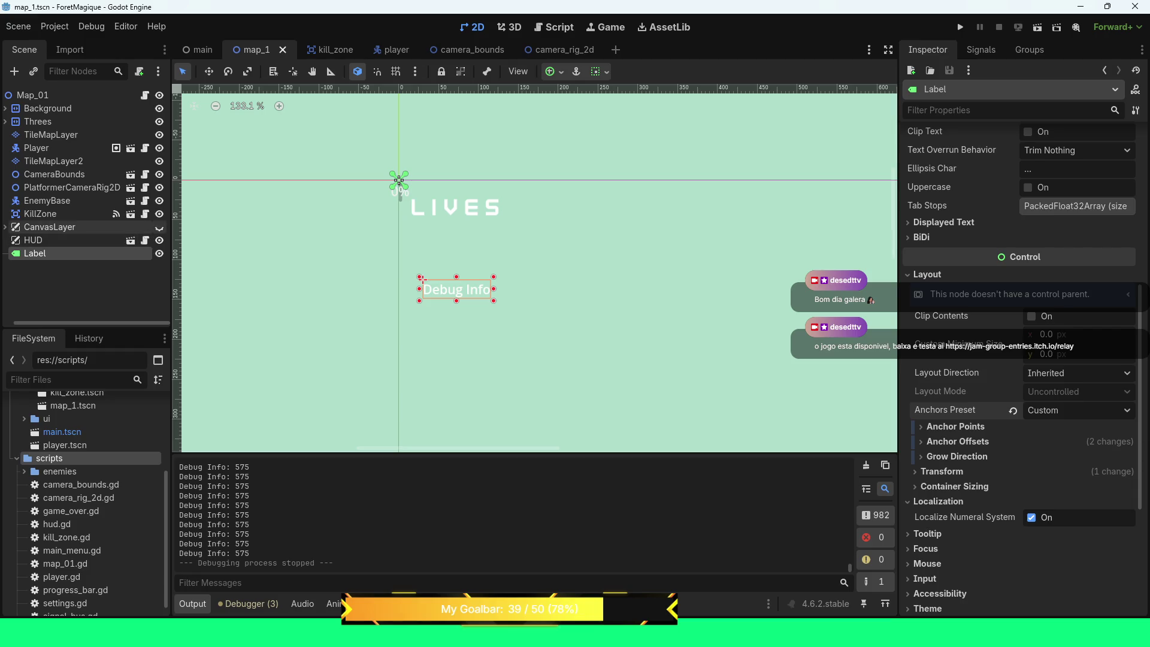
# - Open the HUD scene and look over its Control and MarginContainer nodes
pyautogui.click(36, 241)
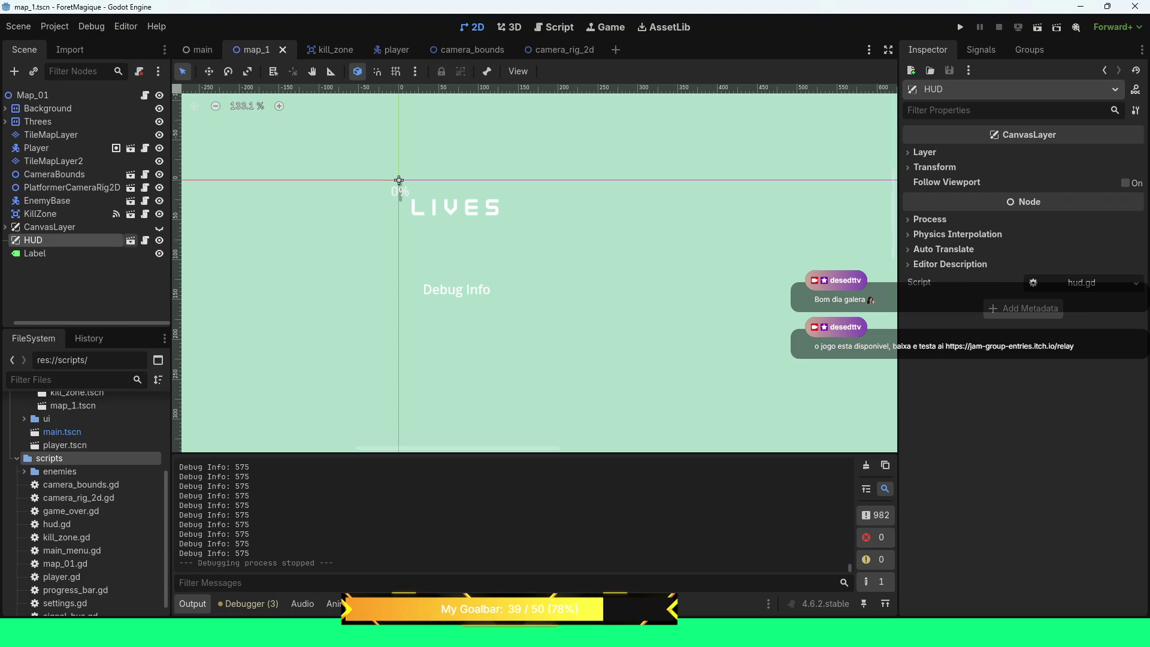
pyautogui.click(131, 240)
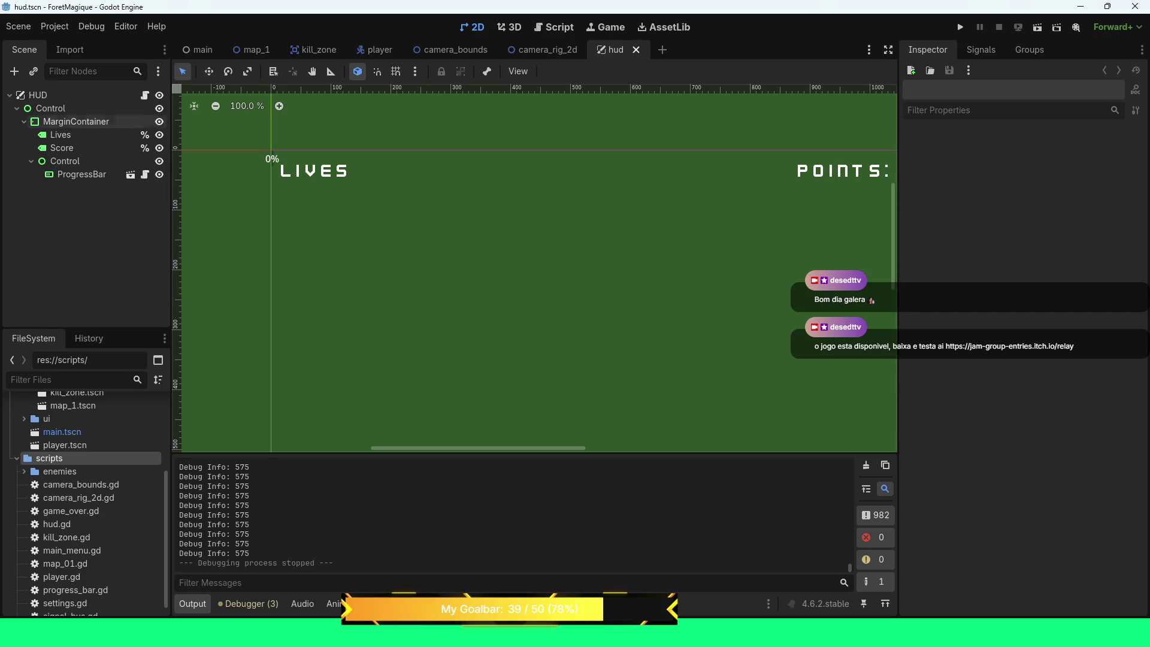
pyautogui.click(60, 108)
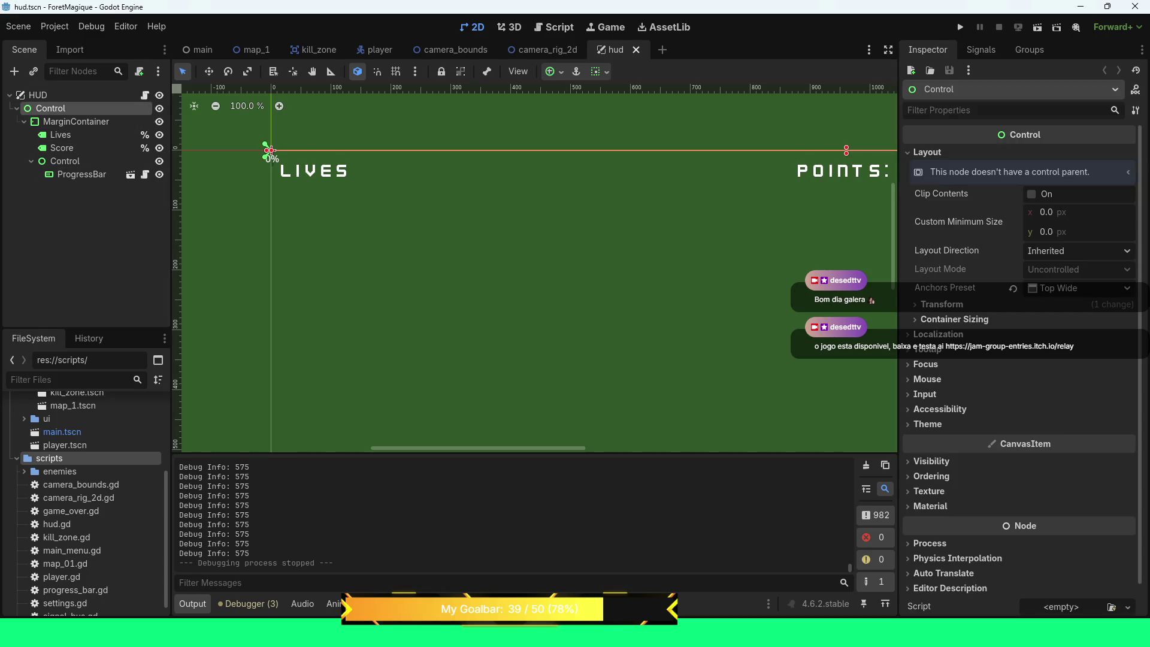
pyautogui.click(38, 94)
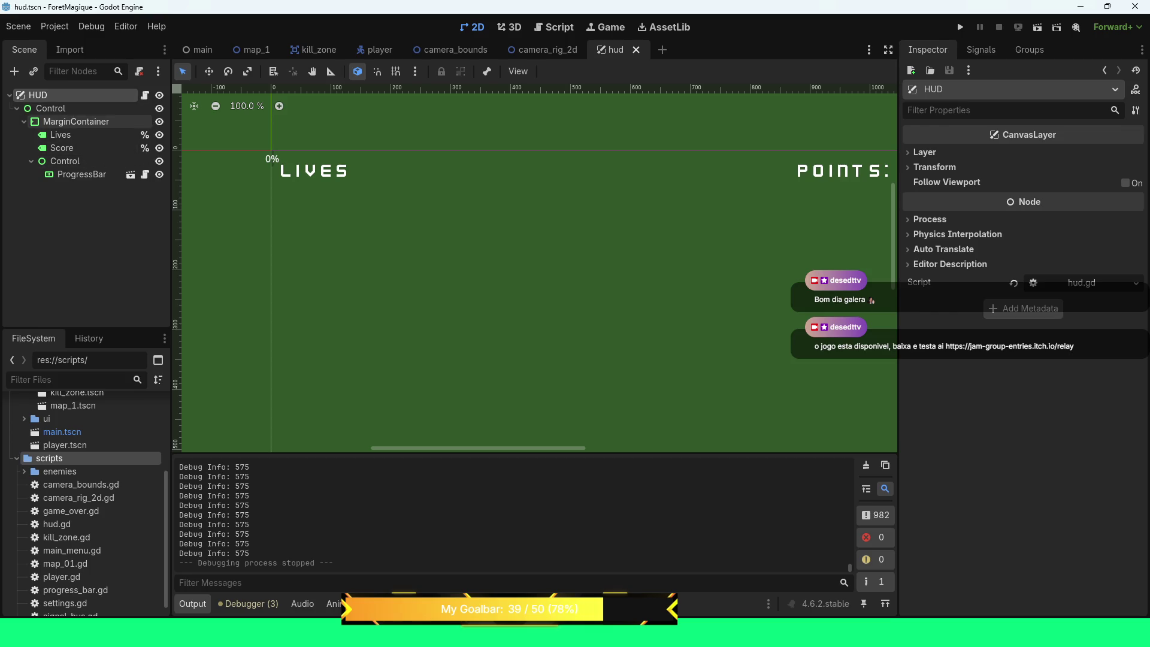
pyautogui.click(24, 122)
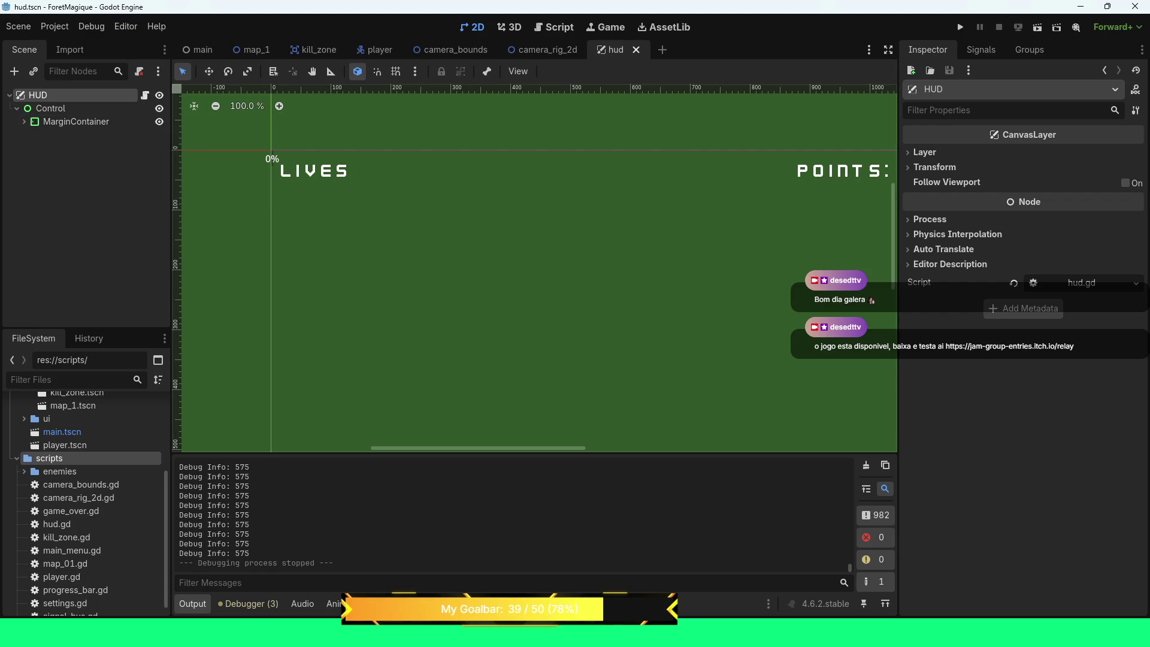
pyautogui.click(50, 108)
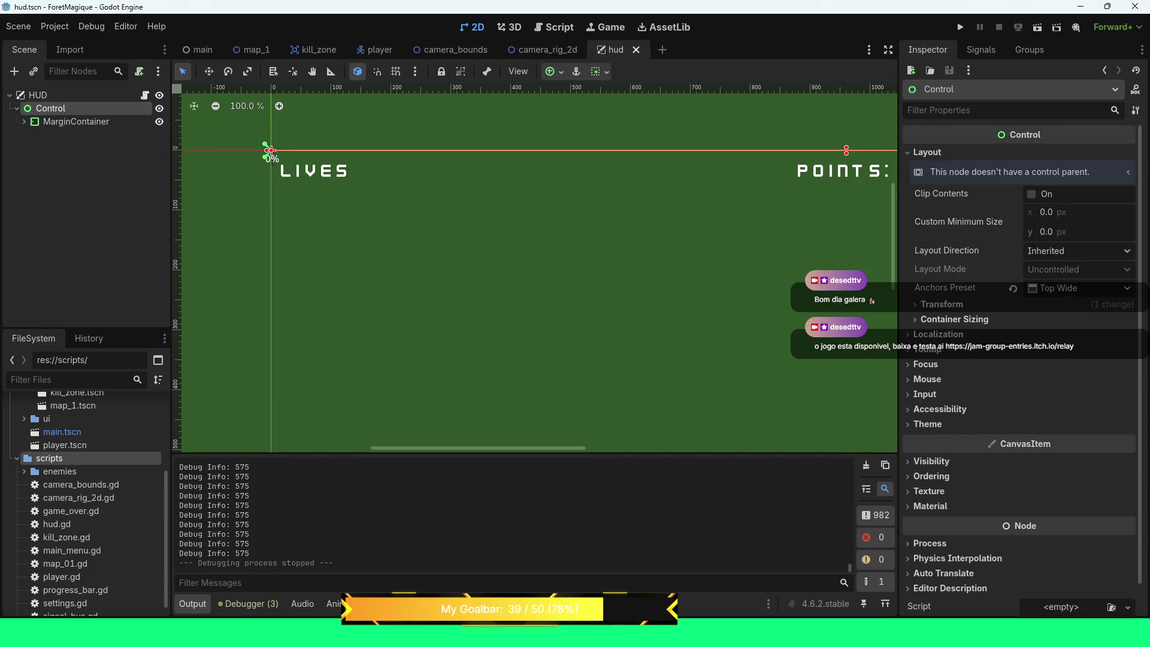
pyautogui.click(73, 122)
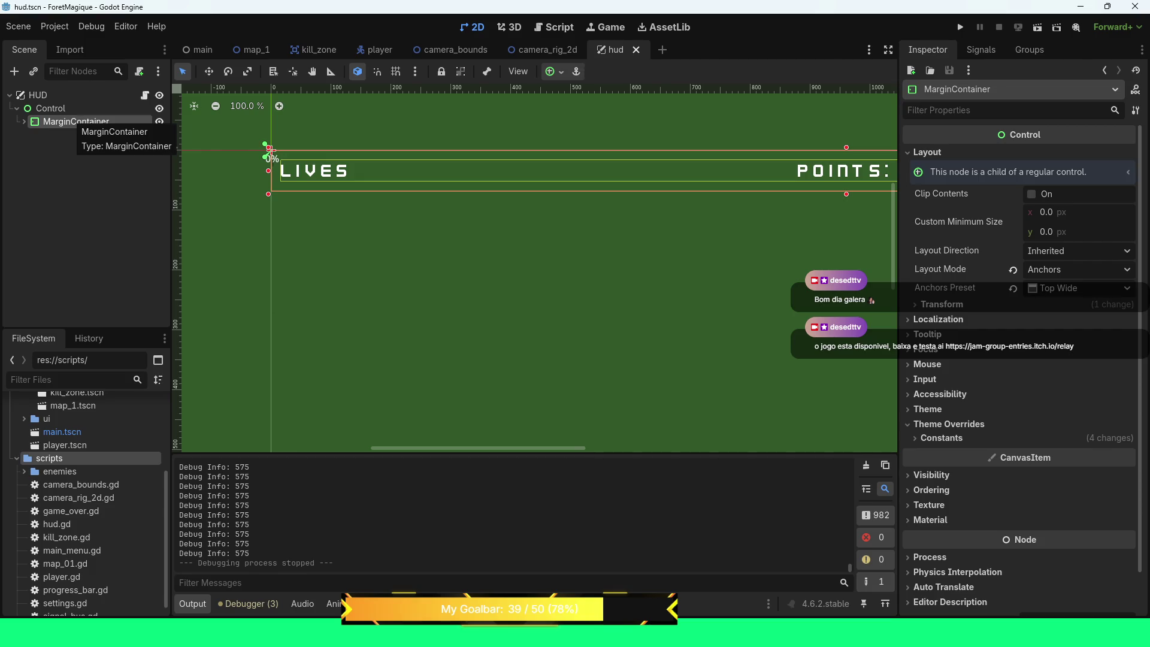
pyautogui.click(24, 122)
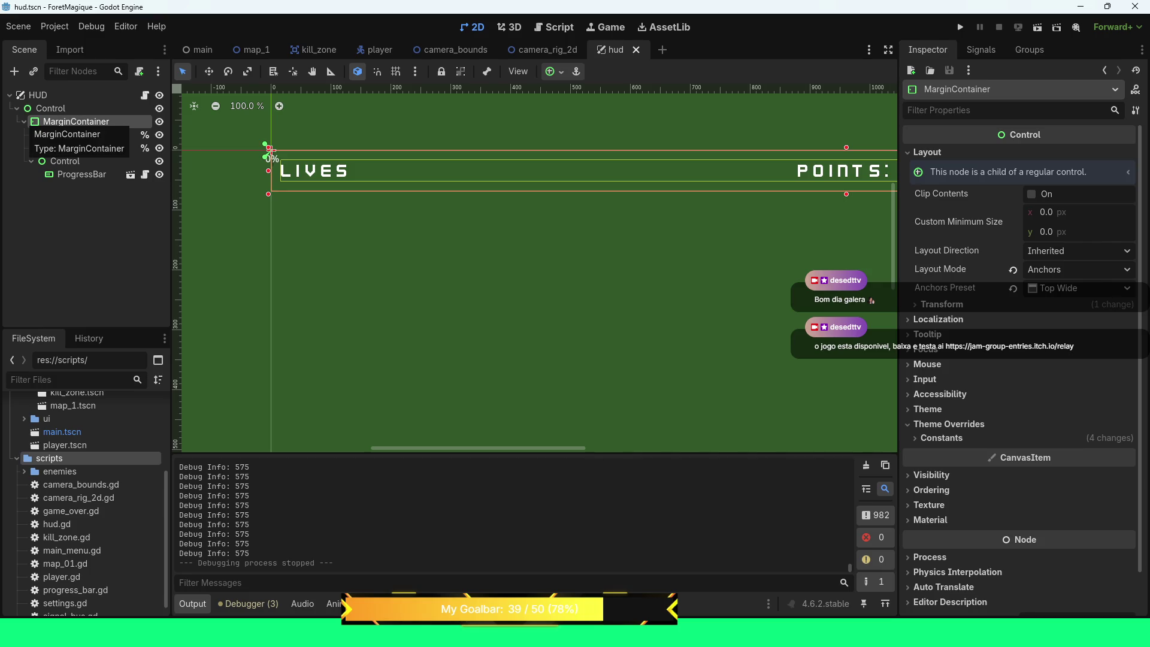
pyautogui.doubleClick(36, 122)
pyautogui.click(24, 122)
pyautogui.click(50, 109)
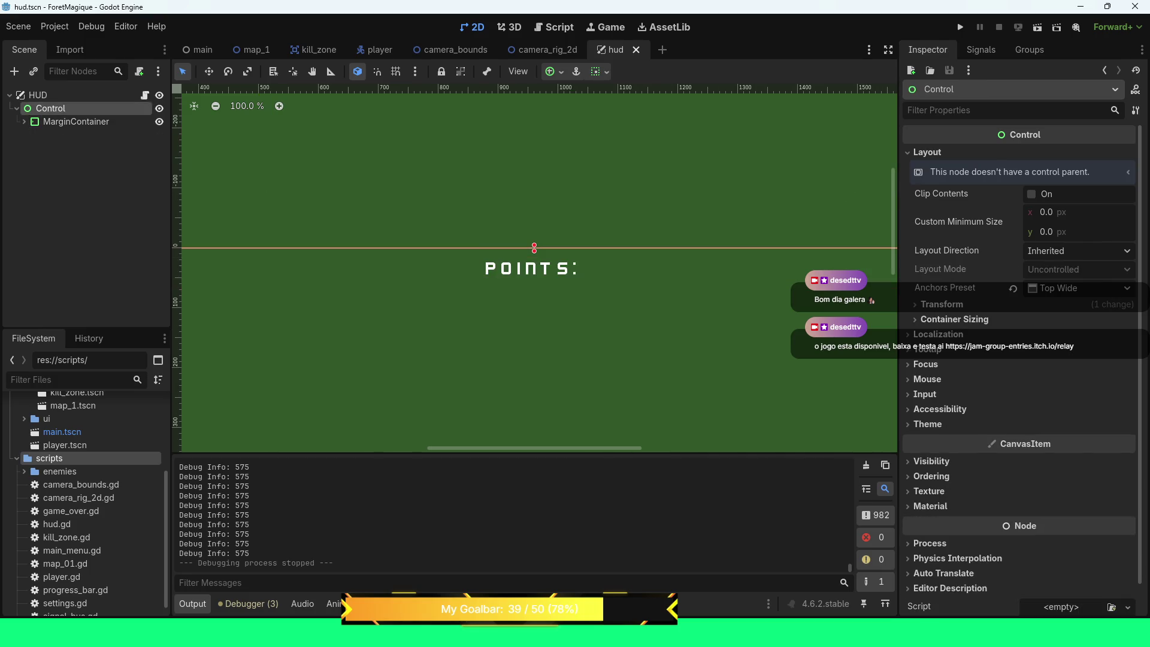
pyautogui.press('Escape')
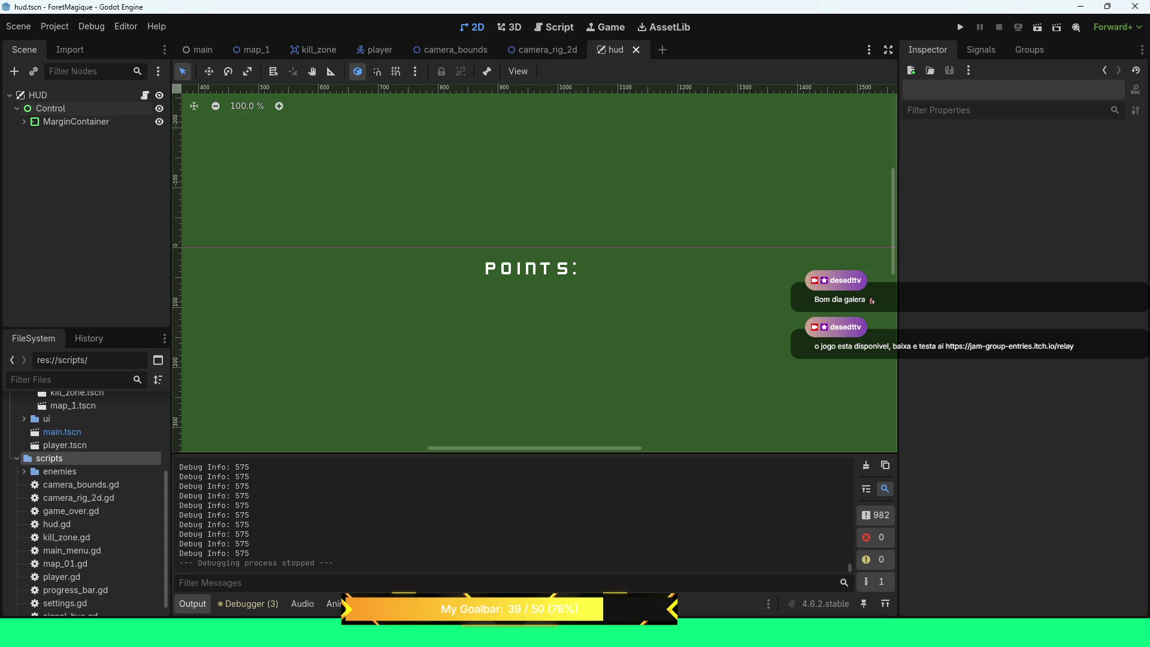
pyautogui.scroll(-4, 356, 282)
pyautogui.click(201, 269)
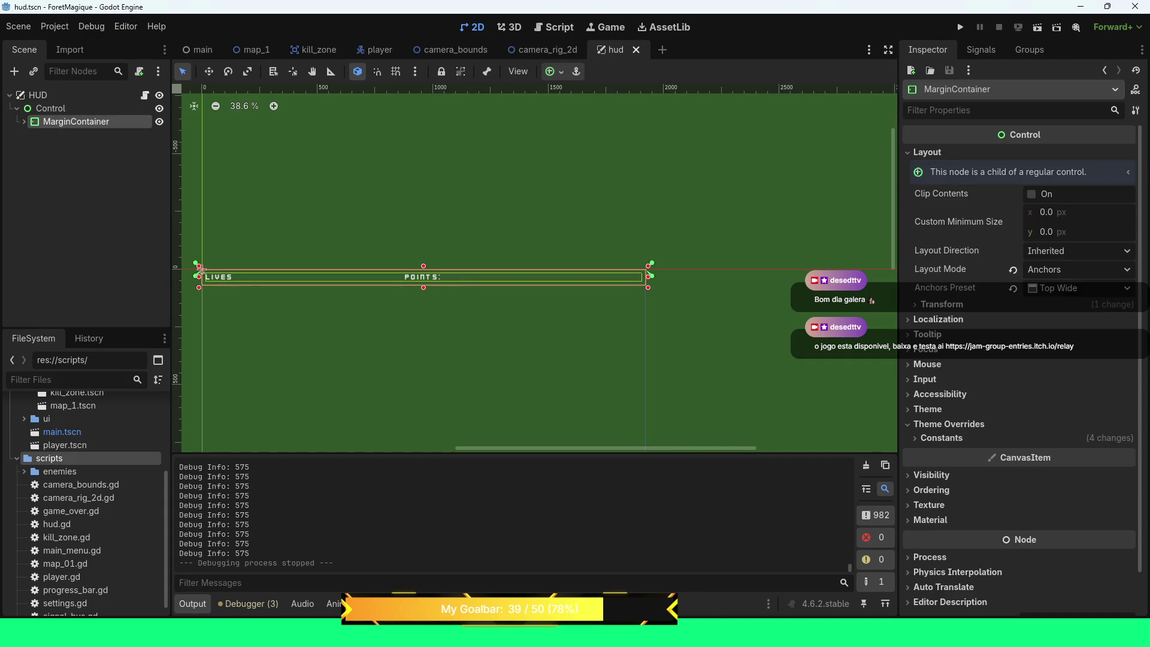
# - Add a Label child node under the Control node
pyautogui.click(51, 108)
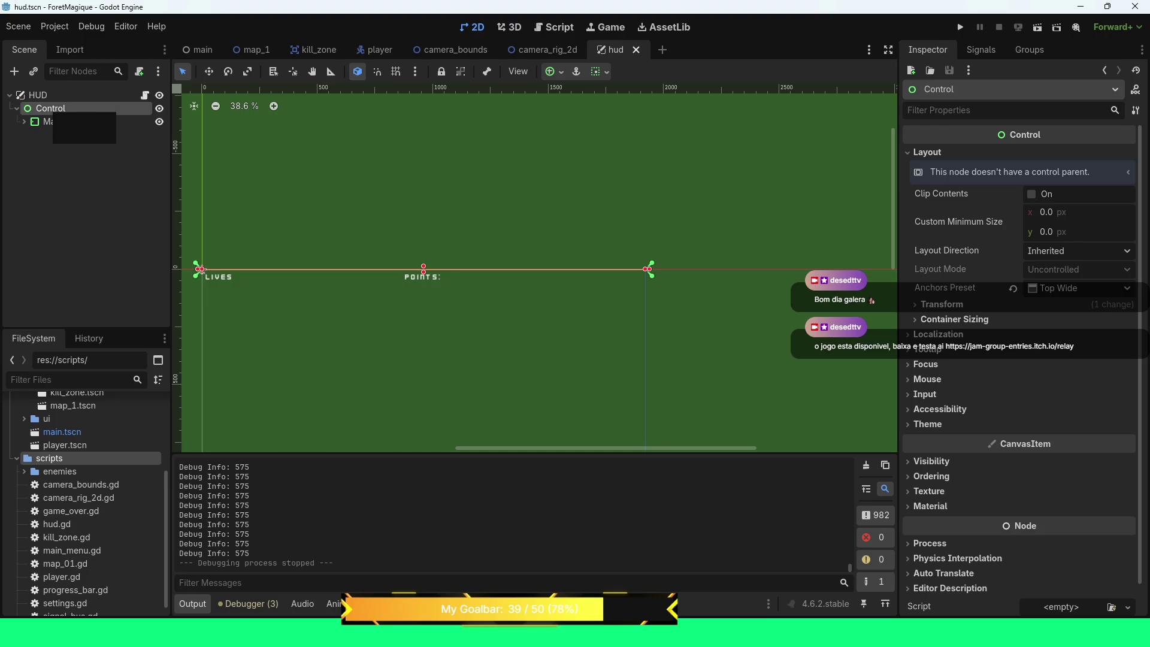
pyautogui.rightClick(51, 109)
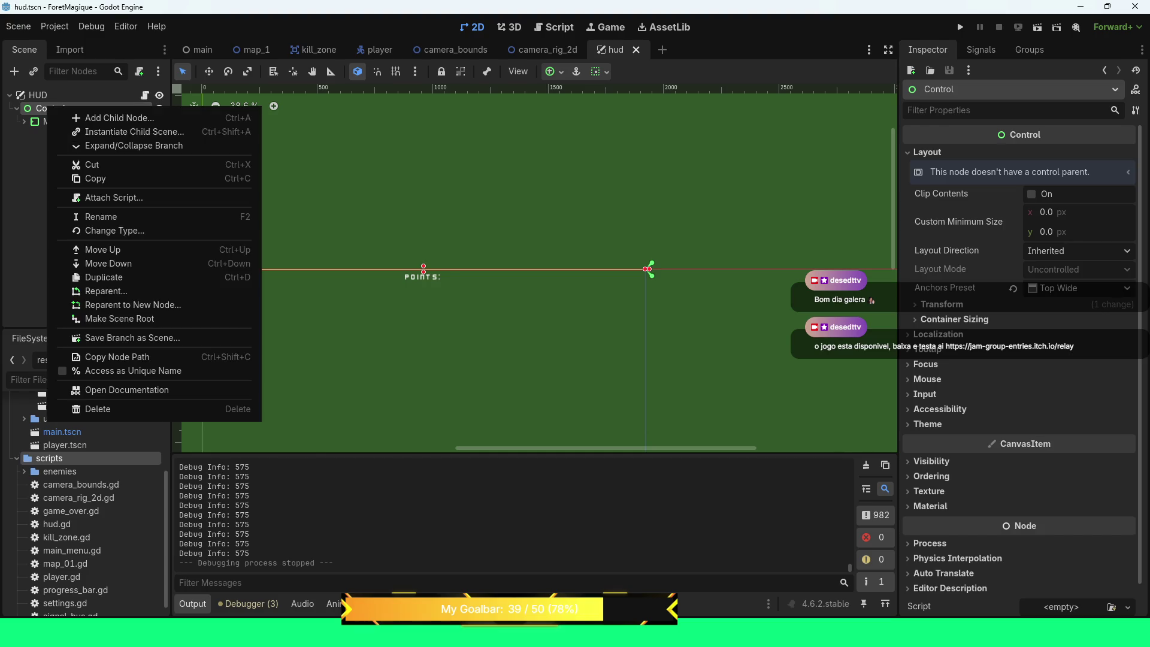
pyautogui.click(78, 117)
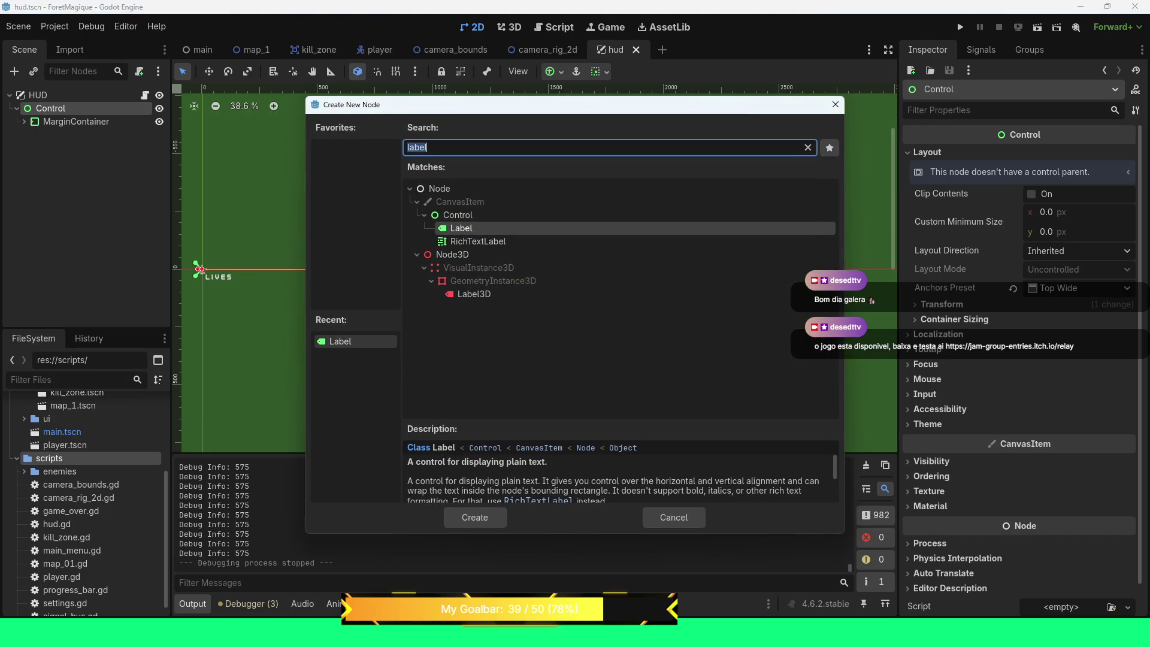
pyautogui.press('Return')
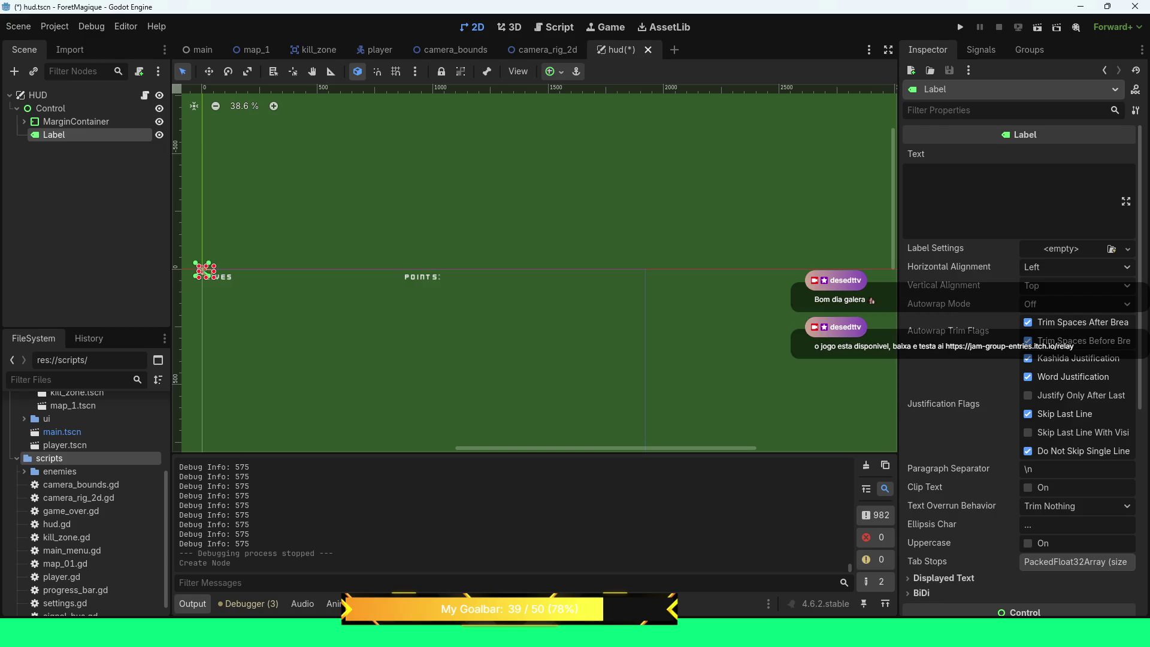
# - Resize the new Label to 160×55 and move it to (20, 87) just below LIVES
pyautogui.scroll(4, 204, 270)
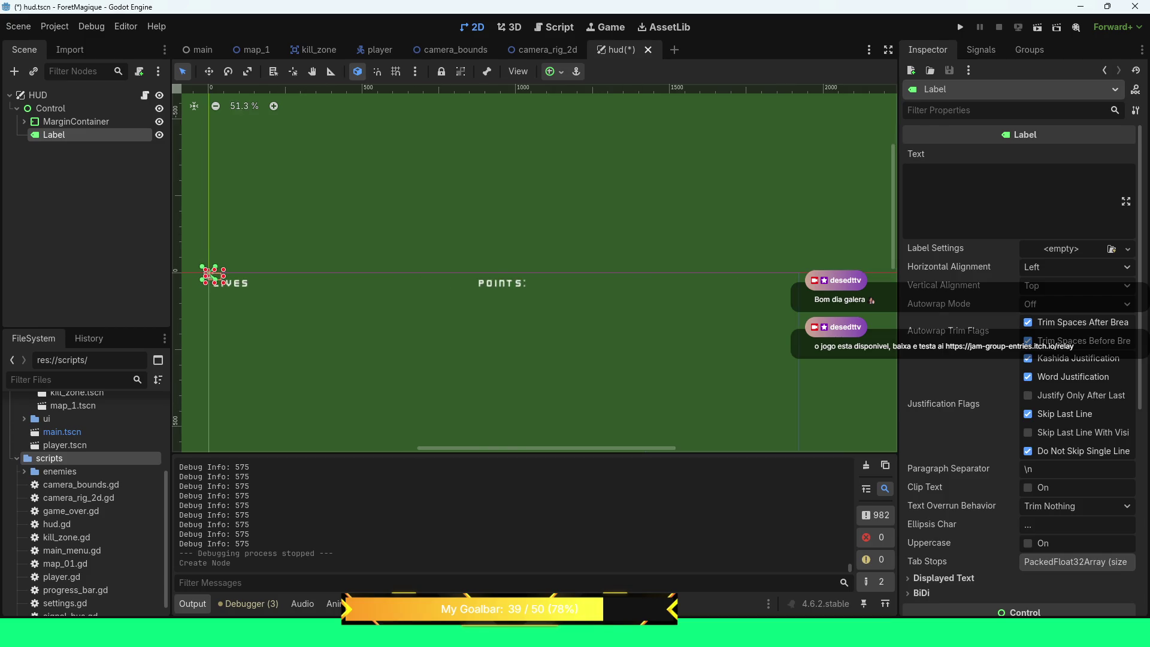
pyautogui.moveTo(220, 263); pyautogui.dragTo(220, 264)
pyautogui.hotkey('ctrl', 'z')
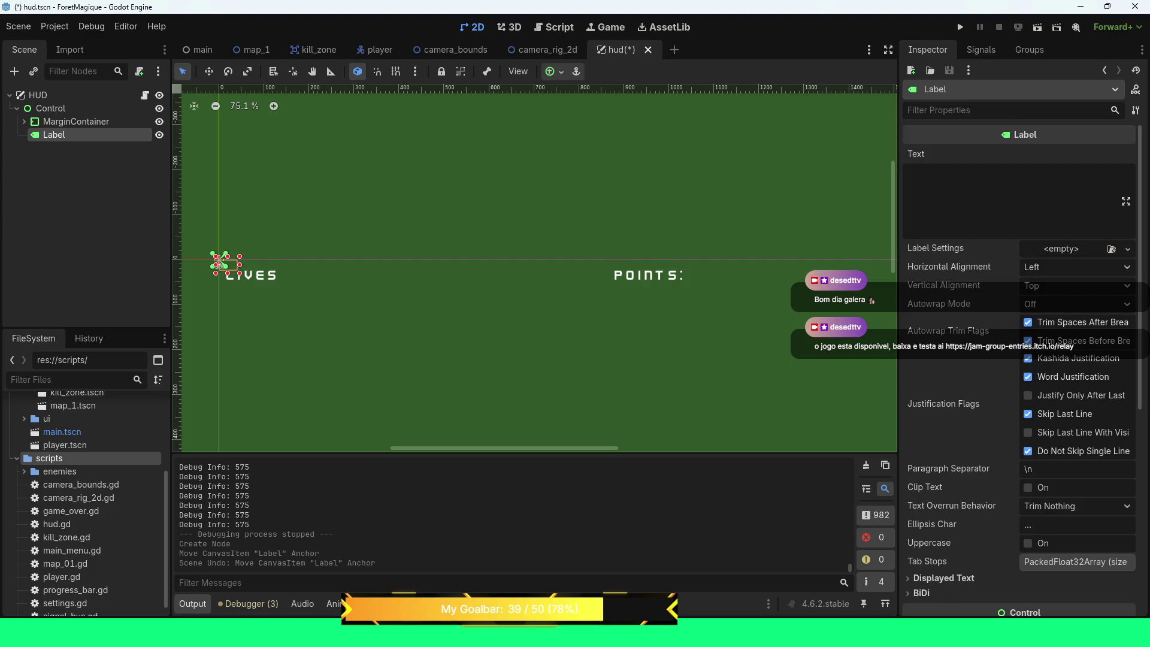
pyautogui.moveTo(240, 274); pyautogui.dragTo(294, 287)
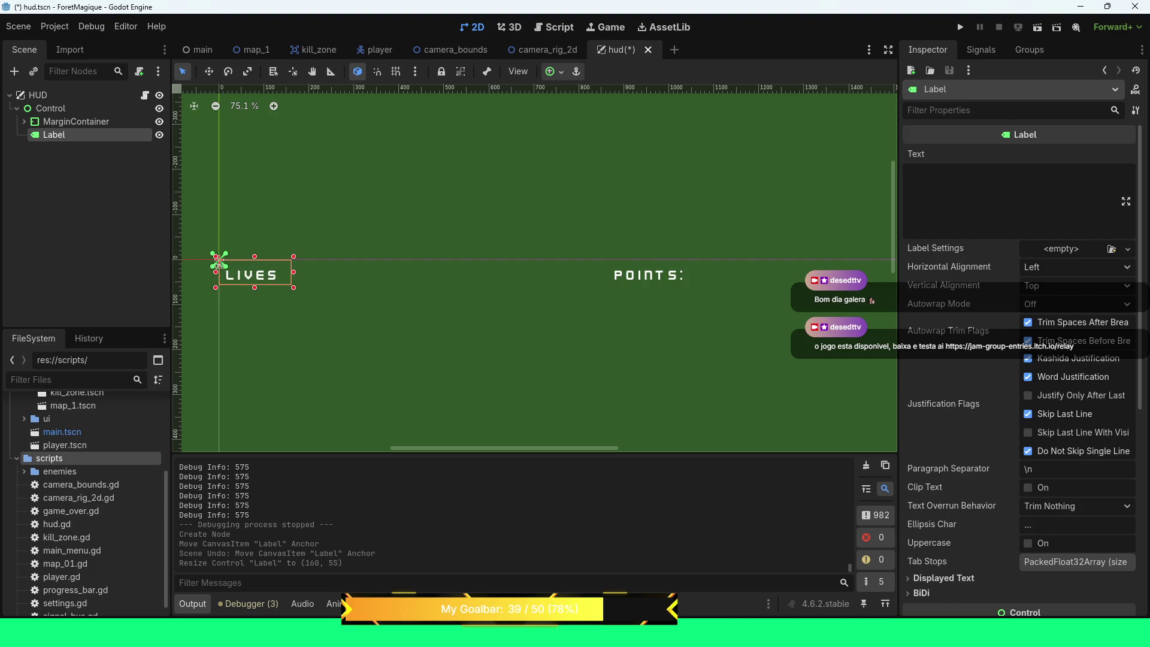
pyautogui.press('w')
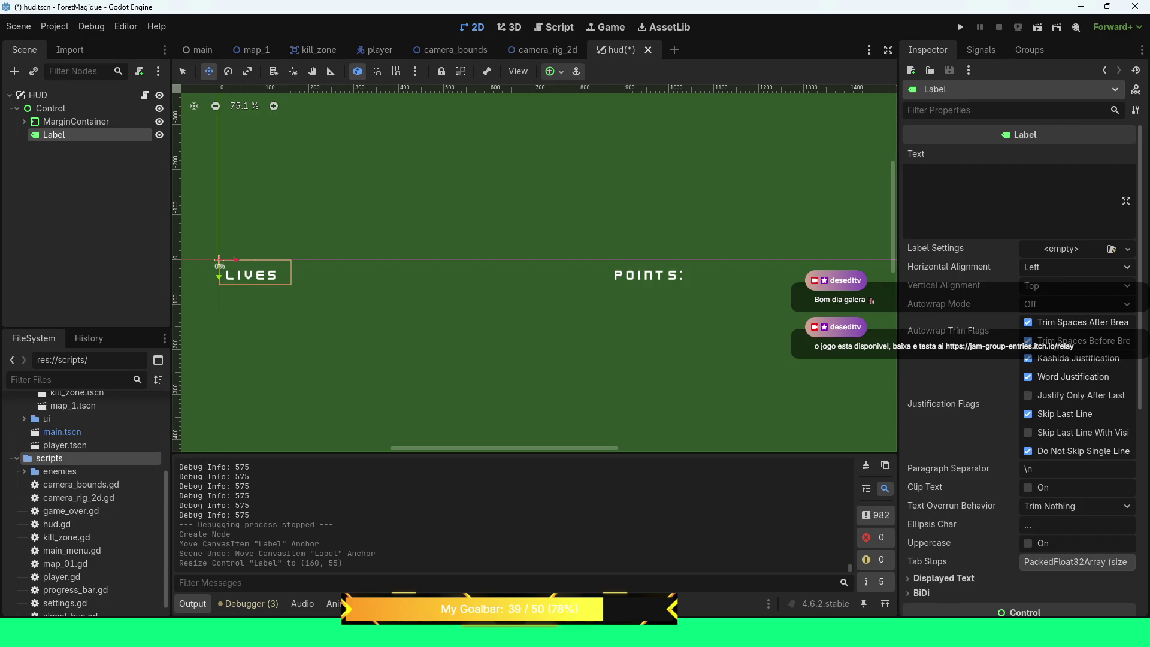
pyautogui.moveTo(252, 273)
pyautogui.mouseDown()
pyautogui.moveTo(294, 290)
pyautogui.moveTo(278, 317)
pyautogui.moveTo(261, 313)
pyautogui.mouseUp()
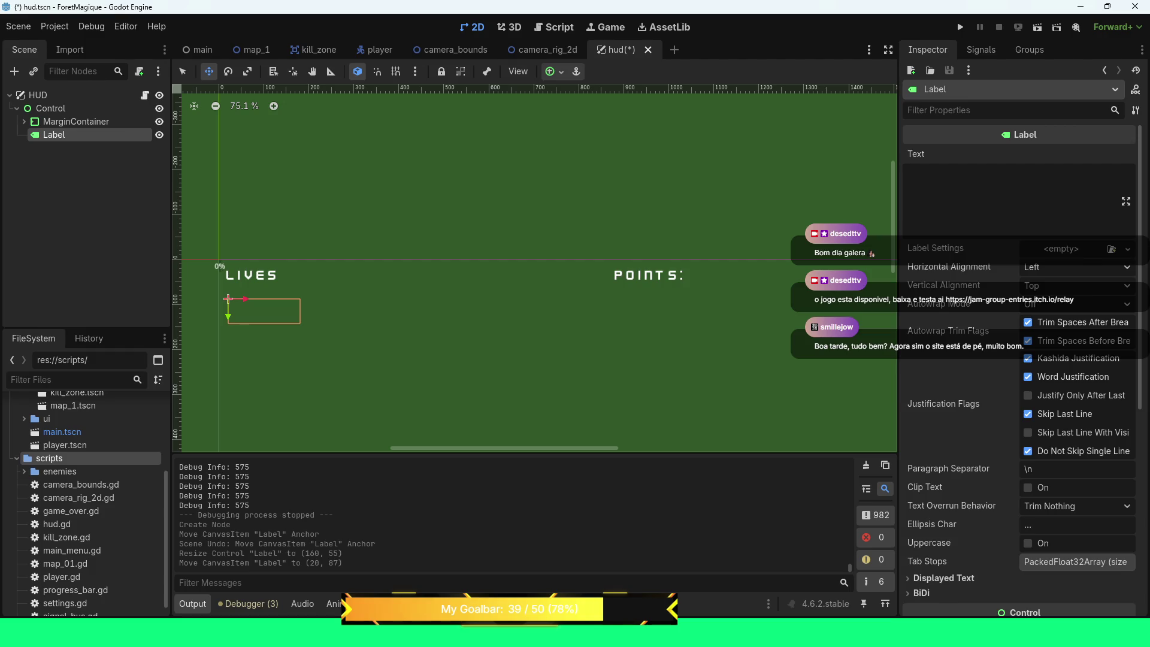
pyautogui.click(908, 174)
# - Change the Label's text to 'Debug Info:' and save the HUD scene
pyautogui.write('Debug')
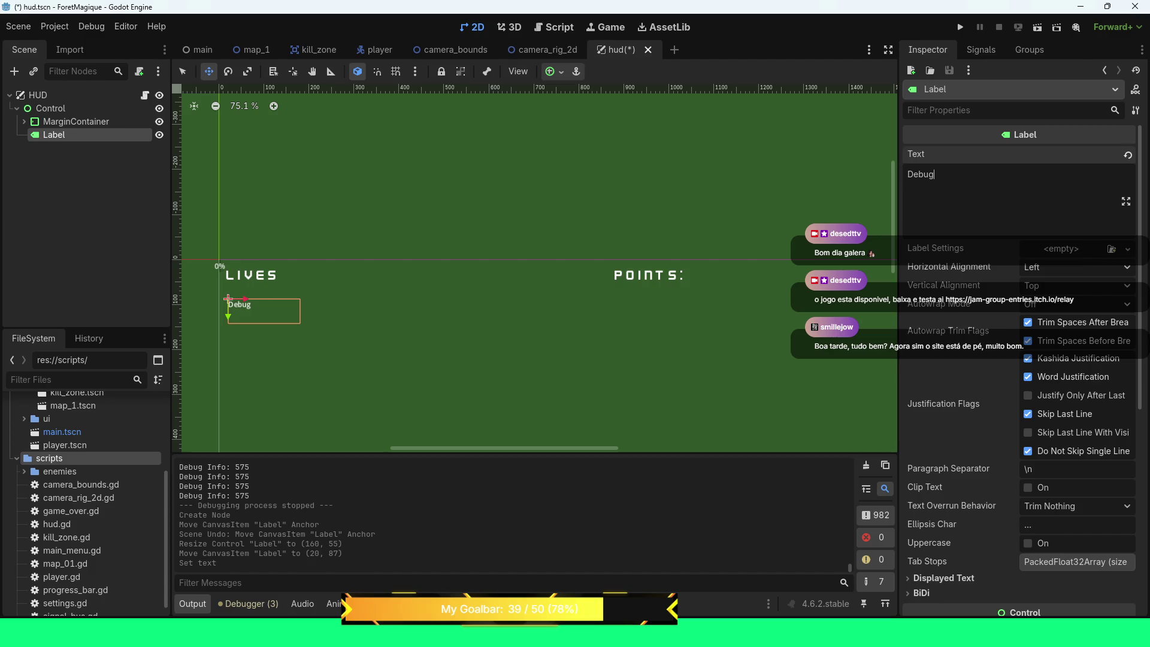
pyautogui.write(' Info:')
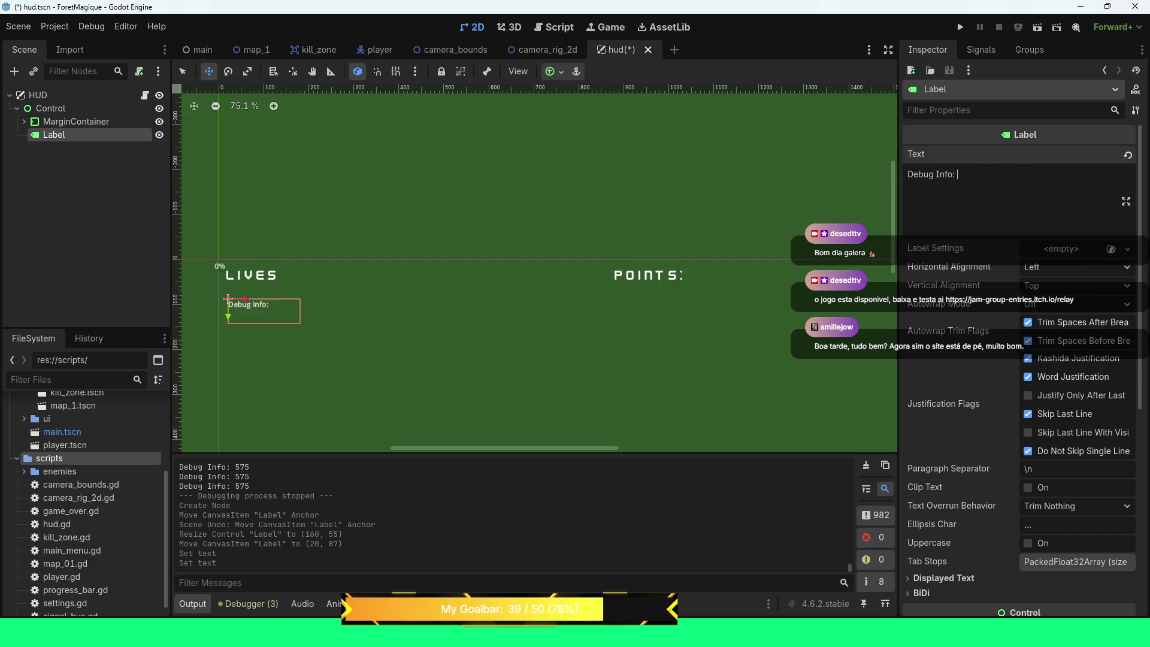
pyautogui.hotkey('ctrl', 's')
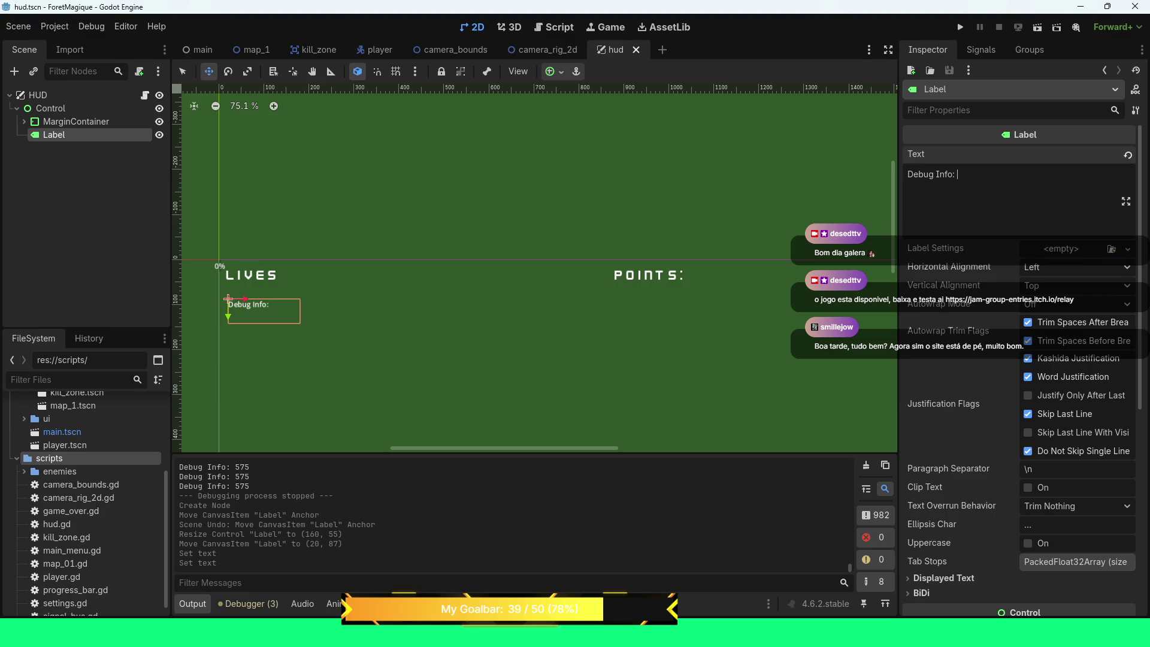
pyautogui.click(38, 94)
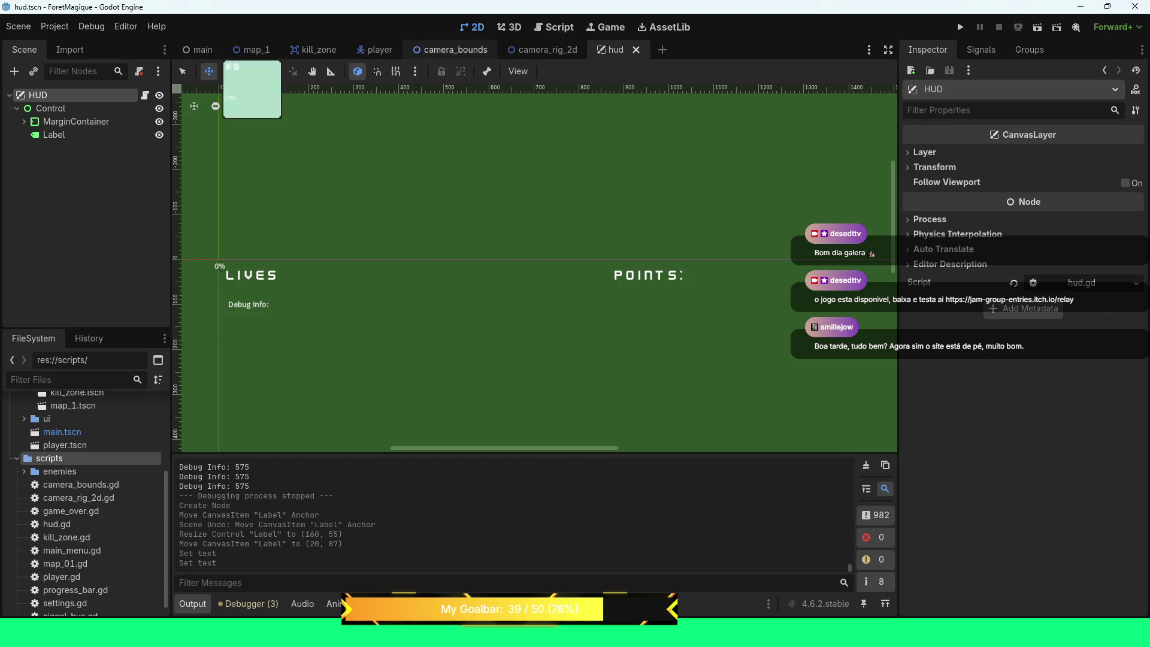
pyautogui.click(554, 27)
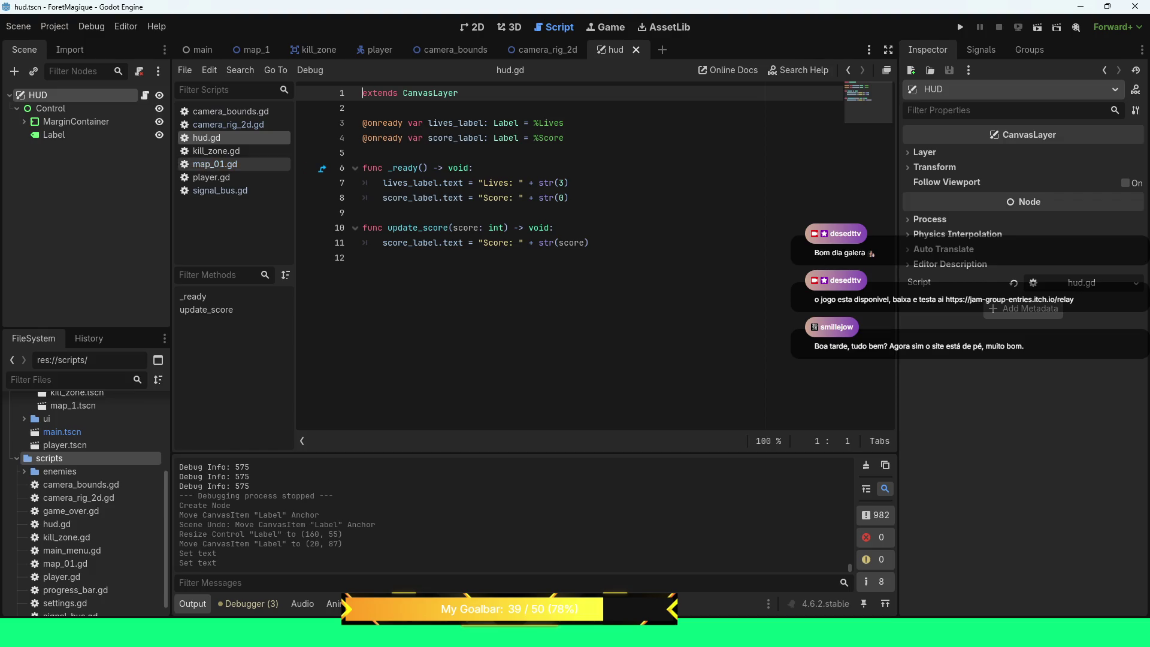
pyautogui.keyDown('ctrl'); pyautogui.click(54, 135); pyautogui.keyUp('ctrl')
pyautogui.moveTo(54, 134)
pyautogui.mouseDown()
pyautogui.moveTo(611, 146)
pyautogui.moveTo(455, 179)
pyautogui.mouseUp()
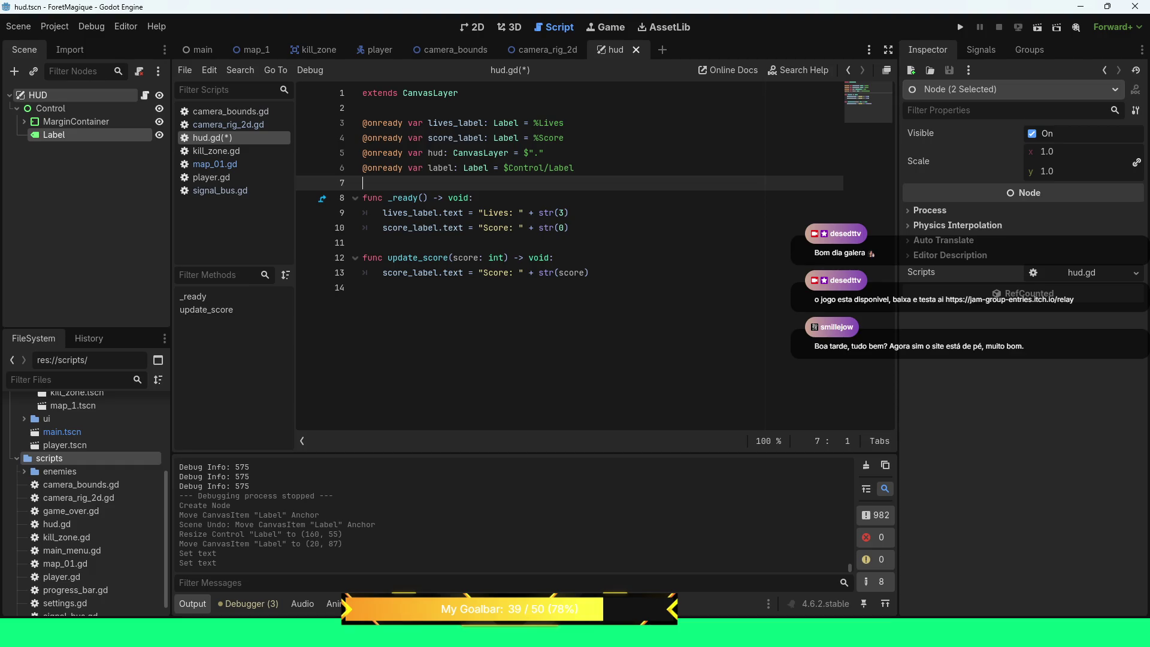
pyautogui.click(544, 153)
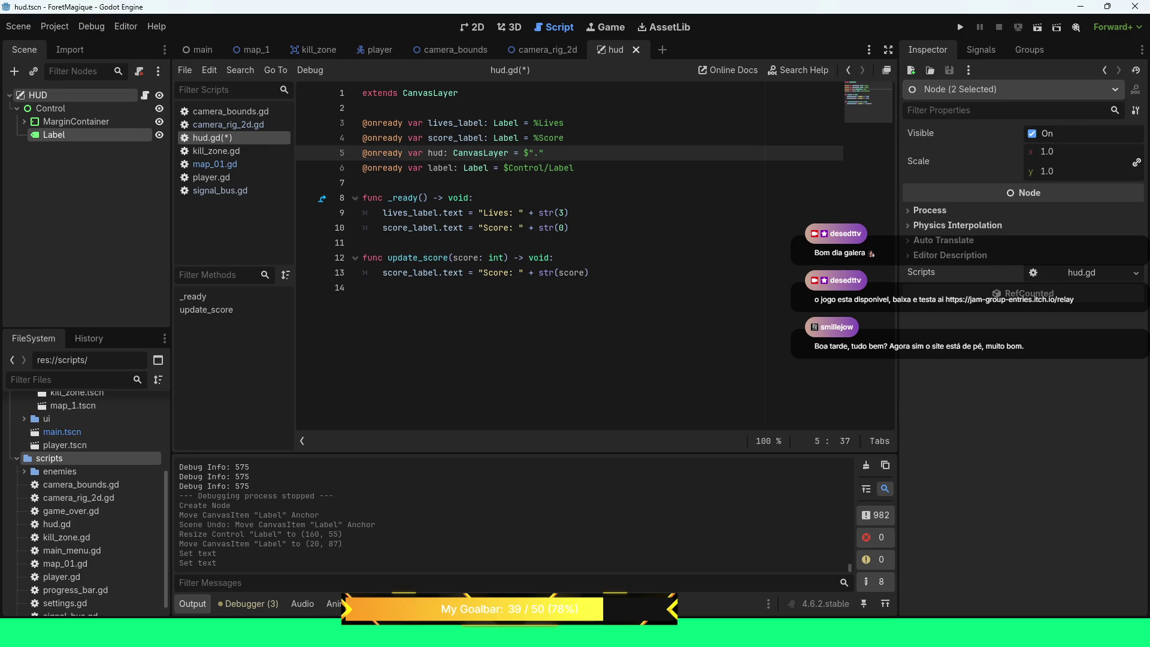
pyautogui.hotkey('ctrl', 'shift', 'k')
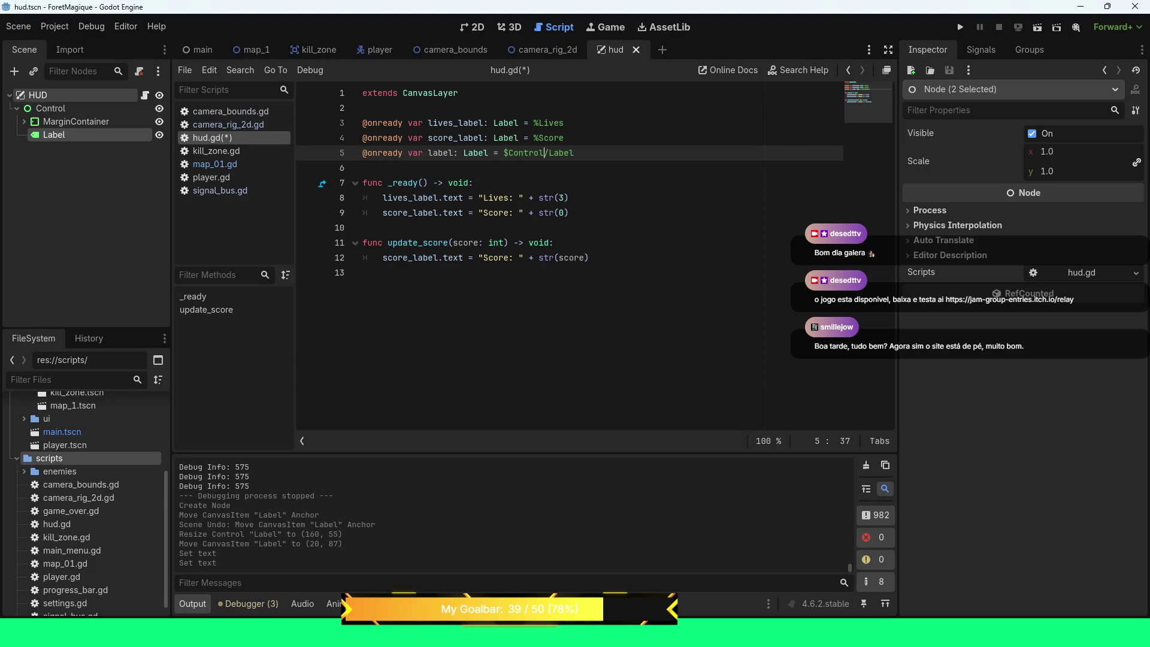
# - Start a new unindented line after the update_score function
pyautogui.click(569, 198)
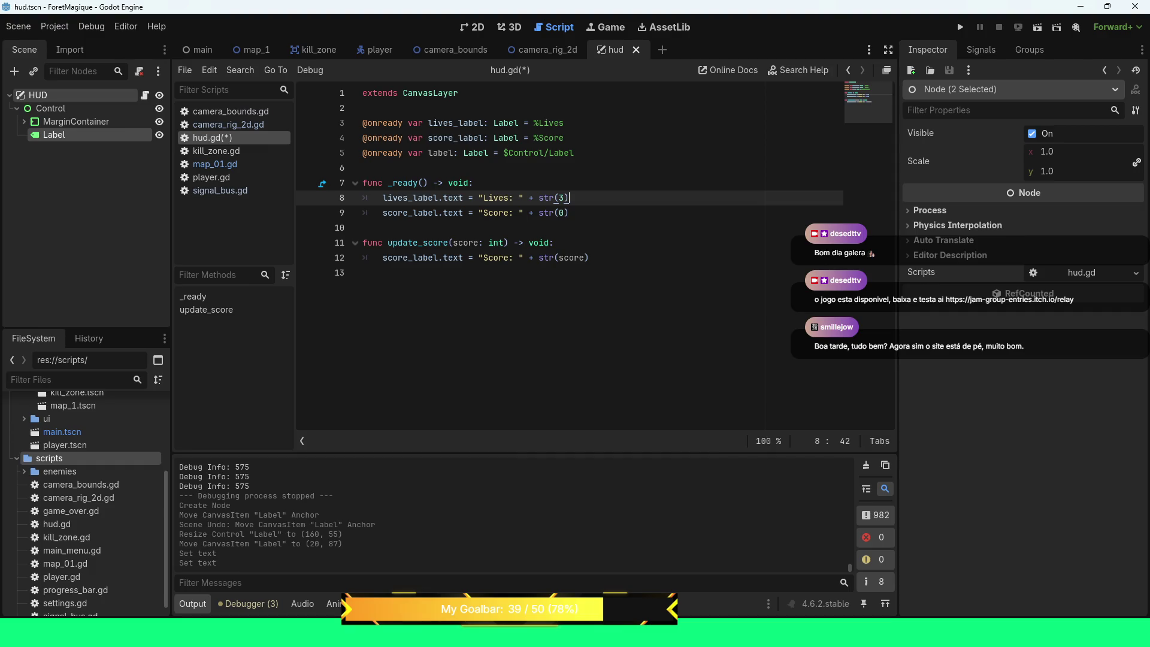
pyautogui.click(590, 257)
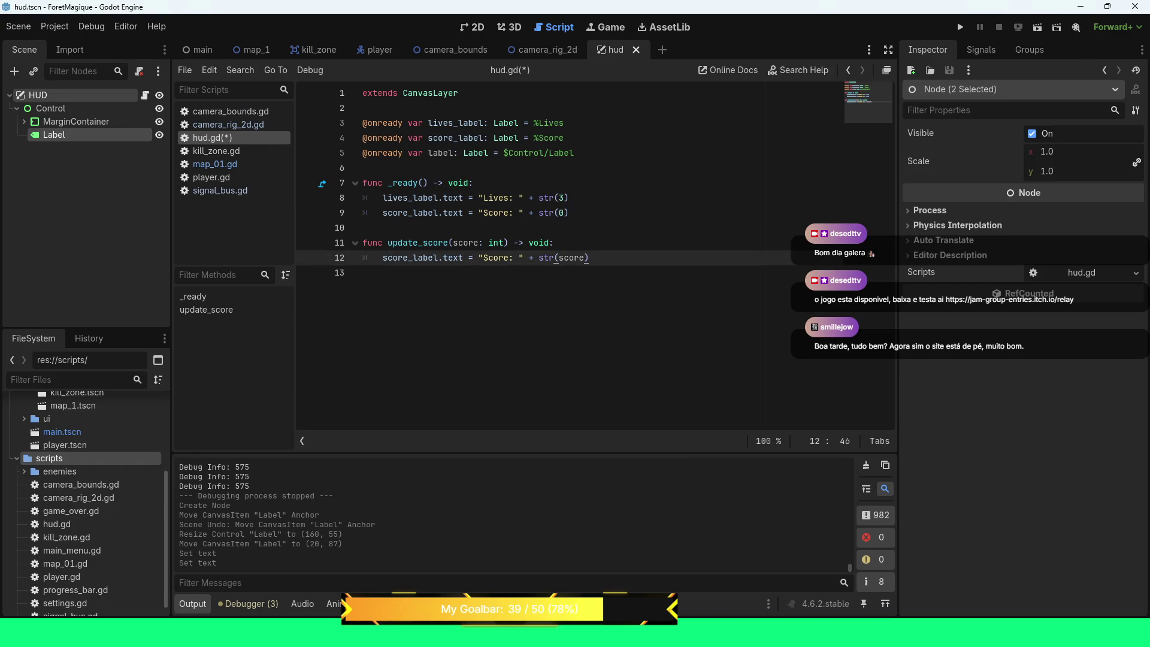
pyautogui.press('Return')
pyautogui.press('Return')
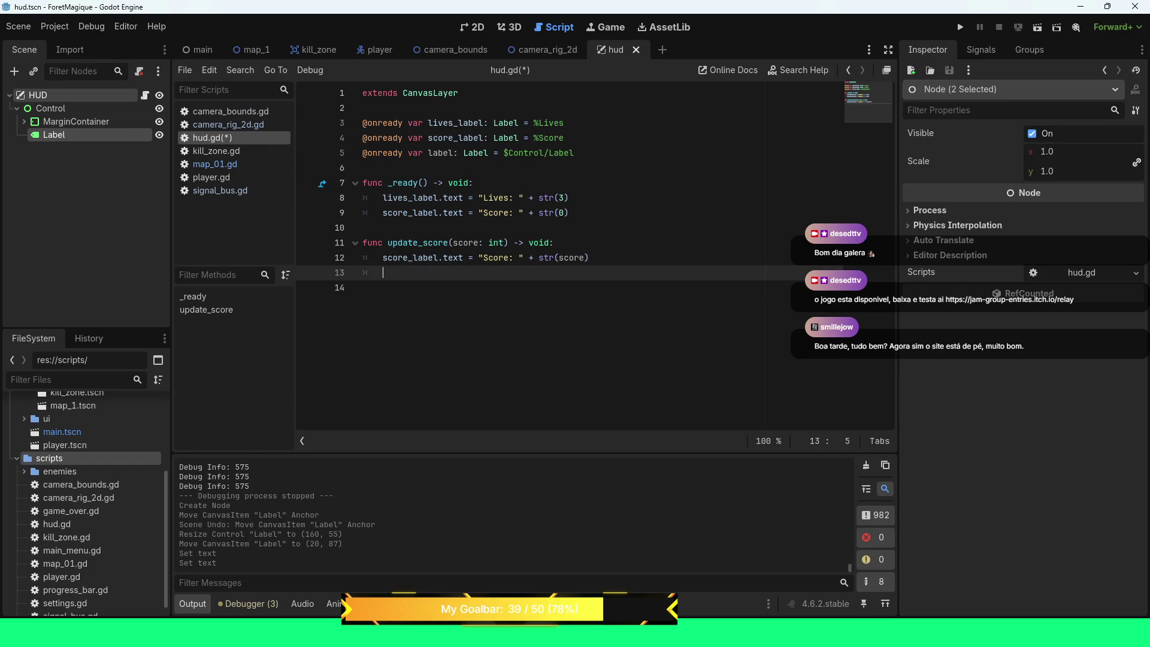
pyautogui.press('BackSpace')
# - Write func debug(message) -> void: with the body label.text = message
pyautogui.write('func debug(')
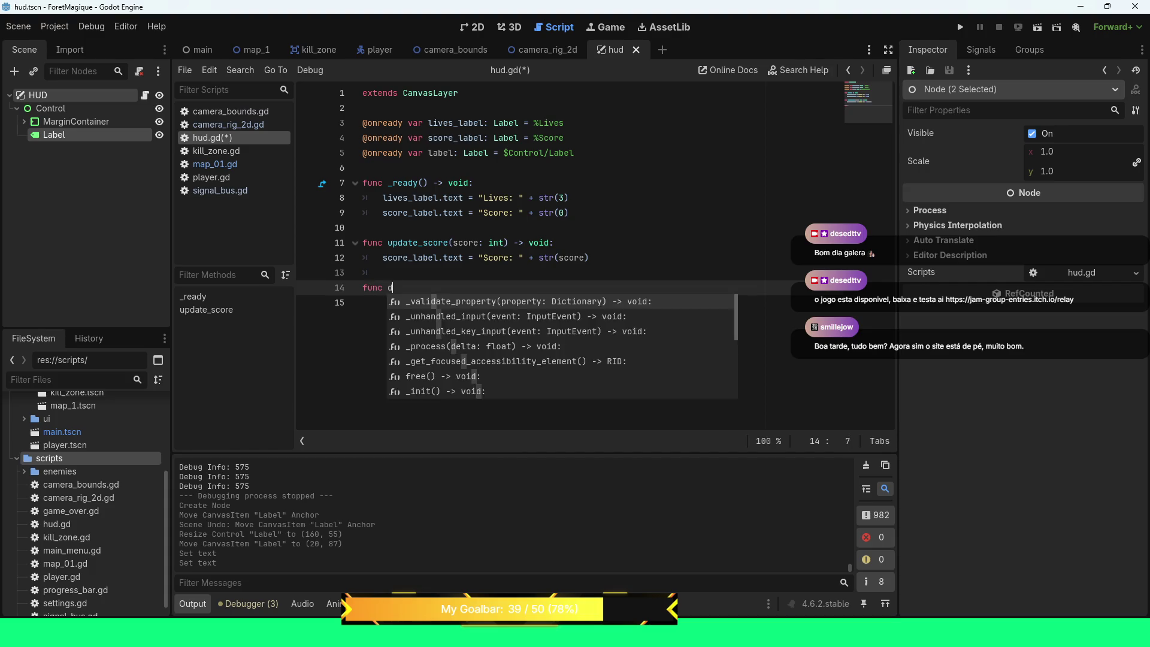
pyautogui.write('message) ')
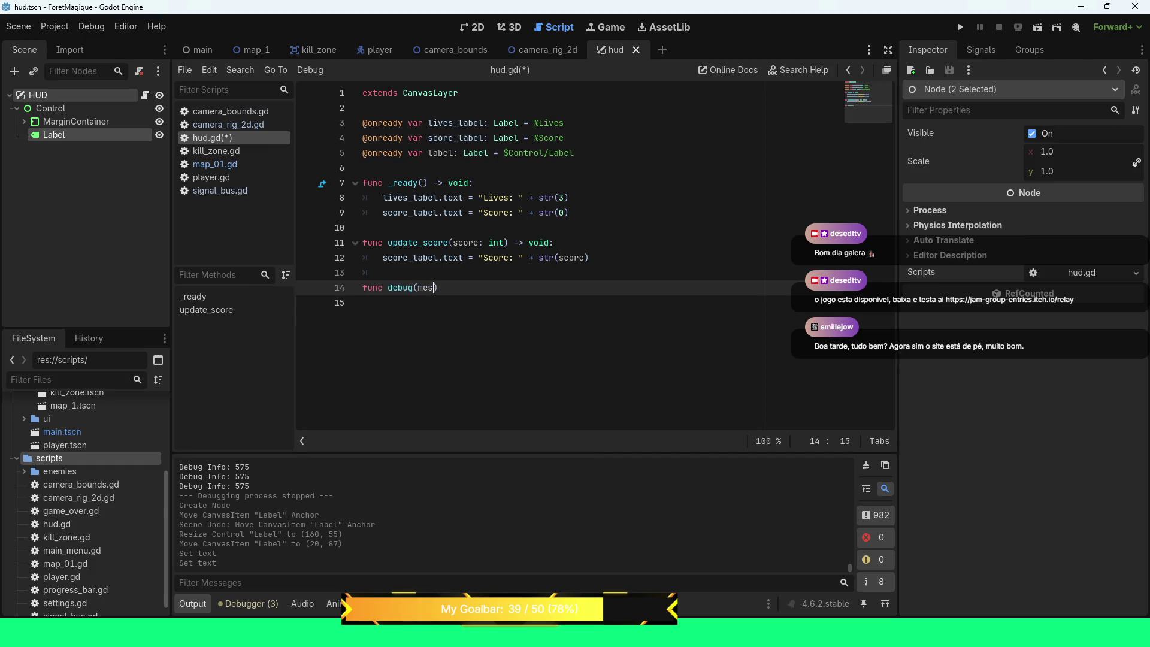
pyautogui.write('-> void:')
pyautogui.press('Return')
pyautogui.write('pass')
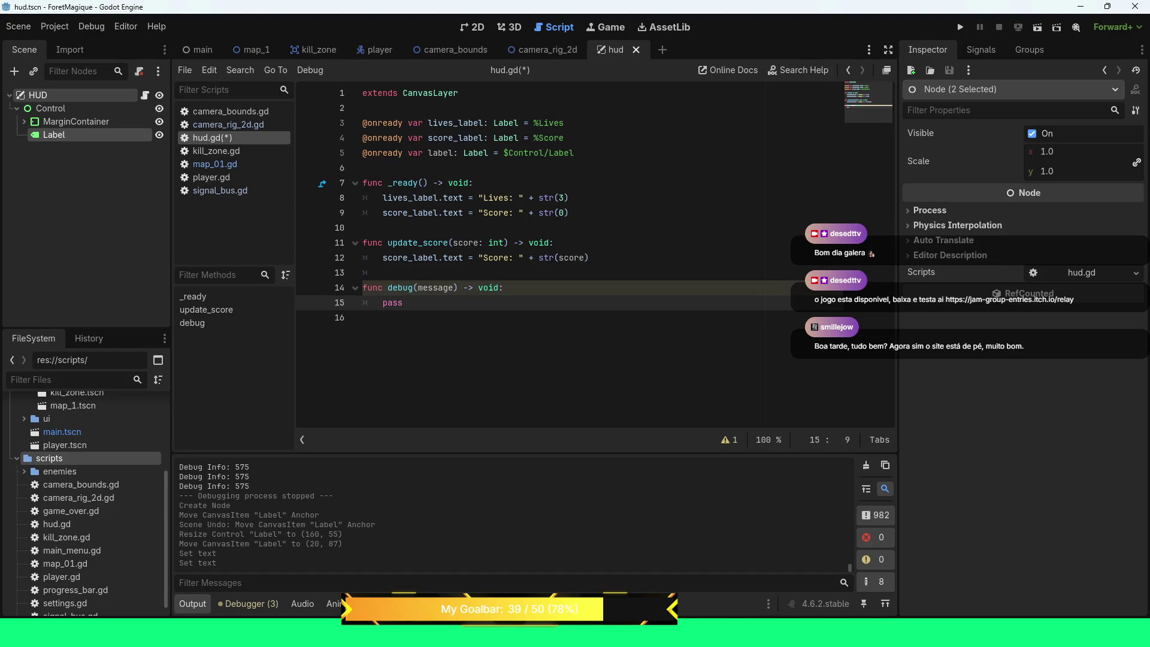
pyautogui.press('BackSpace')
pyautogui.press('BackSpace')
pyautogui.press('BackSpace')
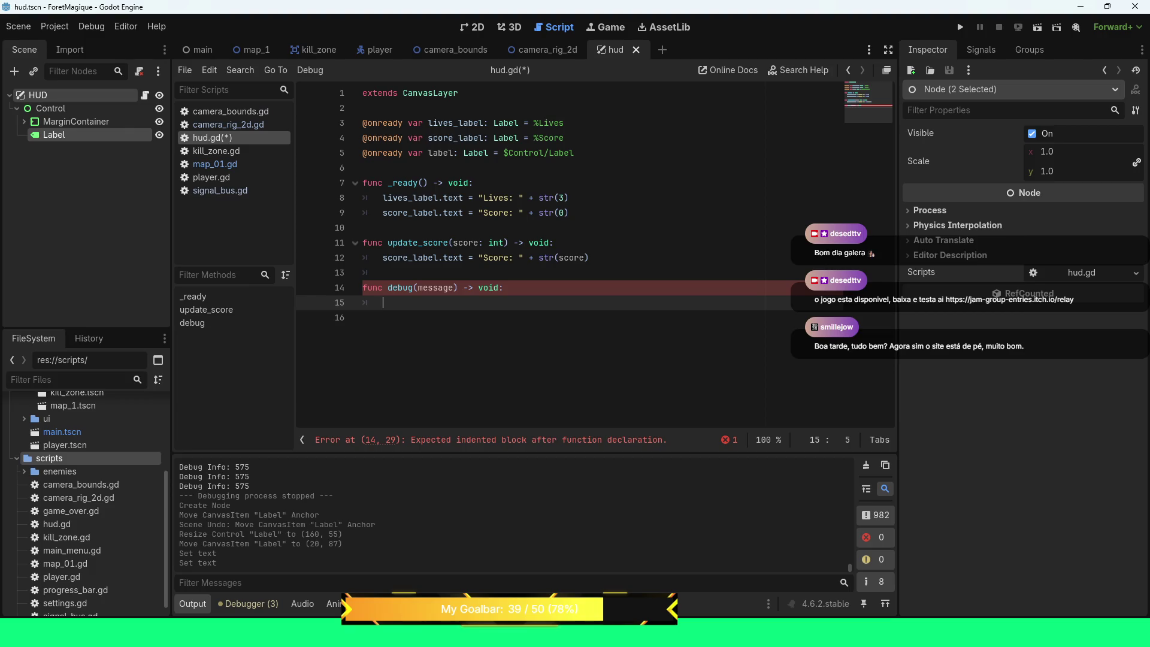
pyautogui.write('label.te')
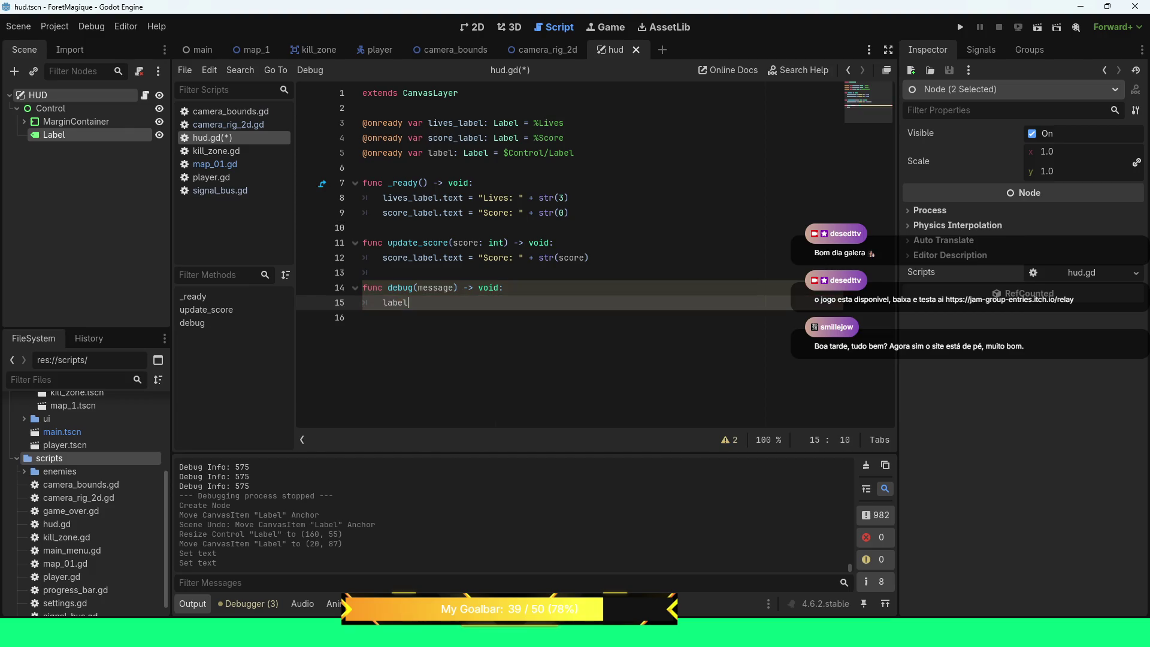
pyautogui.write('xt = ')
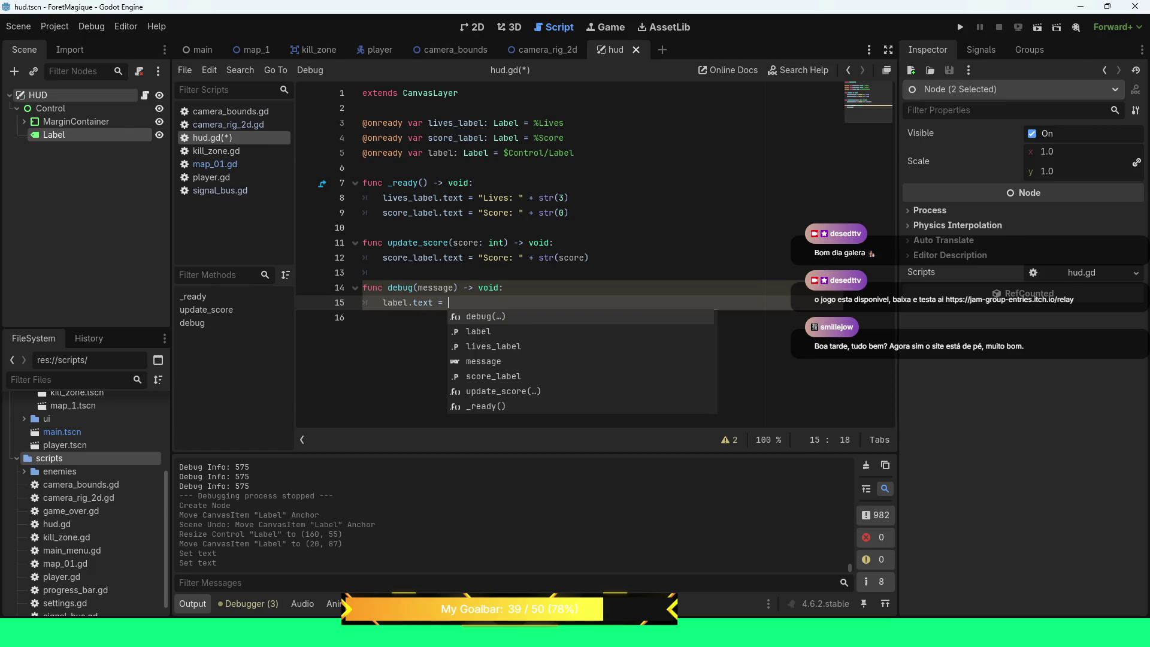
pyautogui.write('message')
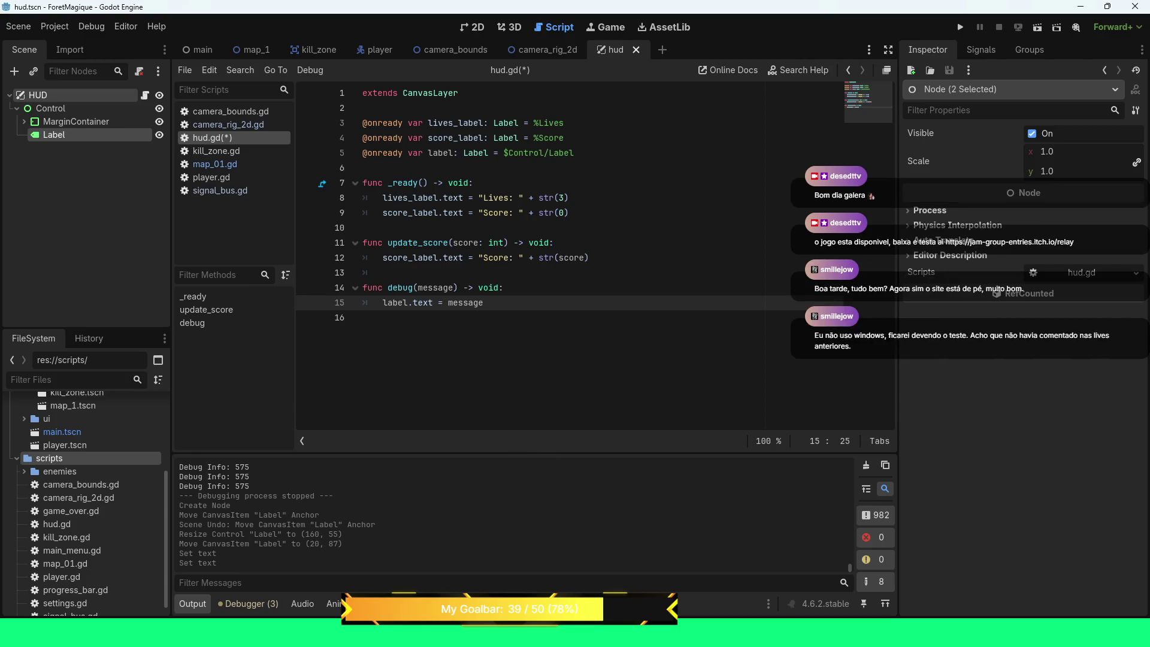
pyautogui.click(570, 213)
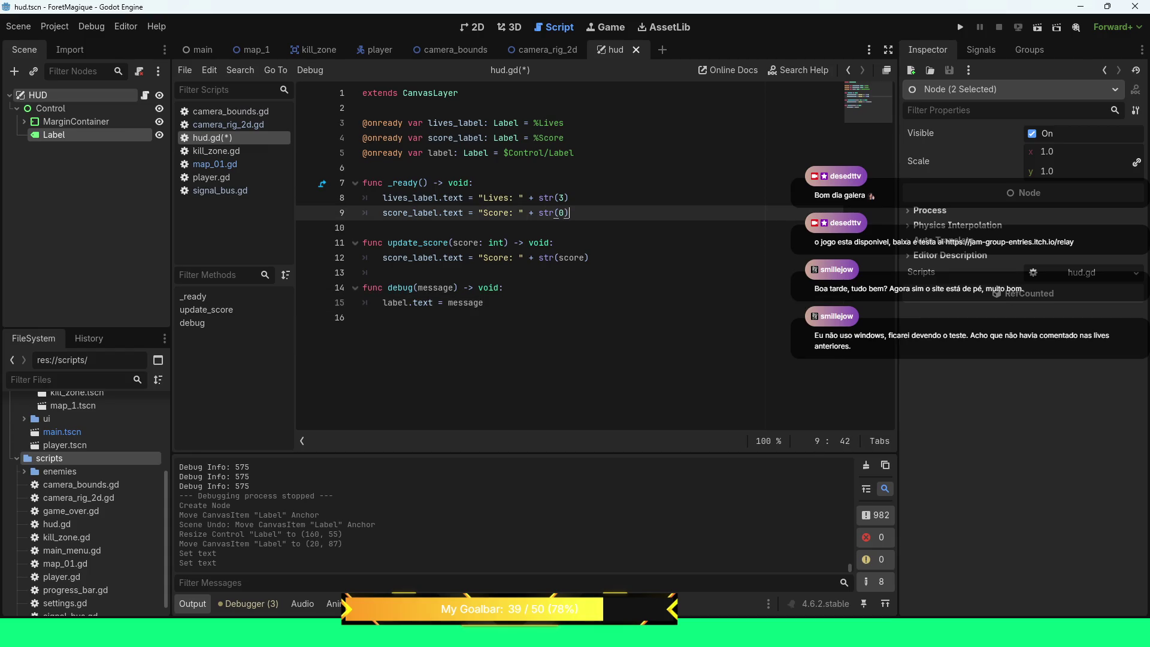
# - In hud.gd's _ready, add SignalBus.add_on_screen.connect(debug) using autocomplete
pyautogui.press('Return')
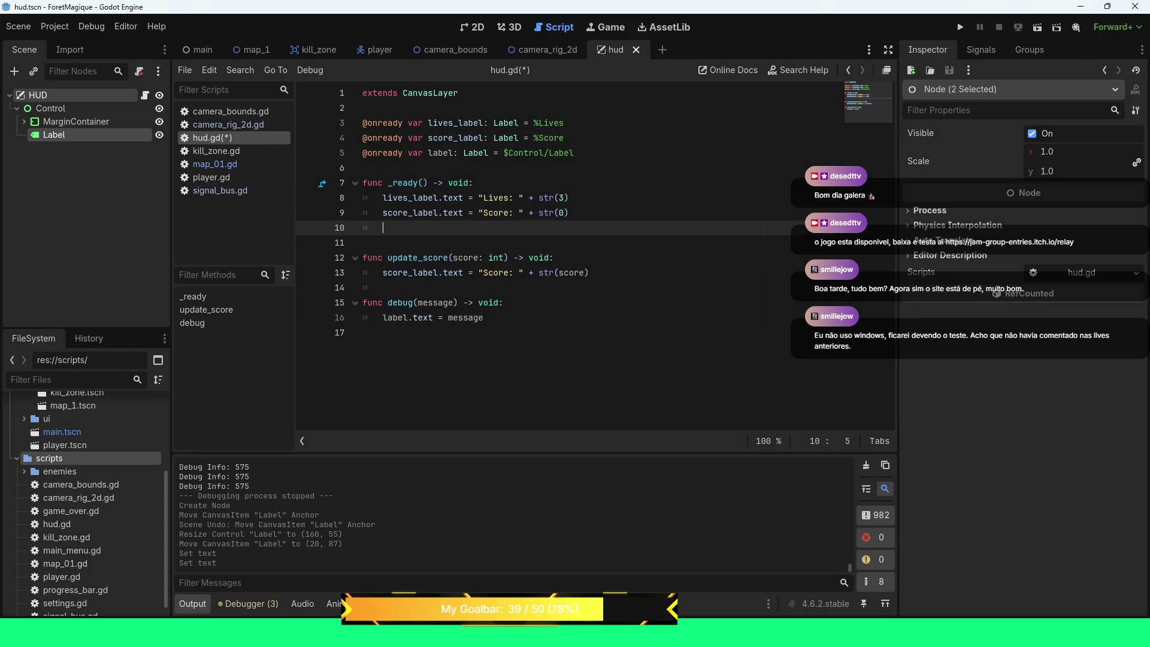
pyautogui.press('Return')
pyautogui.write('in')
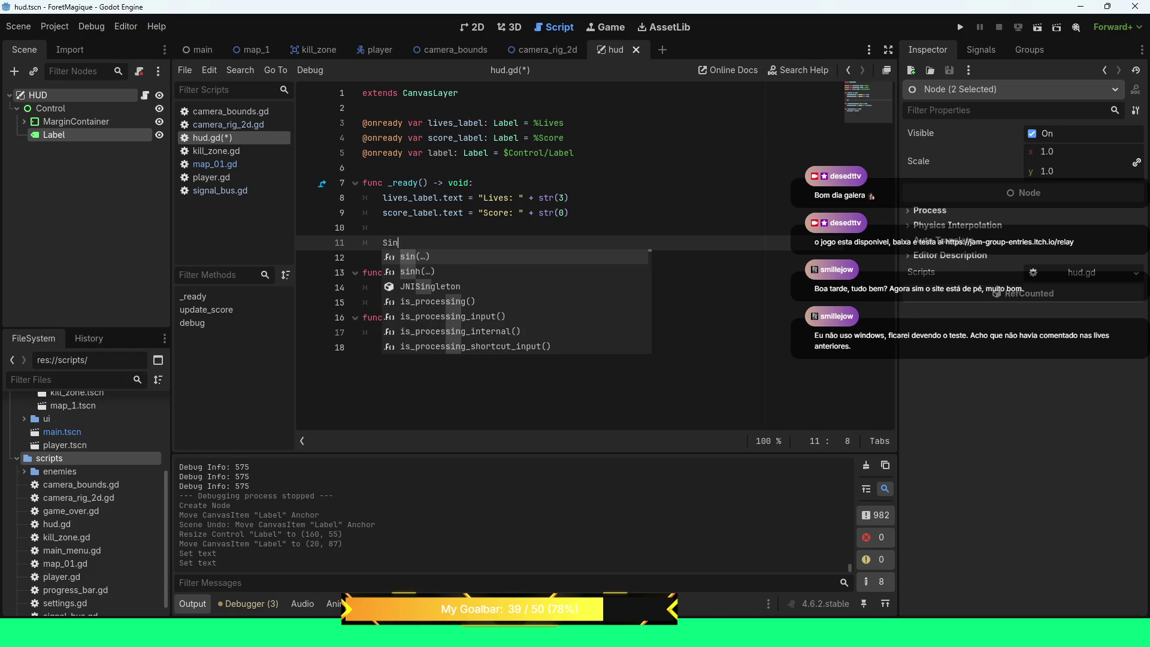
pyautogui.press('BackSpace')
pyautogui.write('g')
pyautogui.press('Down')
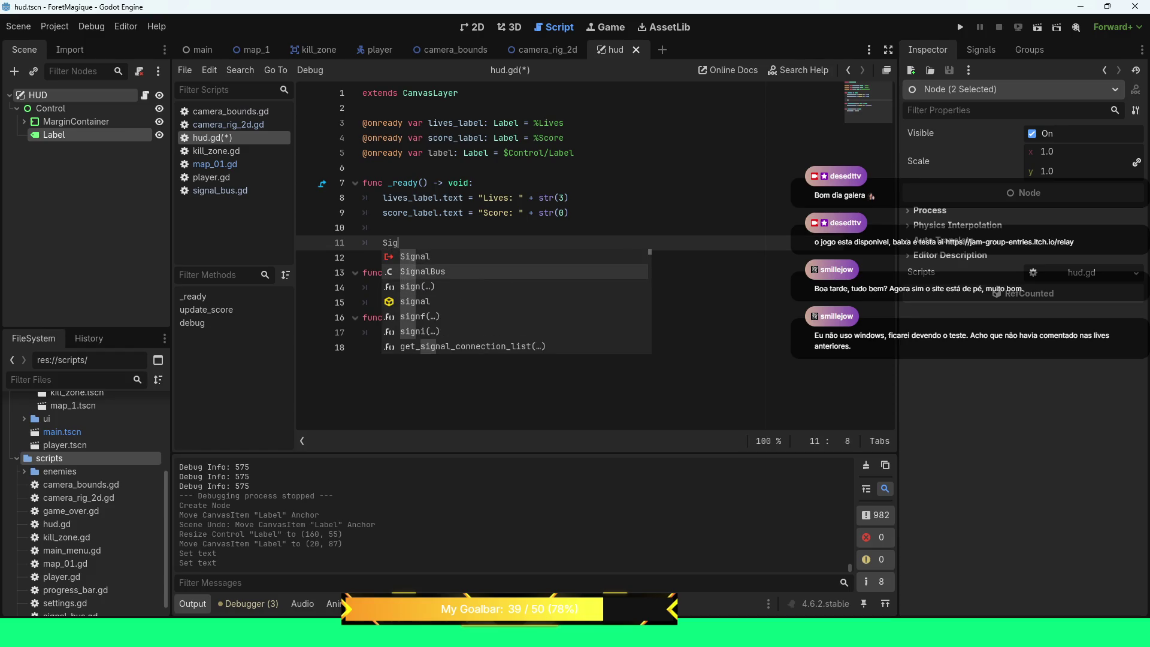
pyautogui.press('Return')
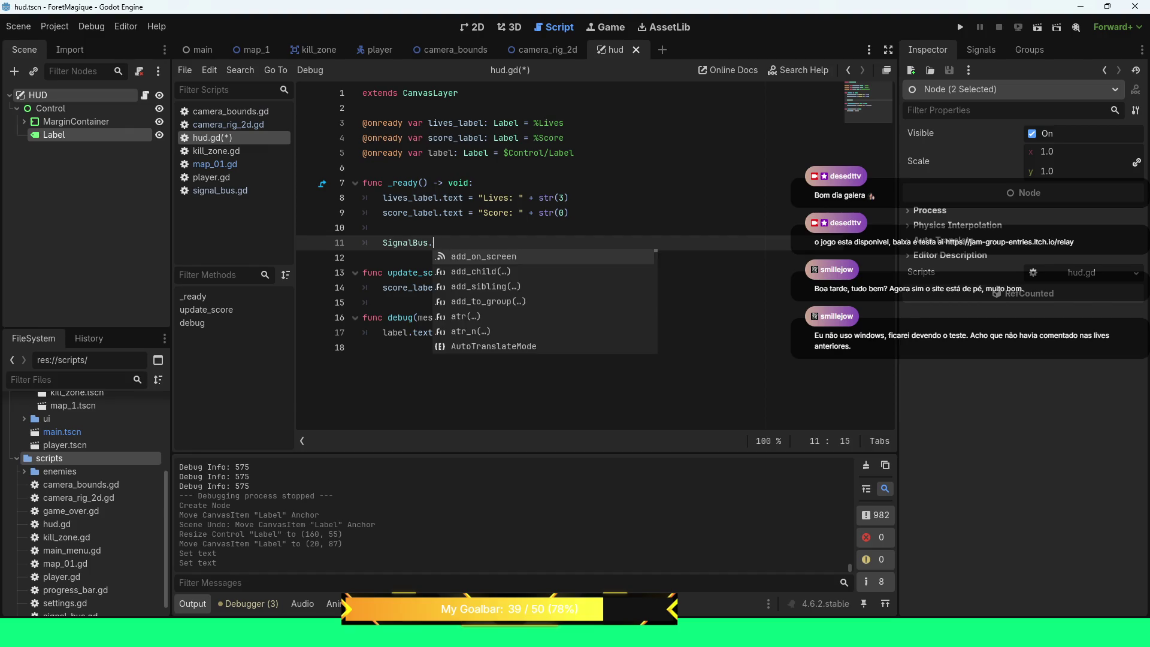
pyautogui.press('Return')
pyautogui.write('con')
pyautogui.press('Return')
pyautogui.write('de')
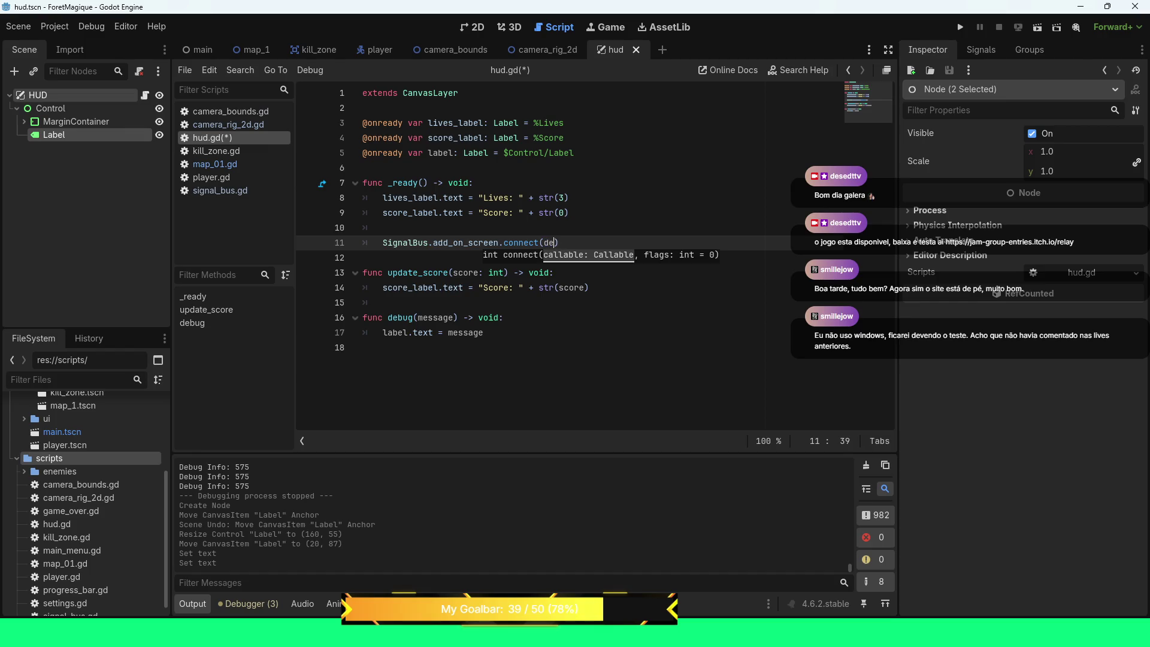
pyautogui.press('Return')
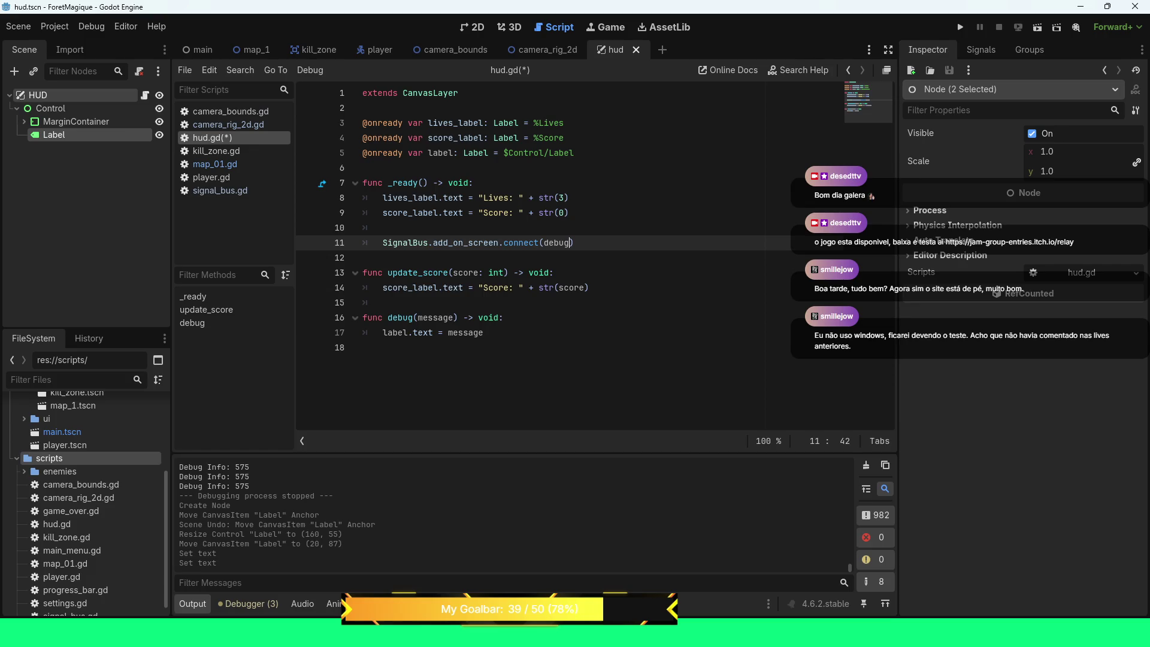
pyautogui.click(376, 50)
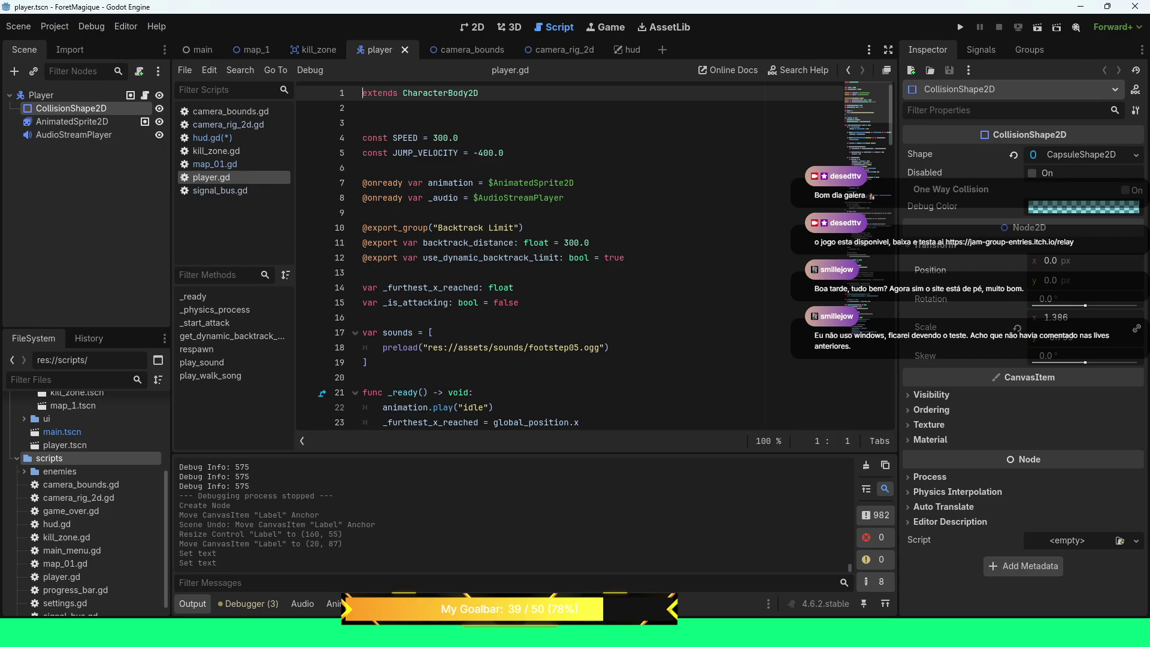
# - Scroll through player.gd top to bottom and back, then bring up camera_rig_2d.gd
pyautogui.scroll(-4, 569, 258)
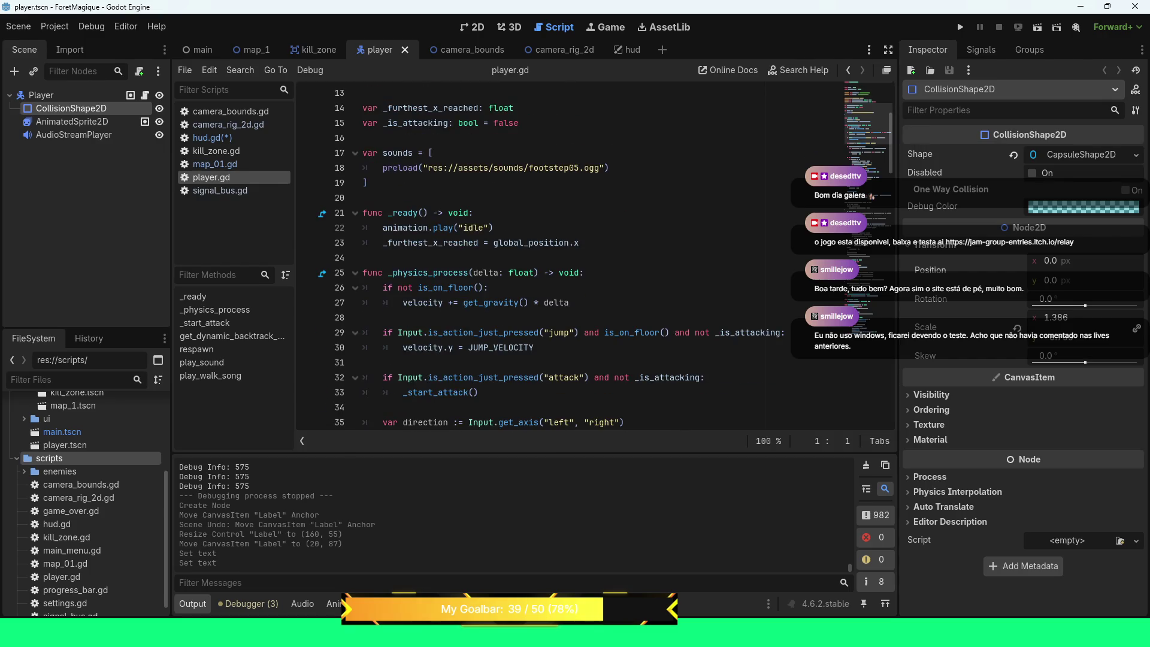
pyautogui.scroll(-11, 569, 258)
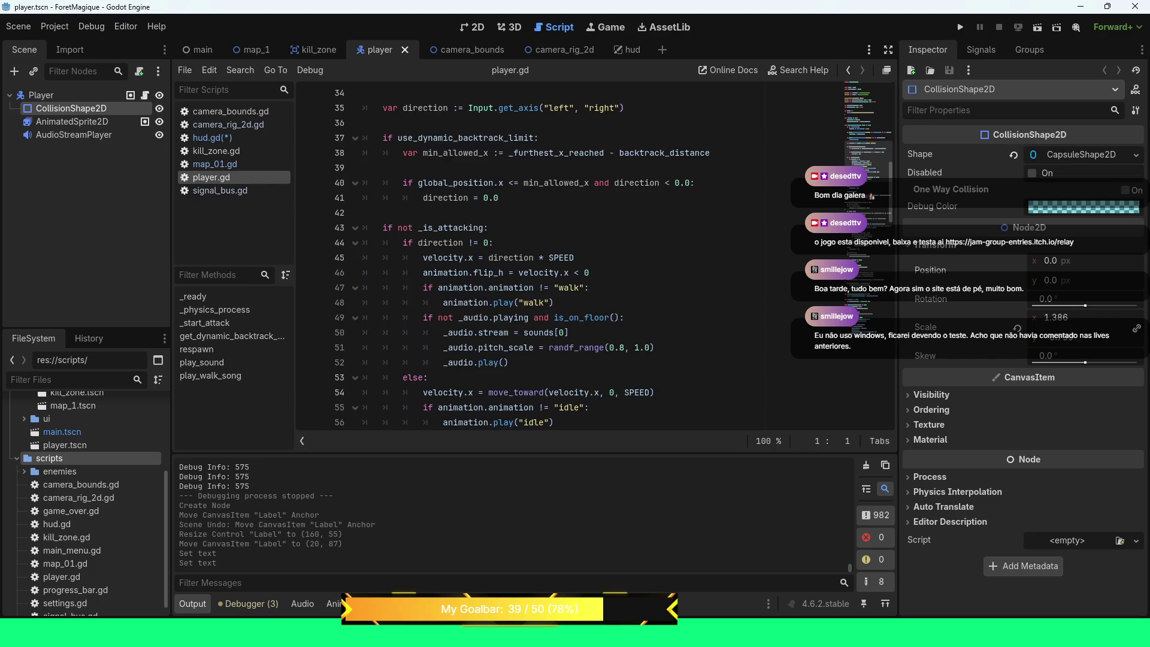
pyautogui.scroll(-17, 569, 258)
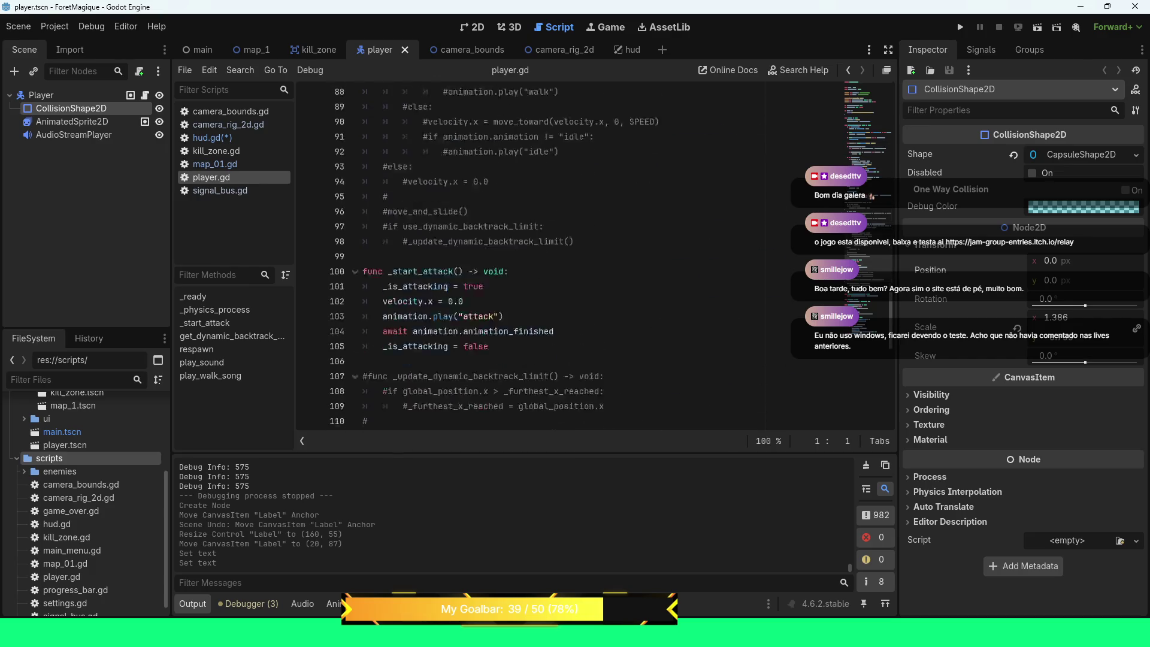
pyautogui.scroll(-3, 569, 258)
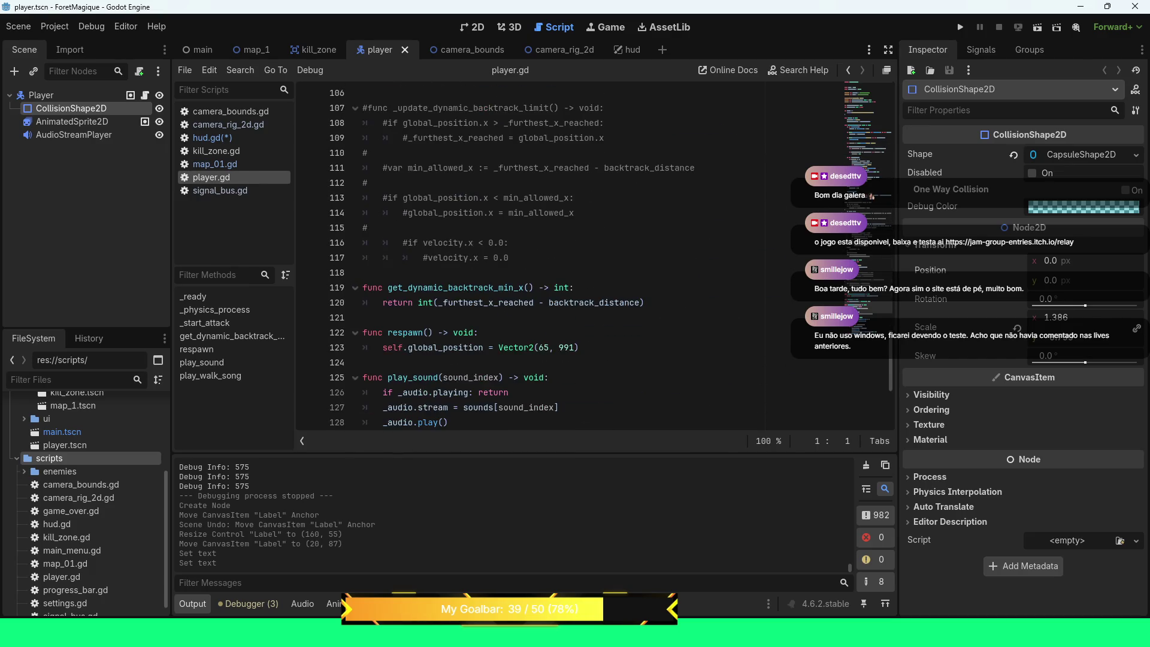
pyautogui.scroll(-4, 570, 258)
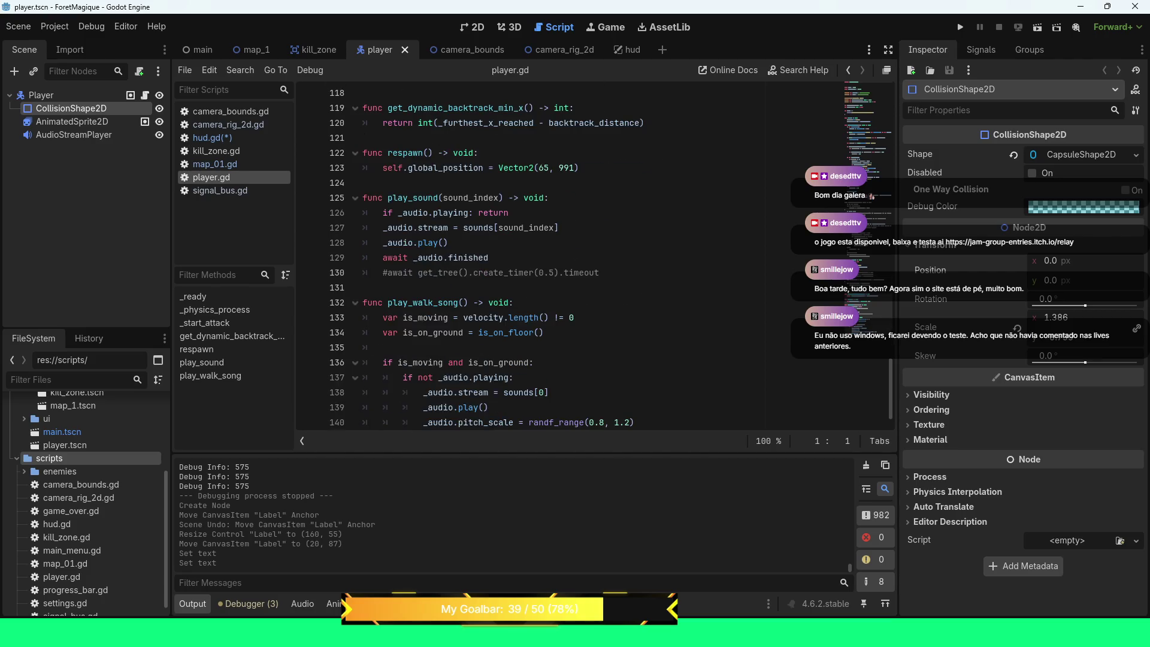
pyautogui.scroll(-1, 569, 258)
pyautogui.scroll(12, 611, 257)
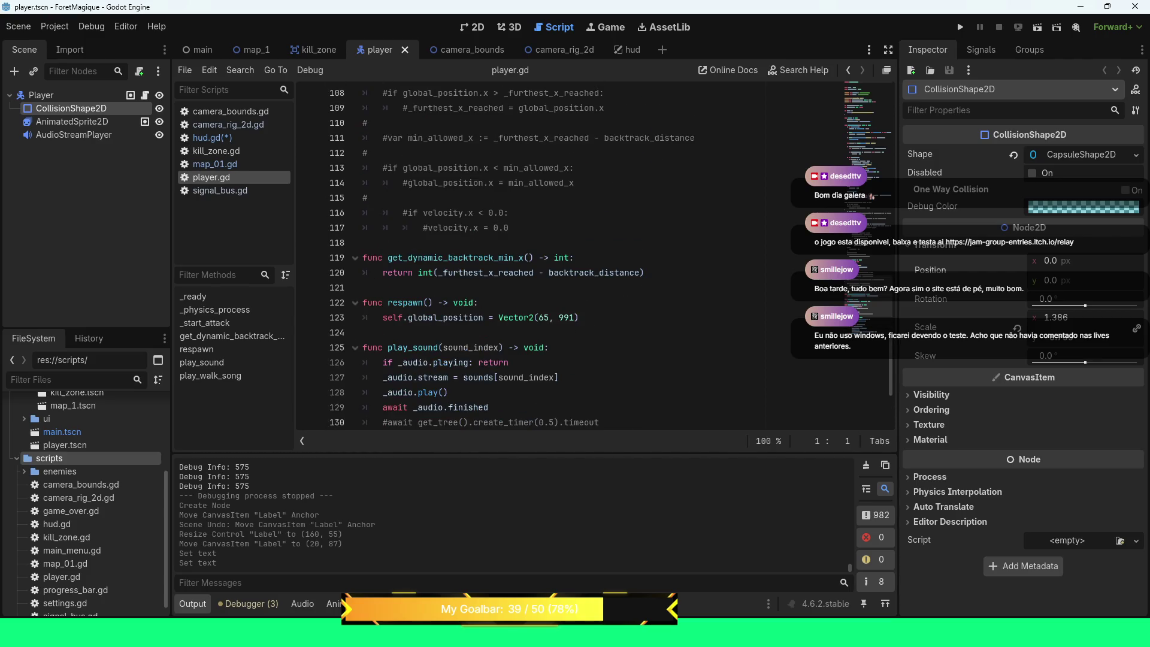
pyautogui.scroll(13, 611, 258)
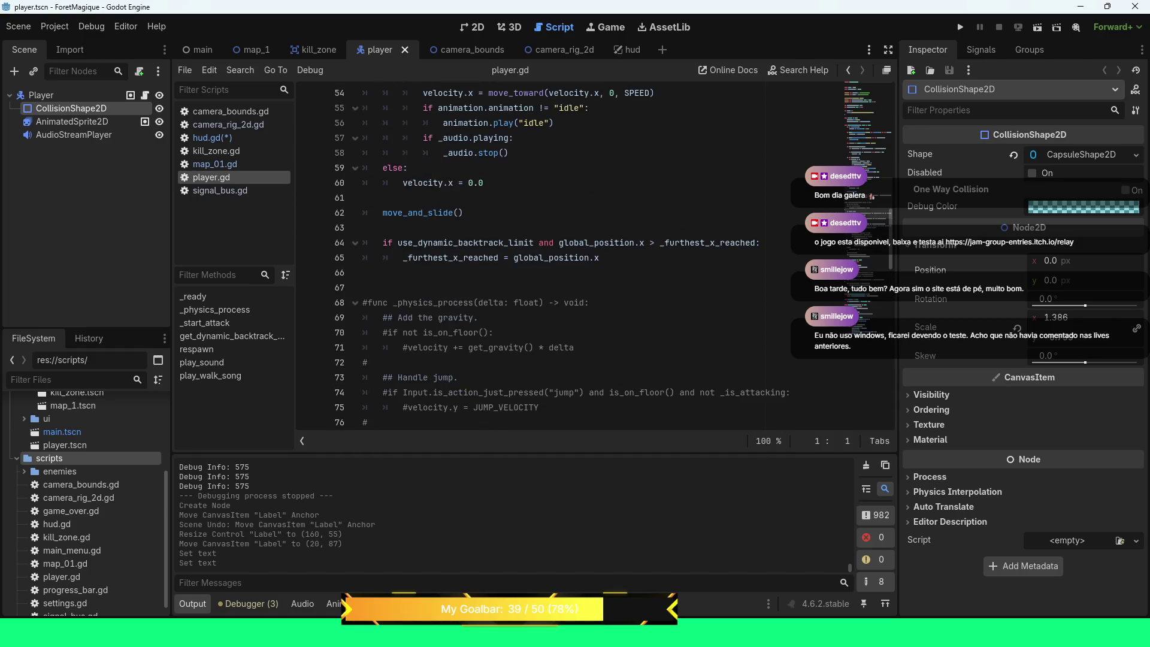
pyautogui.scroll(7, 569, 258)
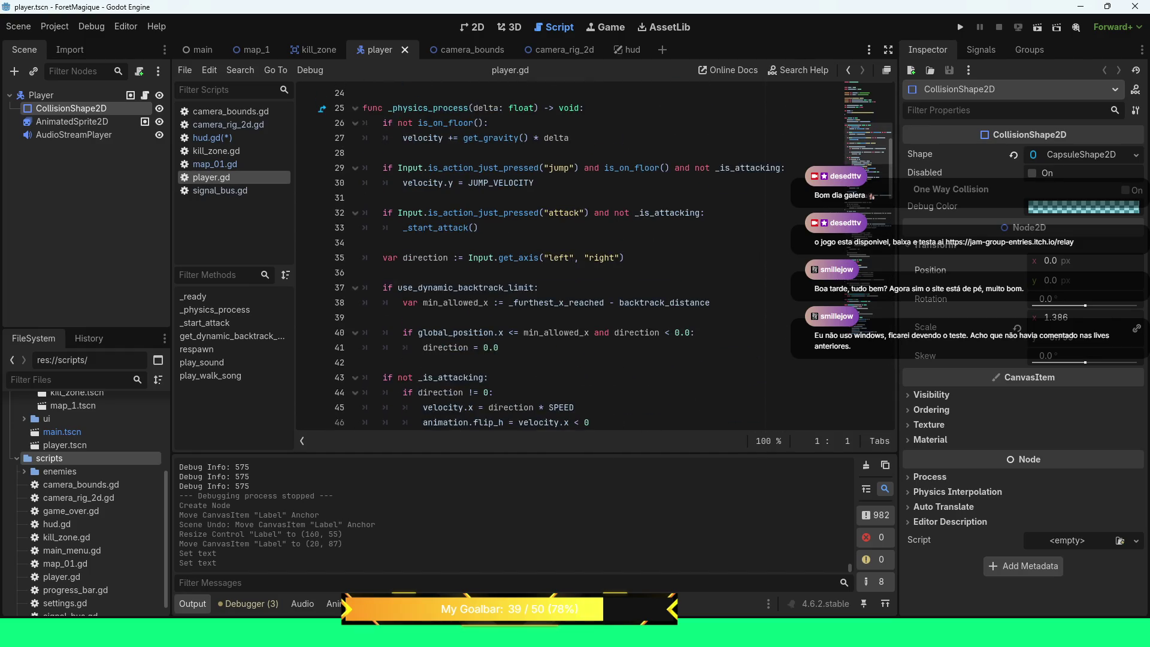
pyautogui.scroll(4, 570, 258)
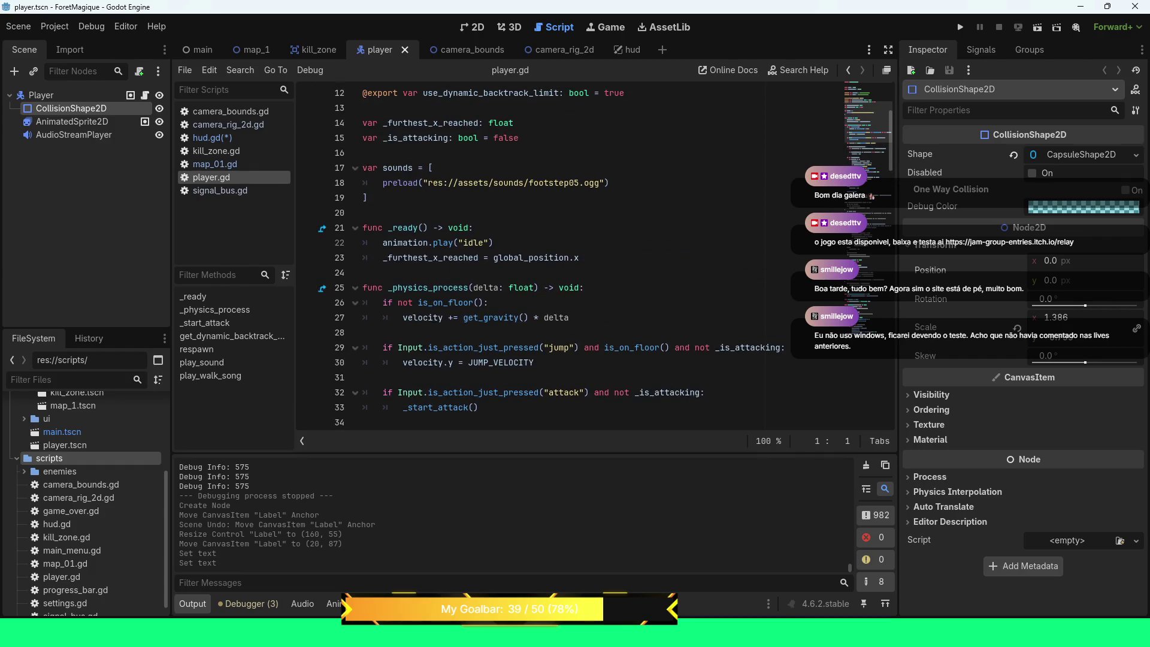
pyautogui.scroll(2, 605, 250)
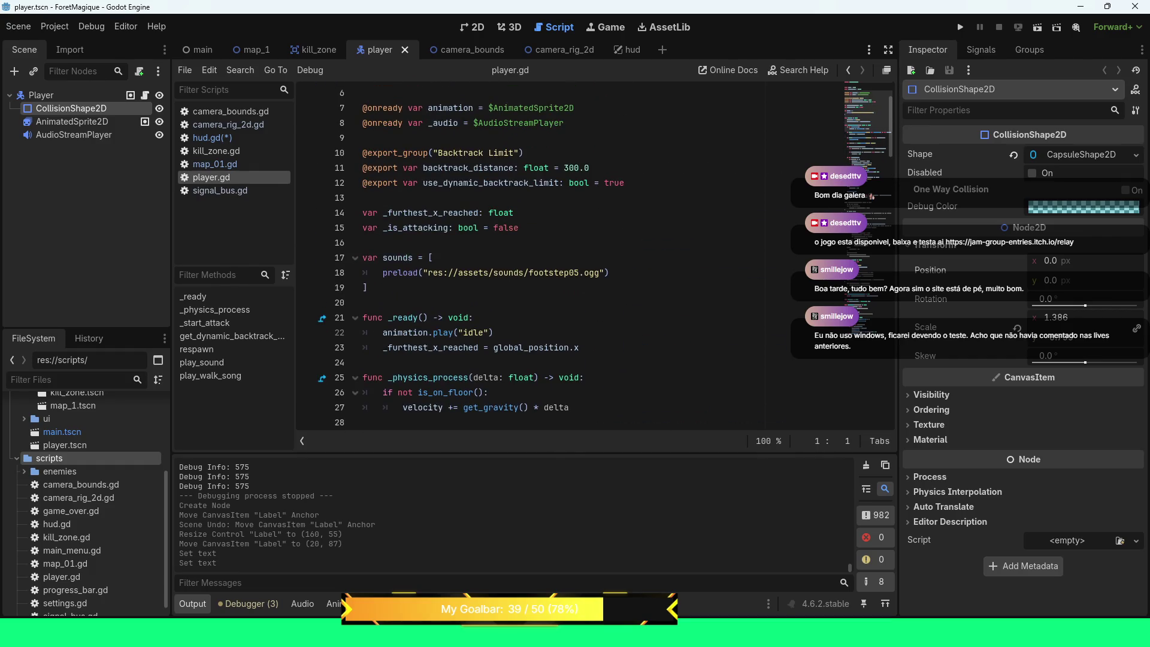
pyautogui.scroll(2, 569, 257)
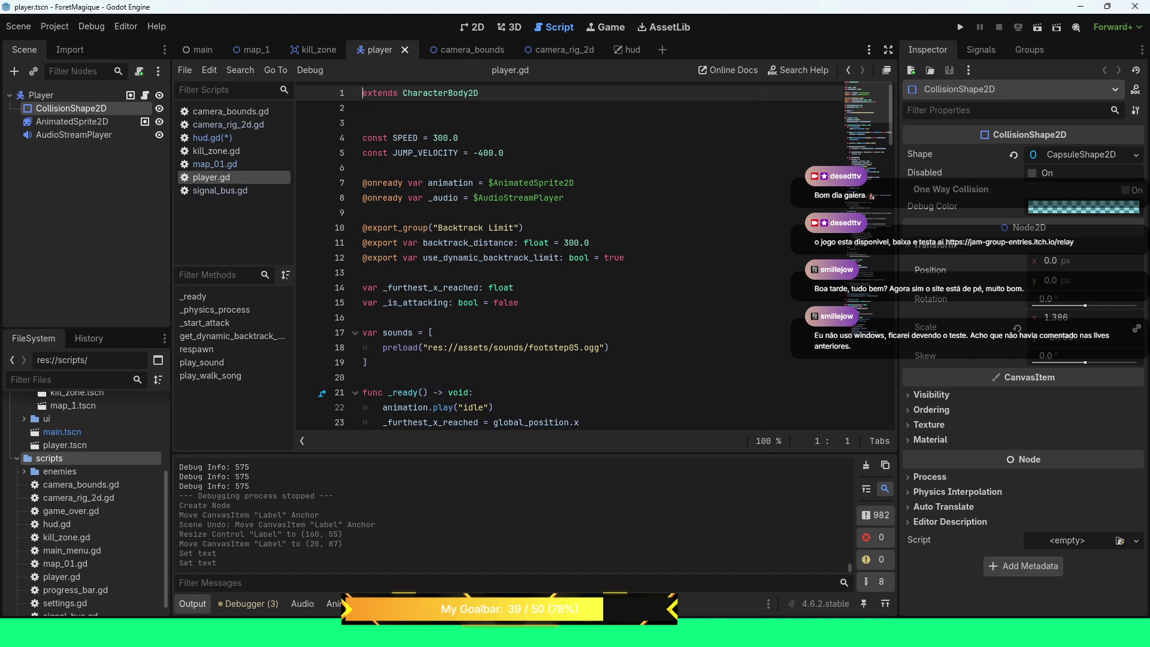
pyautogui.click(564, 49)
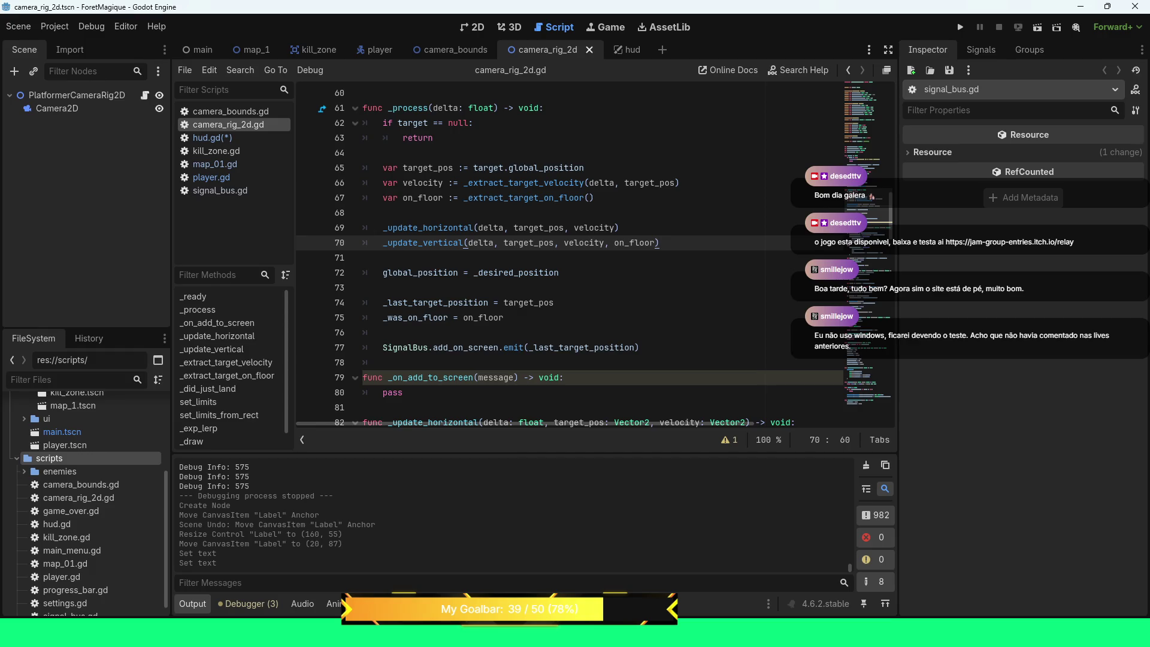
# - In map_01.gd, place the cursor after game_over.show() on line 30
pyautogui.click(251, 50)
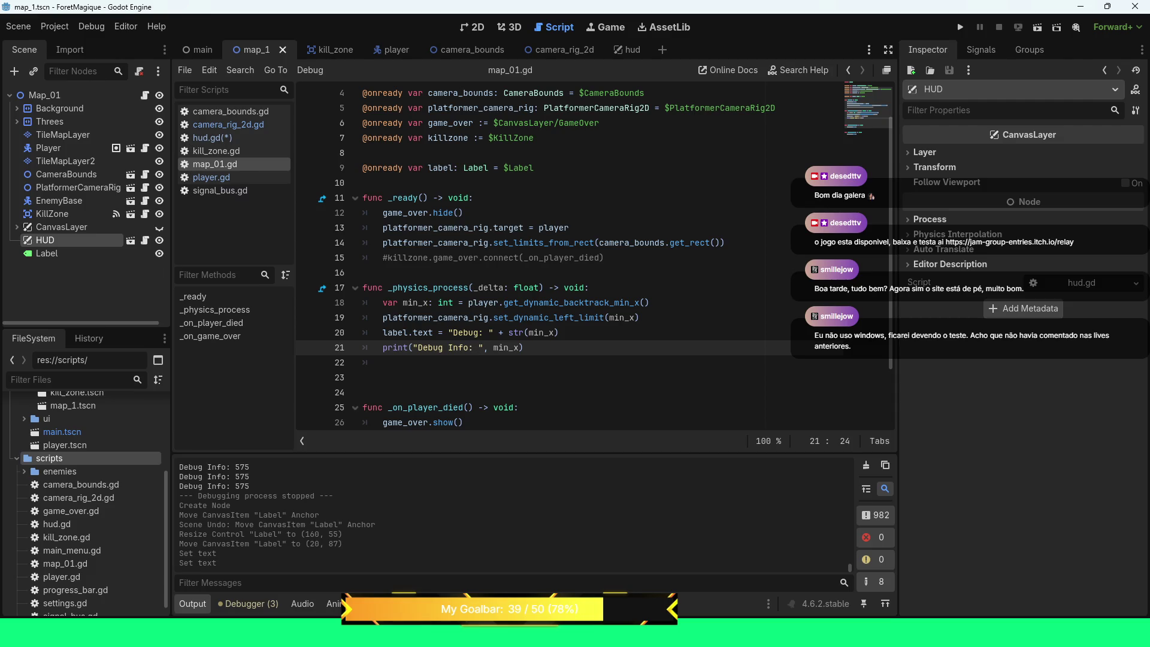
pyautogui.scroll(-2, 593, 257)
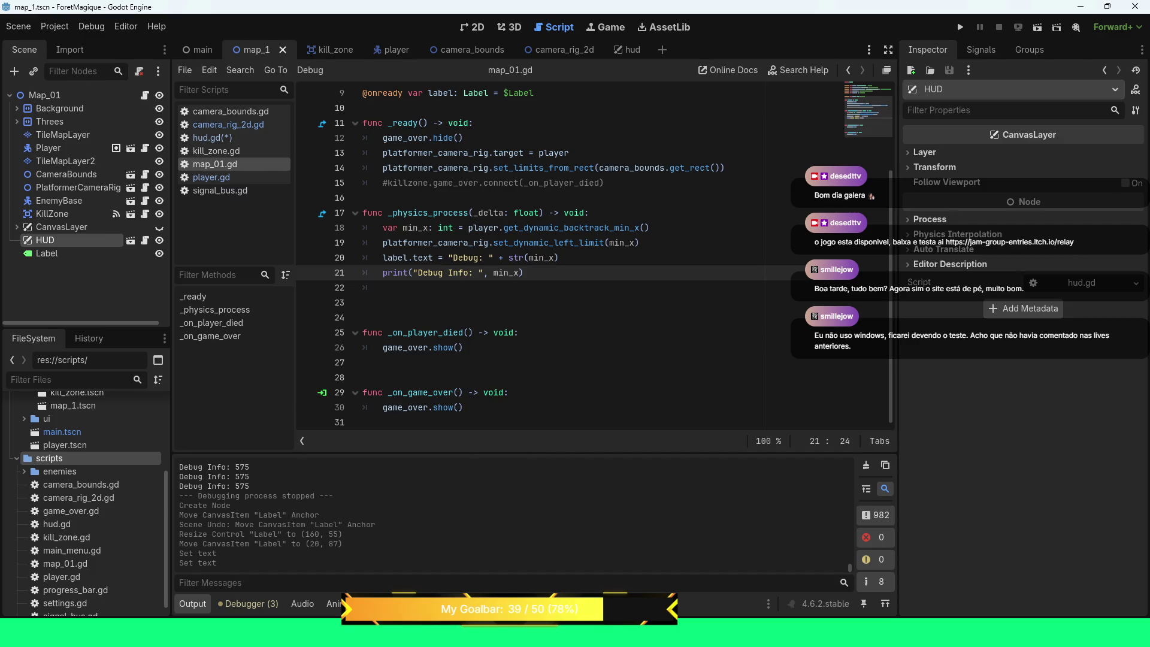
pyautogui.click(463, 407)
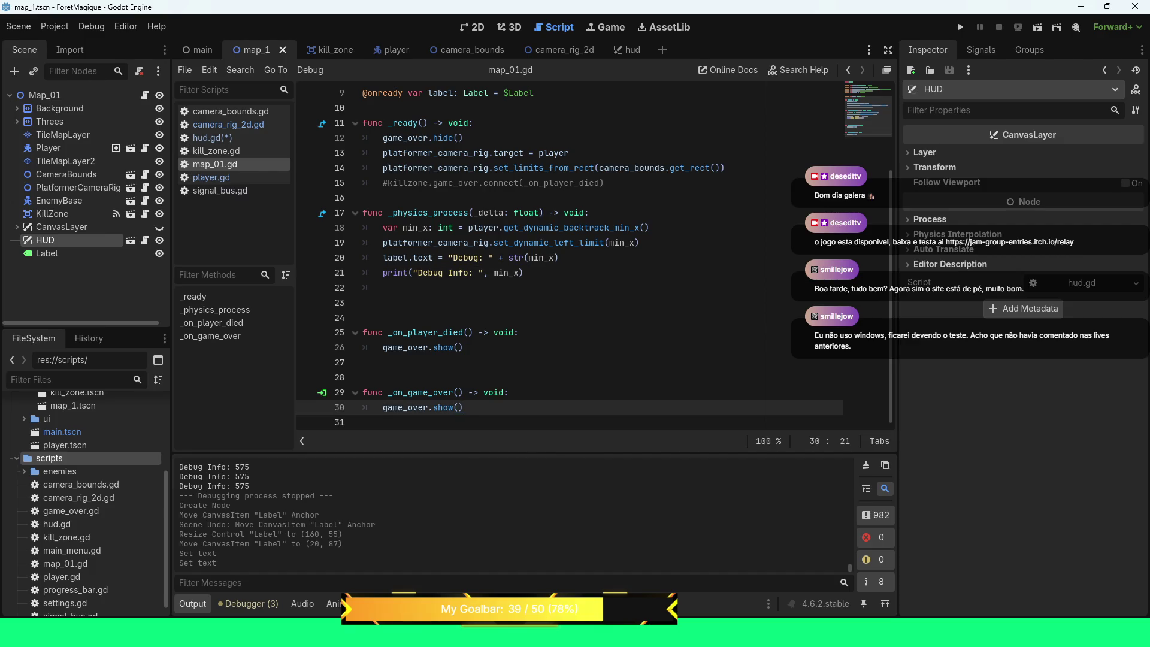
# - Add func _on_debug(message) -> void: with a placeholder pass body below _on_game_over
pyautogui.press('Return')
pyautogui.press('Return')
pyautogui.press('BackSpace')
pyautogui.write('func_on_')
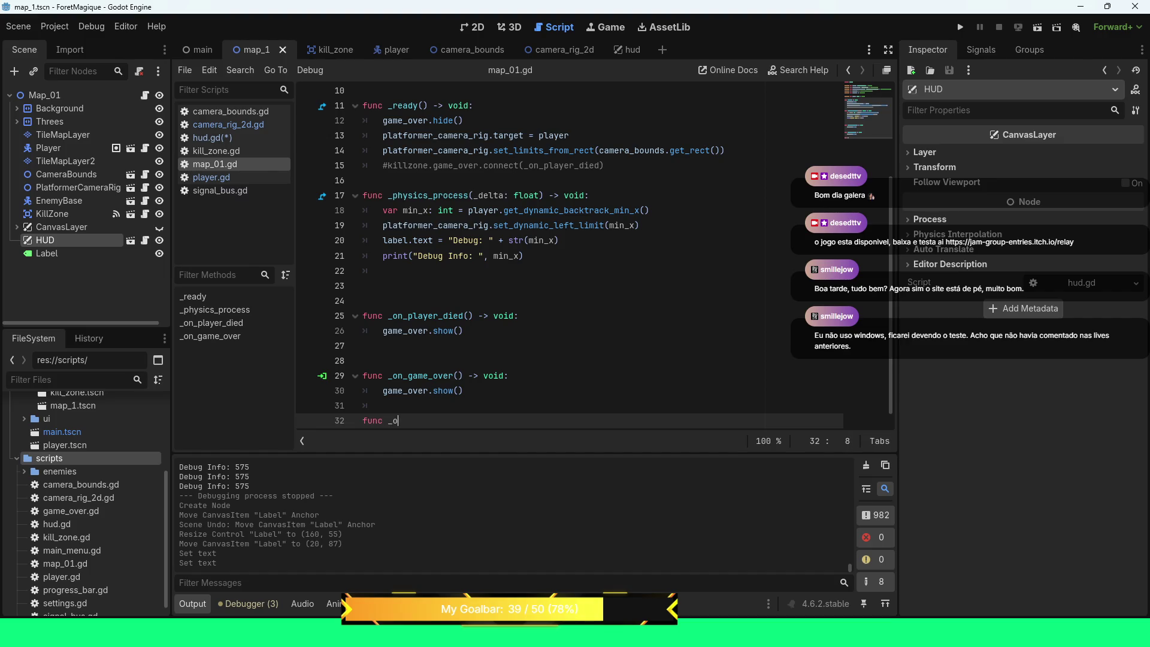
pyautogui.write('debu')
pyautogui.write('g()')
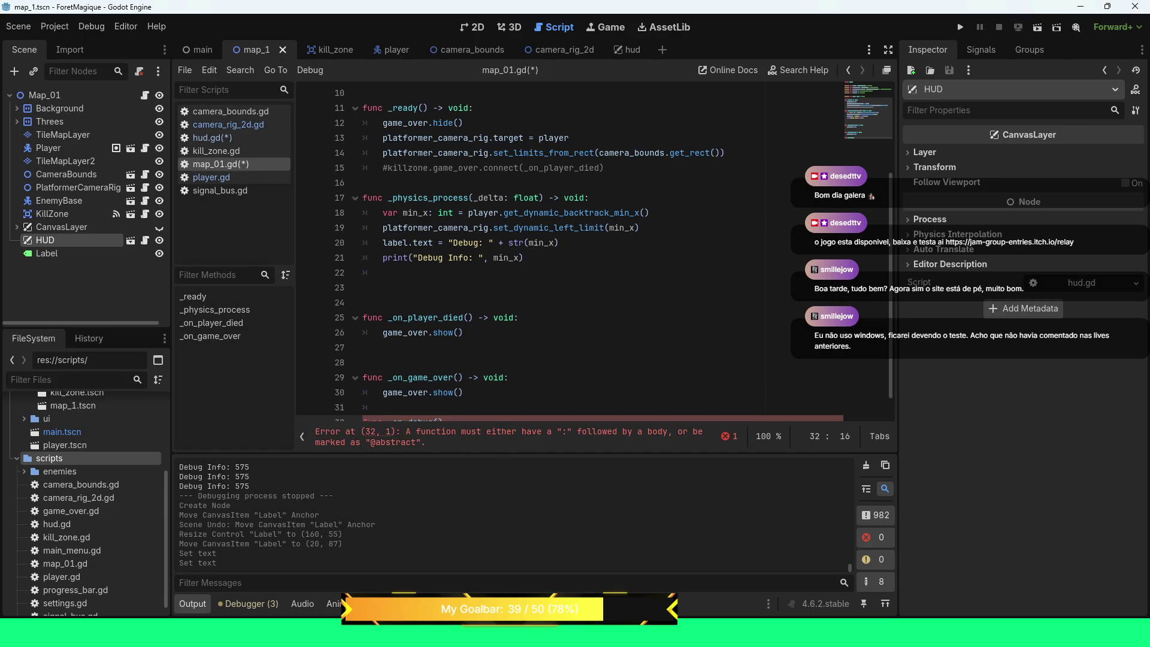
pyautogui.write('message')
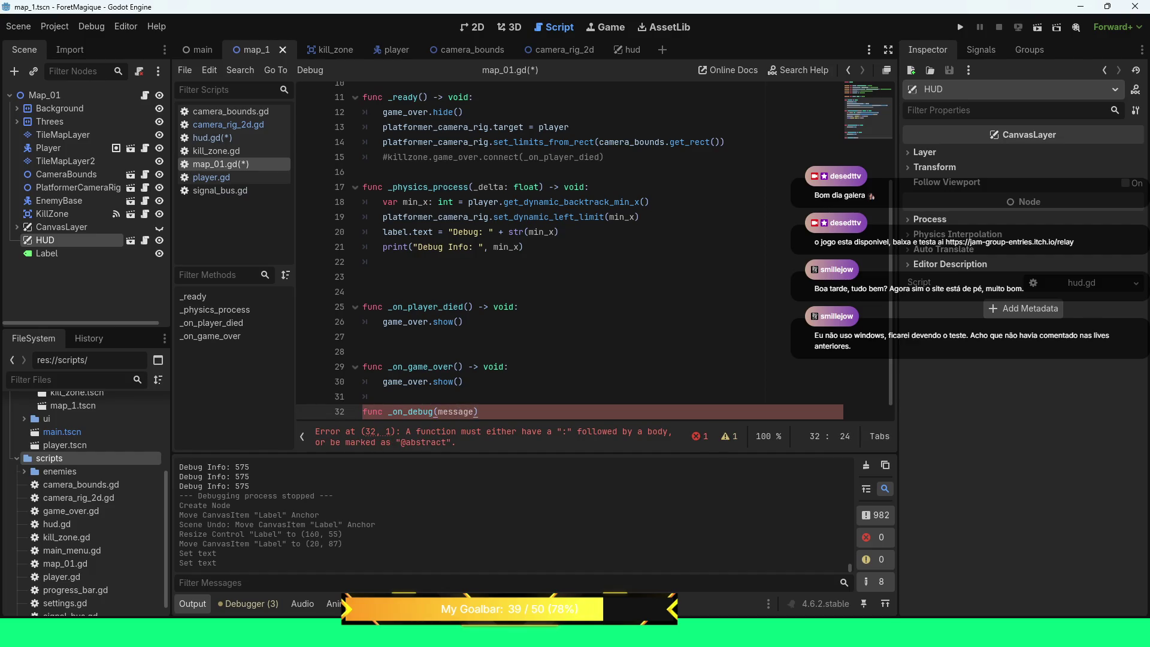
pyautogui.write('-> void:')
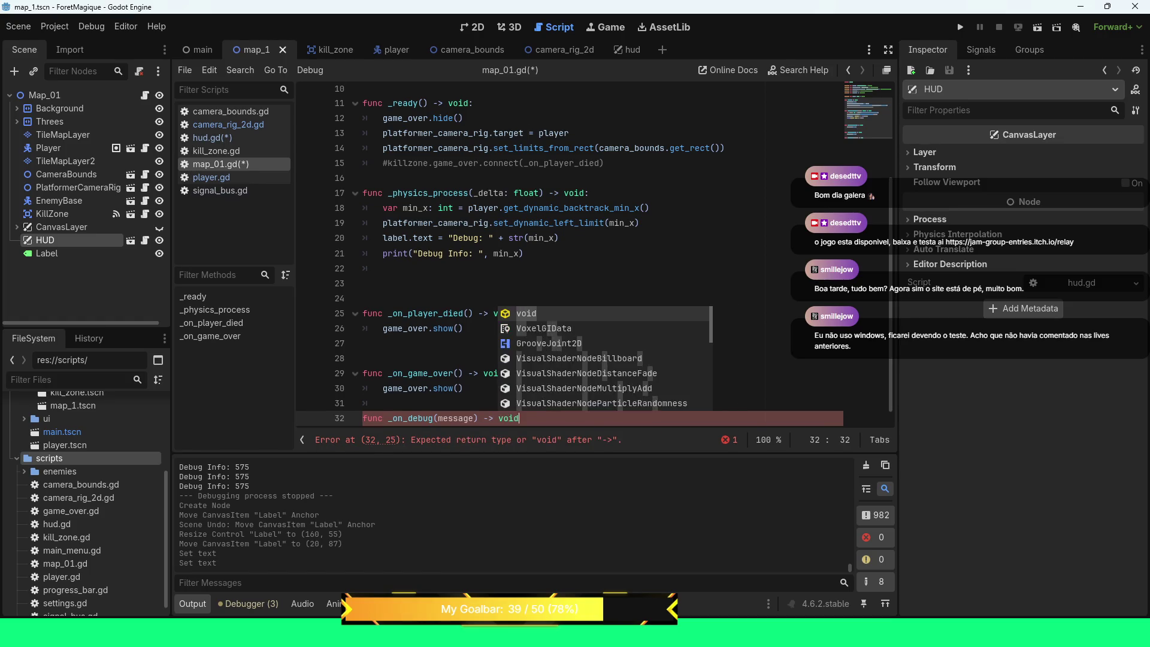
pyautogui.press('Return')
pyautogui.write('pass')
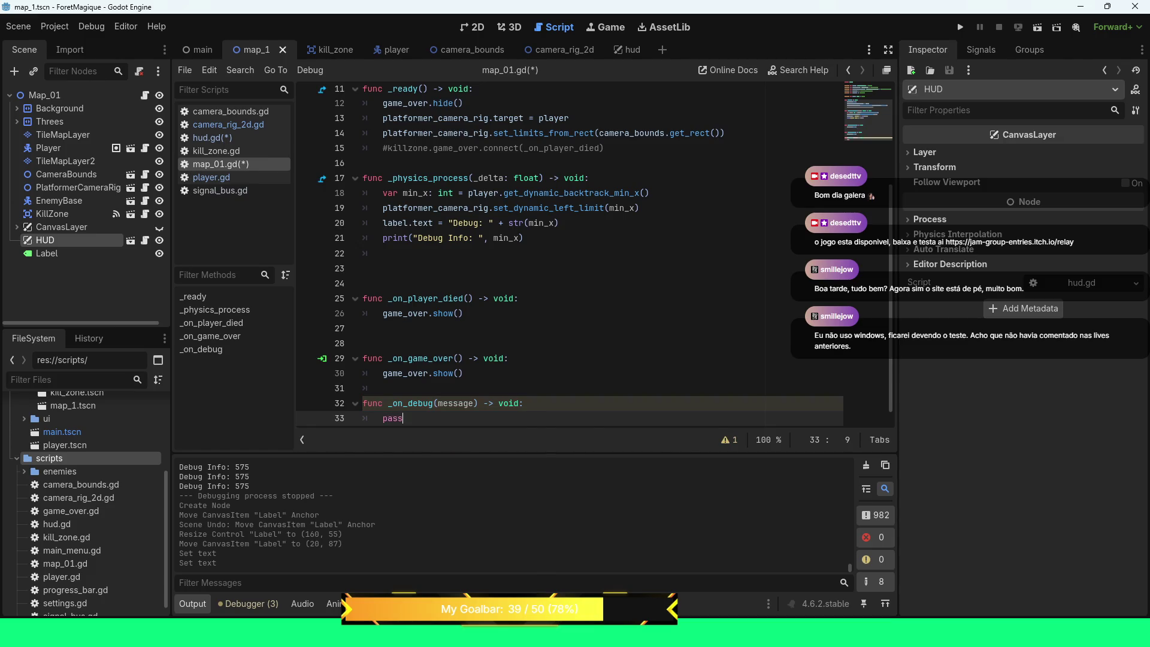
pyautogui.scroll(2, 593, 254)
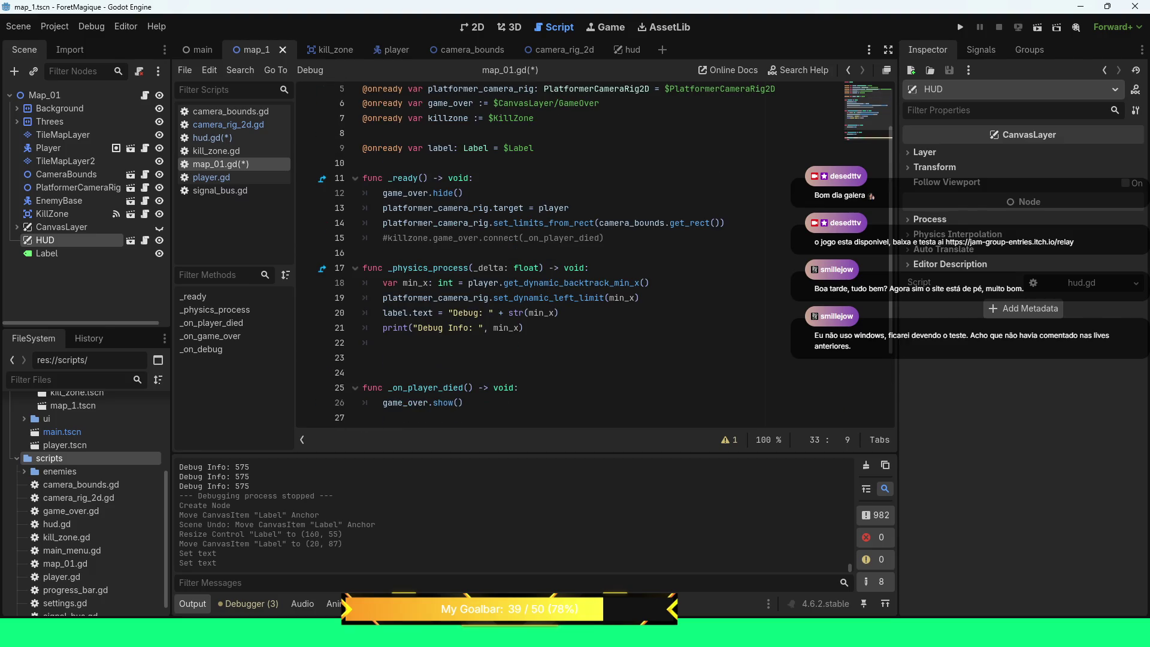
# - On a new line in _ready, write SignalBus.add_on_screen.connect(_on_debug) via autocomplete
pyautogui.click(605, 237)
pyautogui.press('Return')
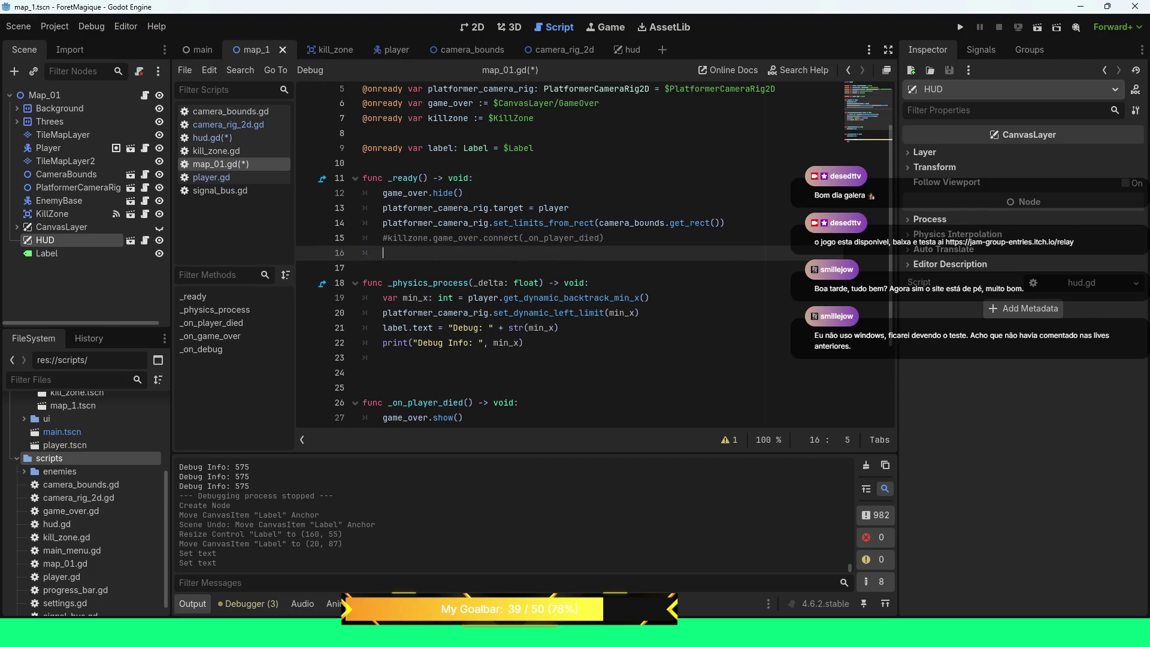
pyautogui.press('Return')
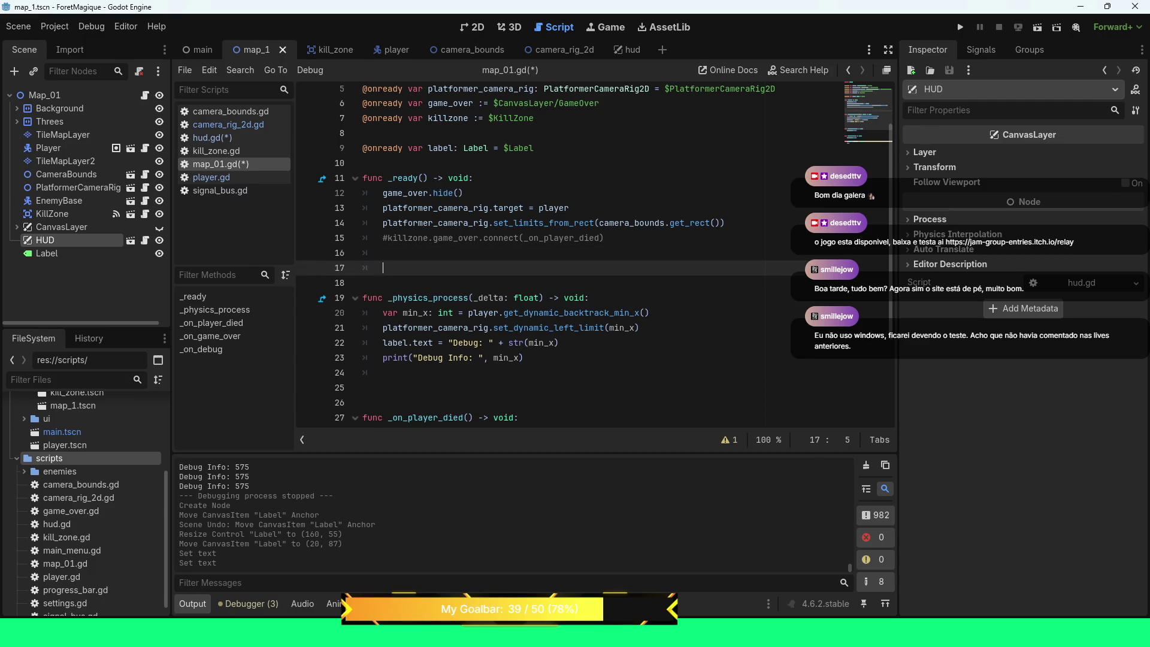
pyautogui.write('Sig')
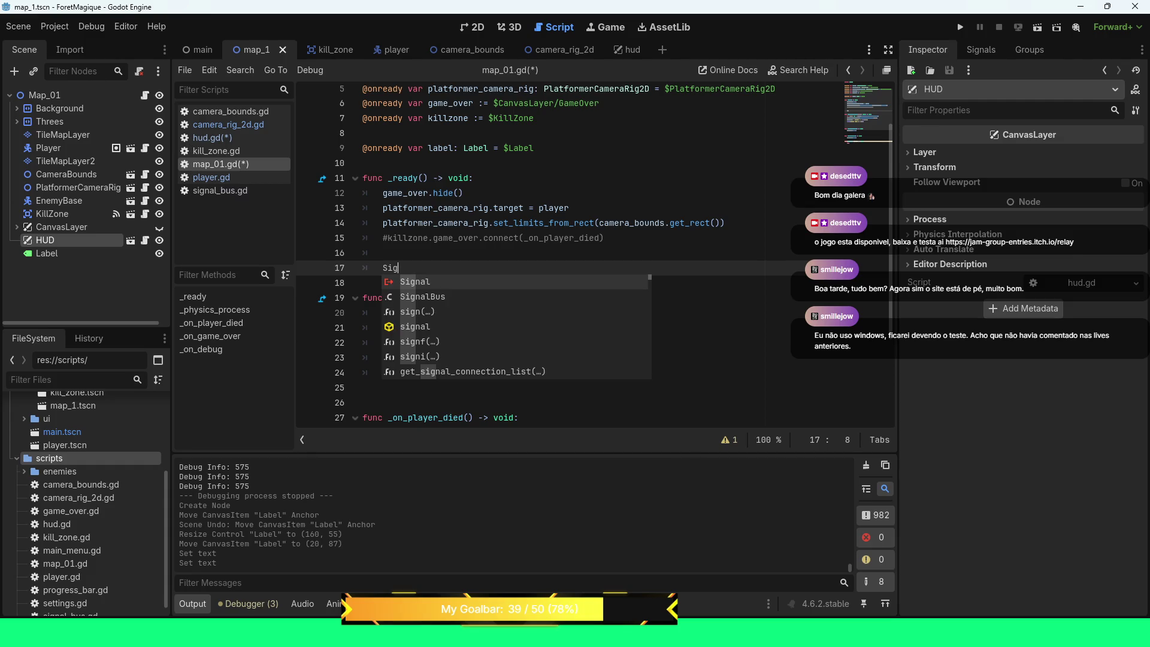
pyautogui.press('Down')
pyautogui.press('Return')
pyautogui.write('.')
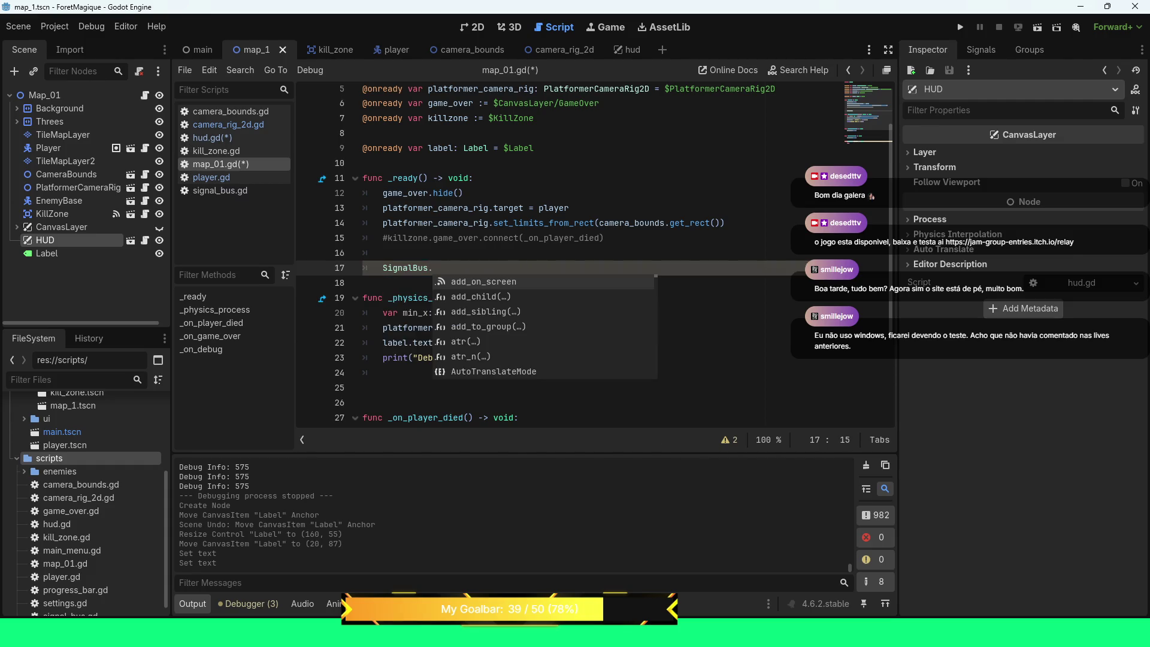
pyautogui.press('Return')
pyautogui.write('.con')
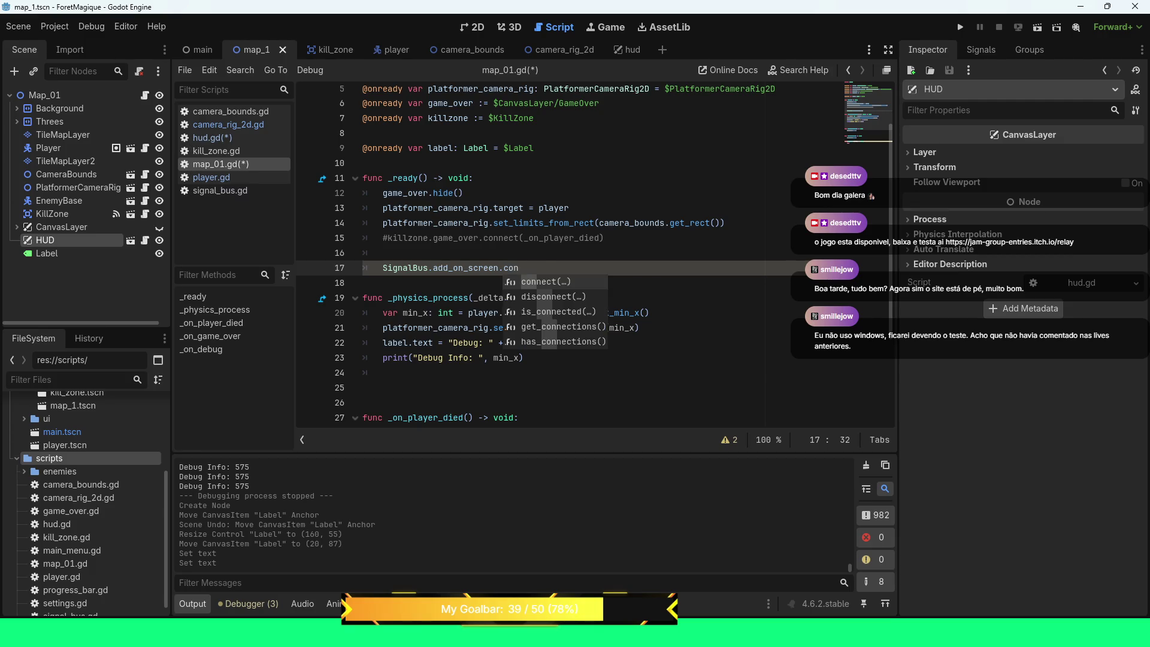
pyautogui.press('Return')
pyautogui.write('_on')
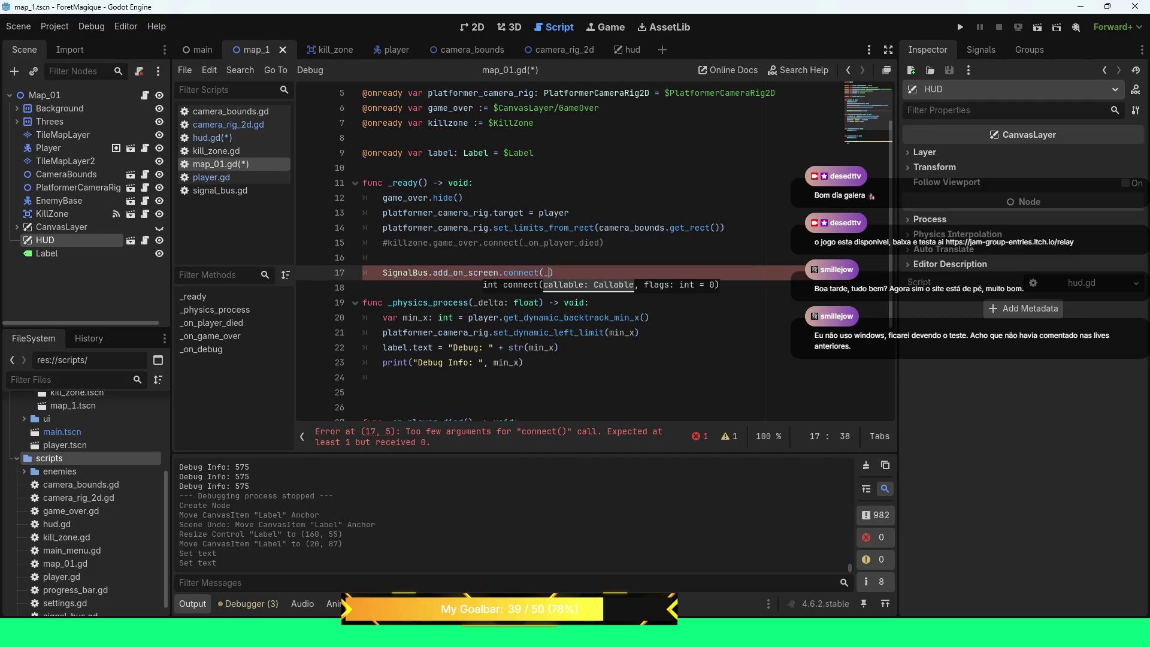
pyautogui.press('Return')
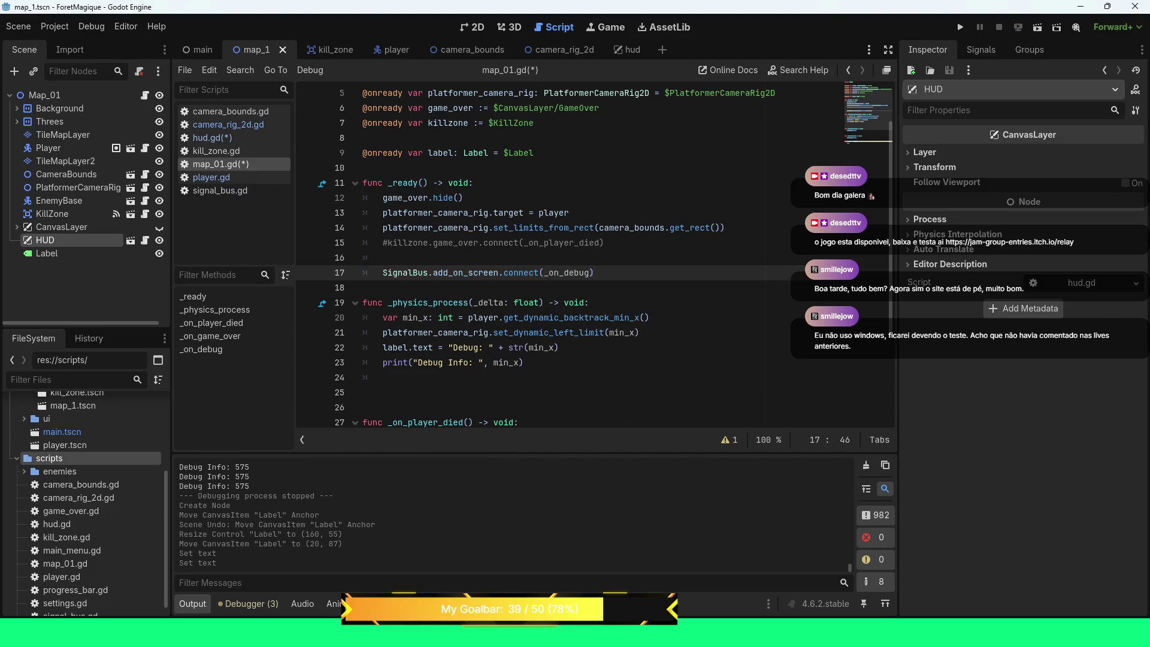
pyautogui.scroll(-1, 595, 258)
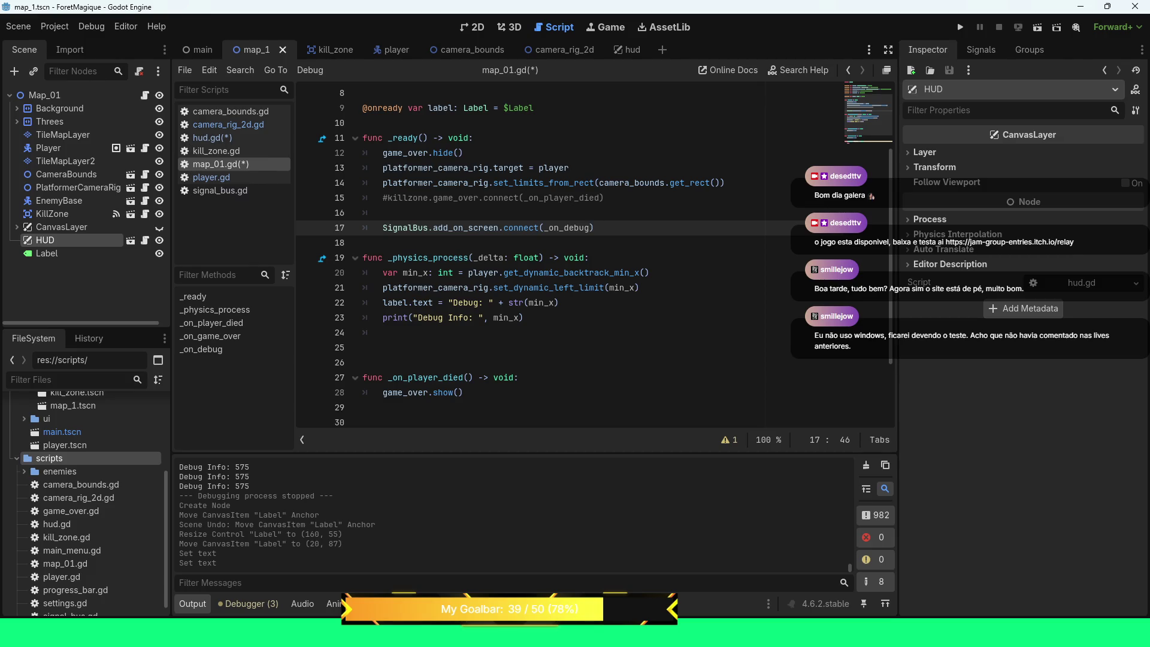
pyautogui.scroll(-2, 594, 257)
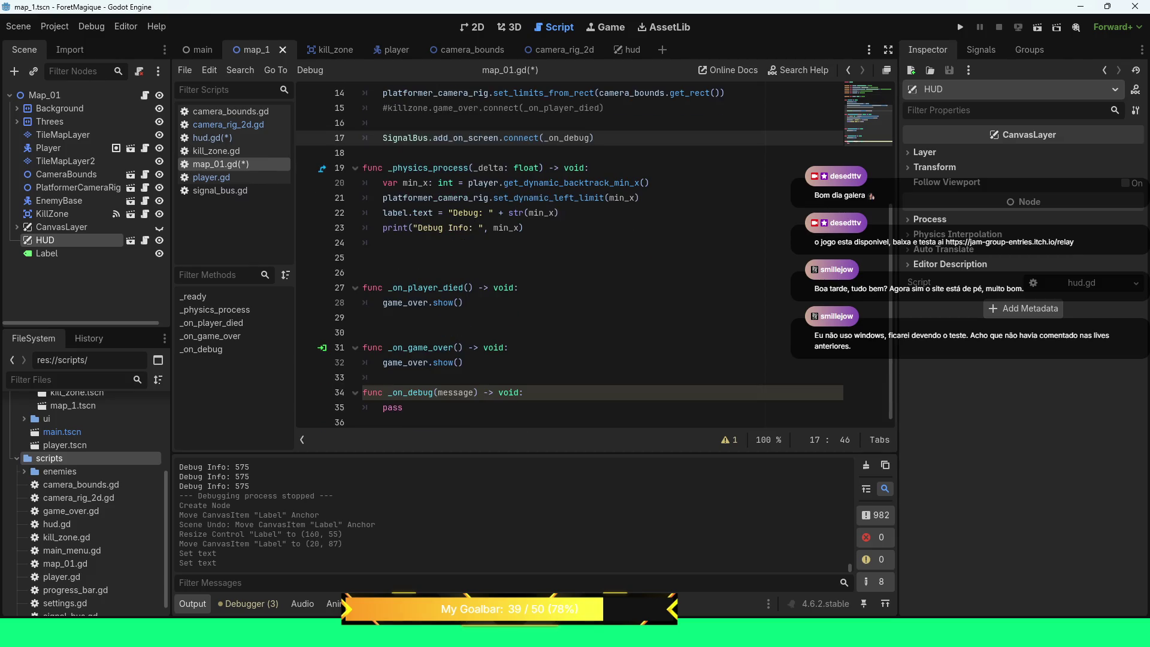
# - Replace _on_debug's pass with SignalBus.add_on_screen.emit(message)
pyautogui.click(403, 408)
pyautogui.press('BackSpace')
pyautogui.press('BackSpace')
pyautogui.press('BackSpace')
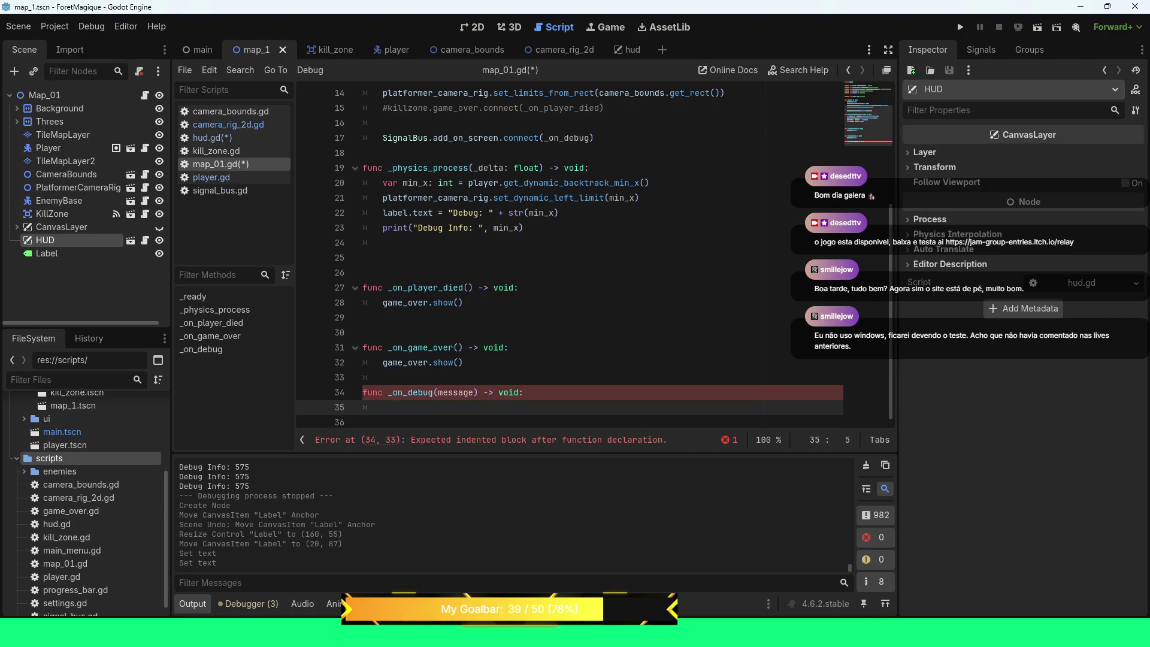
pyautogui.write('Sig')
pyautogui.press('Down')
pyautogui.press('Return')
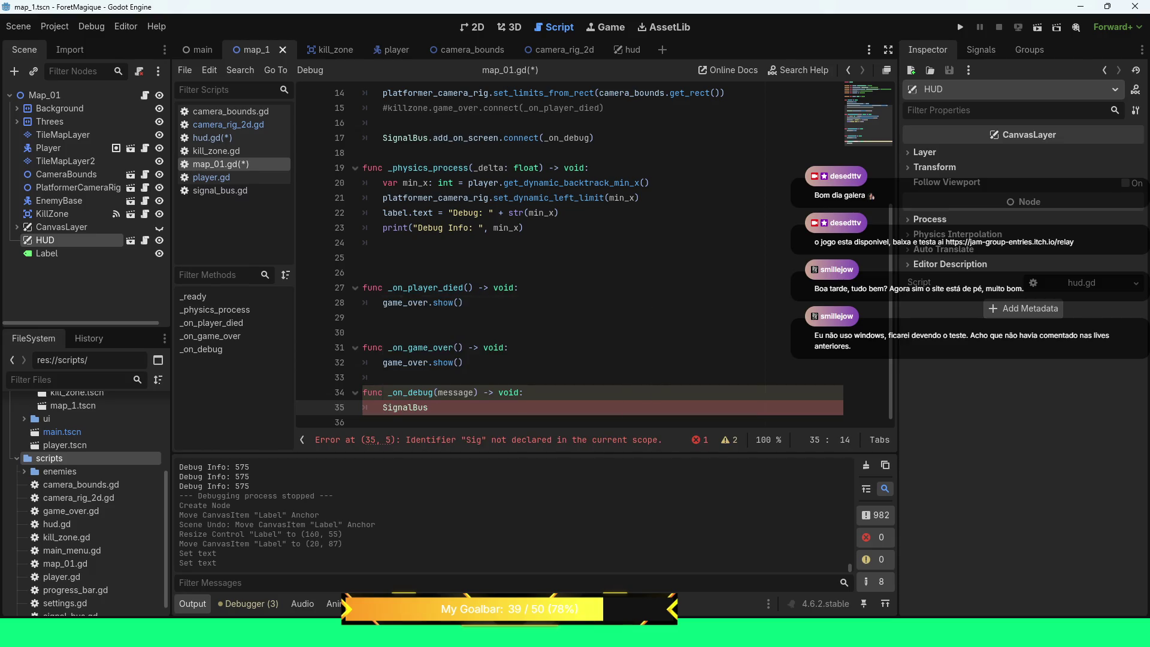
pyautogui.write('.add_on_screen.em')
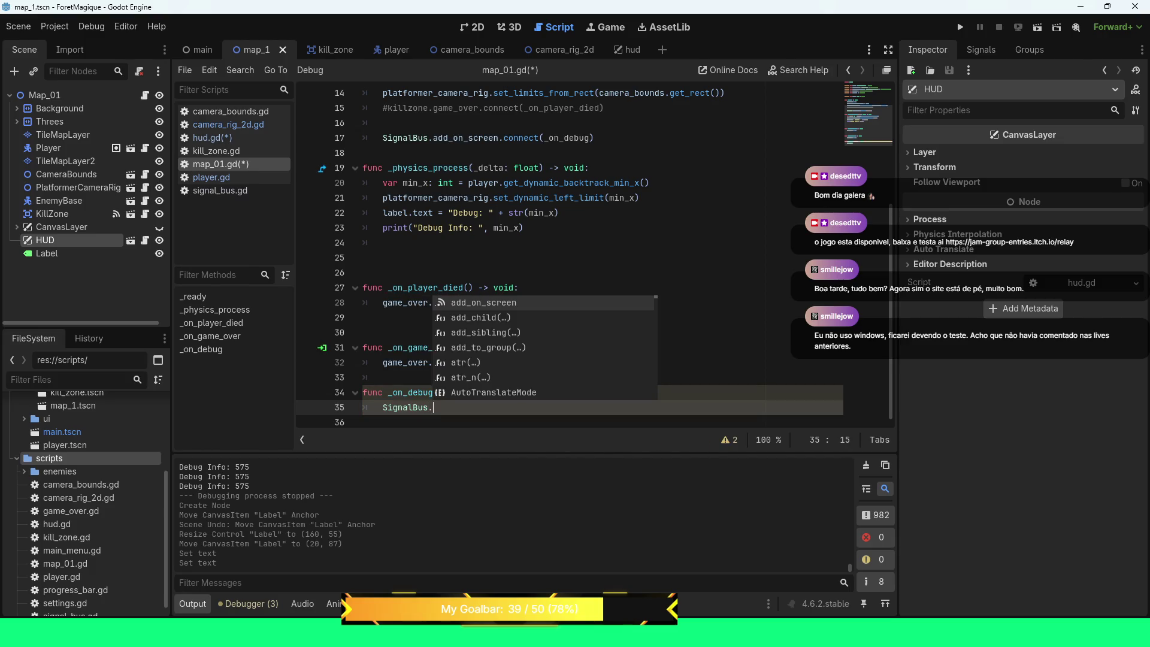
pyautogui.press('Return')
pyautogui.write('em')
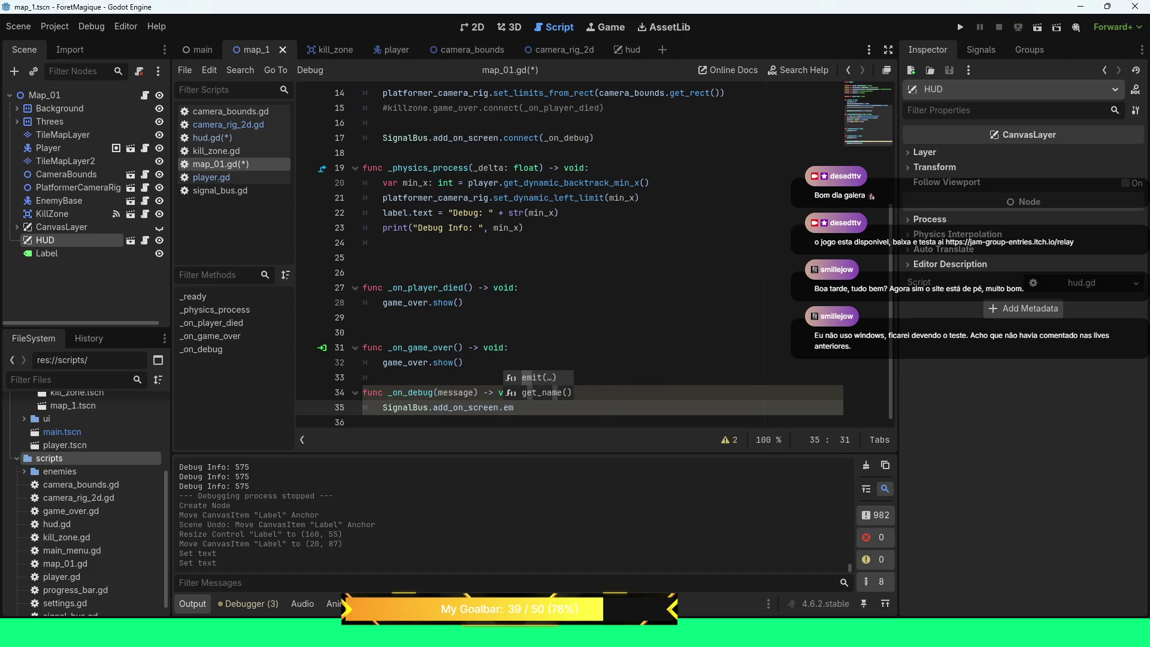
pyautogui.press('Return')
pyautogui.write('message')
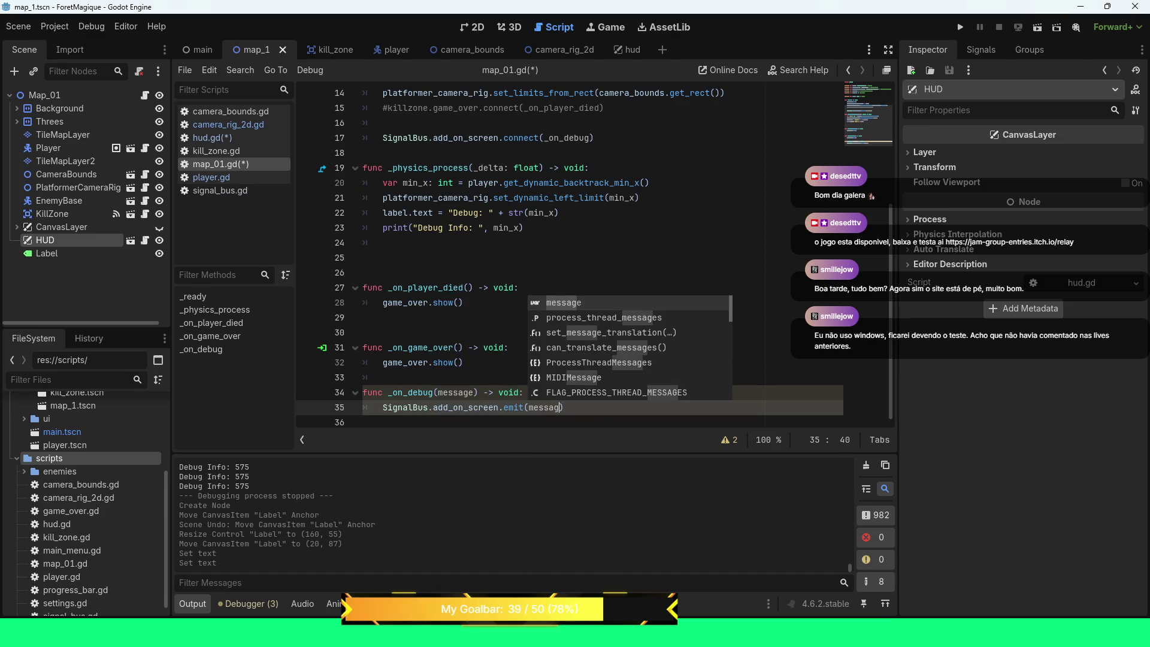
# - Call _on_debug(min_x) after the print line in _physics_process and save
pyautogui.press('Up')
pyautogui.press('Up')
pyautogui.press('Up')
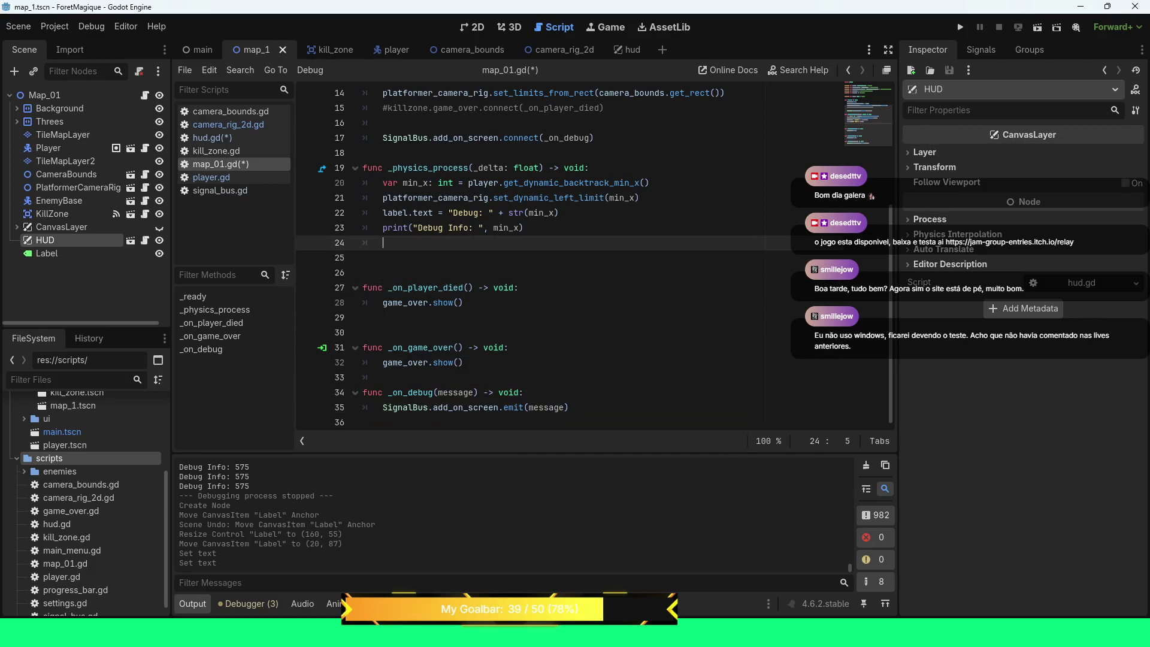
pyautogui.press('Up')
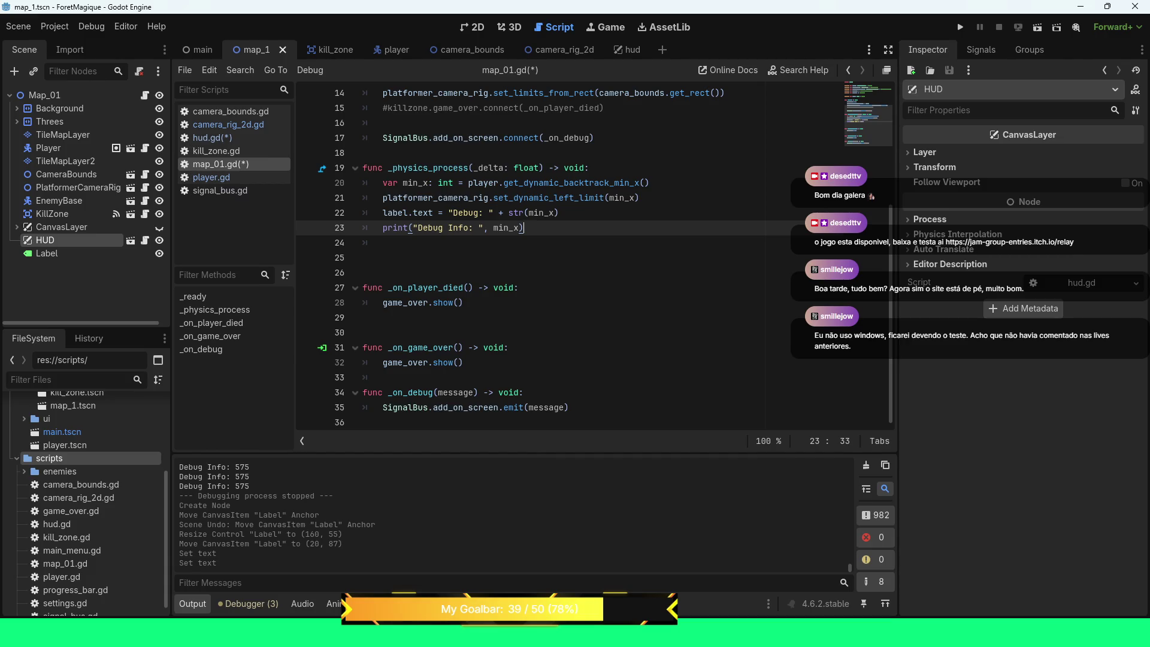
pyautogui.press('Return')
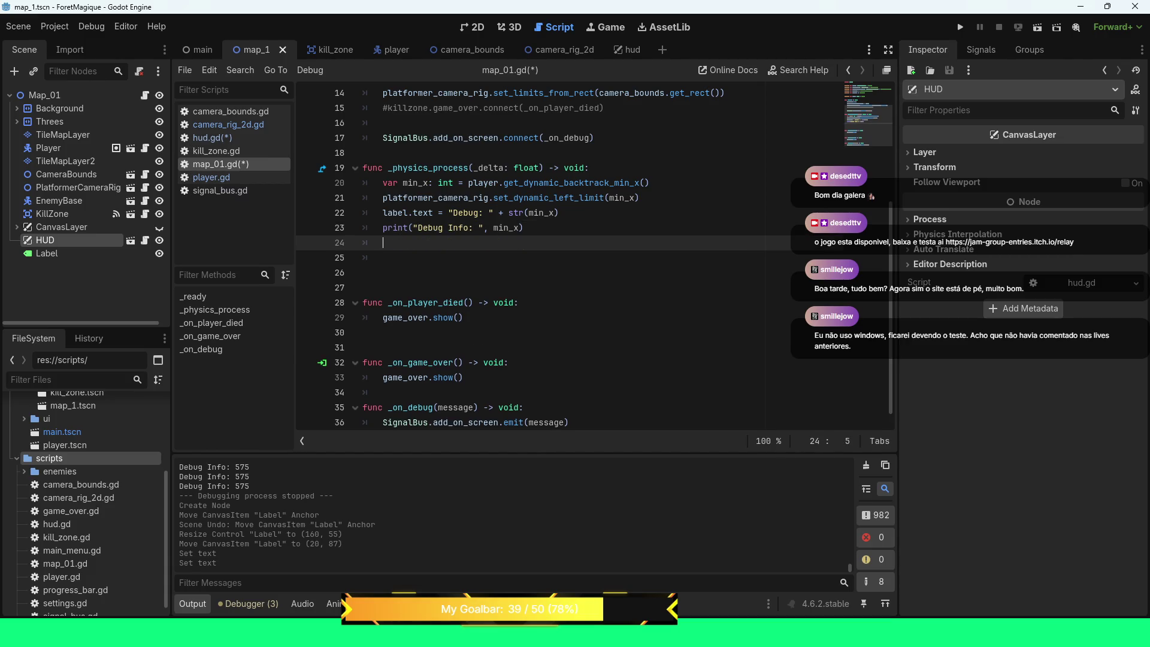
pyautogui.write('_on_d')
pyautogui.press('Return')
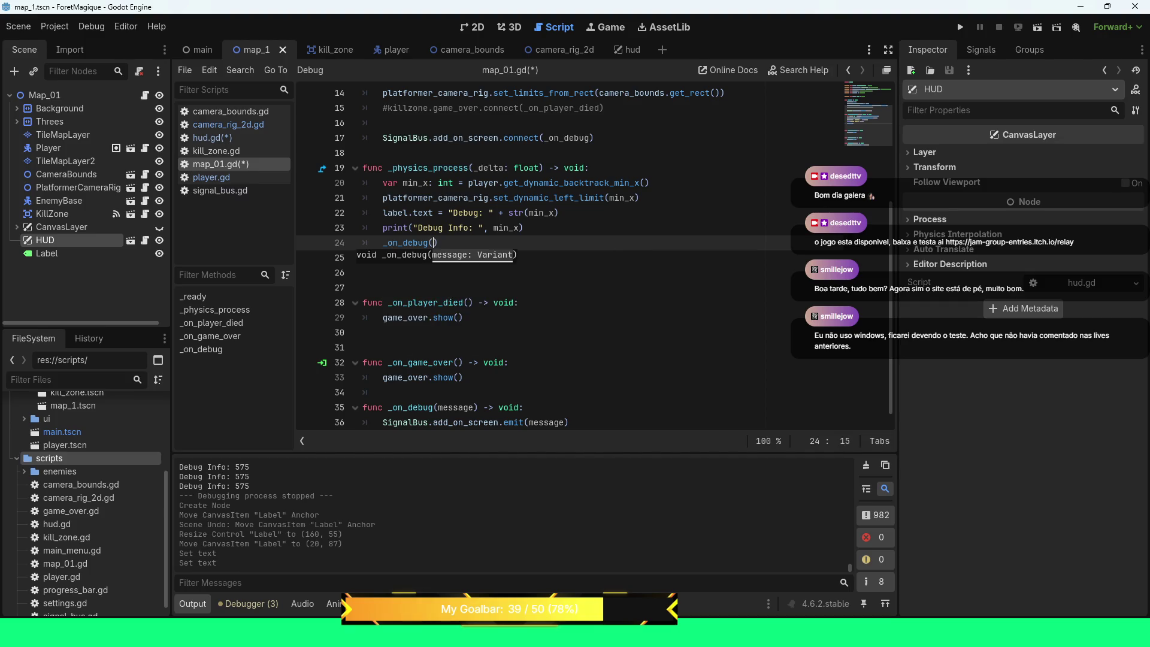
pyautogui.write('min_x')
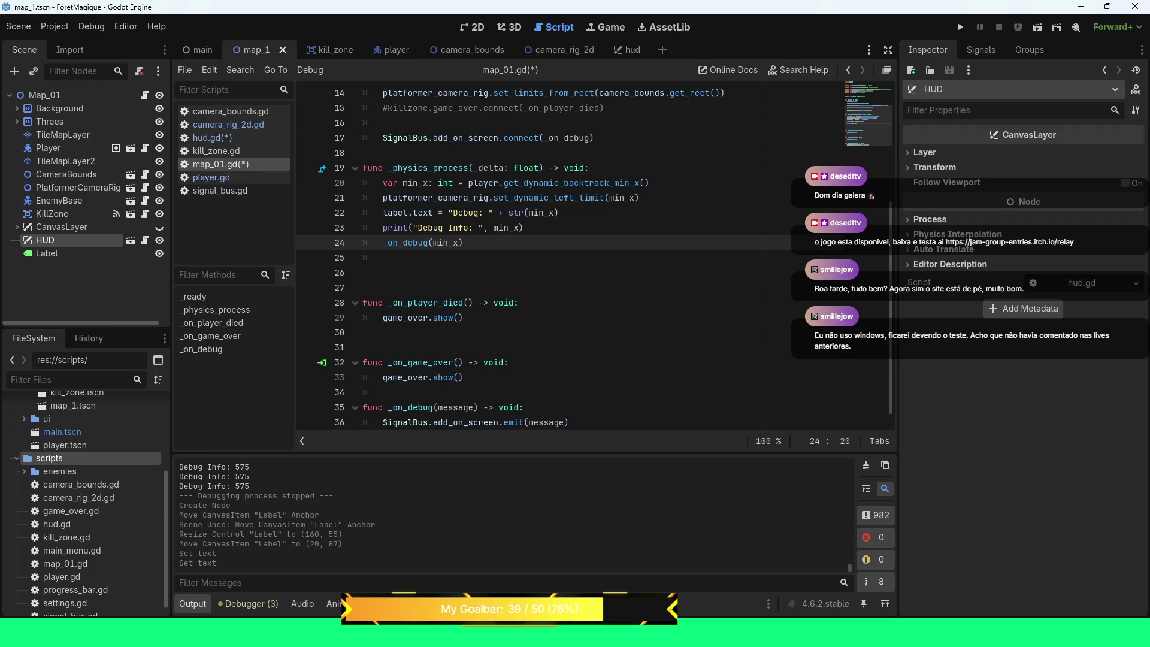
pyautogui.hotkey('ctrl', 's')
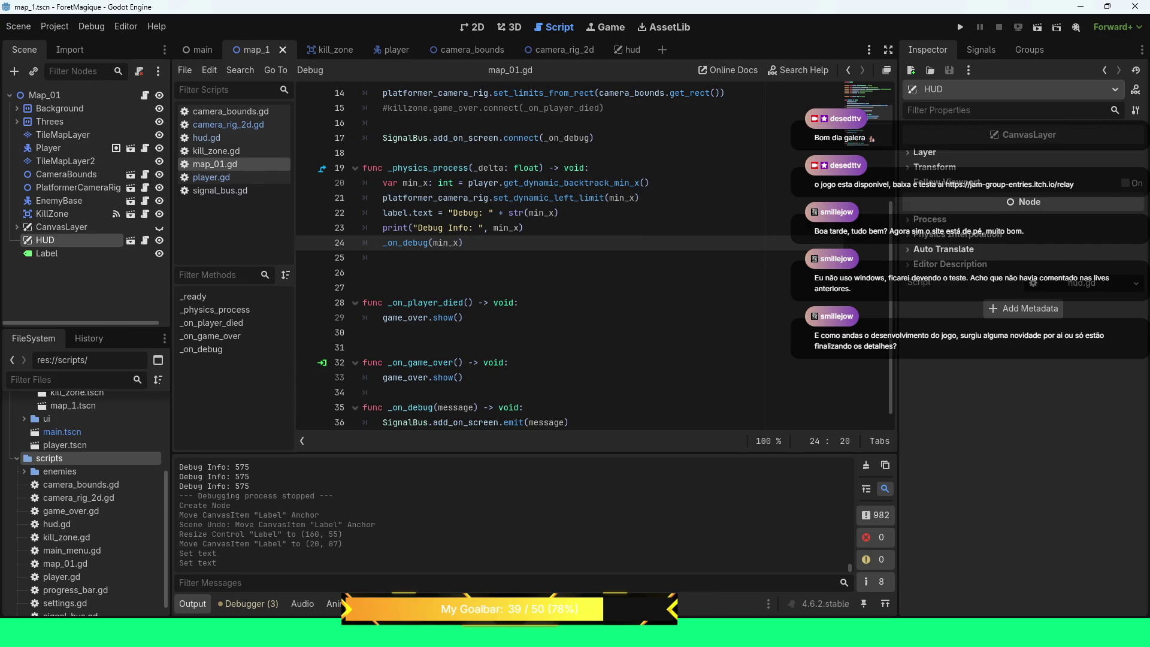
pyautogui.click(627, 50)
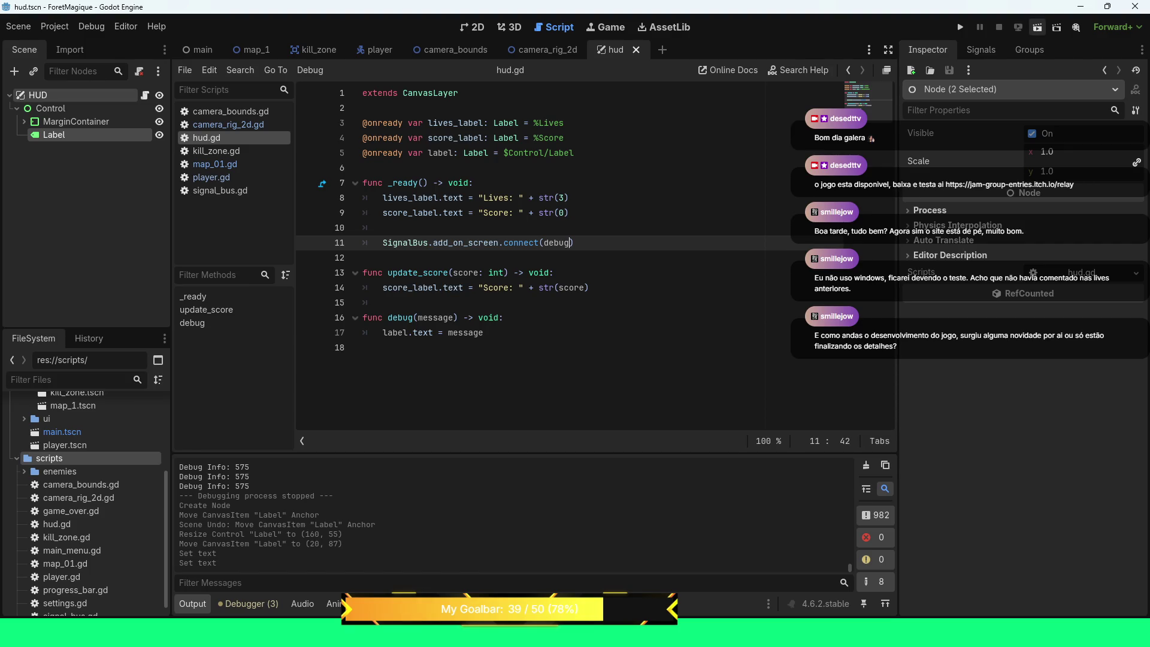
# - Test-run the HUD scene, then launch the full game and start the level from the main menu
pyautogui.click(1037, 27)
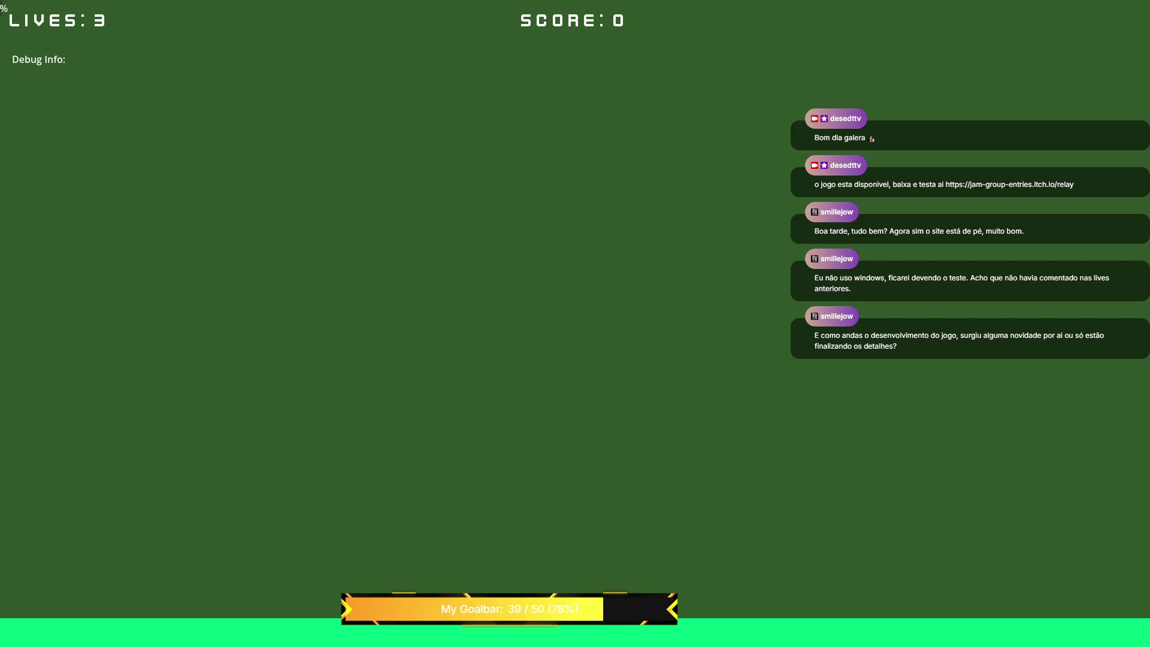
pyautogui.hotkey('alt', 'F4')
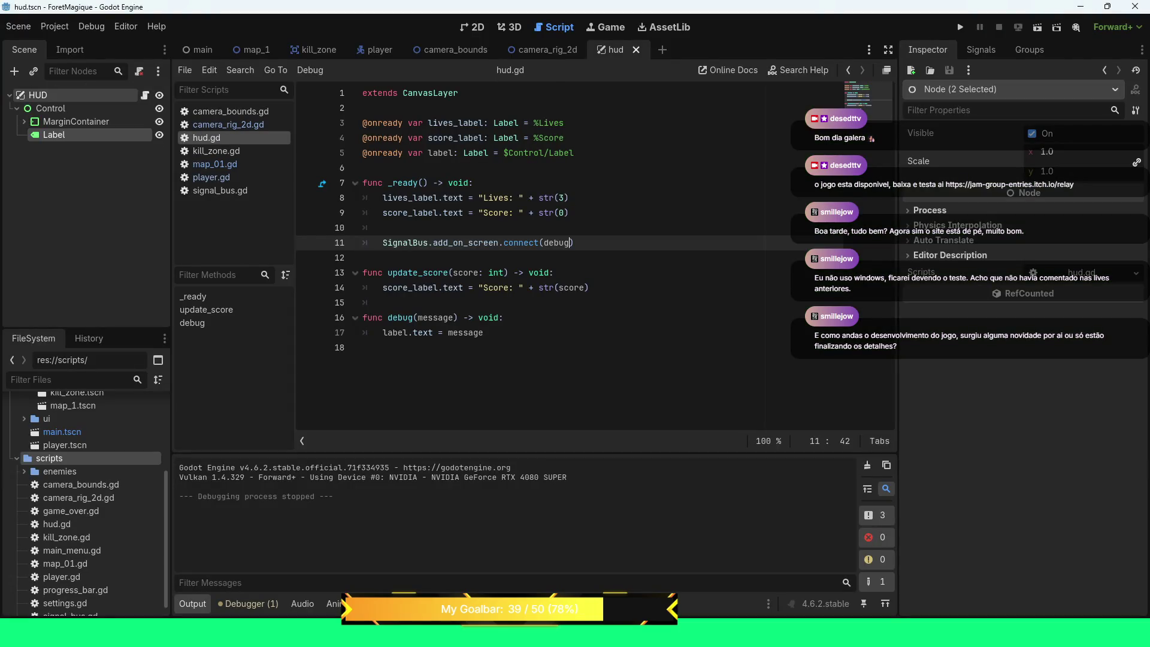
pyautogui.click(960, 27)
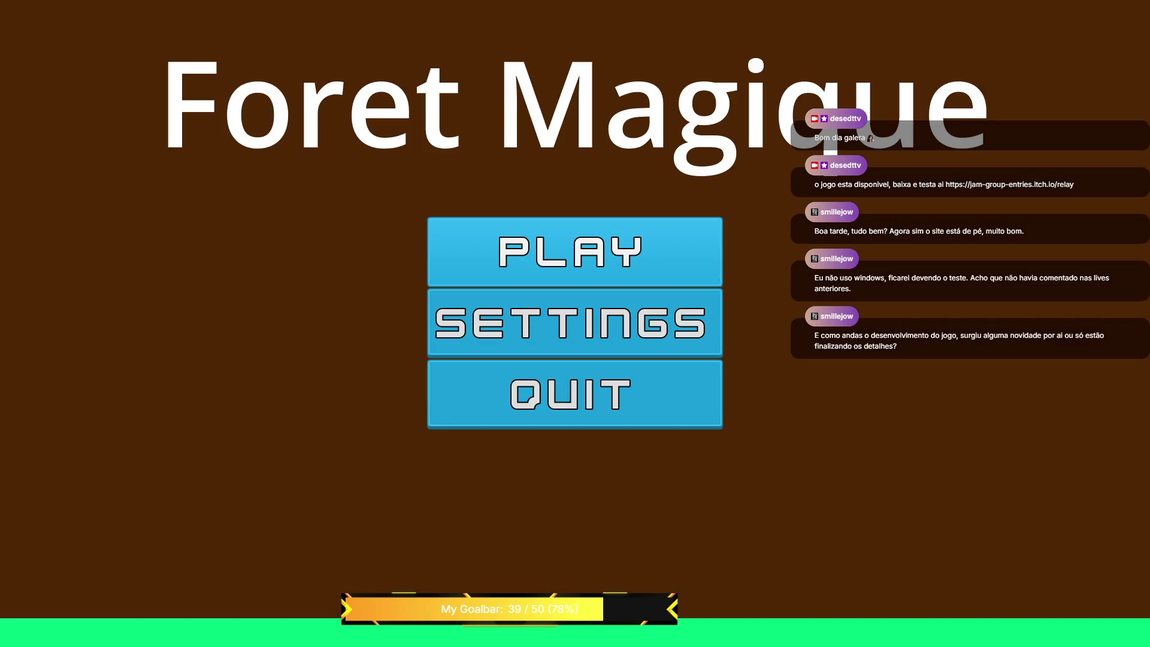
pyautogui.click(575, 251)
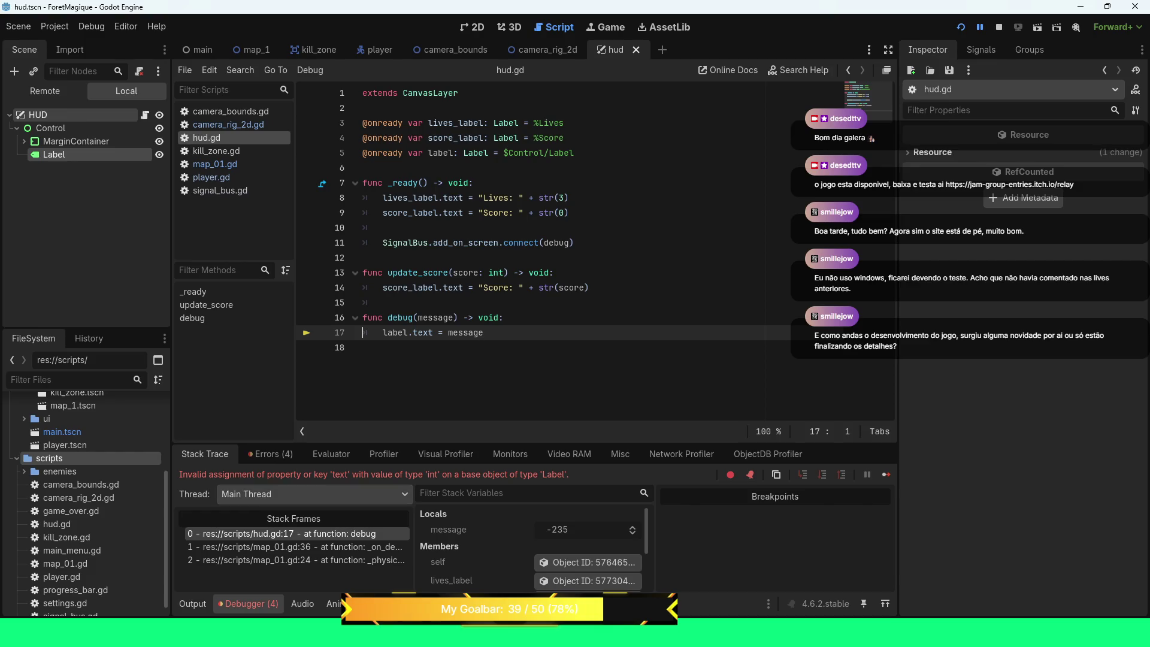
# - Change line 17 of hud.gd to label.text = str(message)
pyautogui.doubleClick(465, 332)
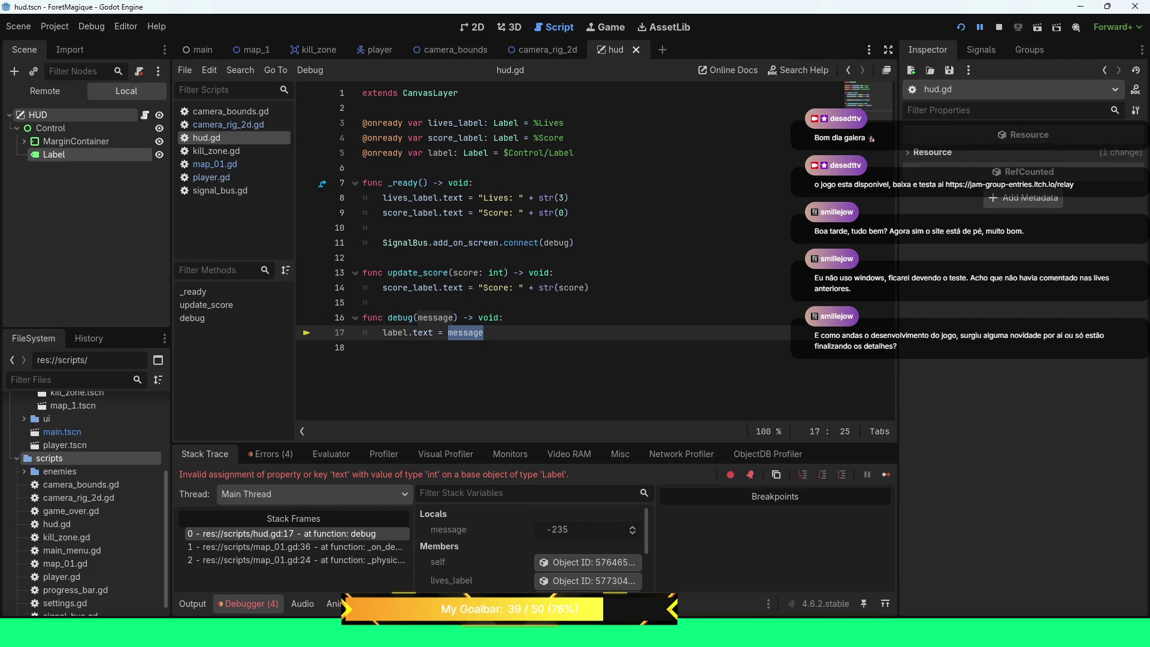
pyautogui.press('BackSpace')
pyautogui.write('str(message')
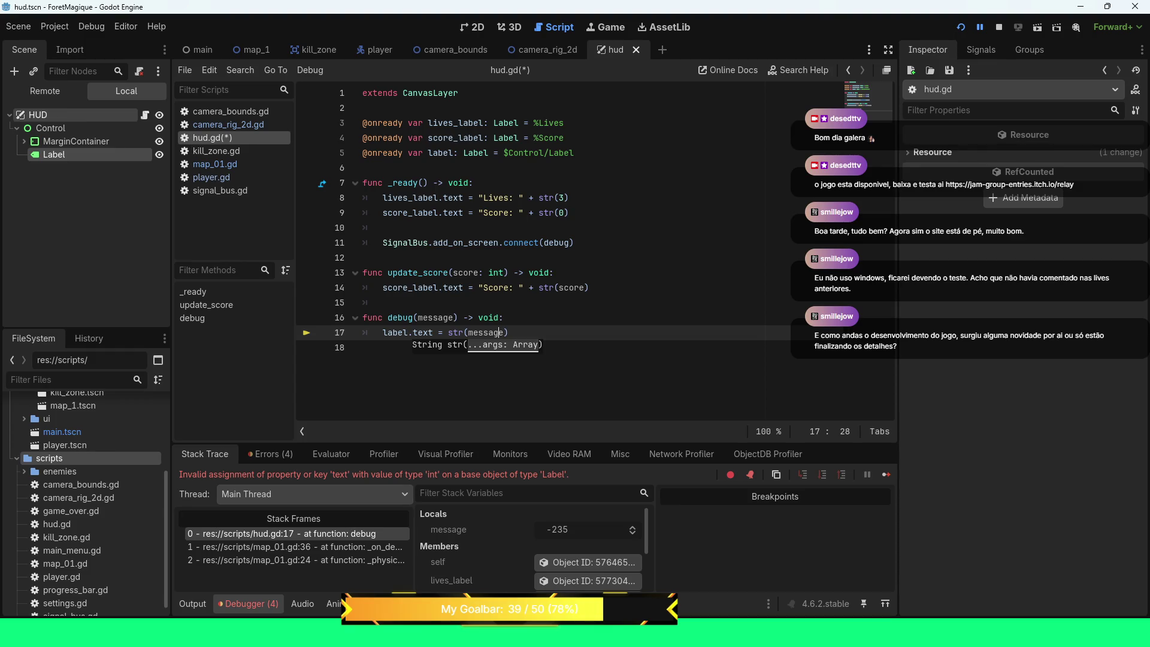
pyautogui.click(453, 332)
# - Stop the halted session, relaunch the project and start playing the level
pyautogui.click(999, 27)
pyautogui.click(961, 27)
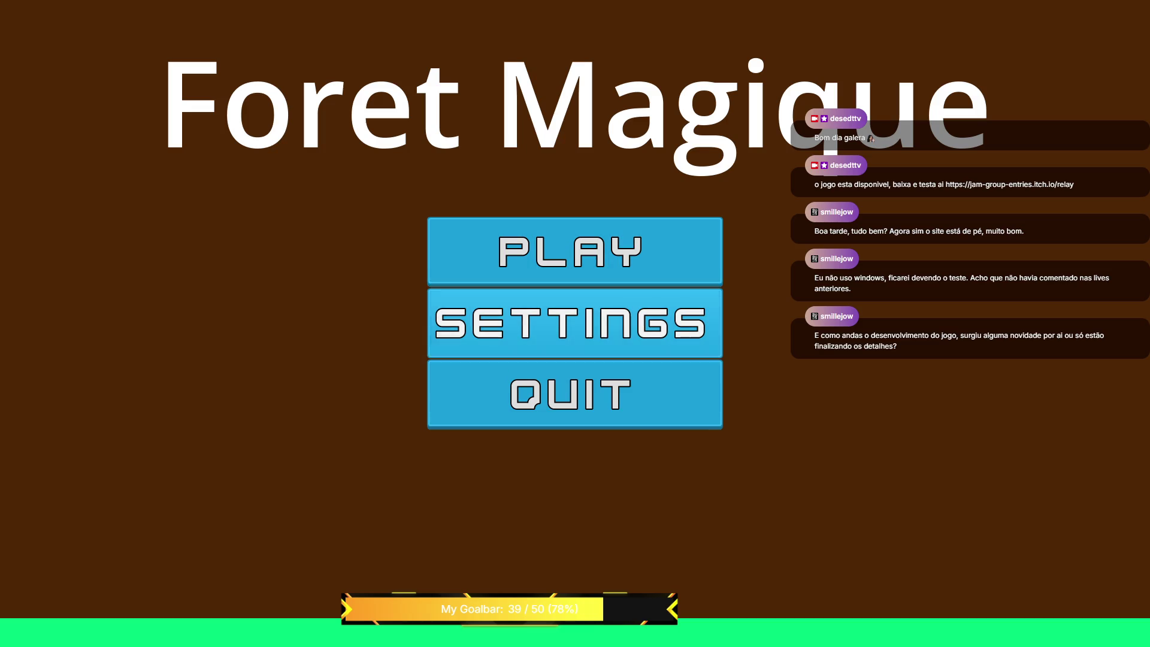
pyautogui.press('Return')
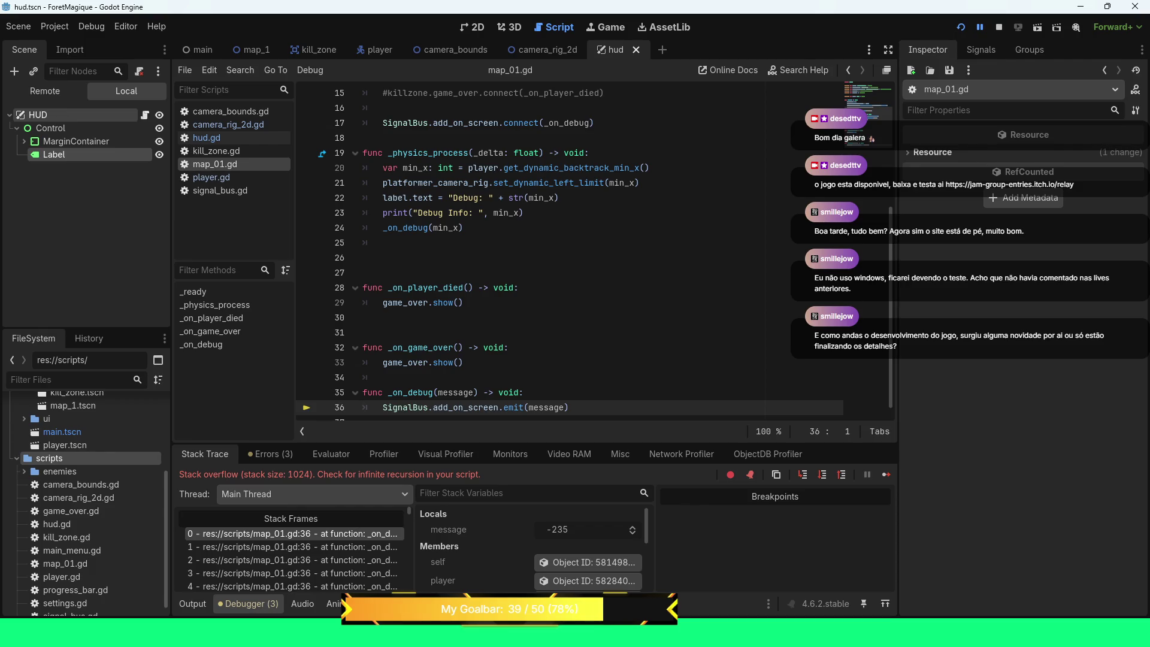
# - Comment out the _on_debug(min_x) call on line 24 of map_01.gd
pyautogui.scroll(1, 594, 252)
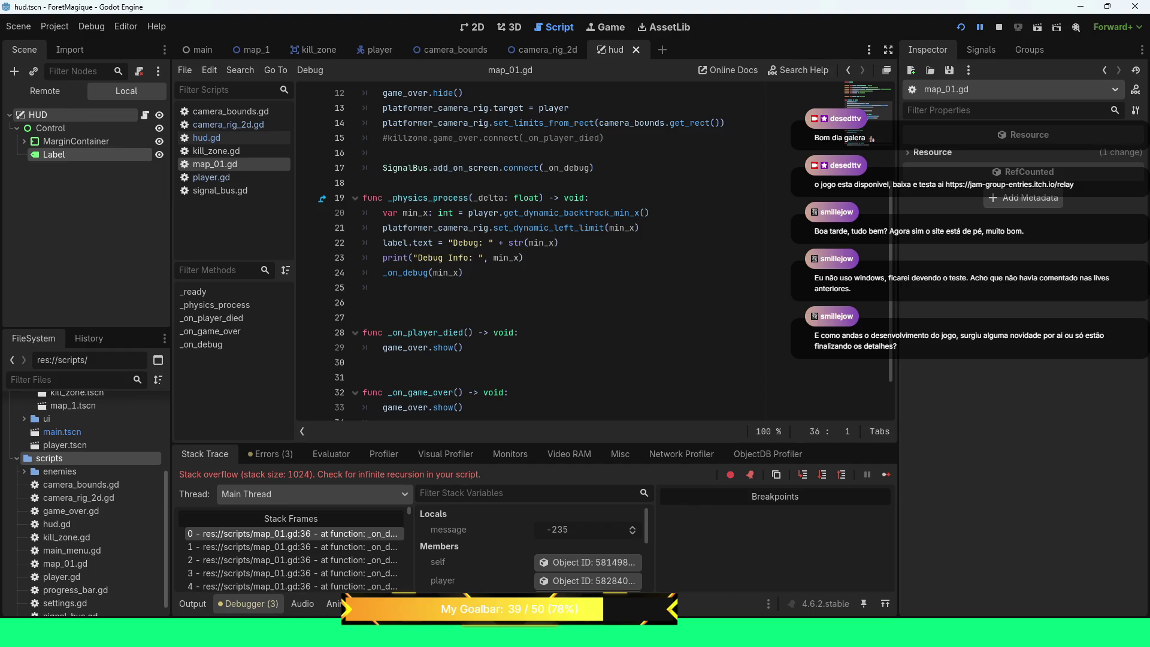
pyautogui.click(463, 272)
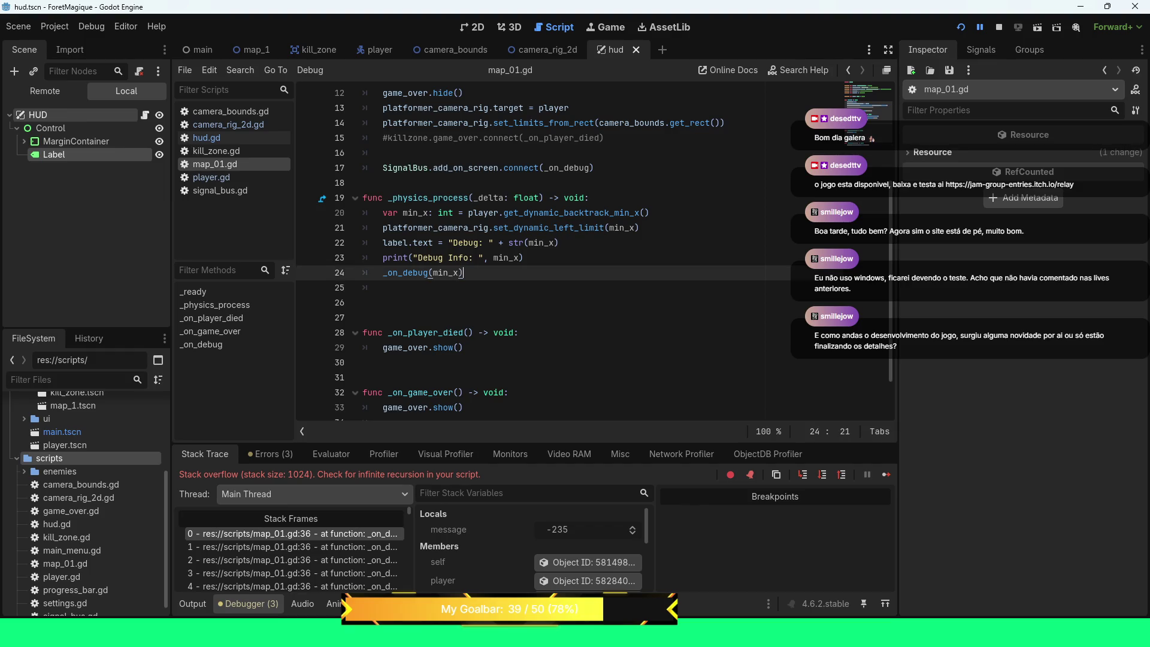
pyautogui.hotkey('ctrl', 'k')
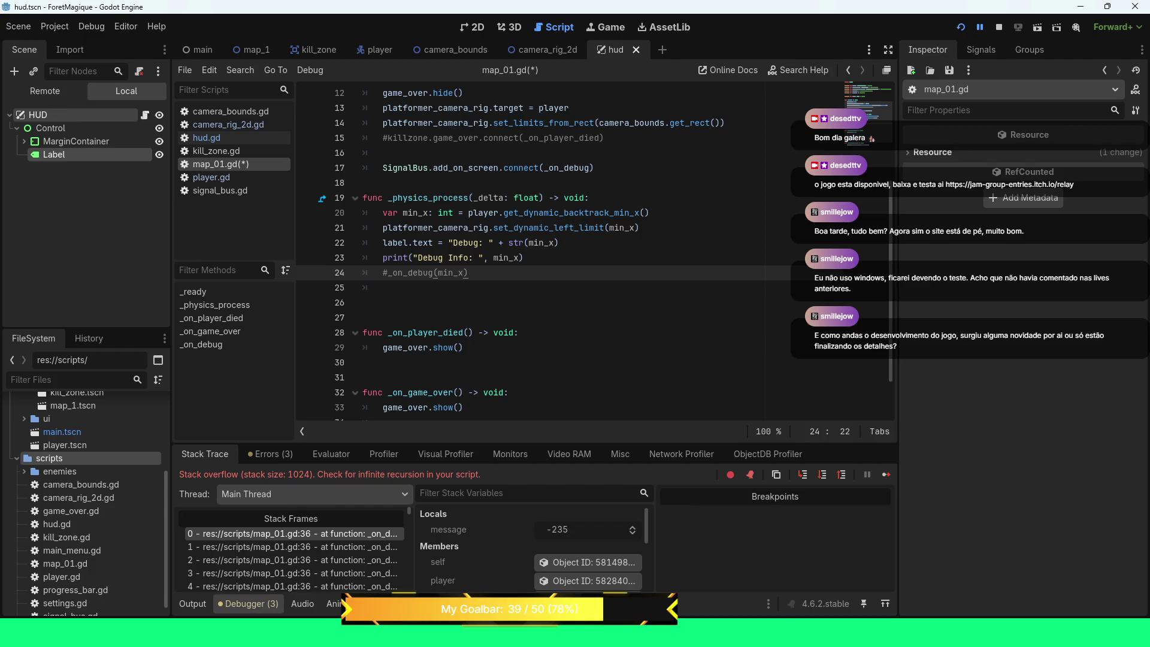
# - Comment out the add_on_screen emit line in _on_debug and open an empty line above it
pyautogui.scroll(-2, 594, 249)
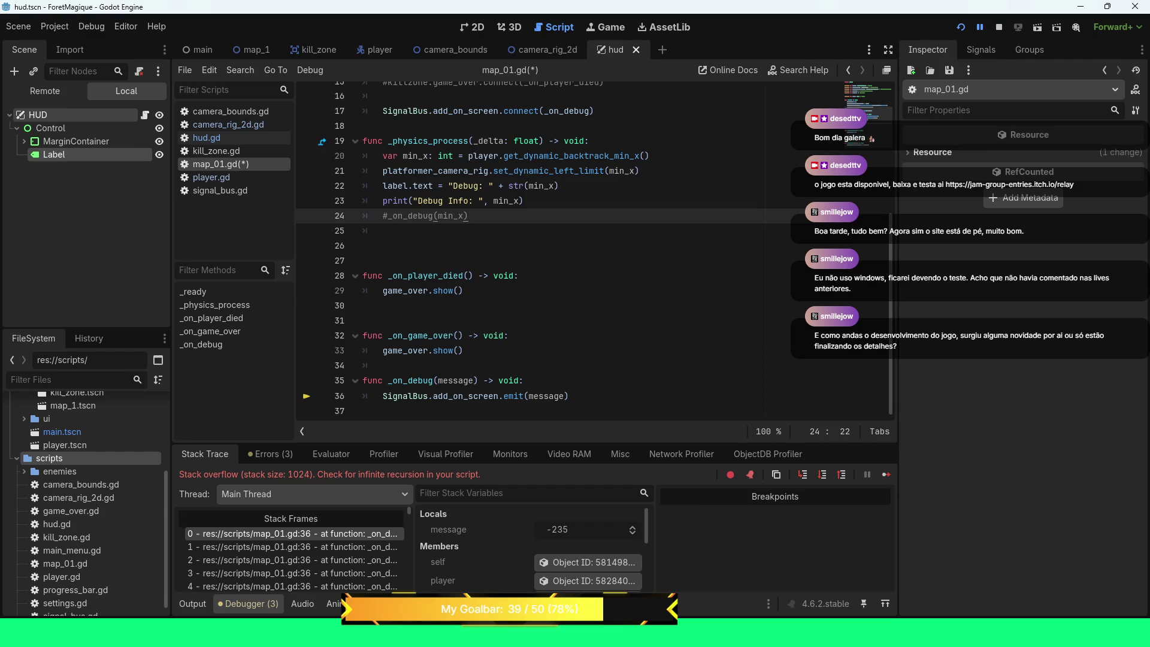
pyautogui.scroll(3, 593, 249)
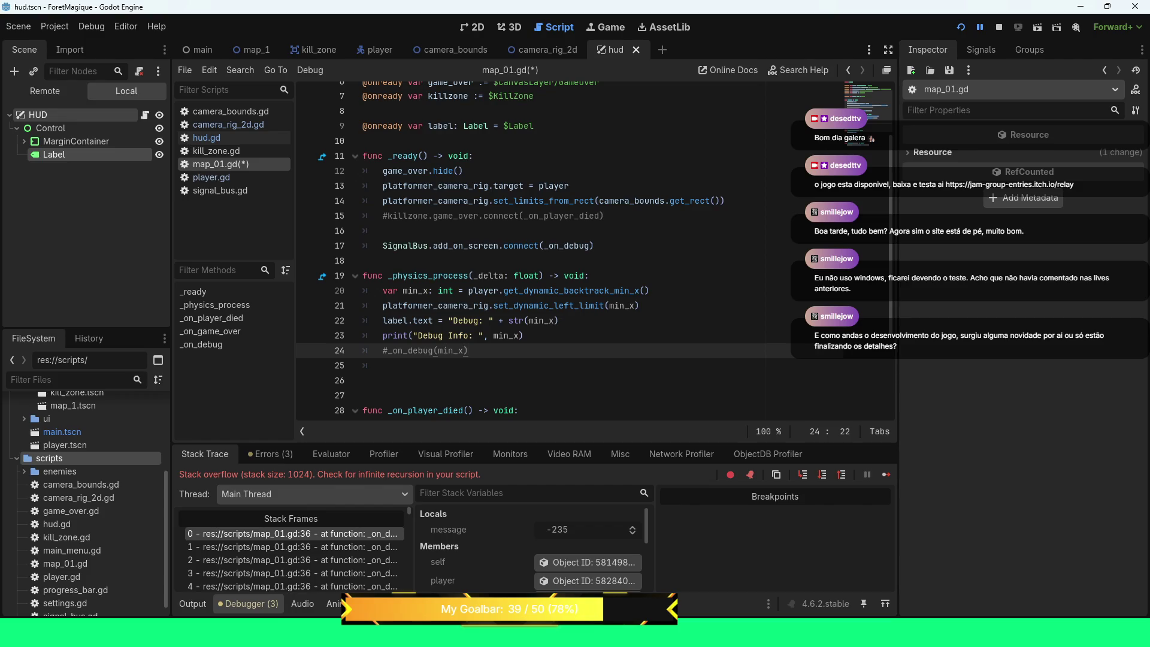
pyautogui.scroll(-3, 593, 249)
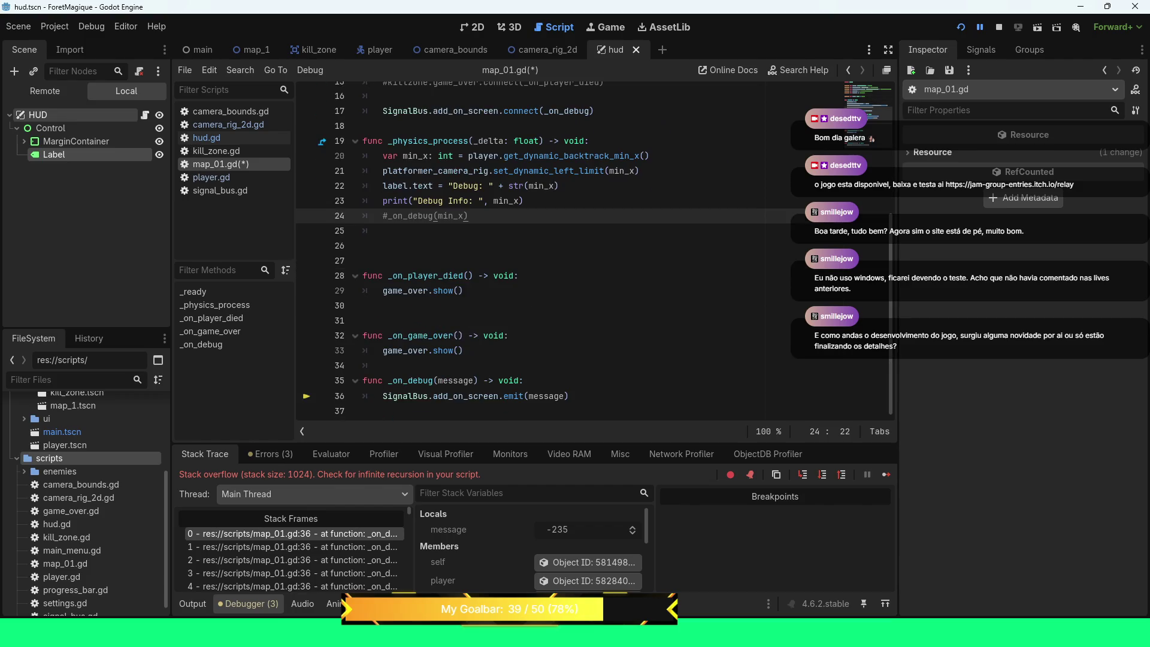
pyautogui.moveTo(415, 396)
pyautogui.click(570, 396)
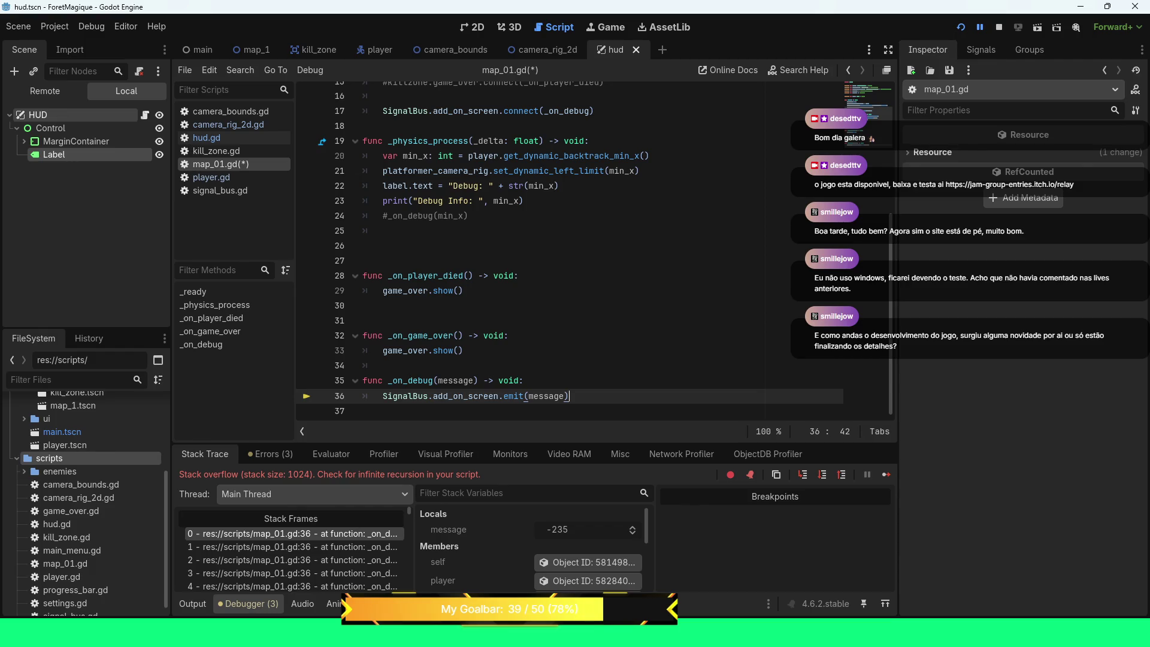
pyautogui.scroll(2, 593, 252)
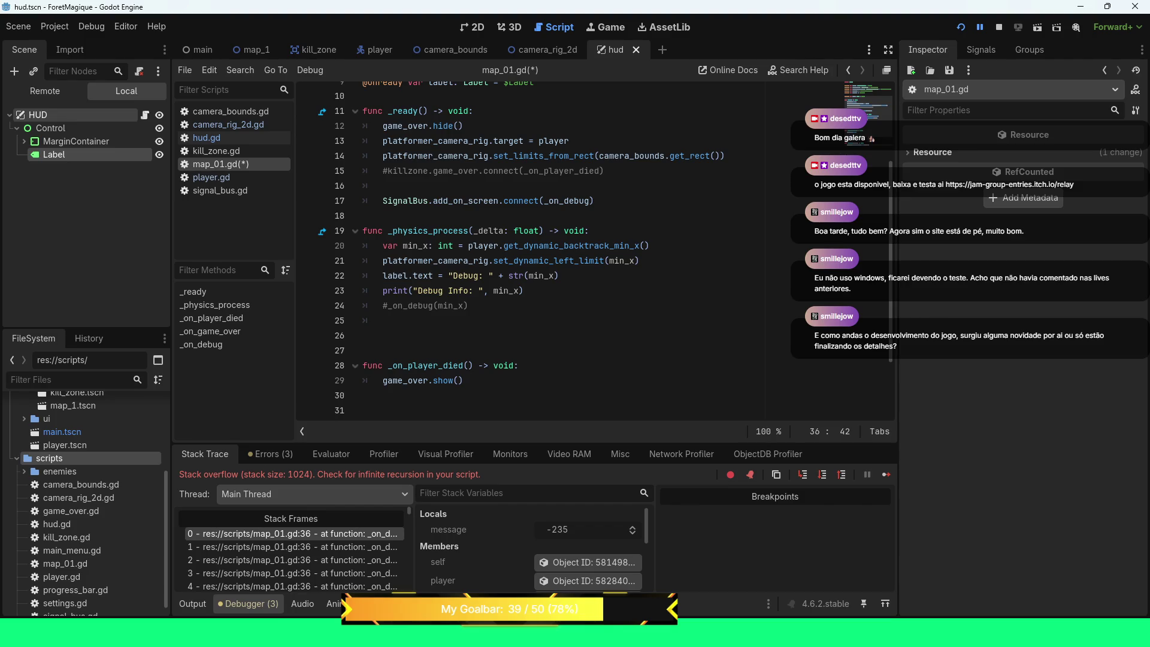
pyautogui.scroll(-2, 569, 252)
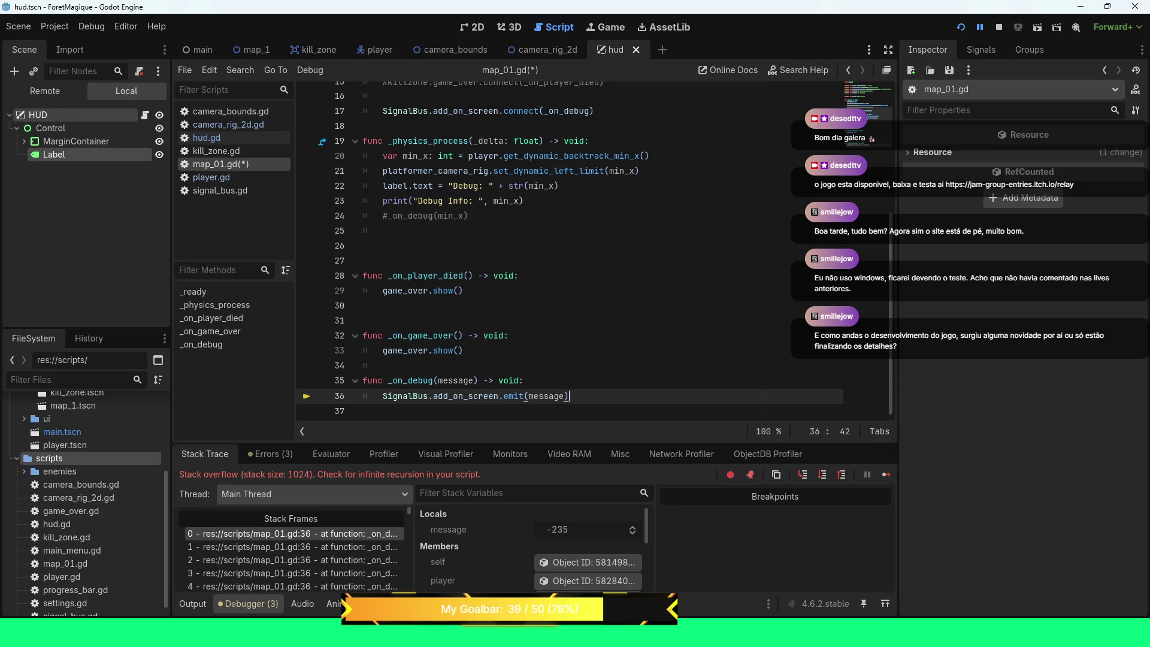
pyautogui.hotkey('ctrl', 'k')
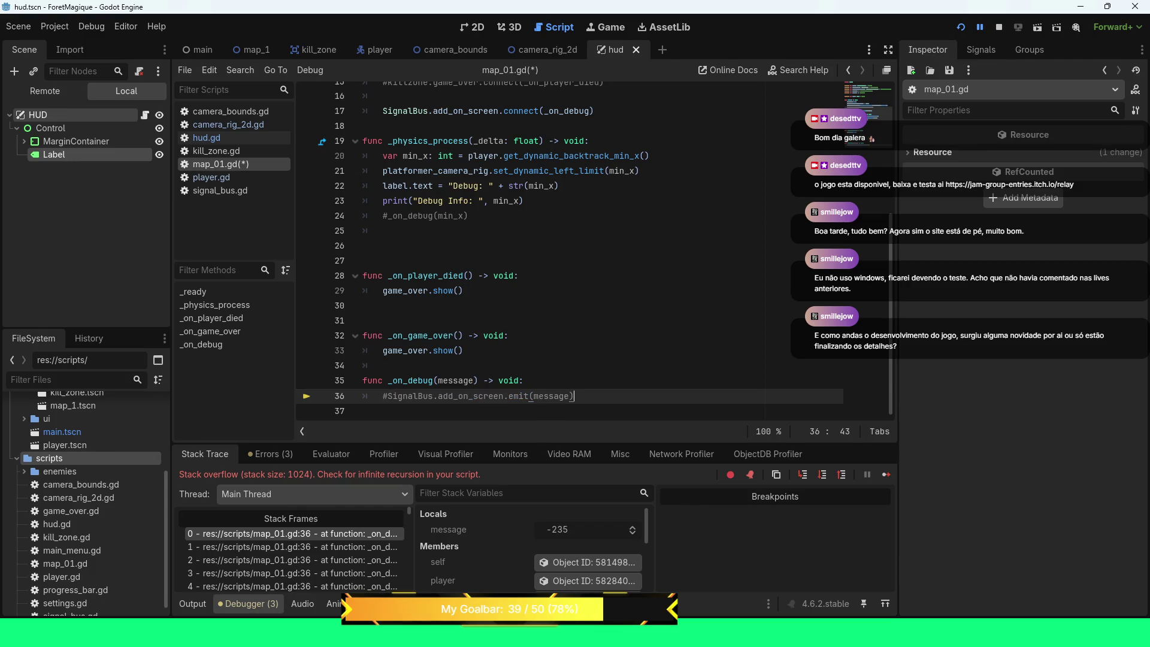
pyautogui.press('Up')
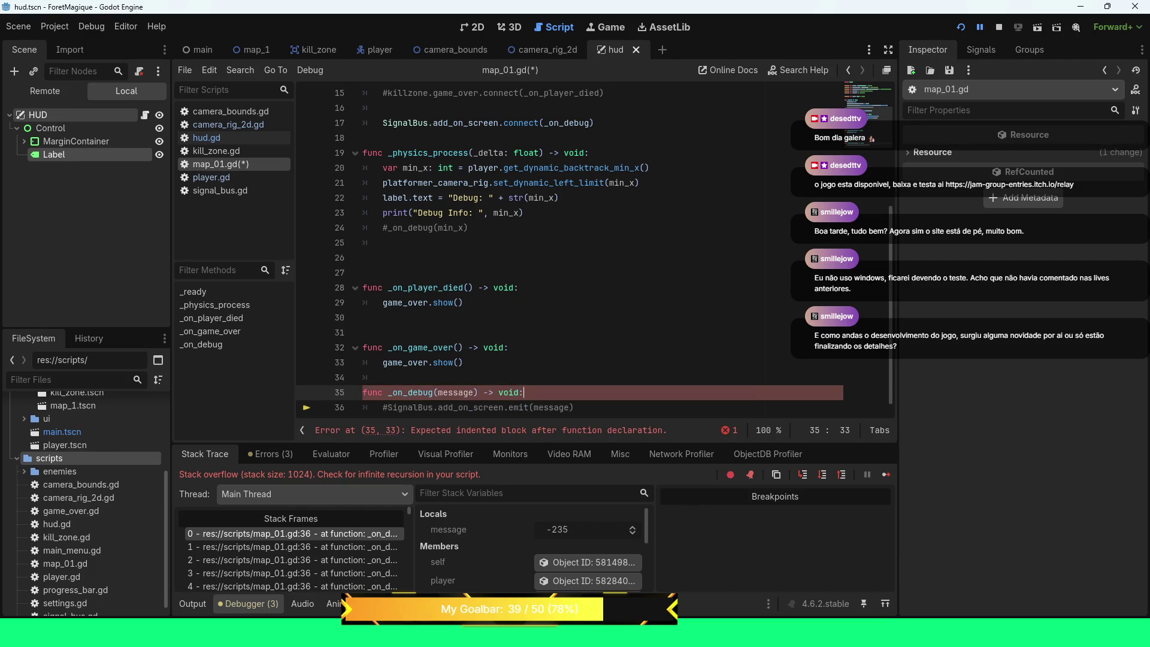
pyautogui.press('Return')
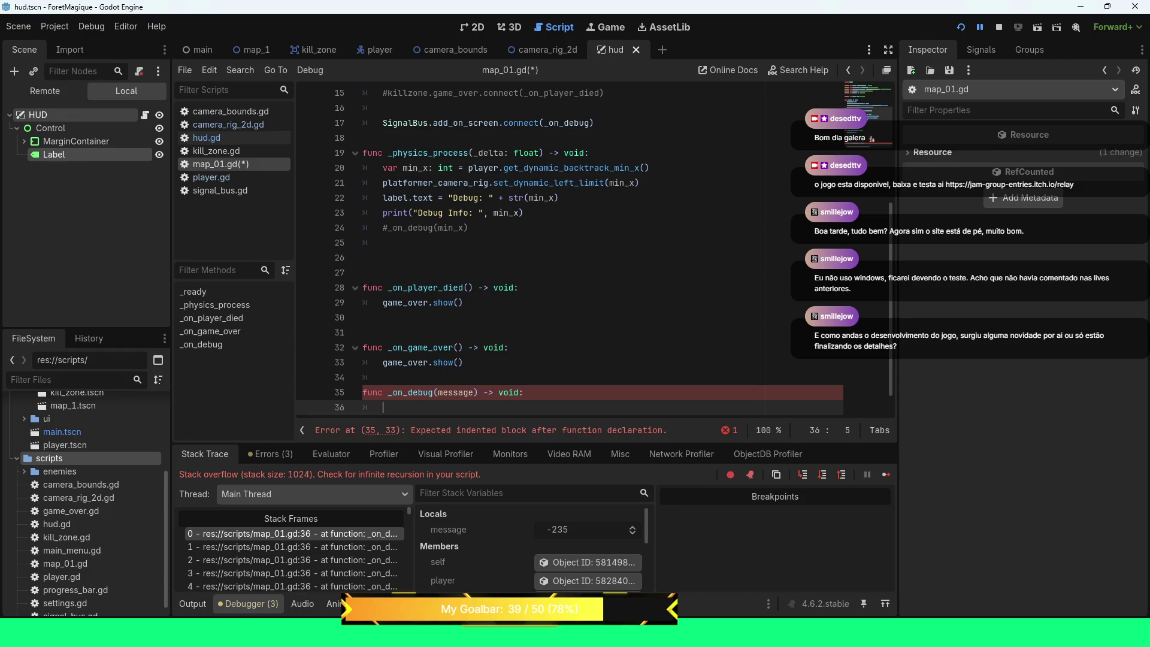
# - Review the add_on_screen connection line, then return to the empty line inside _on_debug
pyautogui.scroll(-1, 594, 251)
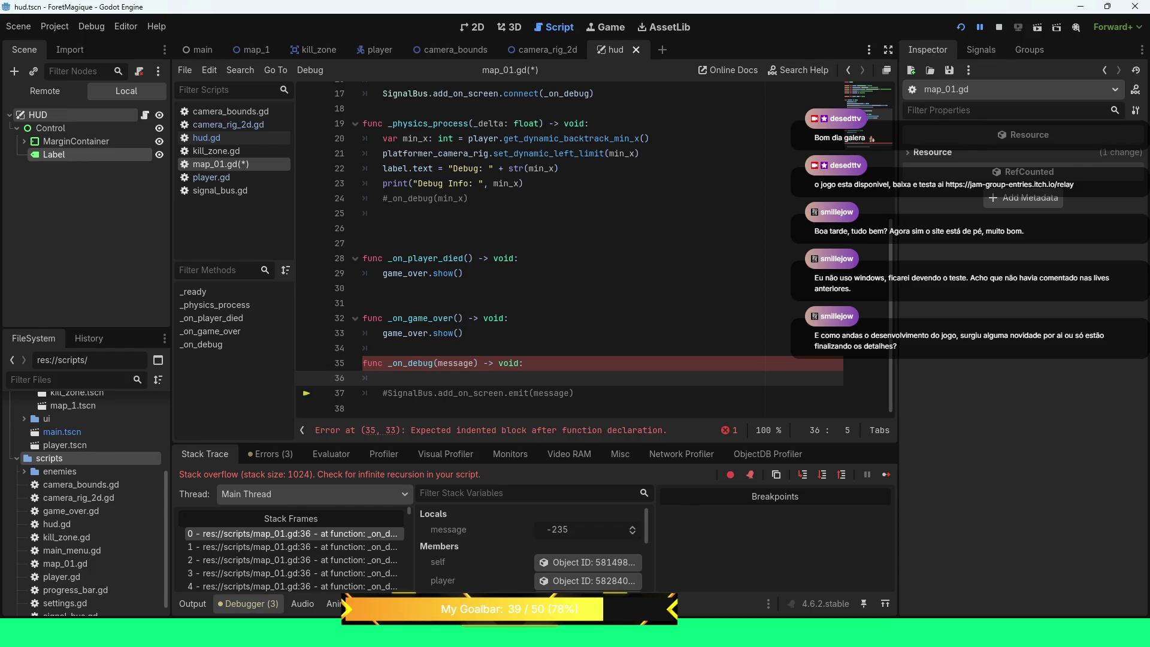
pyautogui.scroll(2, 569, 252)
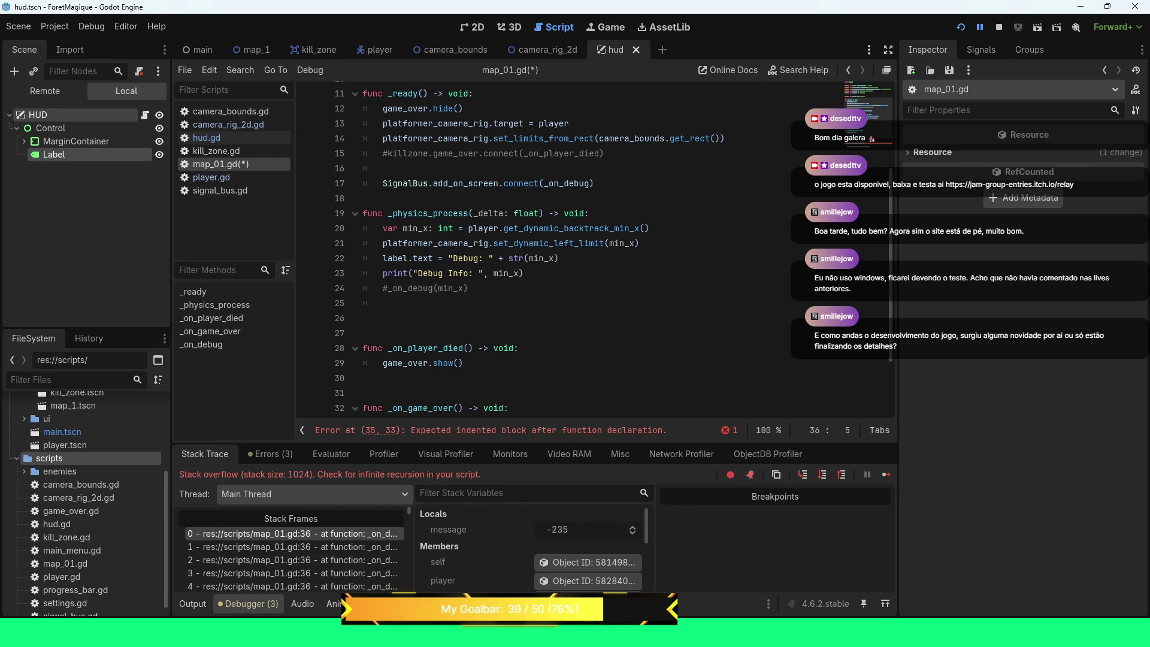
pyautogui.scroll(3, 599, 246)
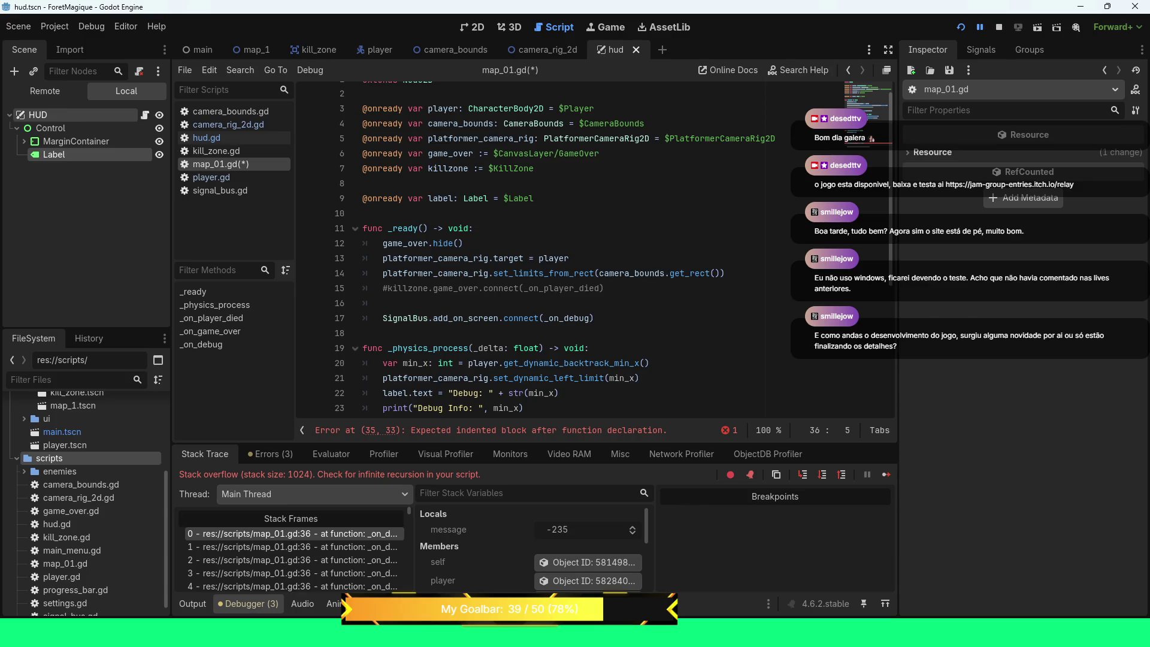
pyautogui.scroll(1, 599, 245)
pyautogui.scroll(-3, 599, 246)
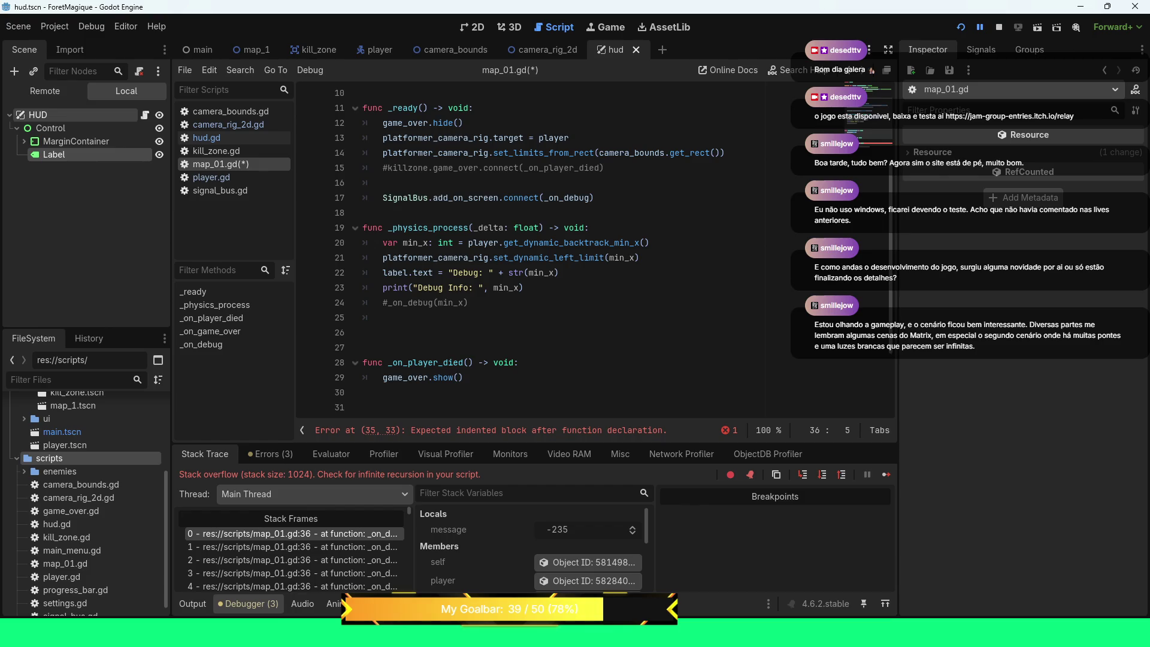
pyautogui.scroll(-2, 569, 251)
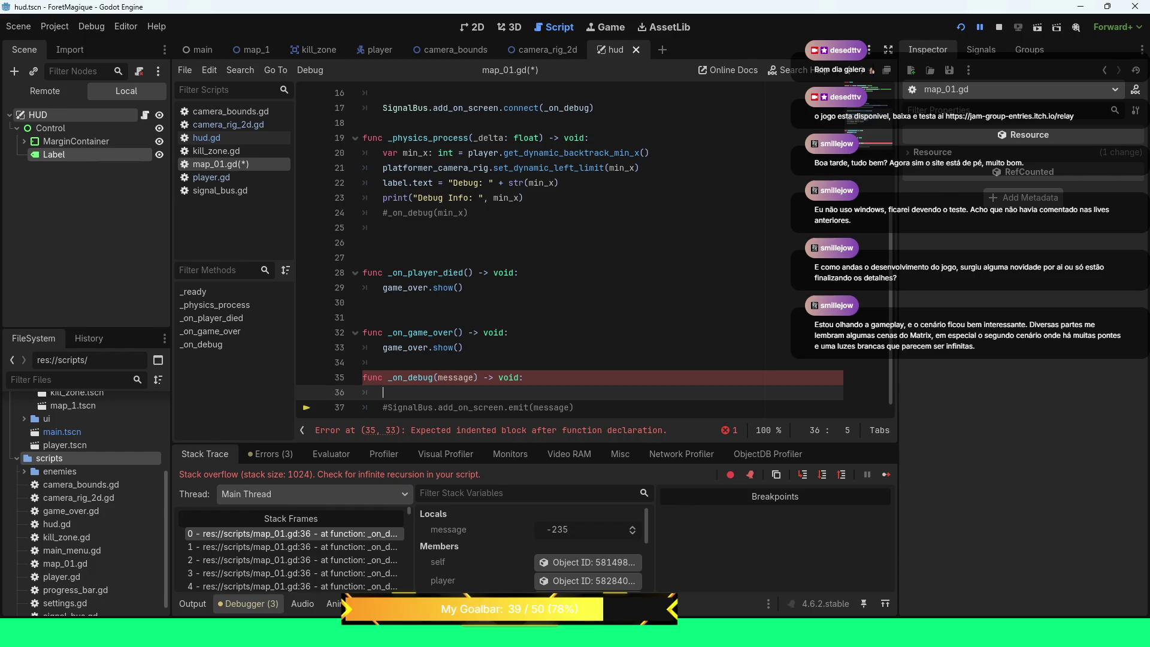
pyautogui.scroll(-1, 595, 251)
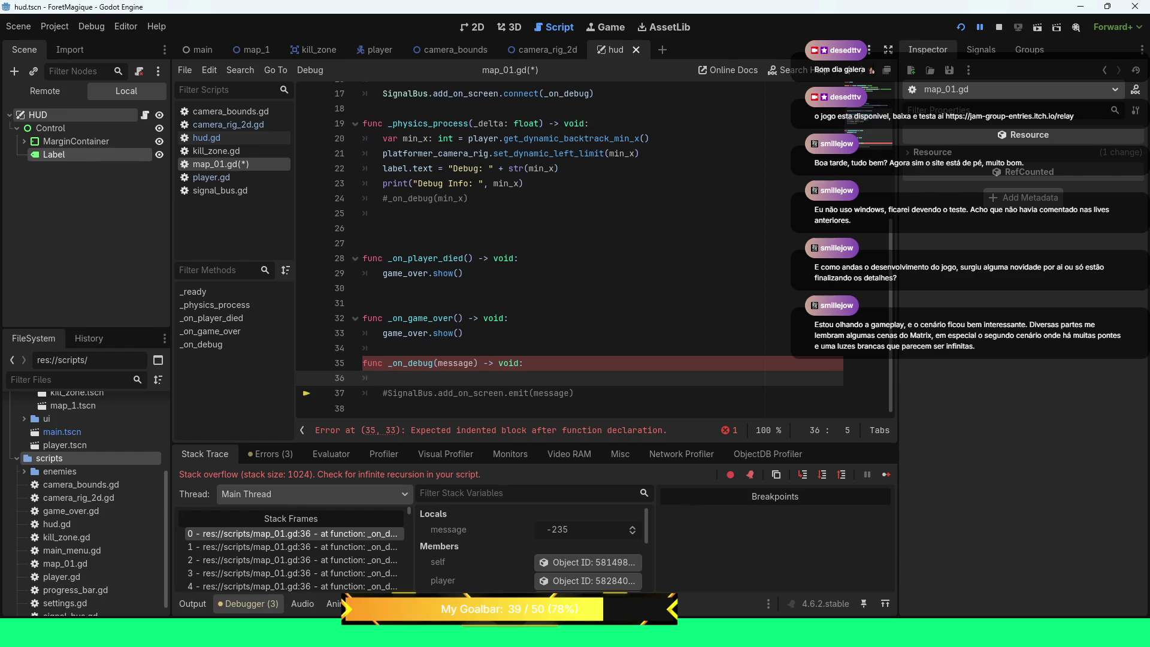
pyautogui.scroll(2, 595, 251)
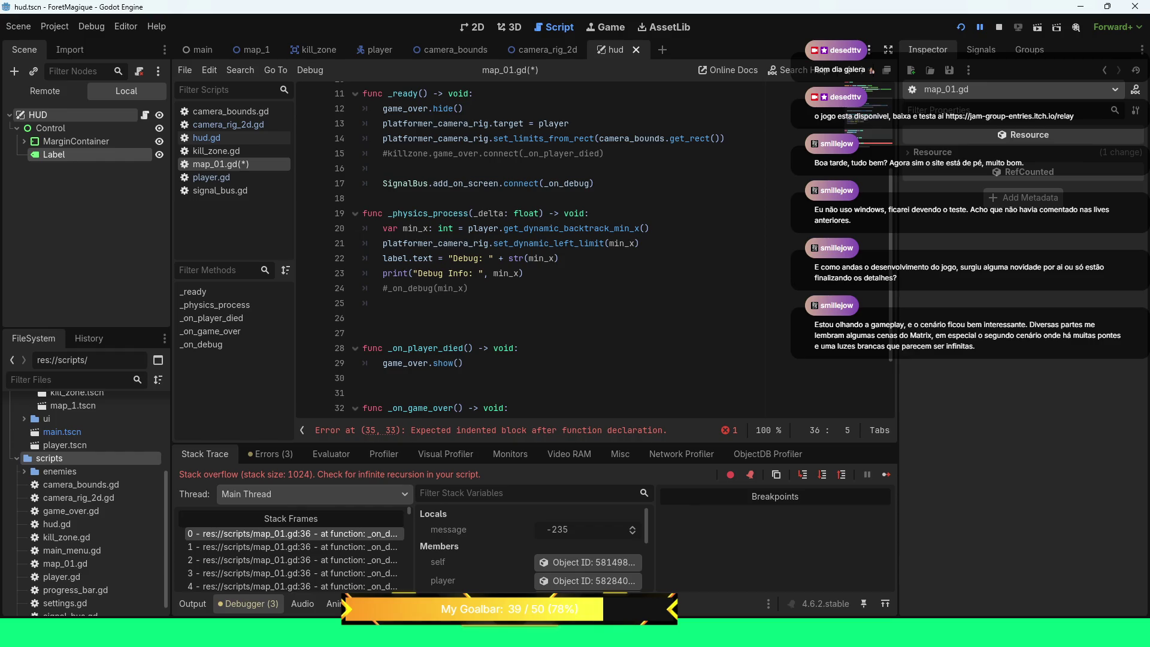
pyautogui.scroll(-2, 594, 251)
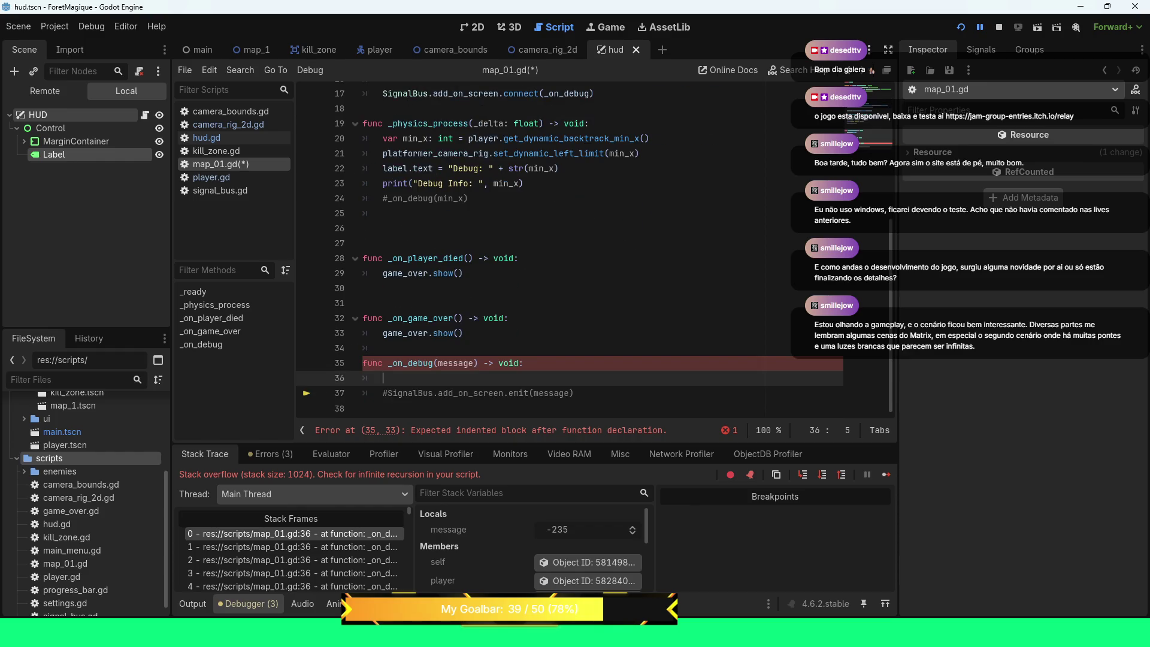
pyautogui.scroll(2, 594, 249)
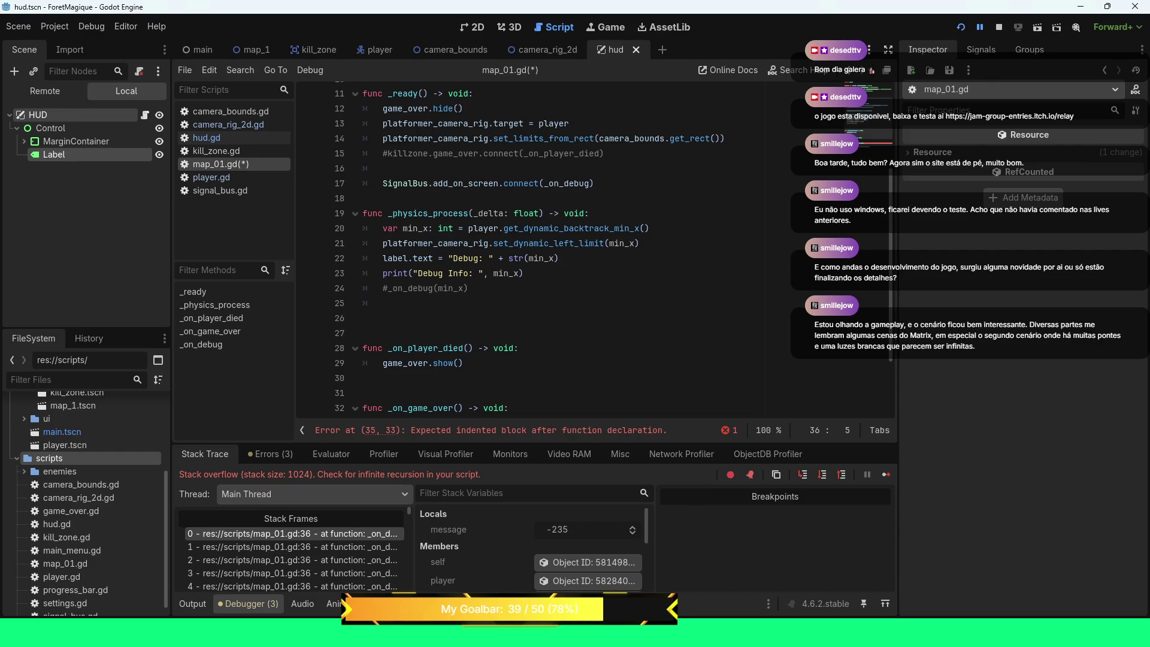
pyautogui.click(549, 183)
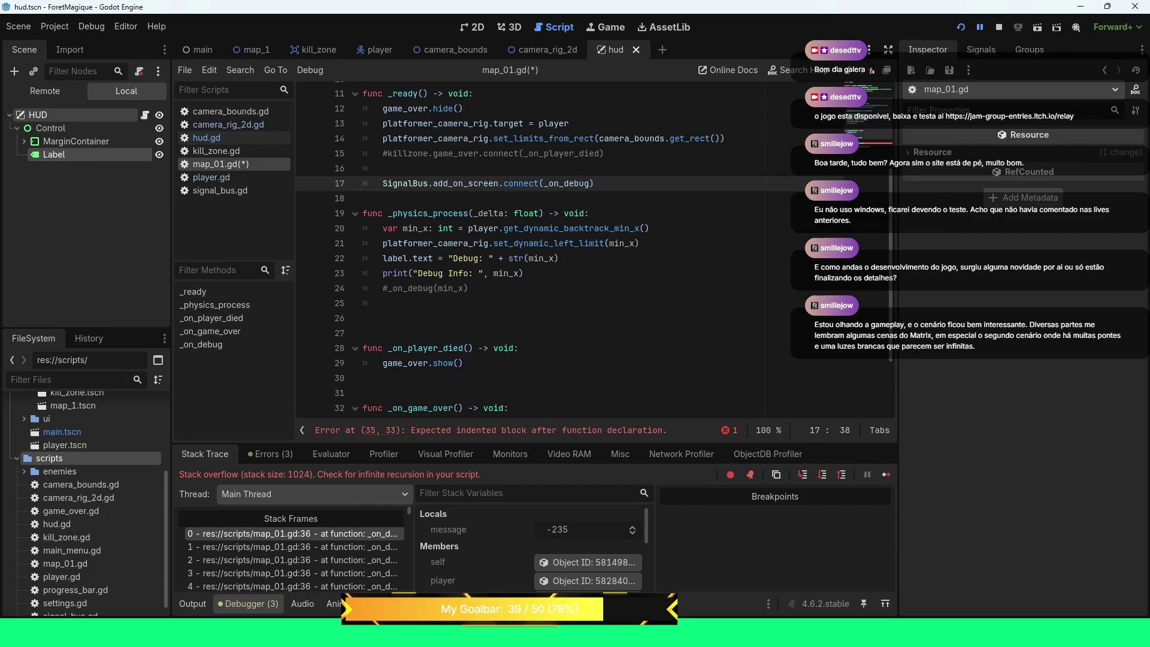
pyautogui.scroll(-2, 595, 250)
pyautogui.click(383, 377)
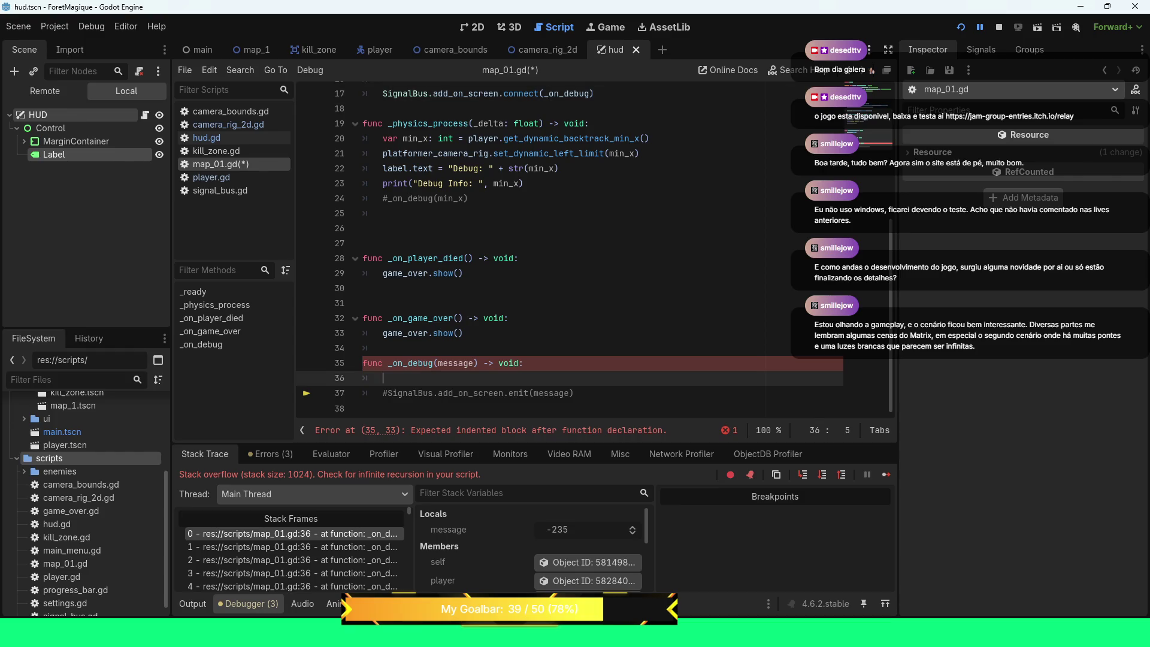
# - Give _on_debug a pass body and add SignalBus.add_on_screen.emit(min_x) in _physics_process
pyautogui.write('pass')
pyautogui.scroll(1, 594, 250)
pyautogui.click(468, 242)
pyautogui.press('Return')
pyautogui.write('Signal')
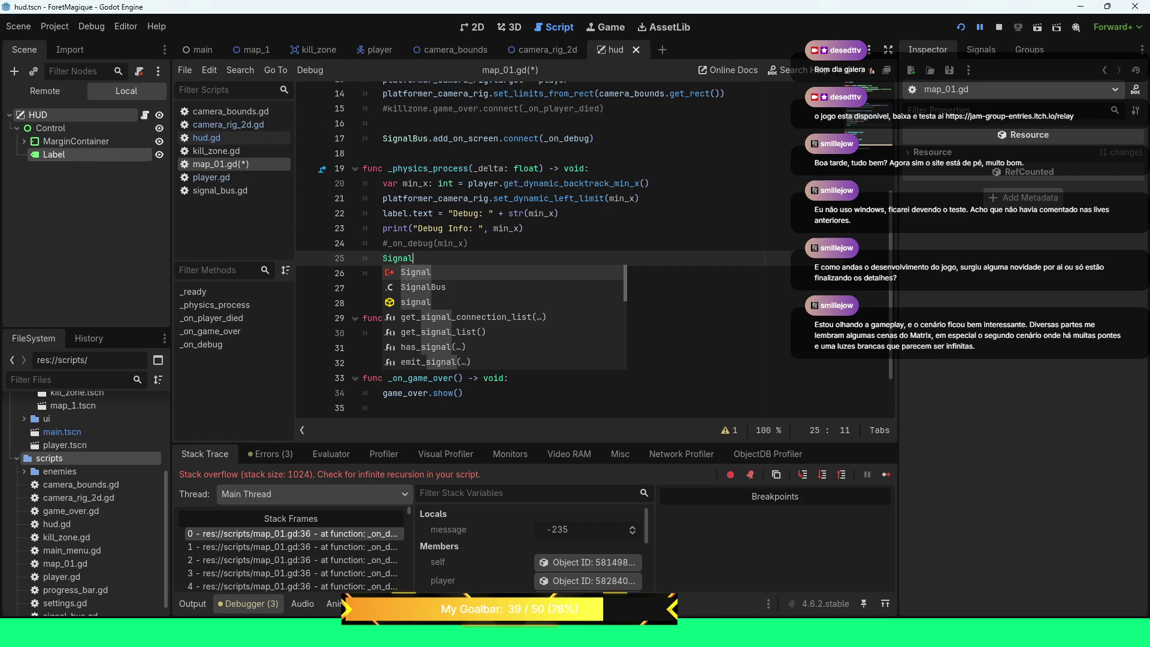
pyautogui.press('Down')
pyautogui.press('Return')
pyautogui.write('.')
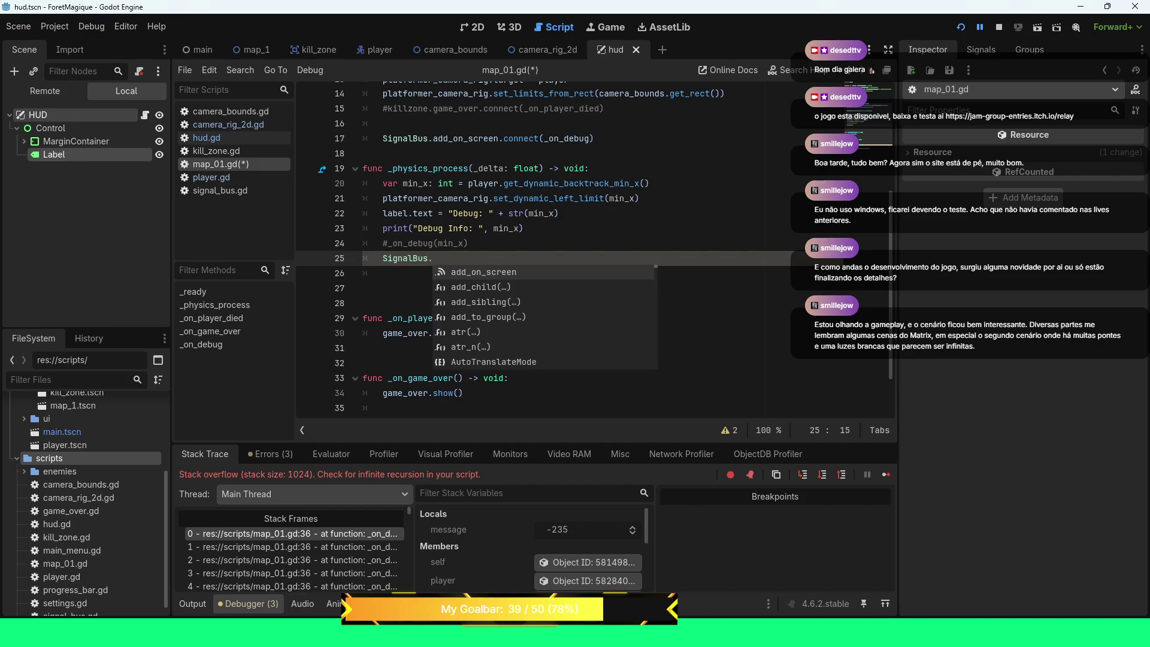
pyautogui.press('Return')
pyautogui.write('em')
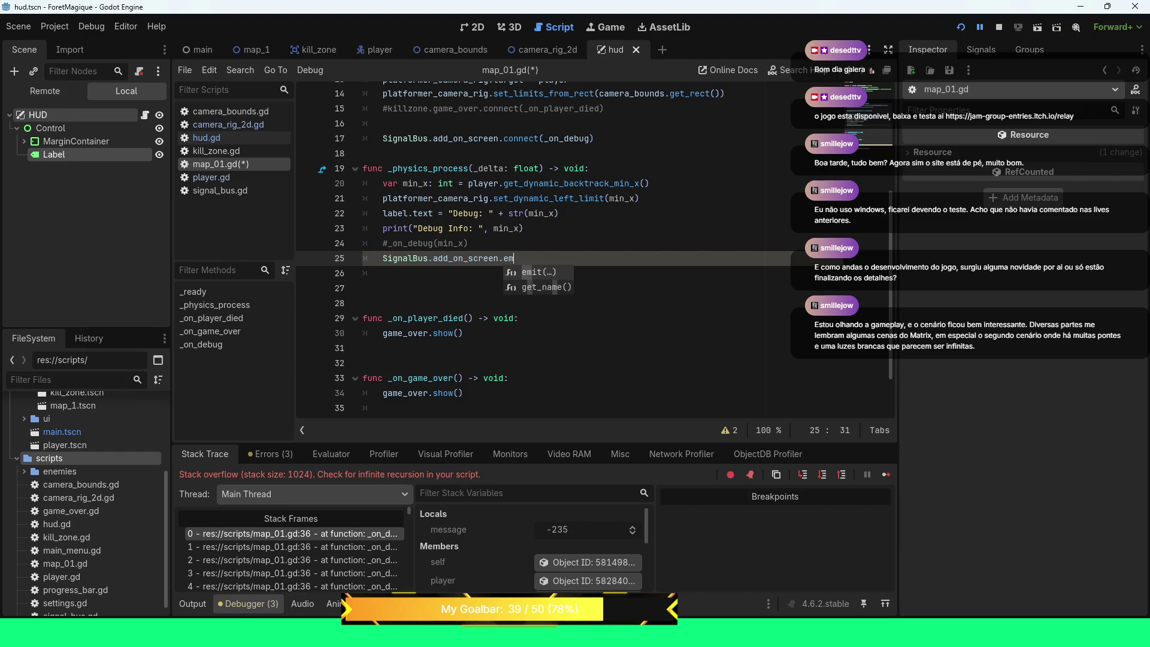
pyautogui.press('Return')
pyautogui.write('min_x')
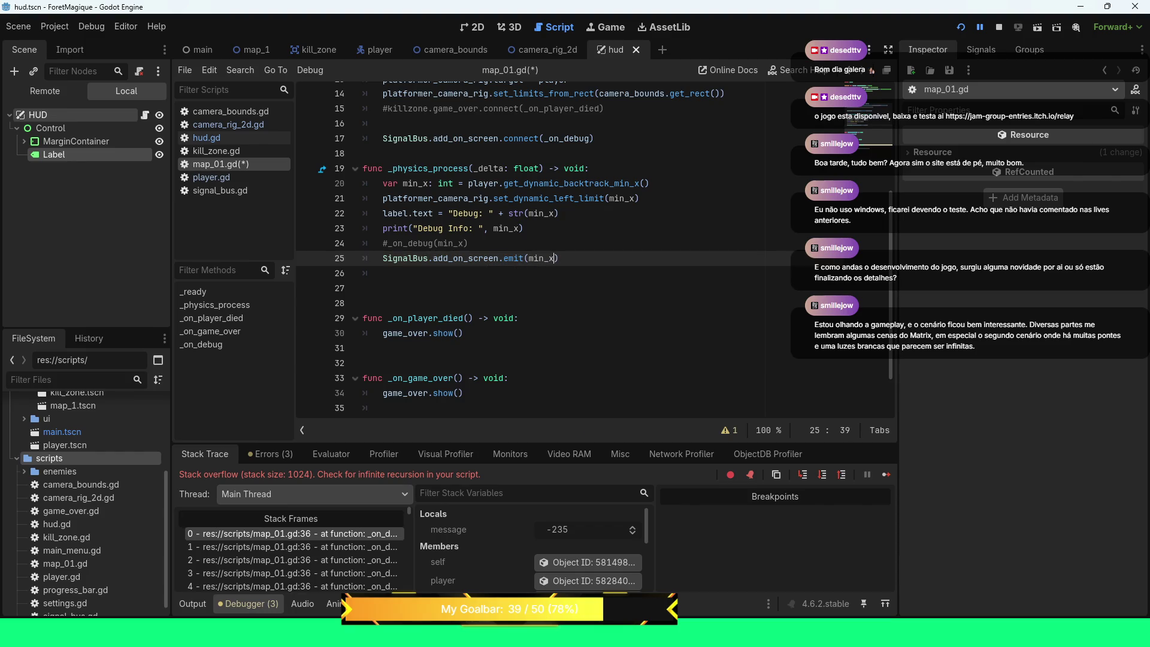
# - Save map_01.gd, stop the previous session and run the game
pyautogui.hotkey('ctrl', 's')
pyautogui.press('F8')
pyautogui.press('F5')
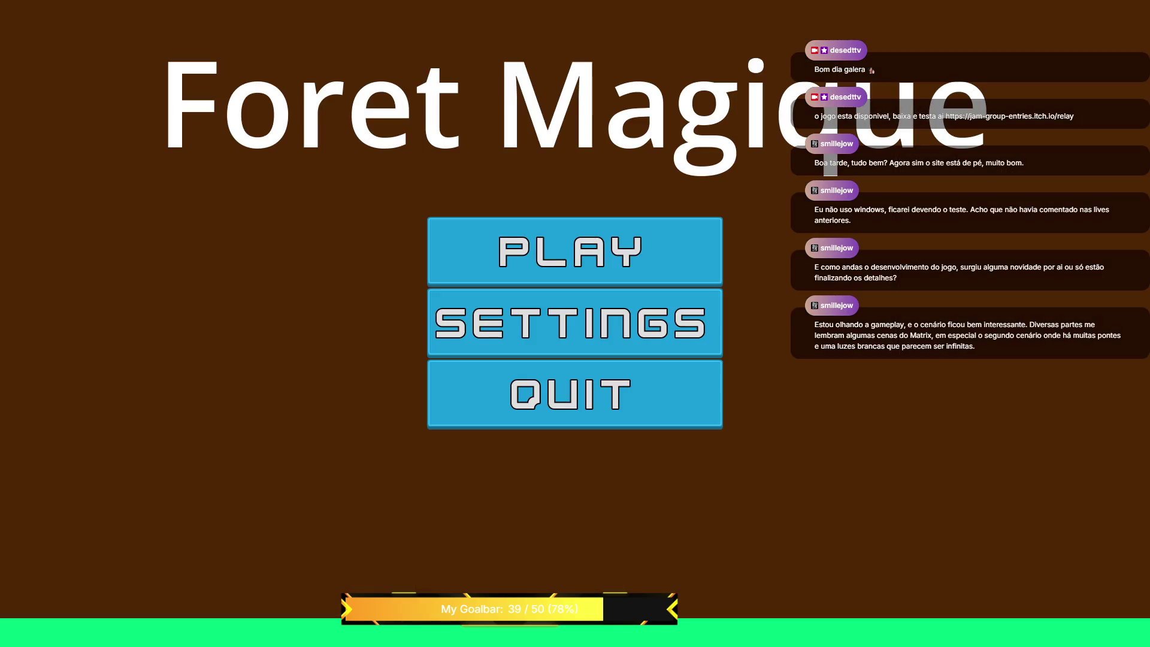
# - Start the level, walk the knight left and right with one jump while watching the debug coordinates, then stop
pyautogui.press('Return')
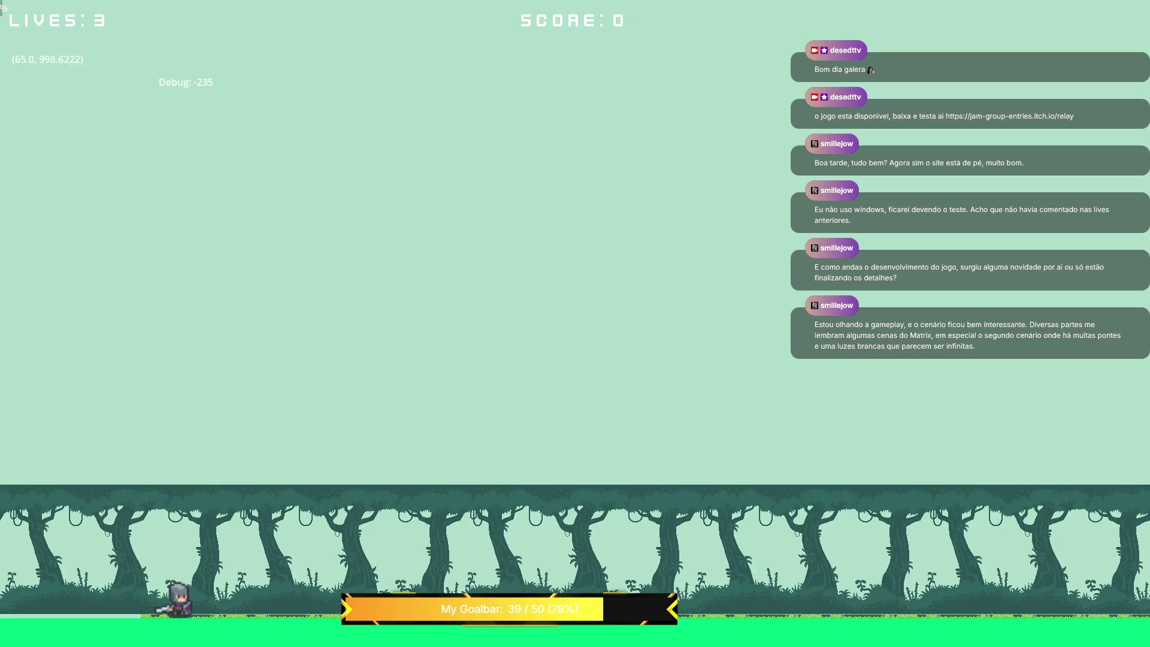
pyautogui.press('Right')
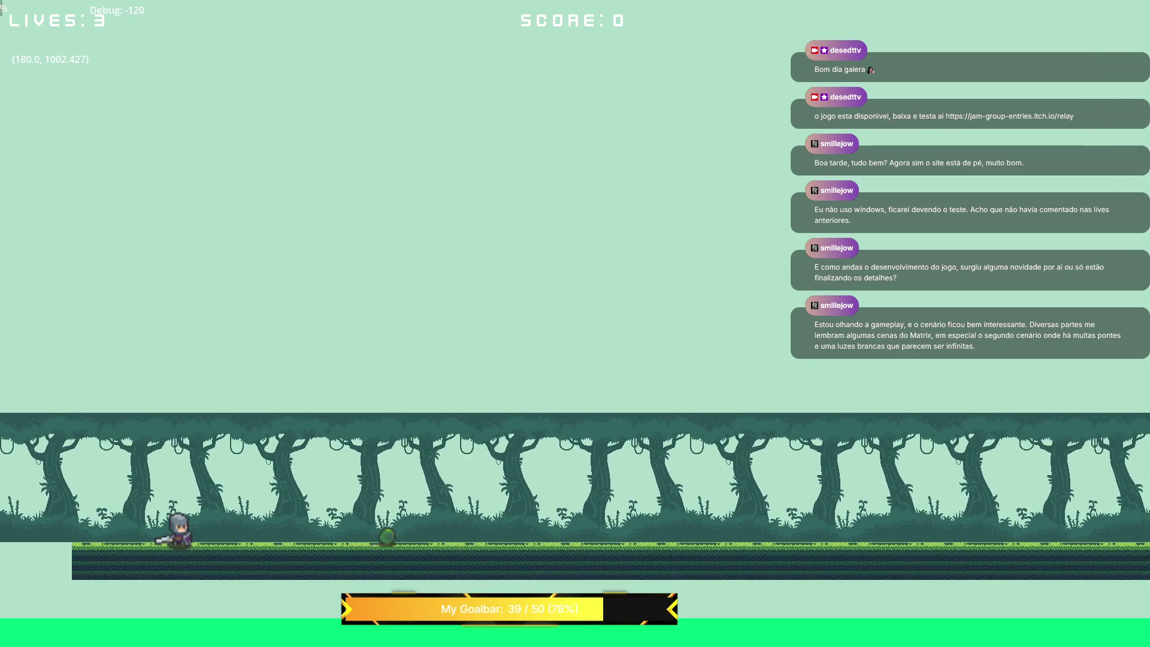
pyautogui.press('Left')
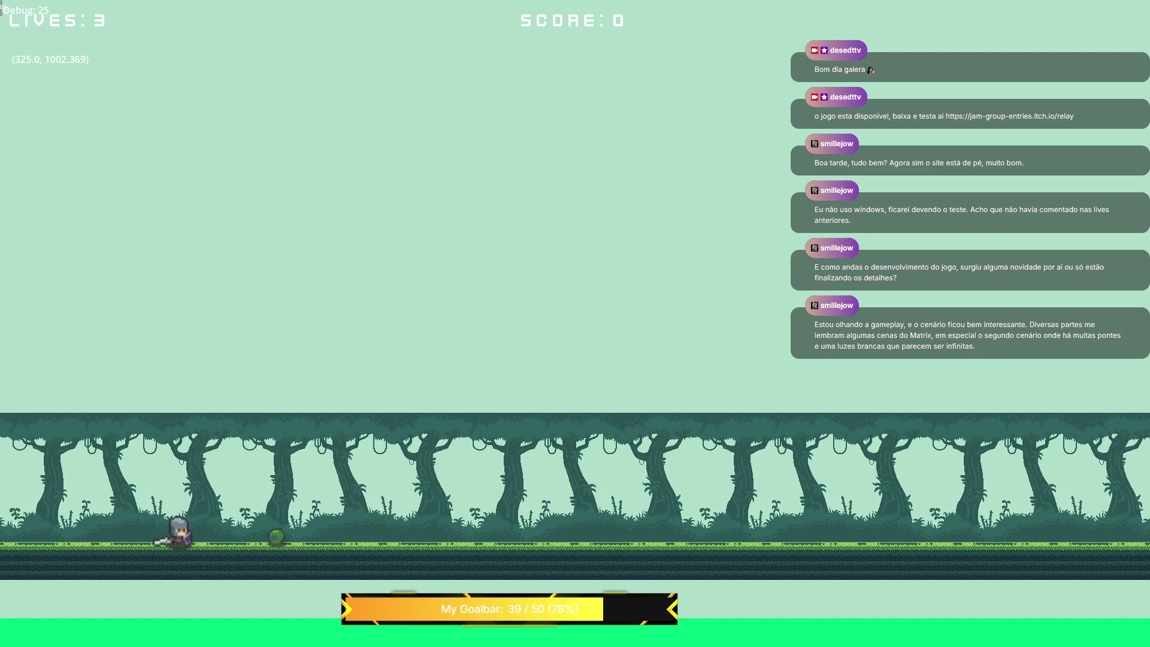
pyautogui.press('Right')
pyautogui.press('Right')
pyautogui.press('space')
pyautogui.press('Right')
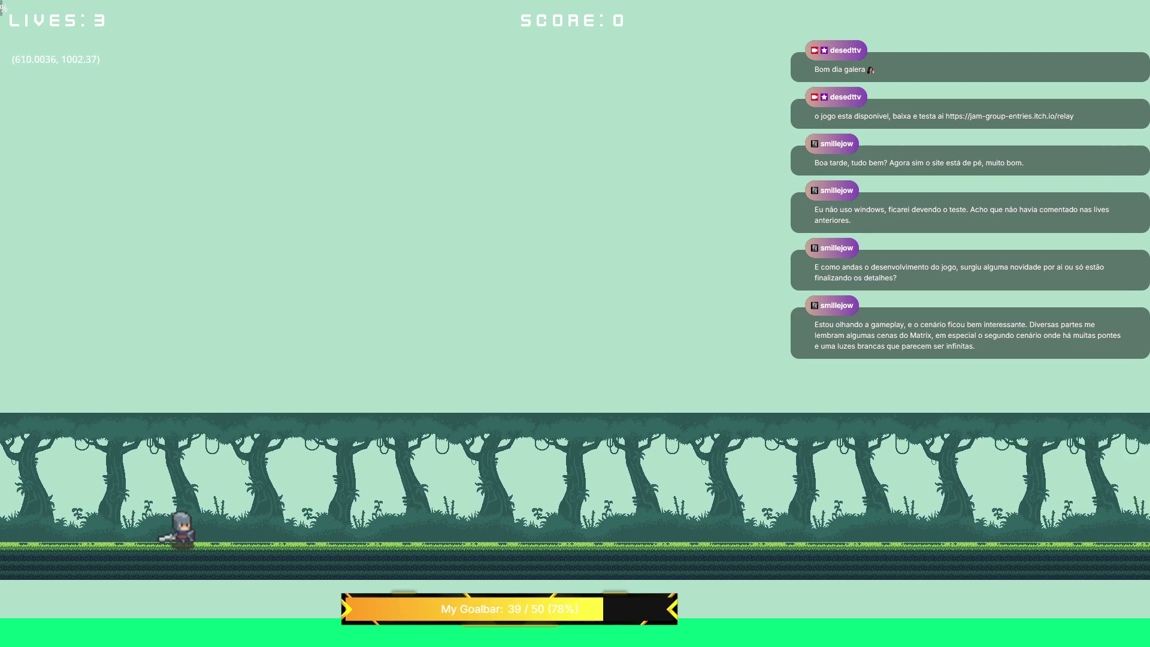
pyautogui.press('Left')
pyautogui.press('Right')
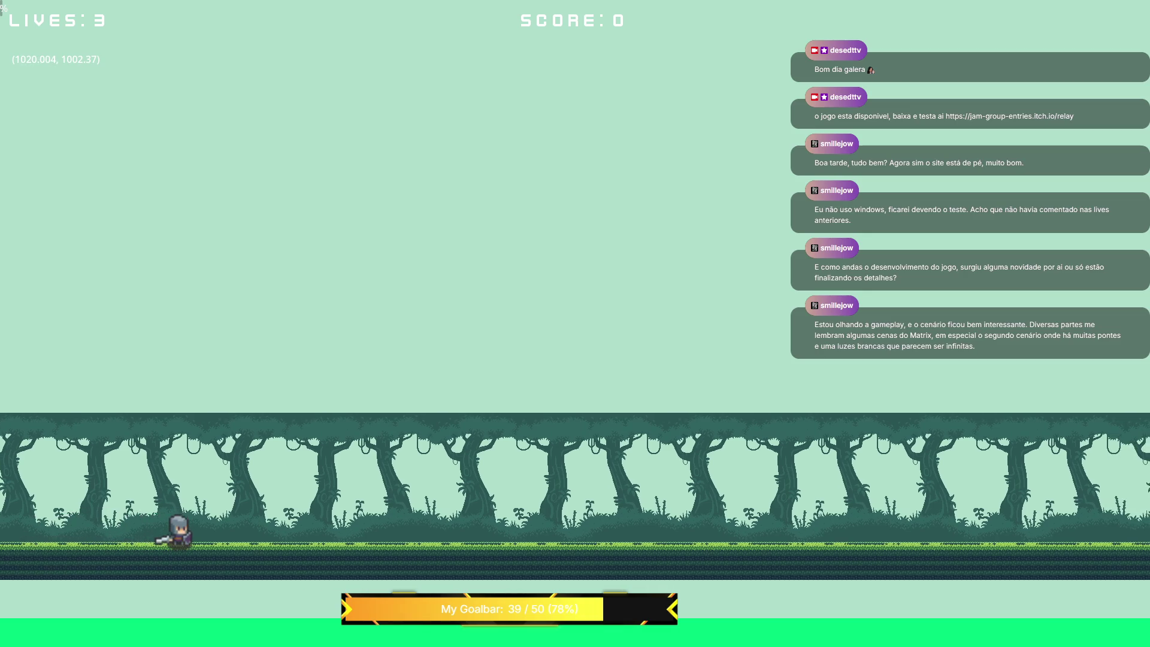
pyautogui.press('Left')
pyautogui.press('Right')
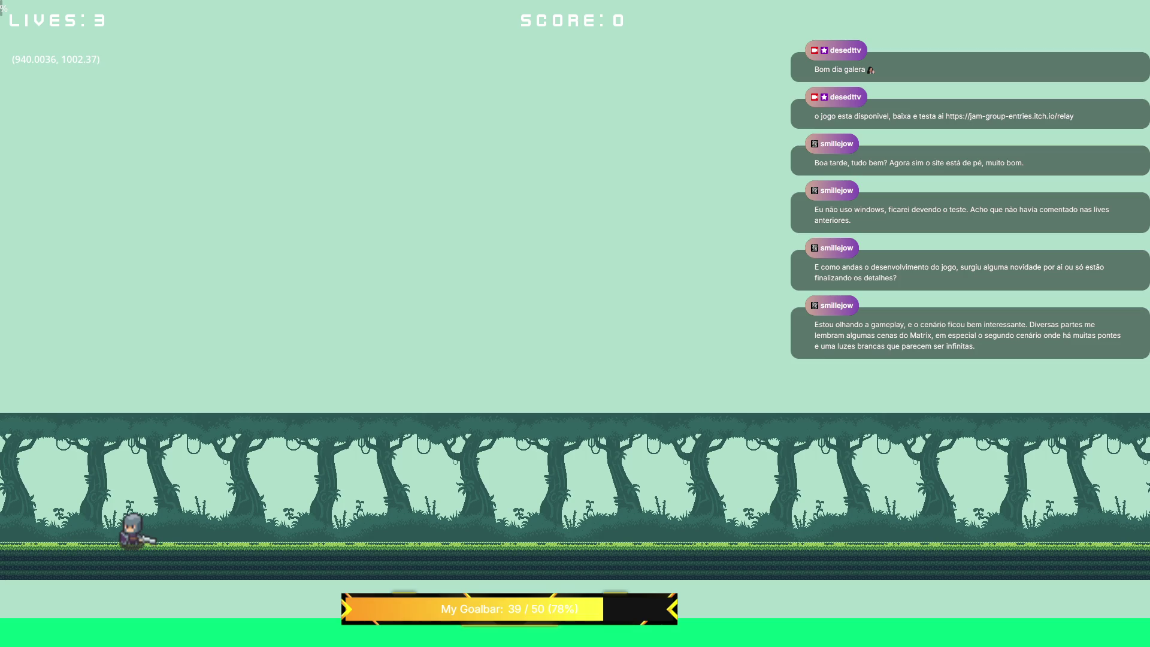
pyautogui.press('Right')
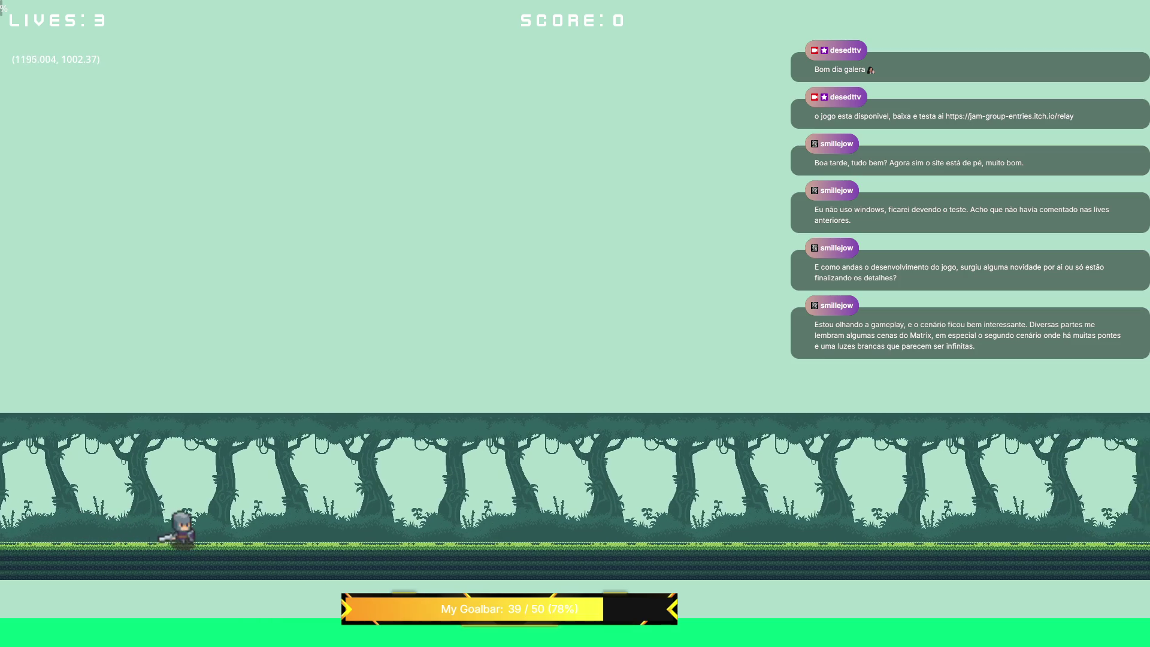
pyautogui.press('Left')
pyautogui.press('Left')
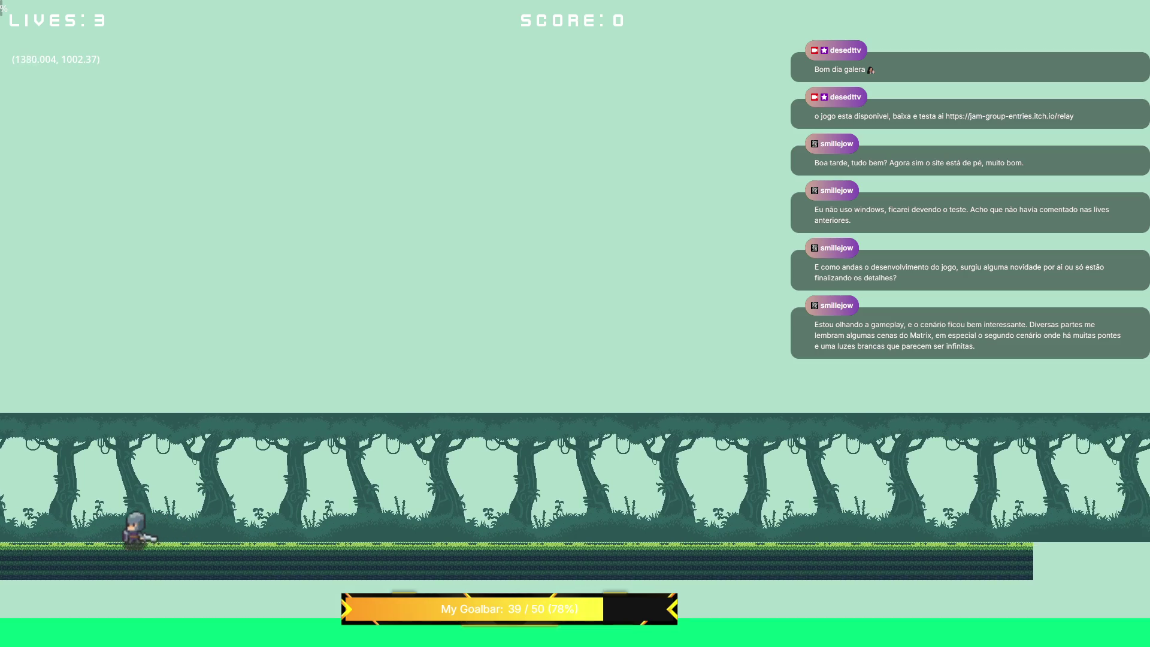
pyautogui.press('Right')
pyautogui.press('Left')
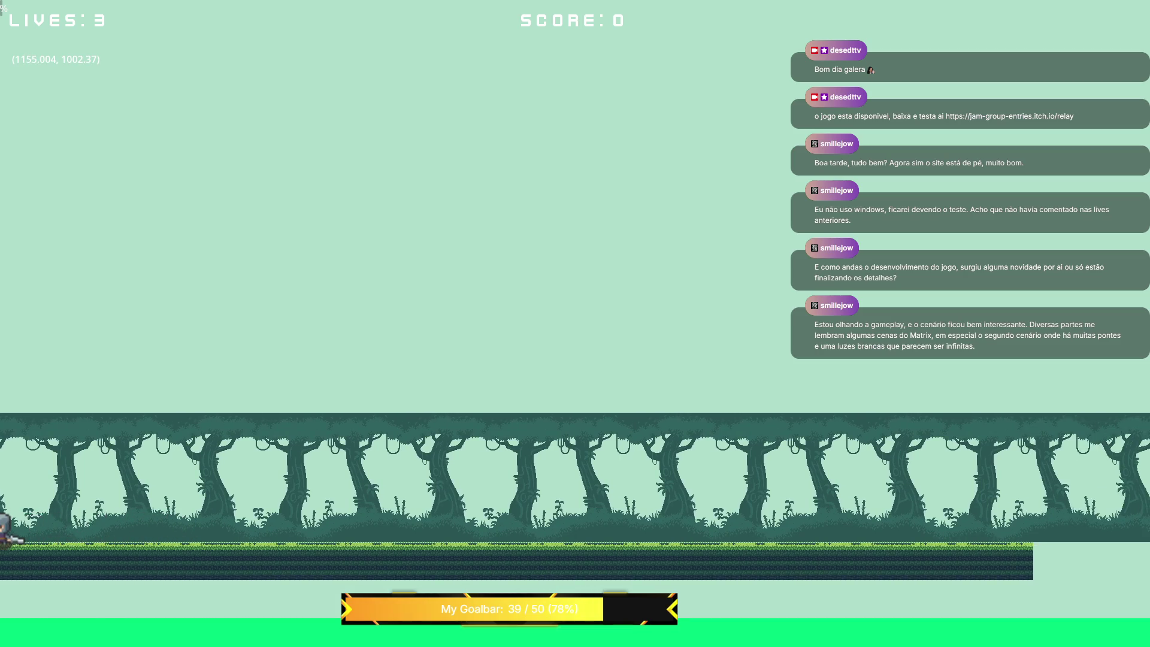
pyautogui.press('Right')
pyautogui.press('Right')
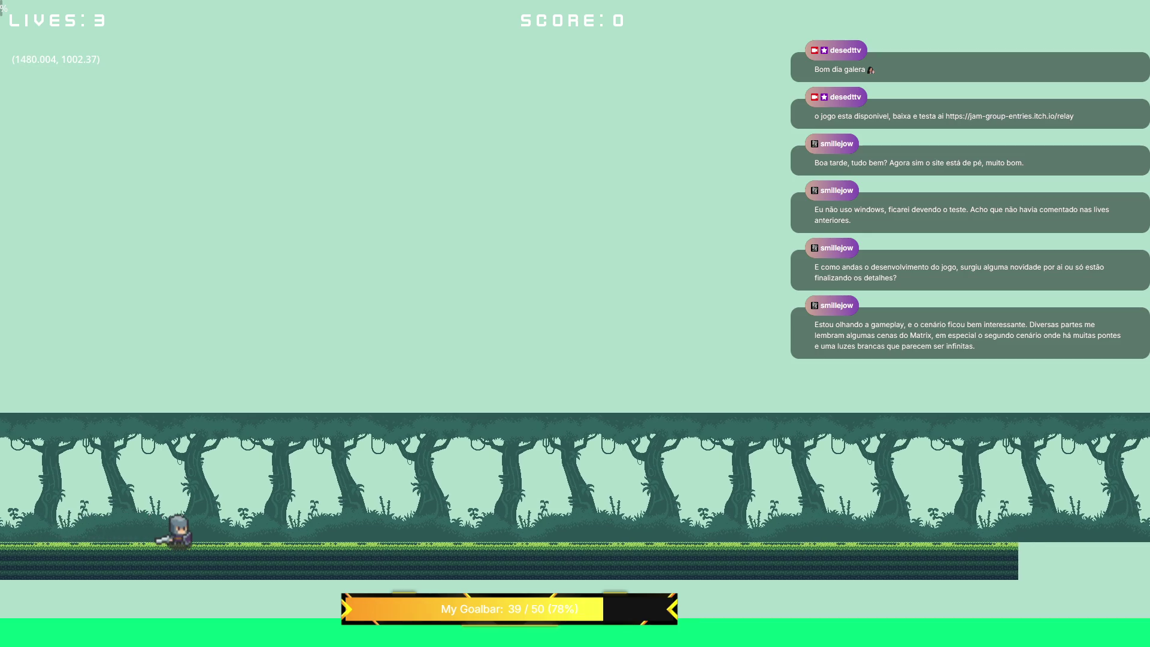
pyautogui.press('Right')
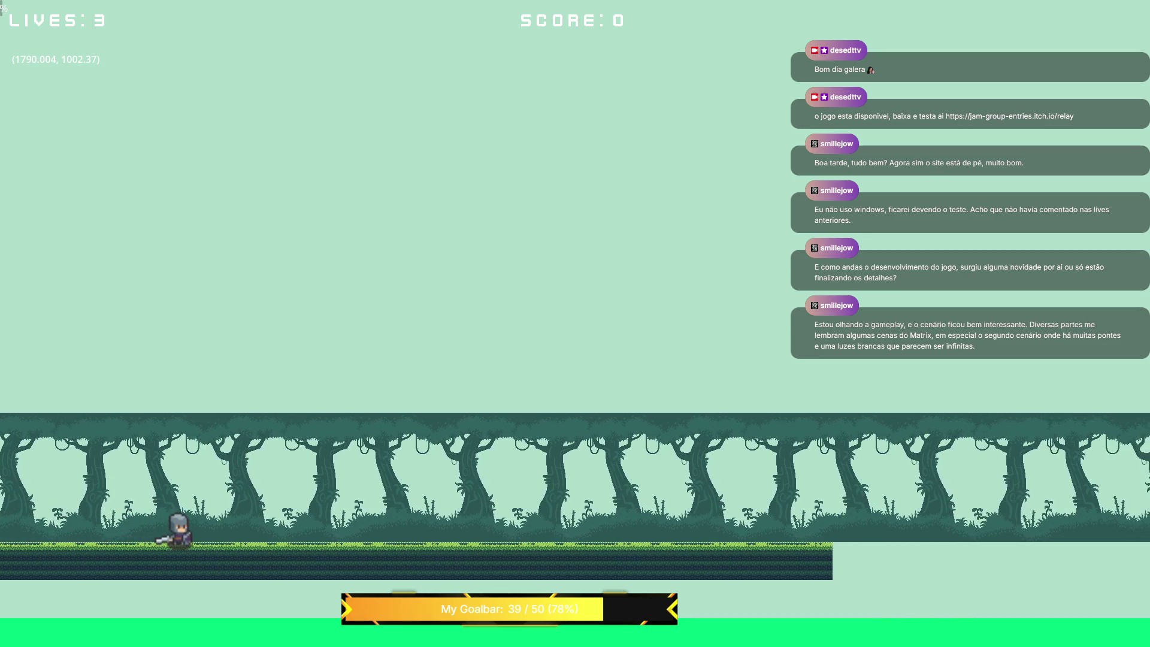
pyautogui.press('Left')
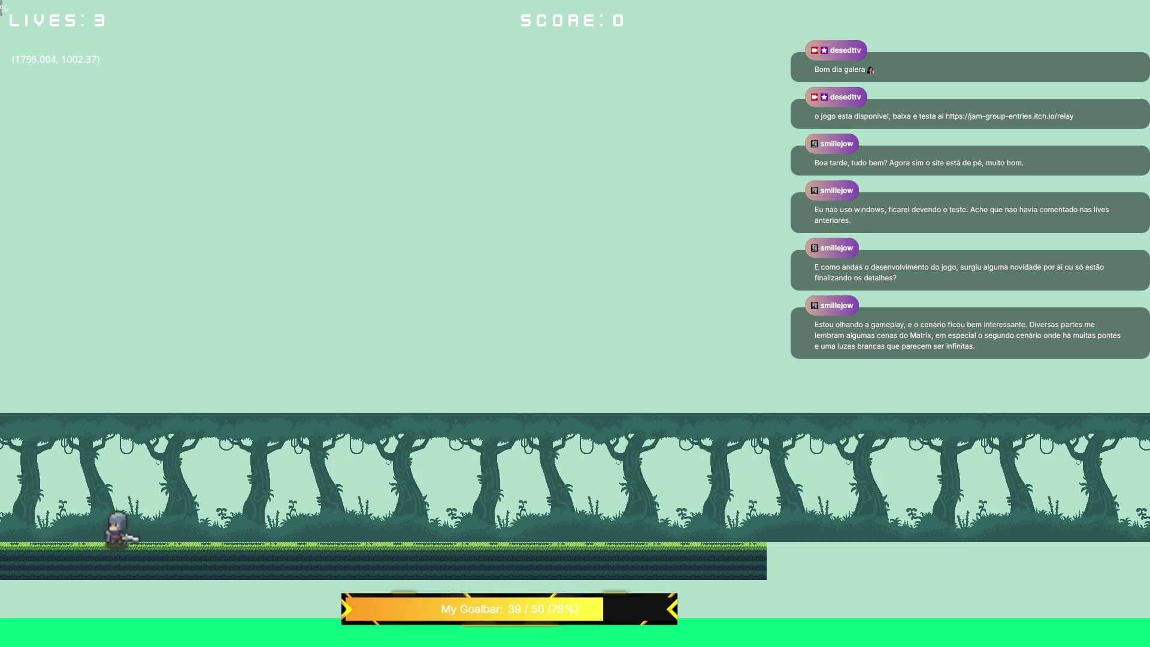
pyautogui.press('Right')
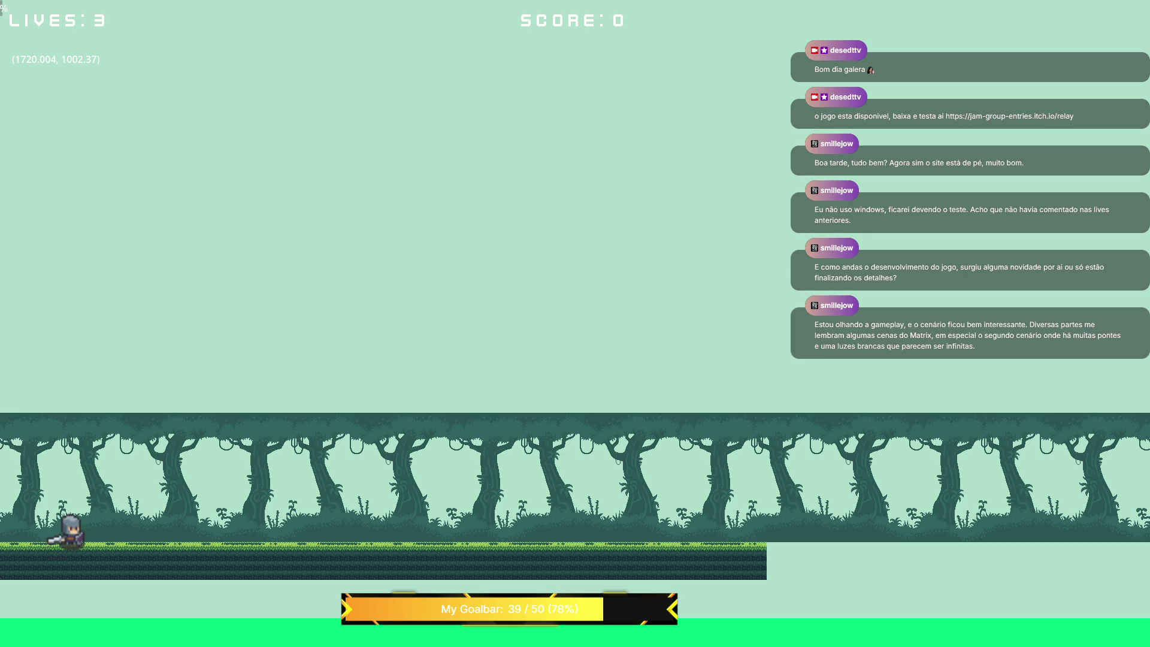
pyautogui.press('F8')
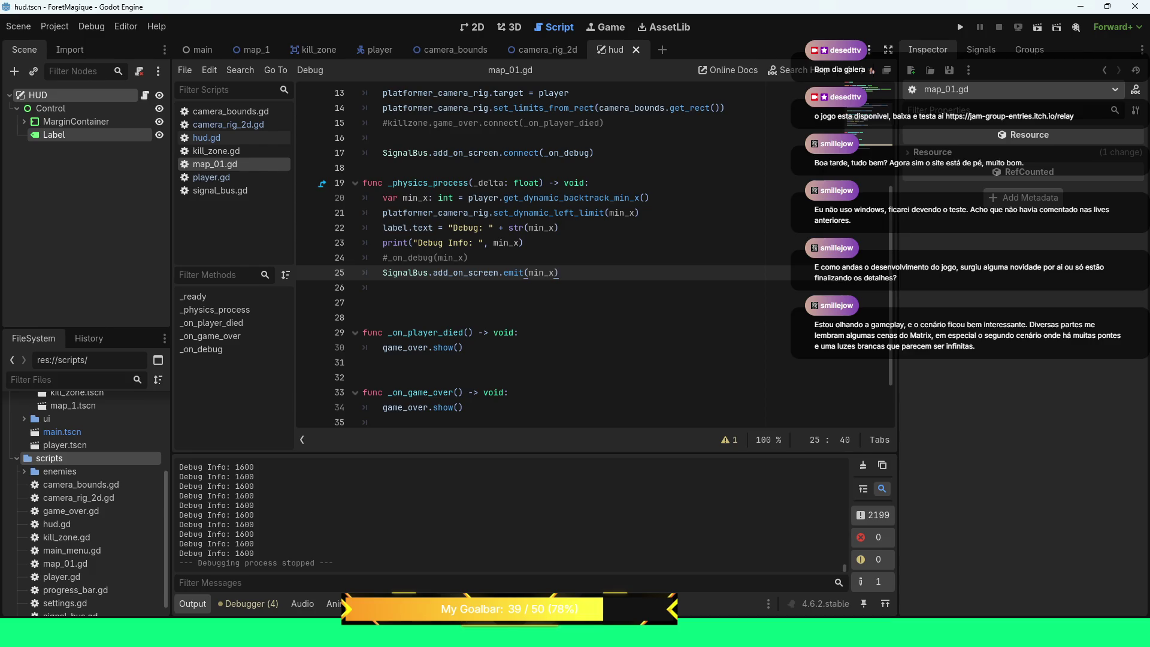
# - Delete the add_on_screen connect line and the old label and print lines from map_01.gd
pyautogui.scroll(1, 595, 250)
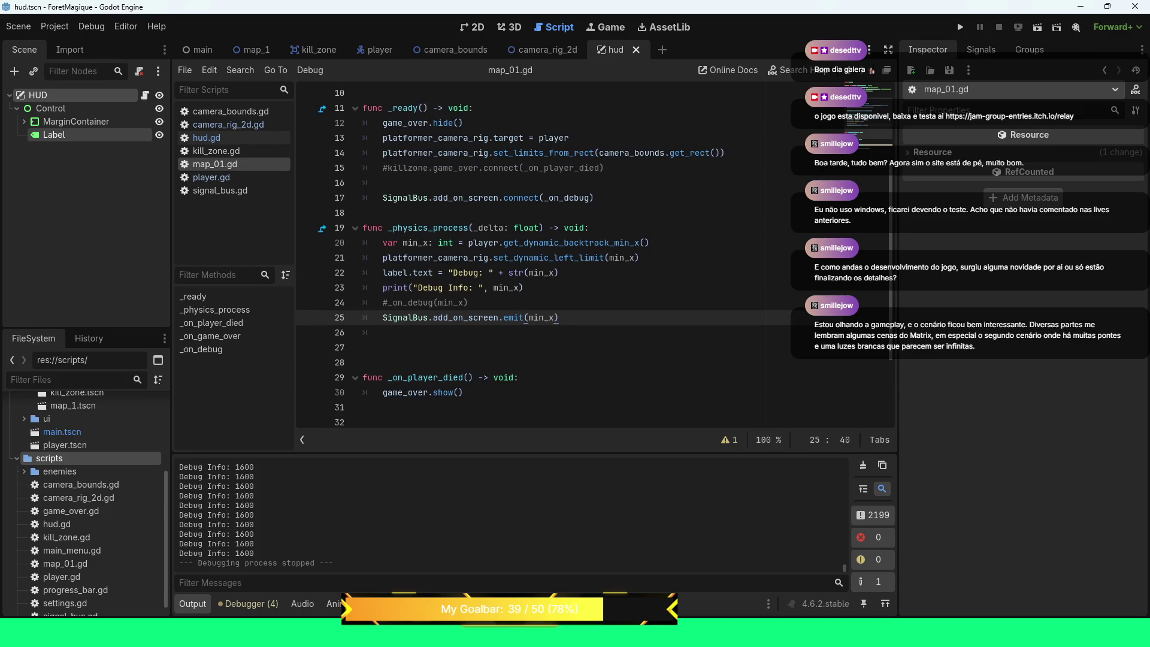
pyautogui.moveTo(595, 197); pyautogui.dragTo(363, 183)
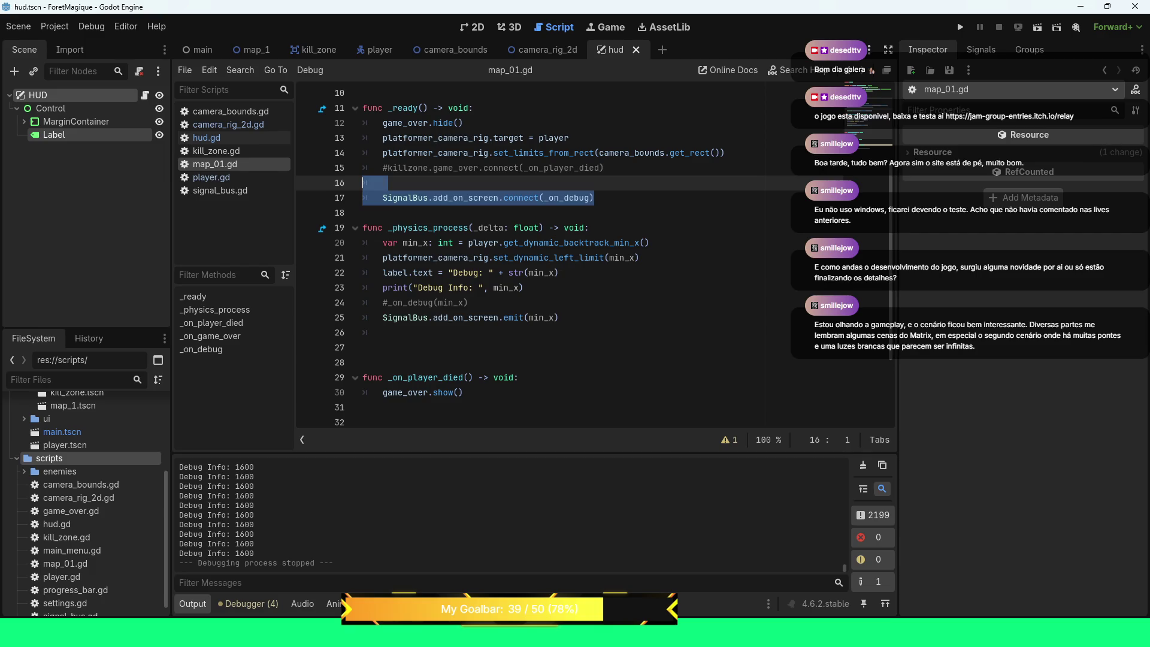
pyautogui.press('BackSpace')
pyautogui.press('BackSpace')
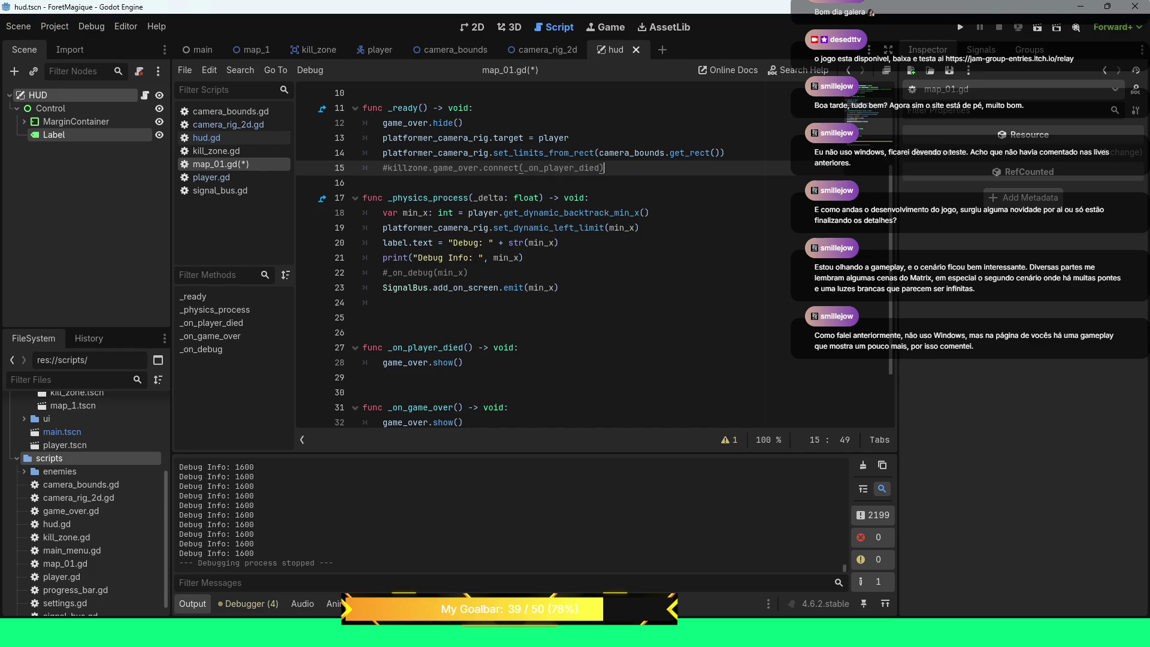
pyautogui.moveTo(469, 272)
pyautogui.mouseDown()
pyautogui.moveTo(363, 272)
pyautogui.moveTo(363, 242)
pyautogui.mouseUp()
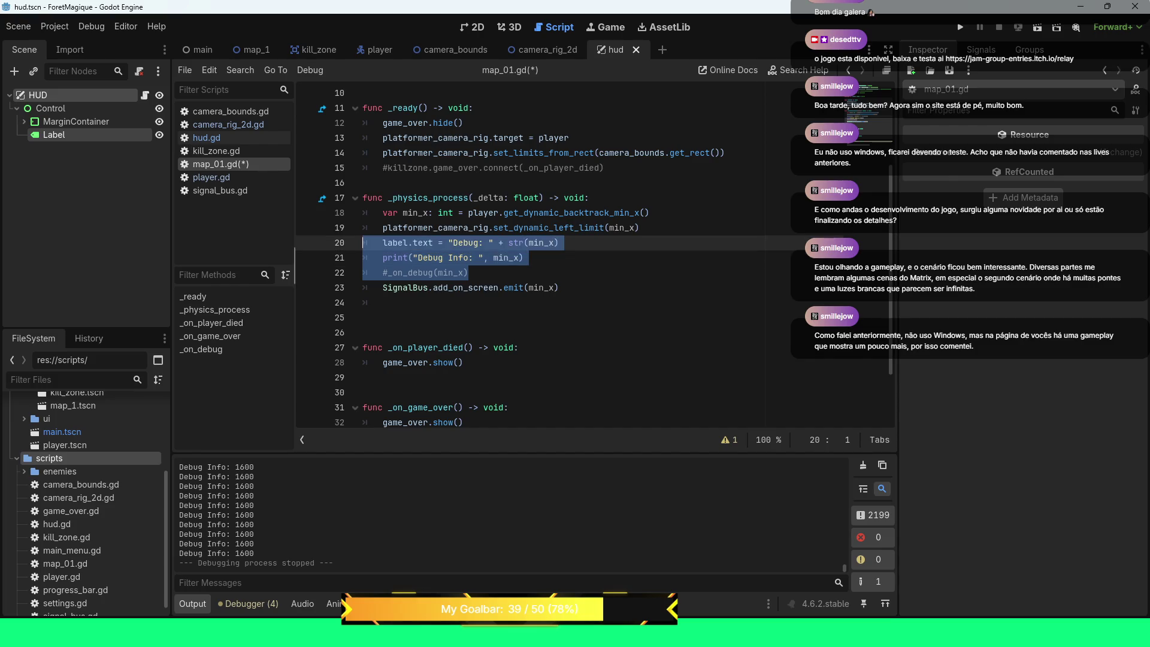
pyautogui.press('BackSpace')
pyautogui.press('BackSpace')
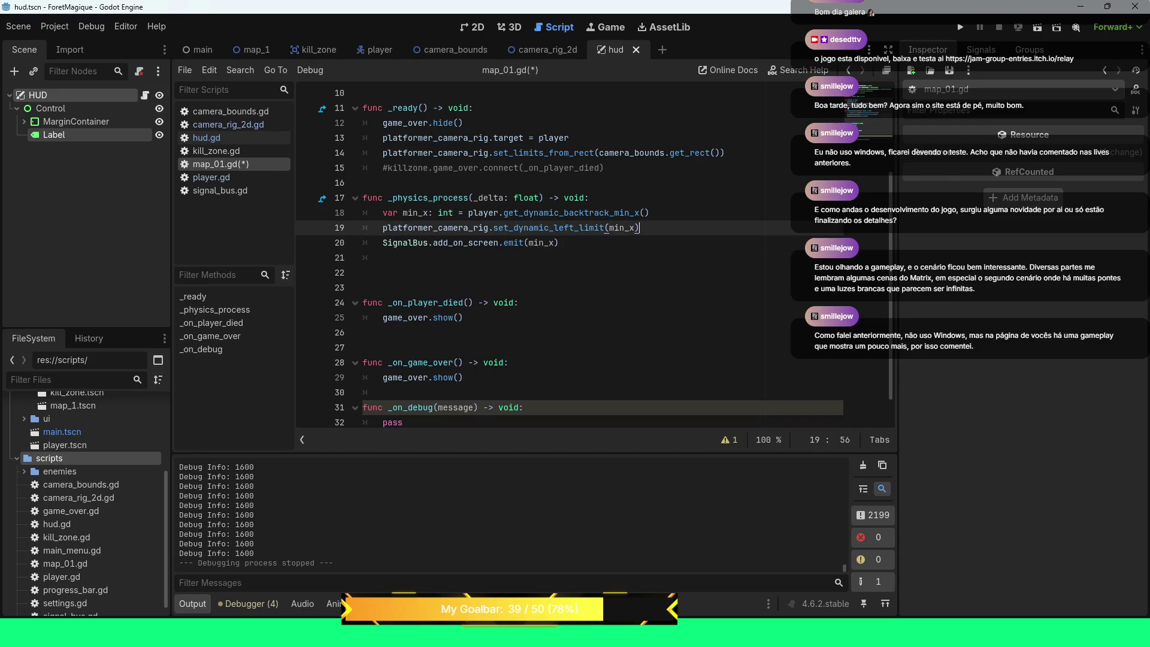
pyautogui.scroll(3, 569, 257)
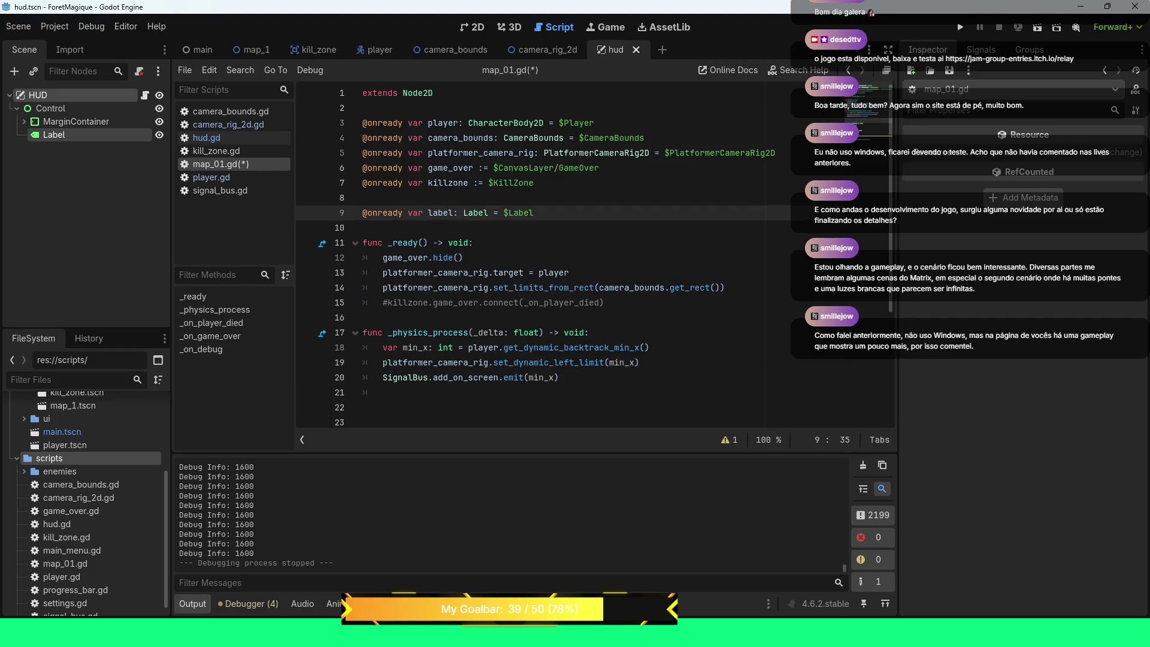
pyautogui.hotkey('ctrl', 'x')
pyautogui.press('BackSpace')
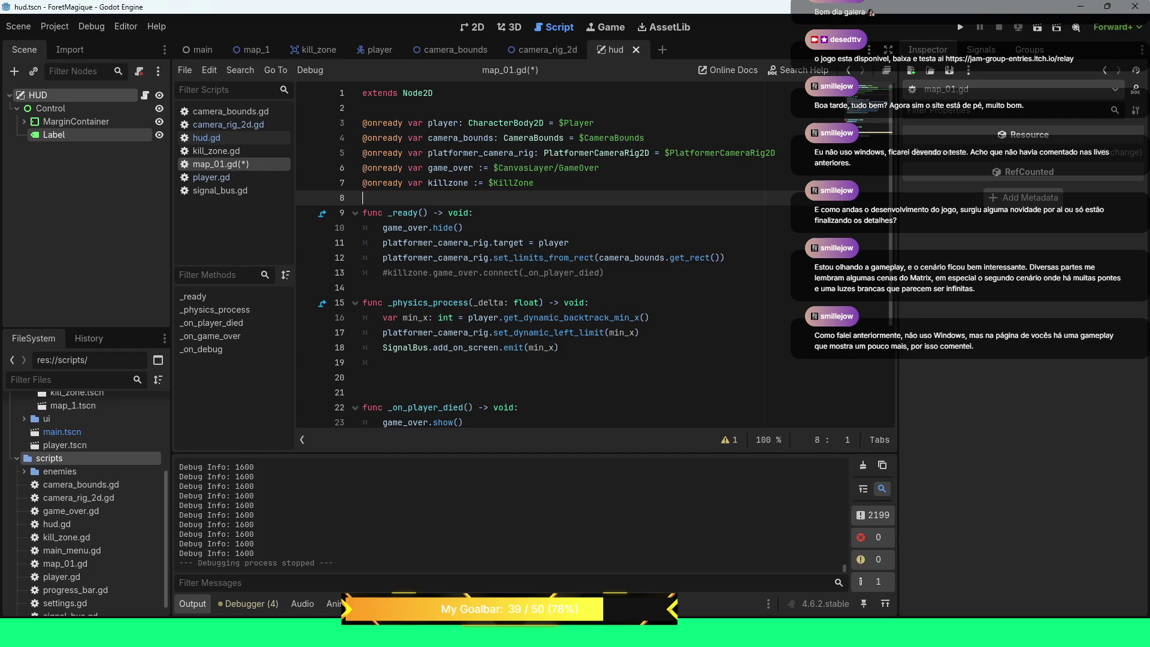
pyautogui.scroll(-3, 595, 253)
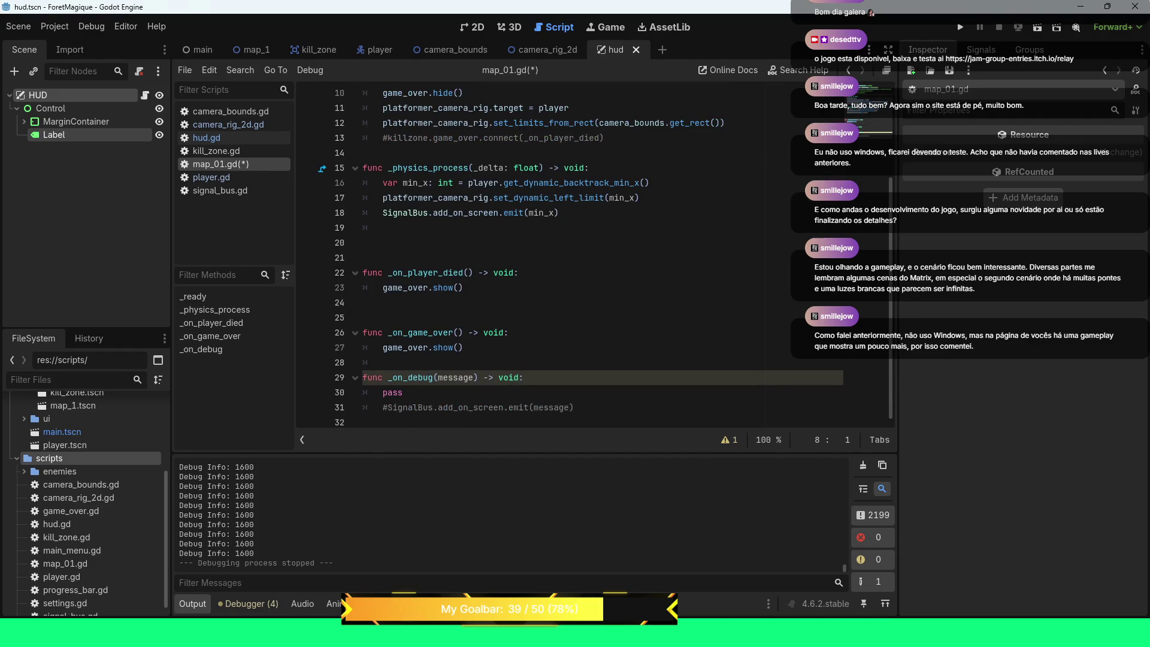
pyautogui.moveTo(575, 407); pyautogui.dragTo(362, 377)
pyautogui.press('BackSpace')
pyautogui.press('BackSpace')
pyautogui.press('BackSpace')
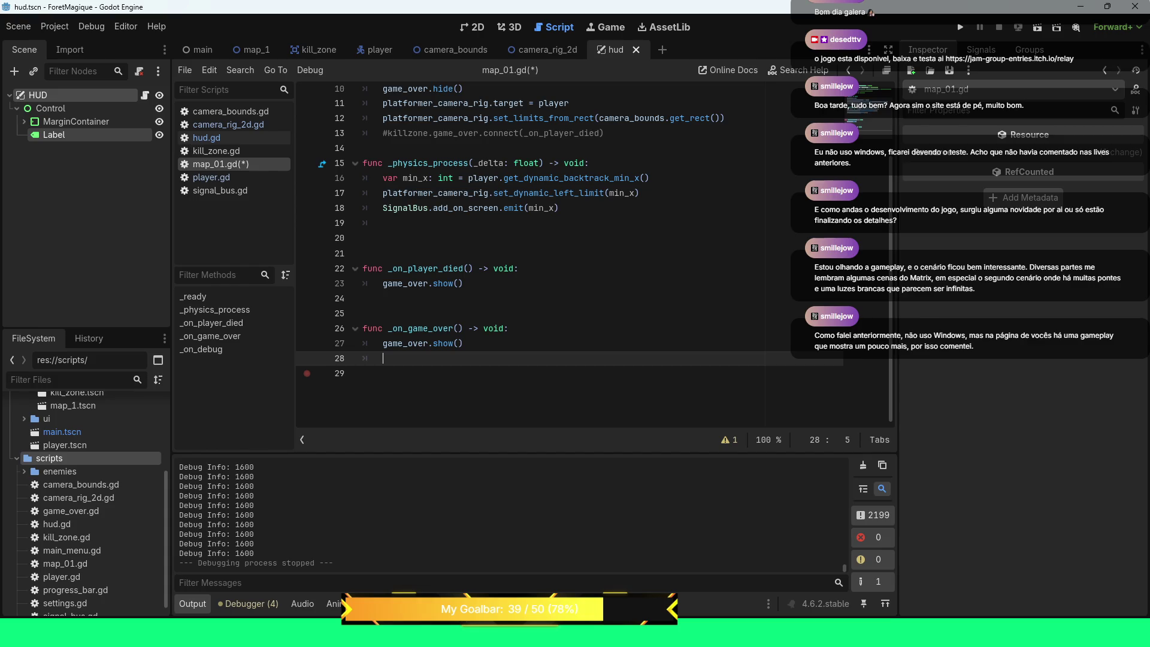
pyautogui.press('BackSpace')
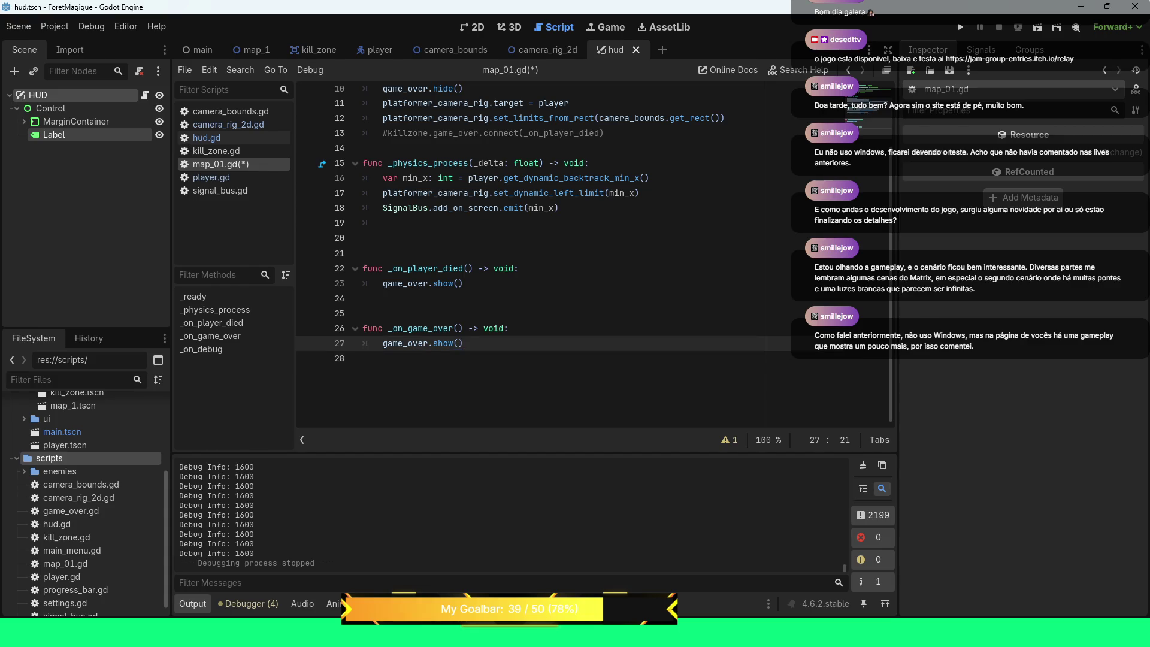
# - Delete the Label node from the HUD scene, save, and open the HUD root's hud.gd script
pyautogui.click(54, 134)
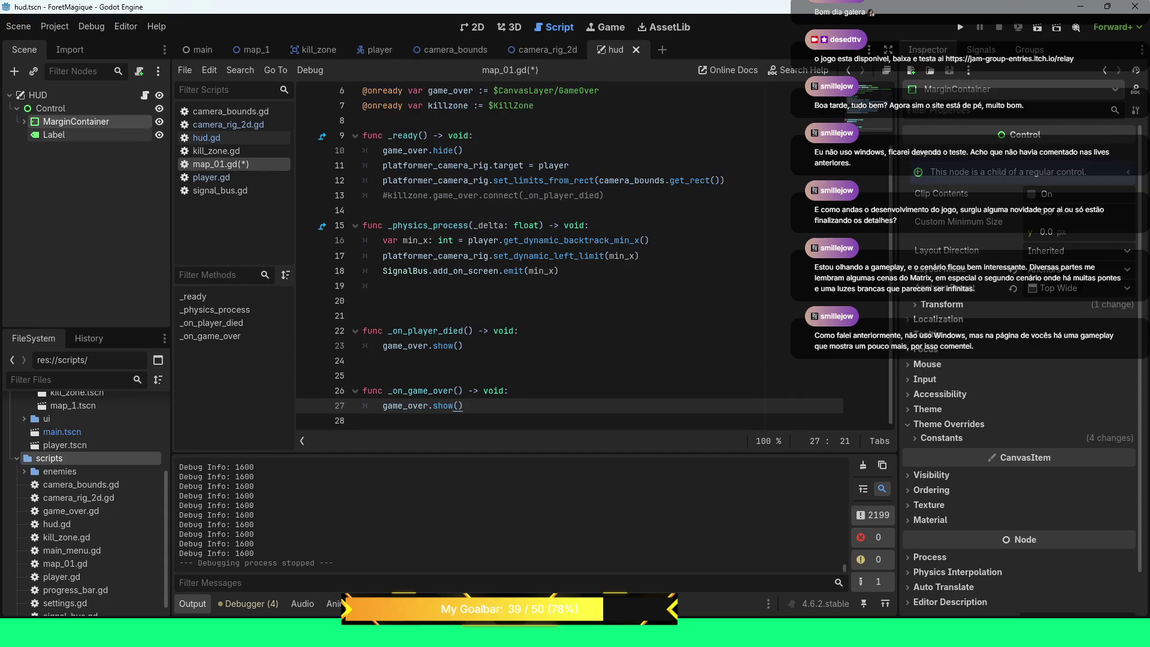
pyautogui.press('Delete')
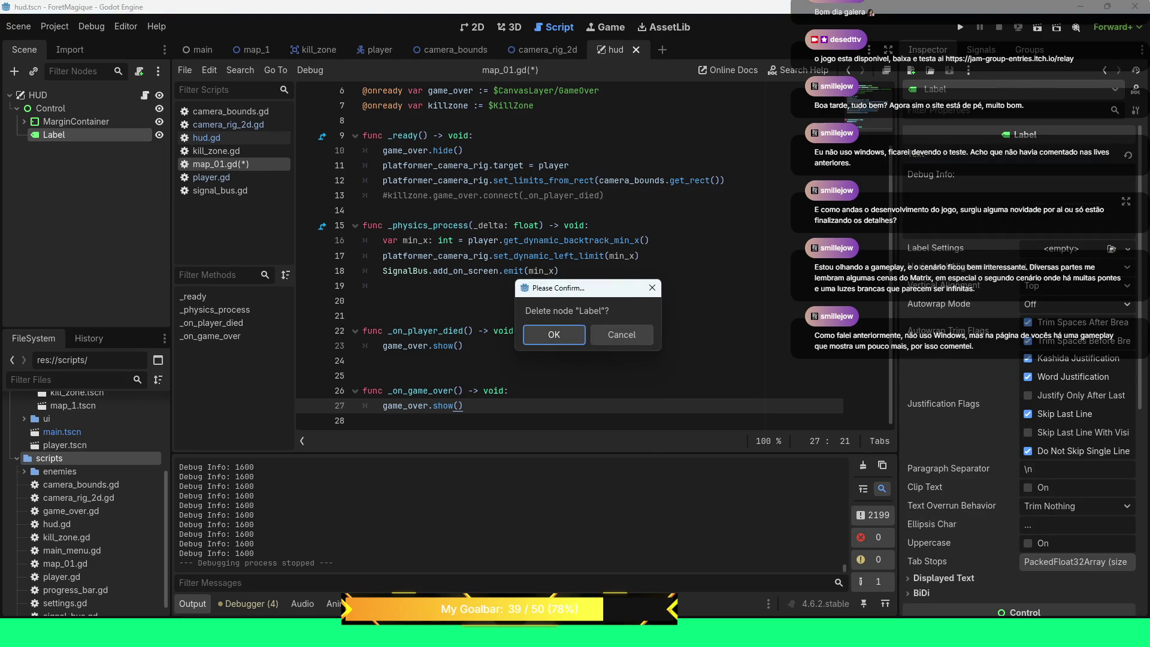
pyautogui.press('Return')
pyautogui.hotkey('ctrl', 's')
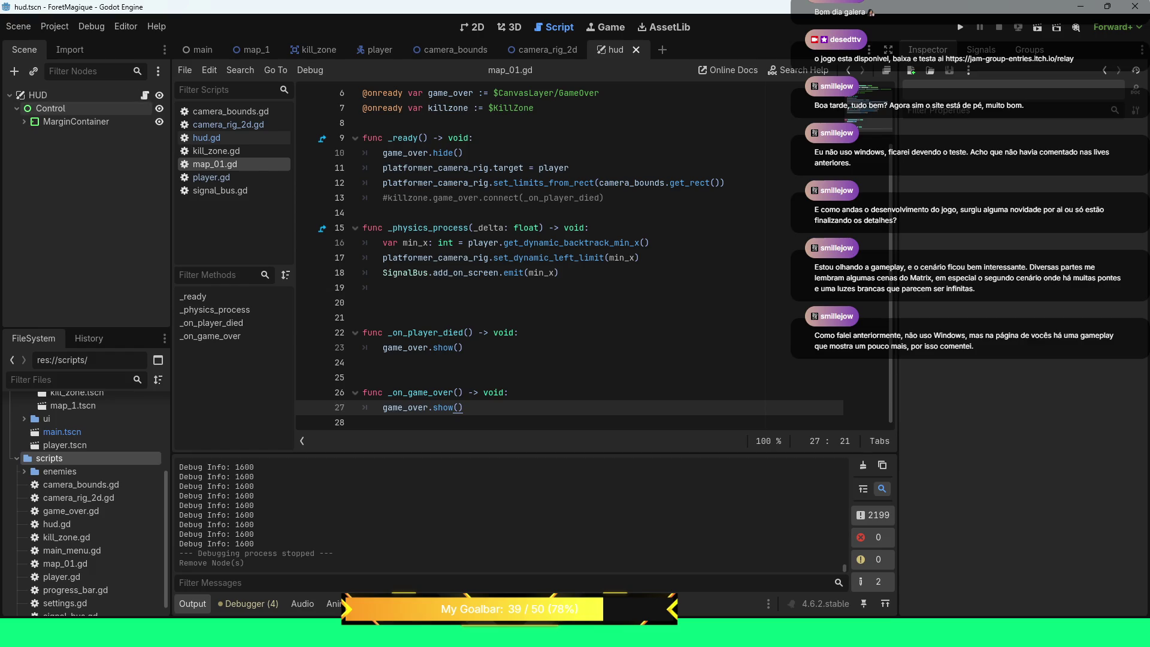
pyautogui.click(38, 94)
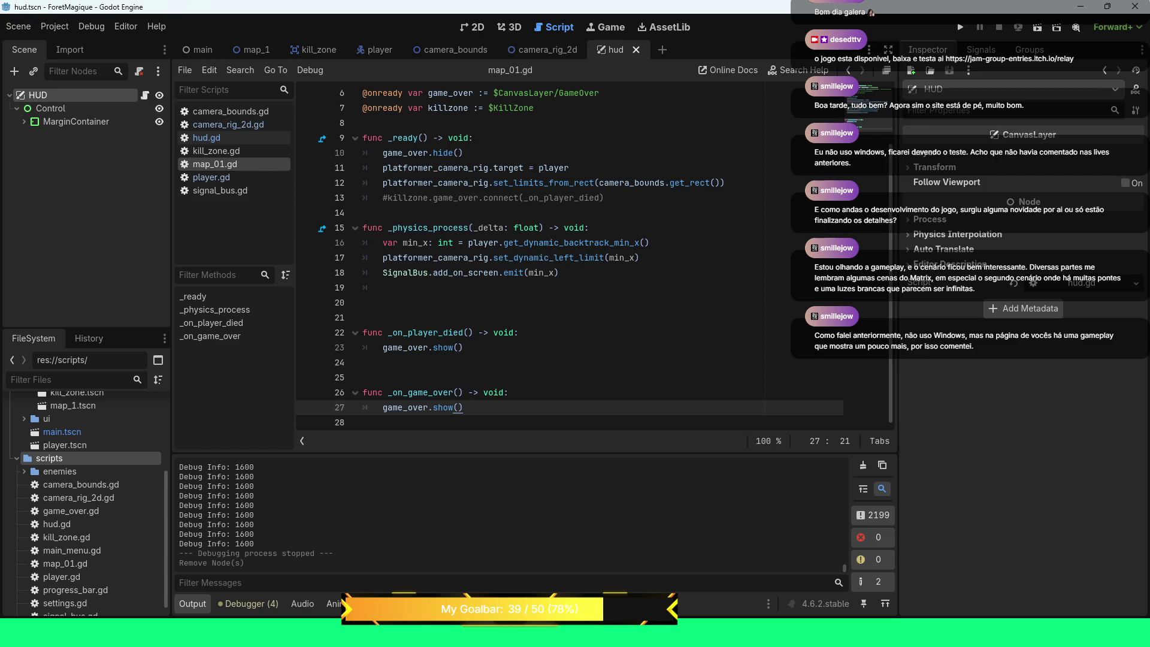
pyautogui.click(206, 138)
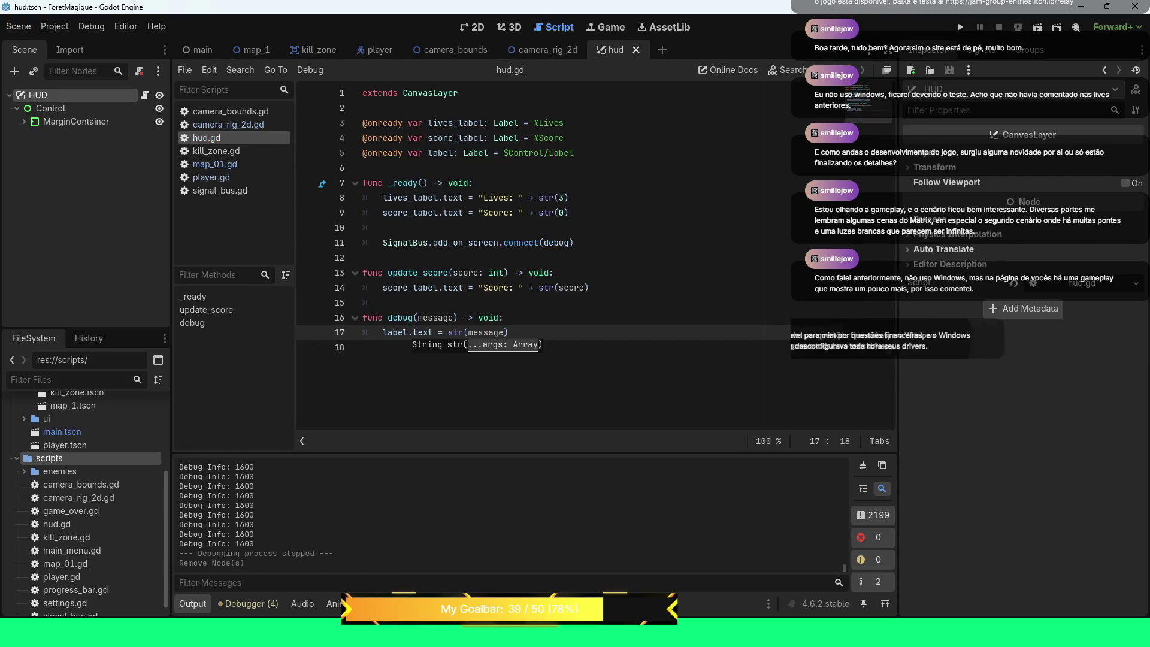
pyautogui.click(383, 302)
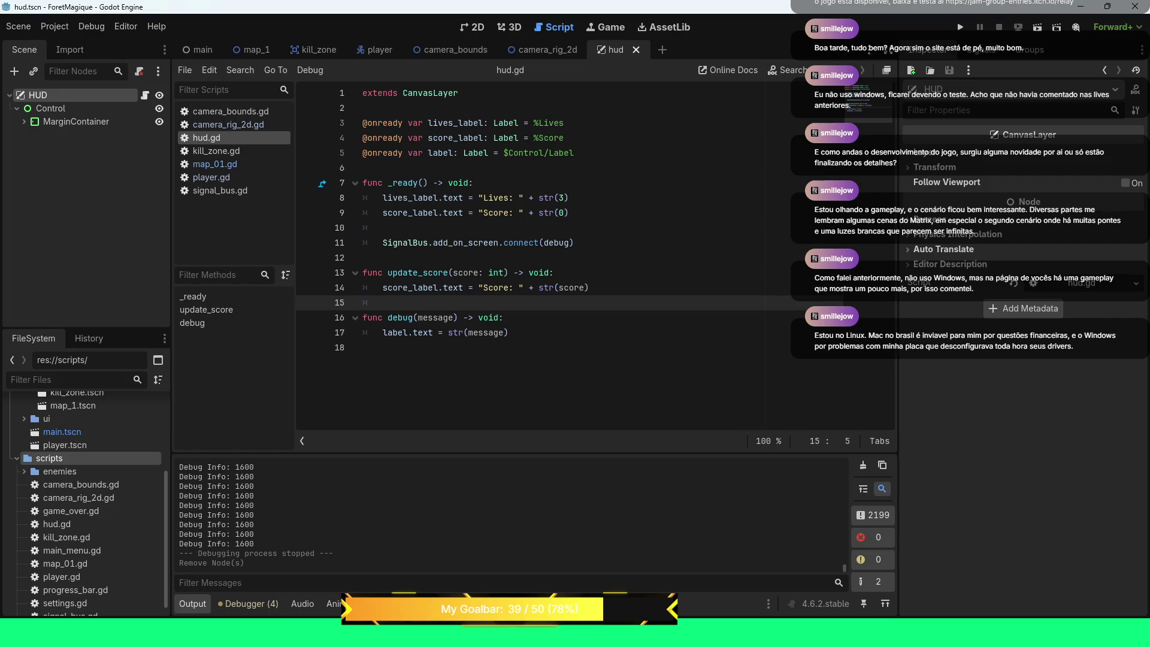
pyautogui.press('Down')
pyautogui.press('End')
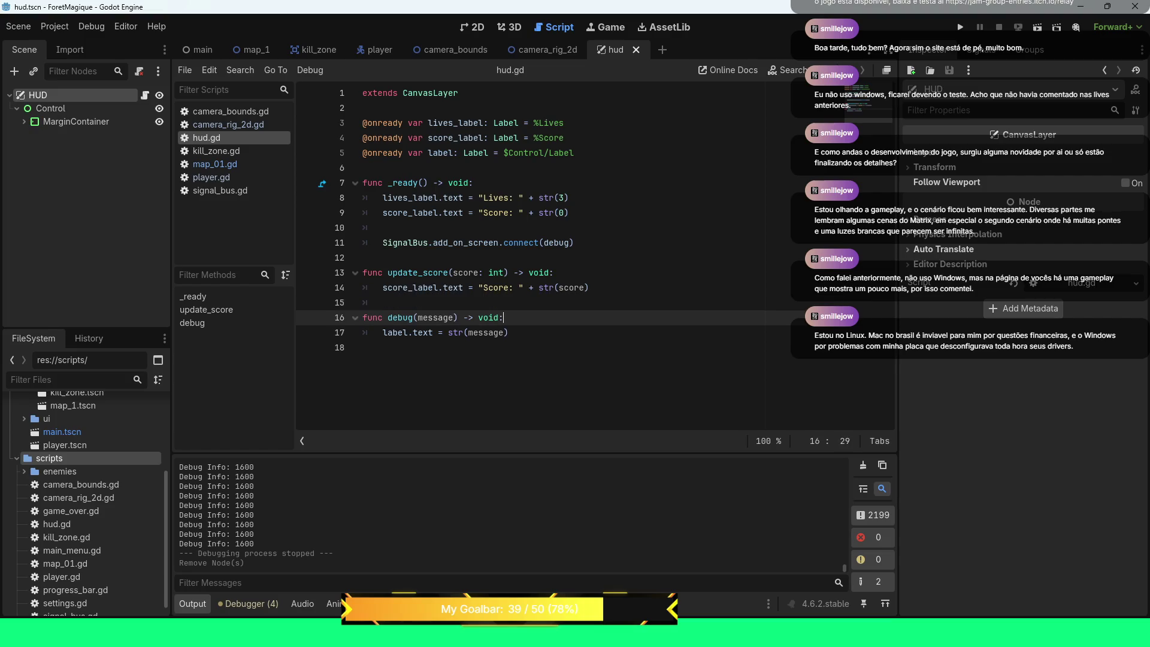
# - Add print("Debug: ", message) at the top of debug() in hud.gd and run the project
pyautogui.press('Return')
pyautogui.write('print(')
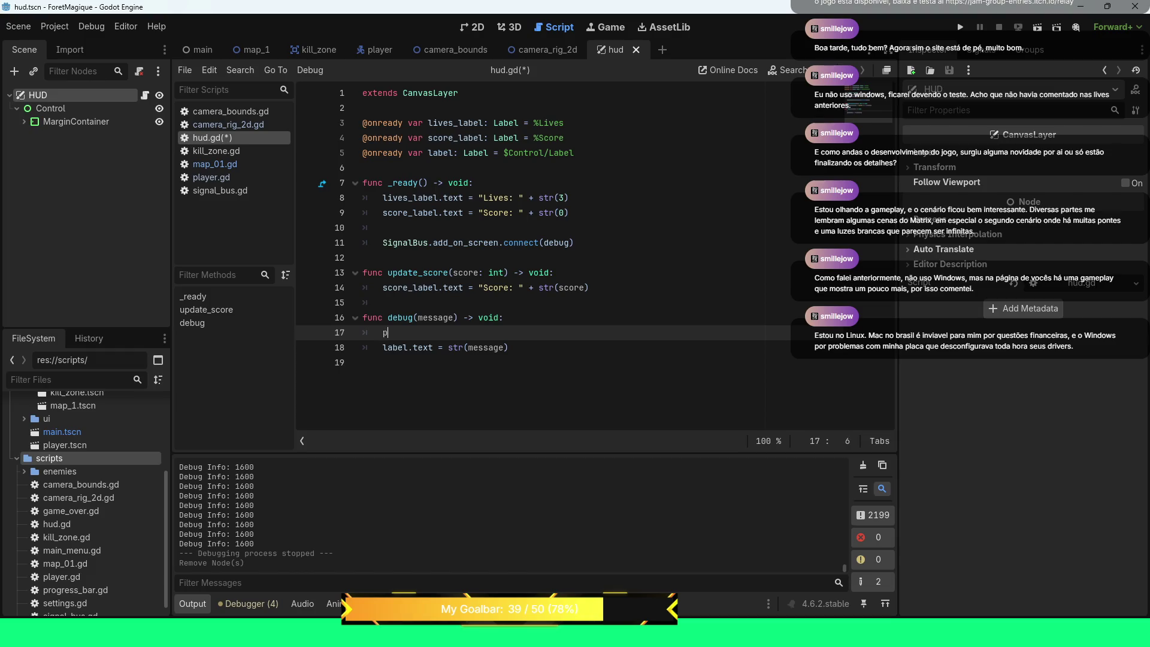
pyautogui.write('"')
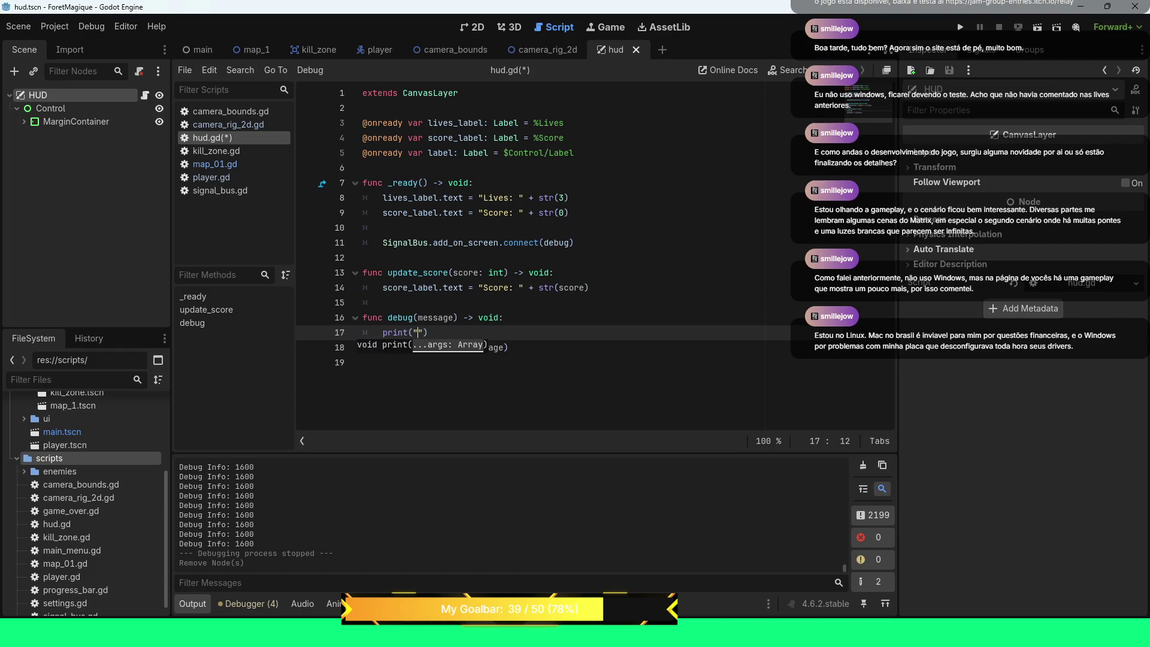
pyautogui.write('Debug:')
pyautogui.write(', message')
pyautogui.click(508, 347)
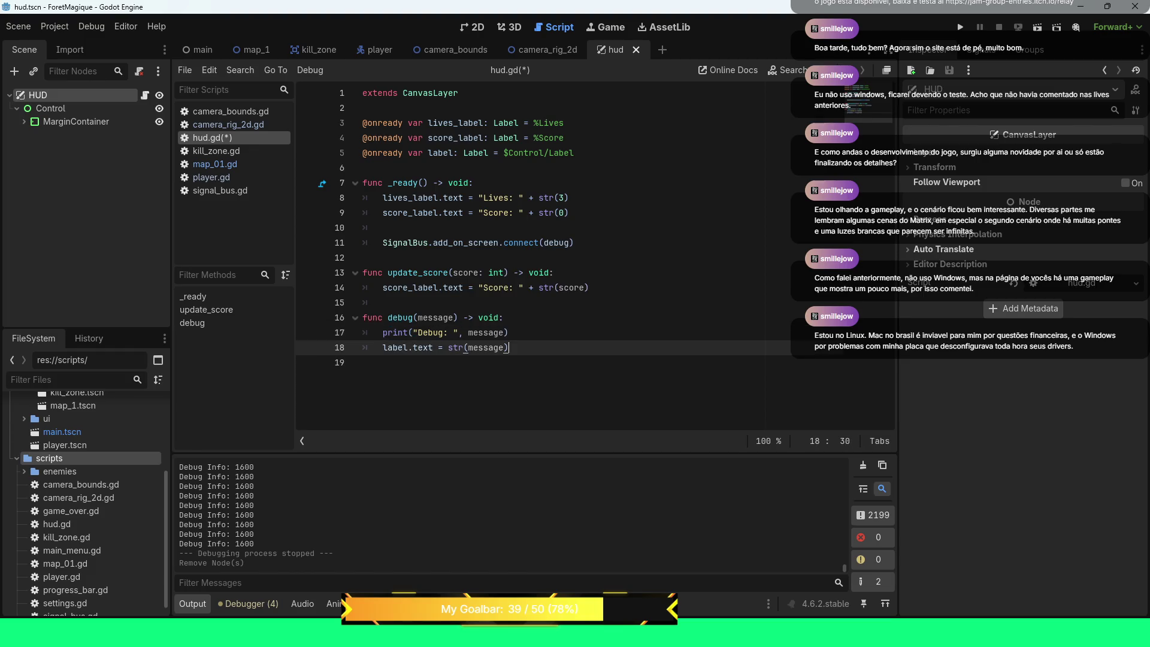
pyautogui.press('F5')
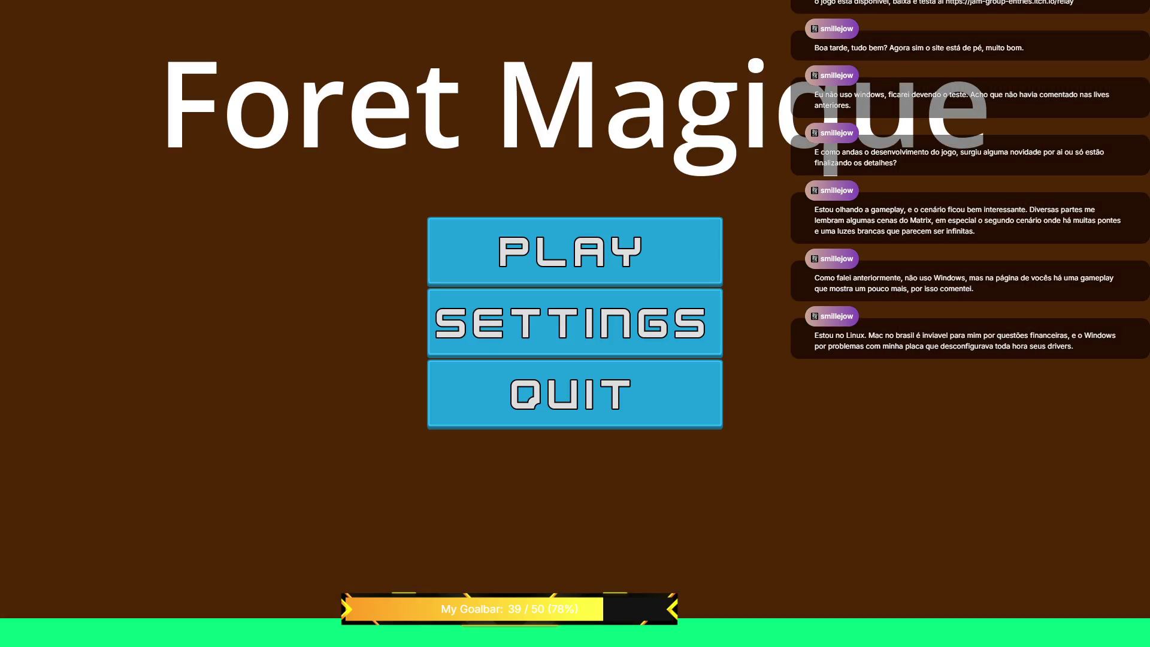
# - Start playing, then insert %d after 'Debug: ' in the debug print string
pyautogui.click(575, 251)
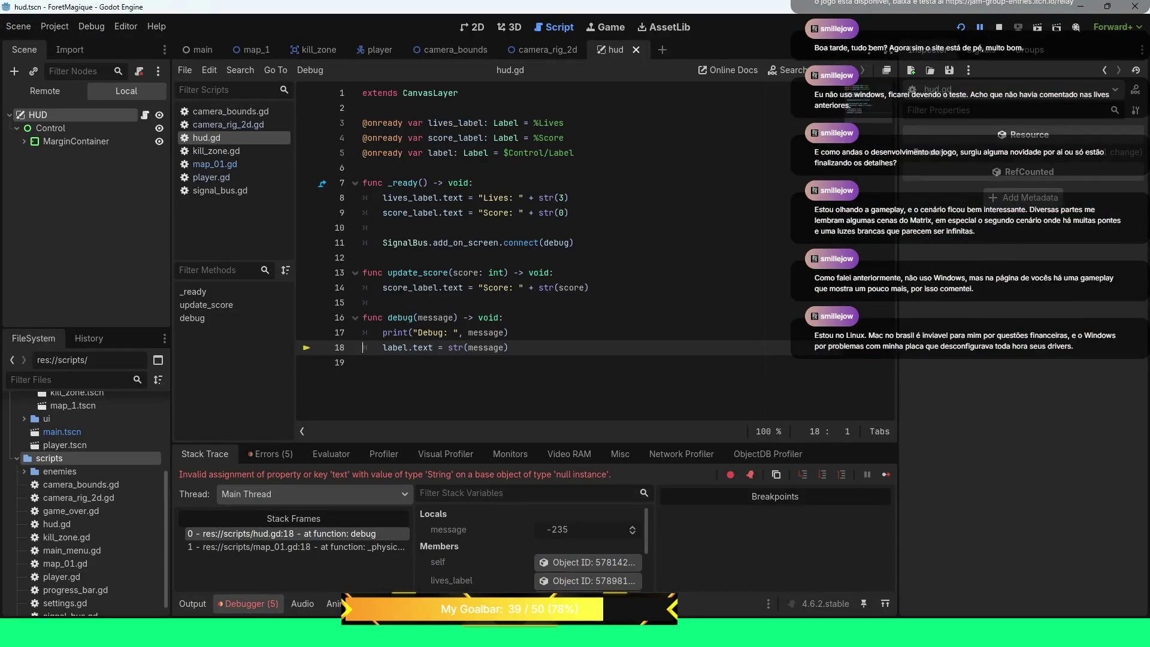
pyautogui.click(453, 332)
pyautogui.moveTo(479, 333)
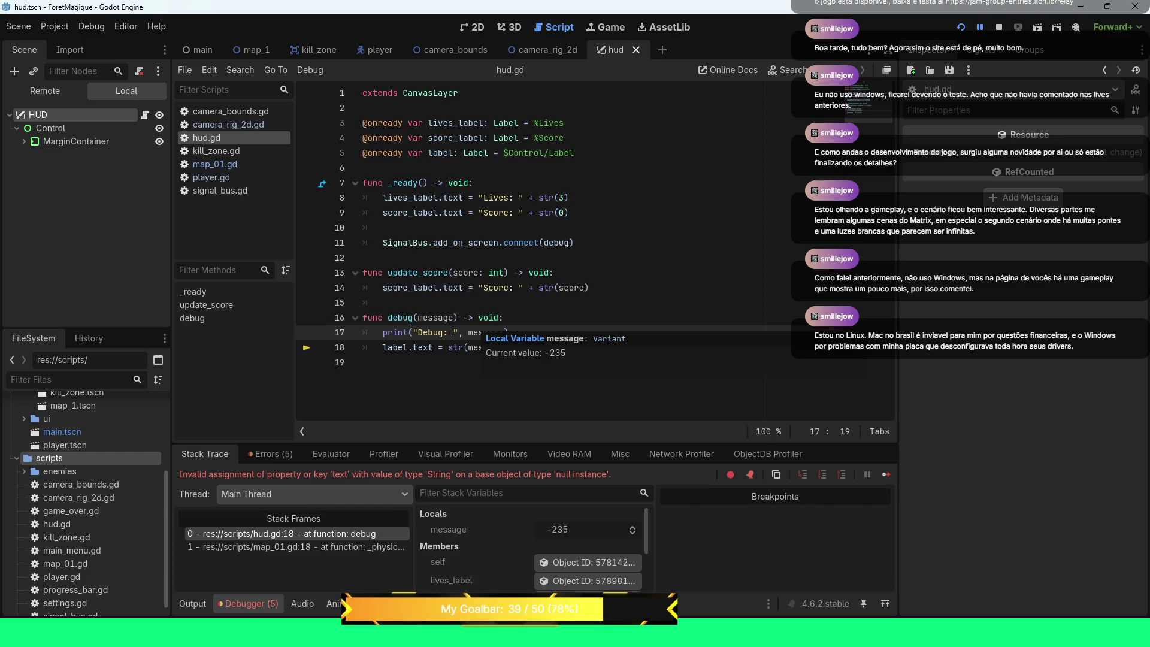
pyautogui.write('%d')
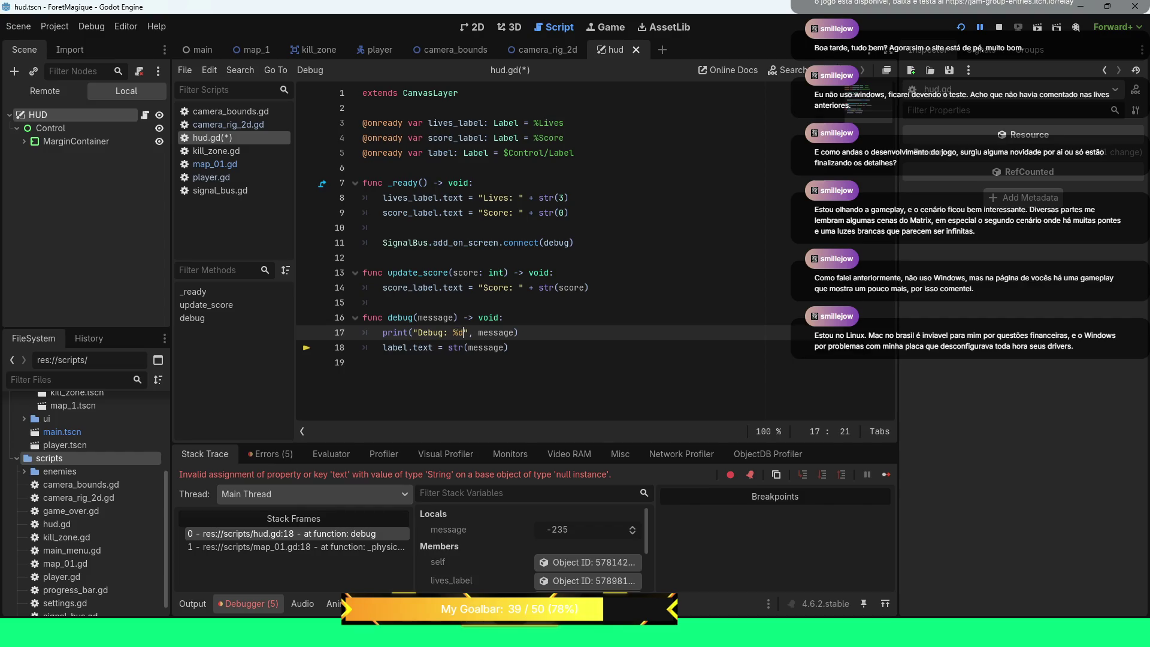
# - Stop the broken run and place the cursor at the end of the debug function header
pyautogui.click(961, 27)
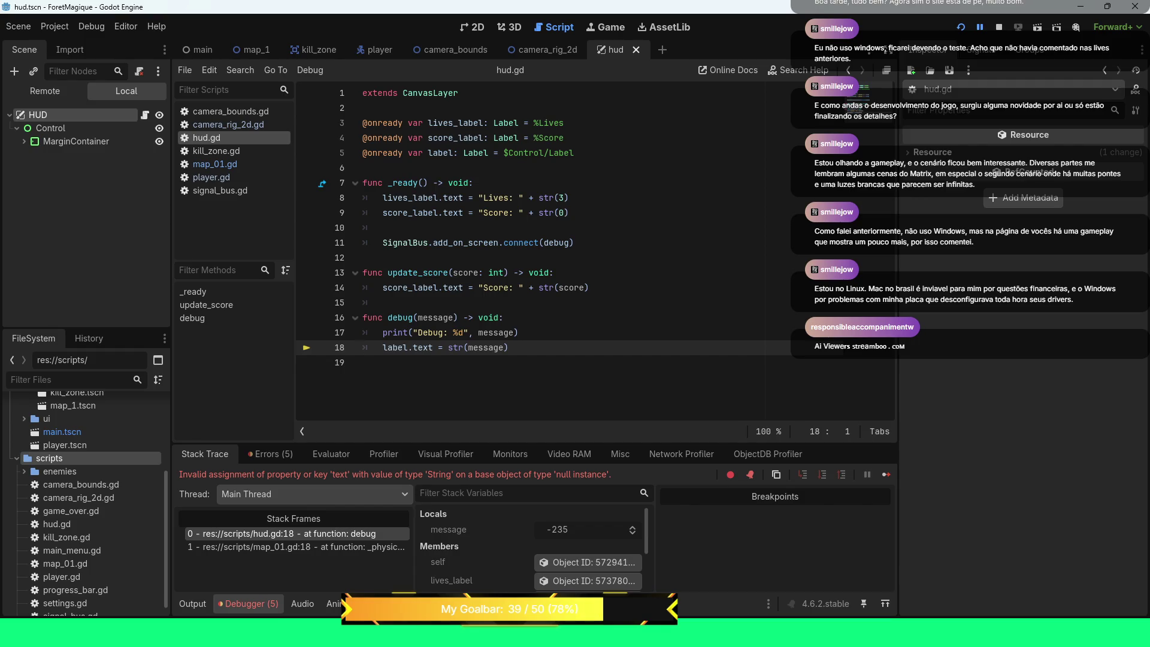
pyautogui.click(371, 302)
pyautogui.click(504, 318)
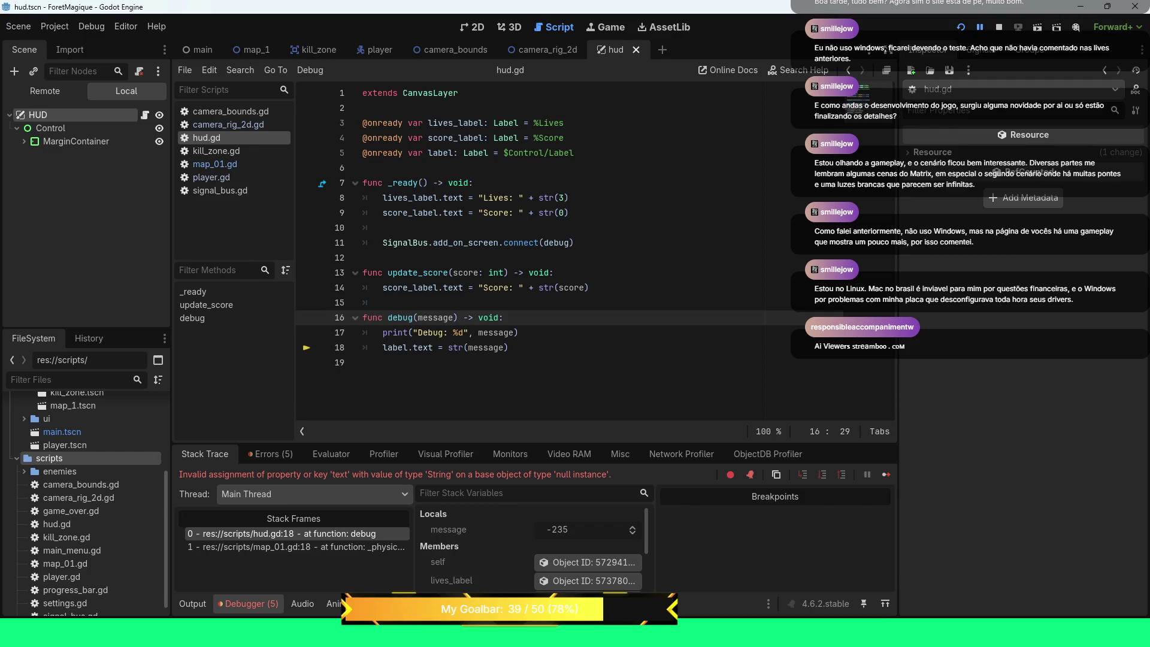
# - Add 'if message == null: return' as the first line of debug() in hud.gd, then stop and rerun the game
pyautogui.press('Return')
pyautogui.write('if ')
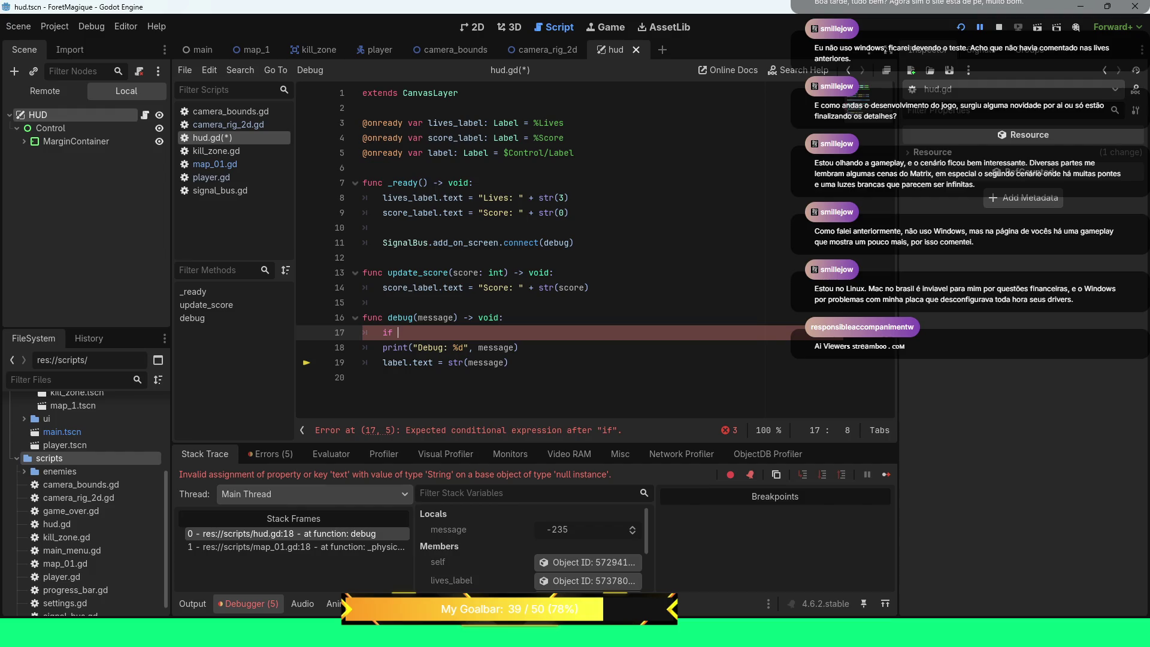
pyautogui.write('message')
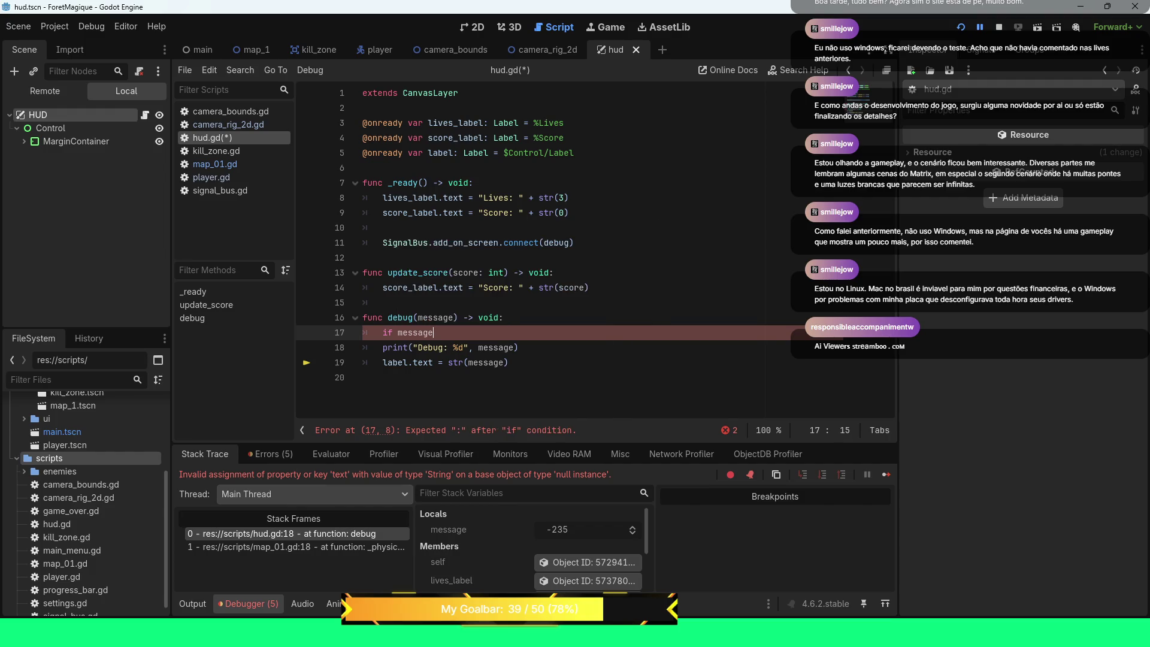
pyautogui.write(' is nul')
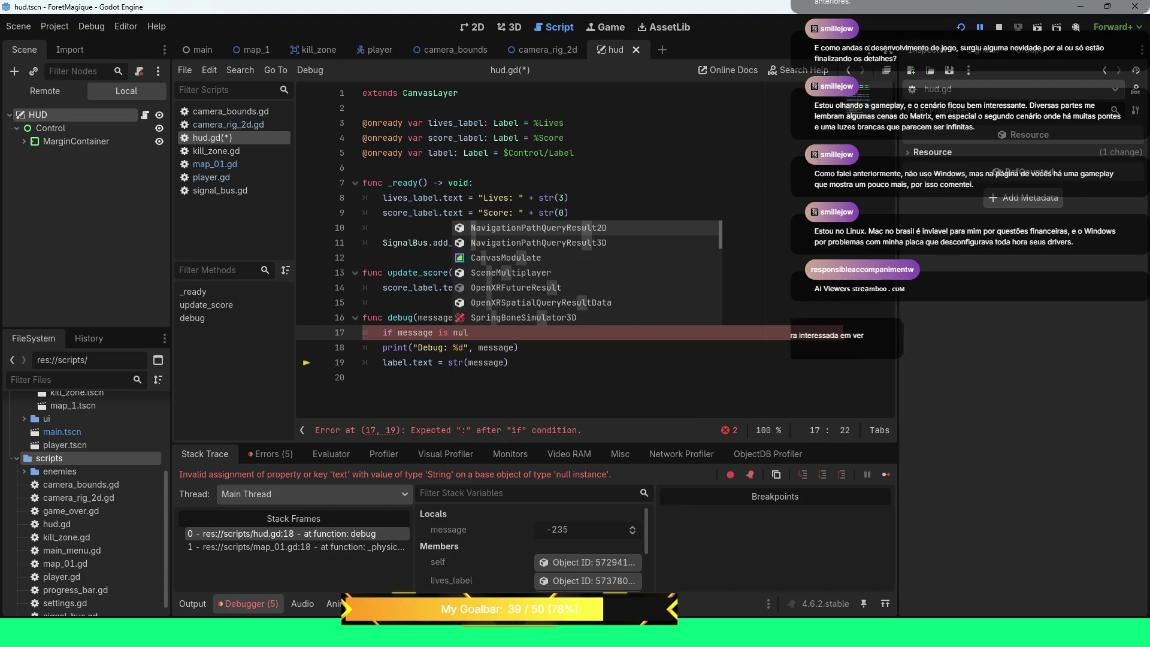
pyautogui.press('BackSpace')
pyautogui.press('BackSpace')
pyautogui.press('BackSpace')
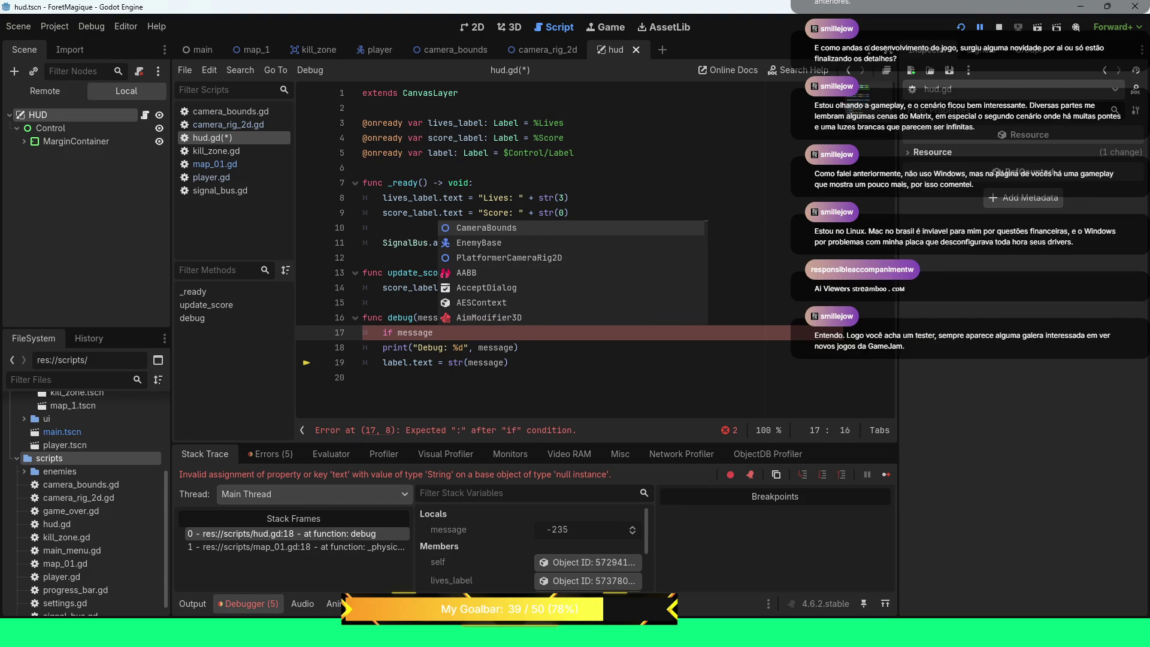
pyautogui.write('== ')
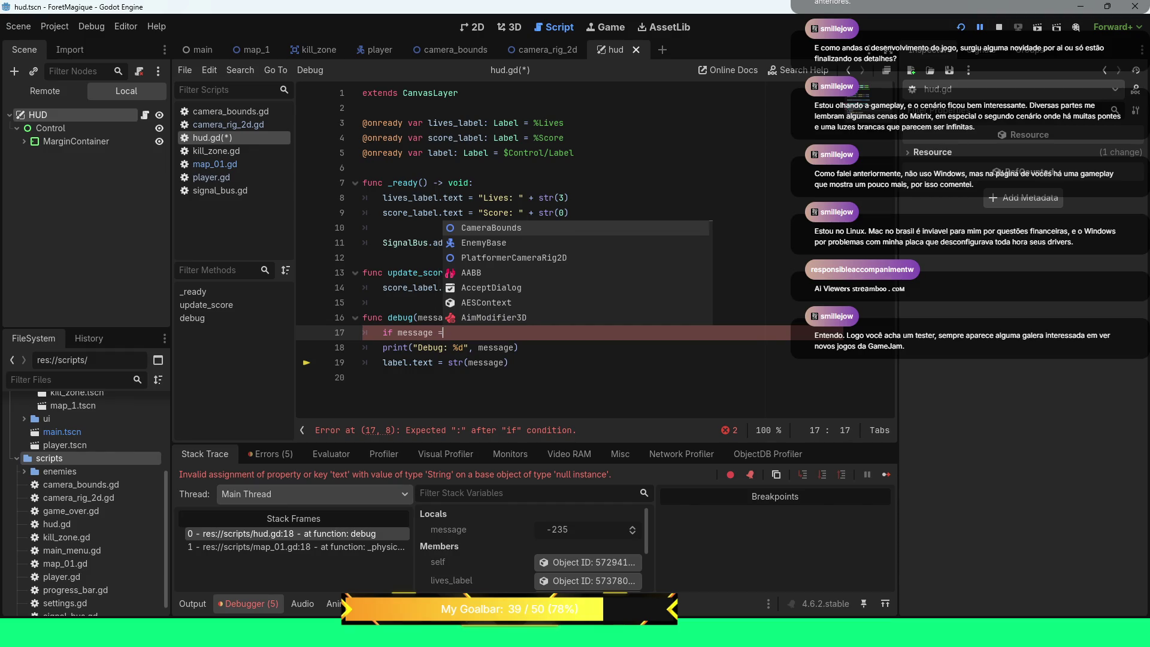
pyautogui.write('null')
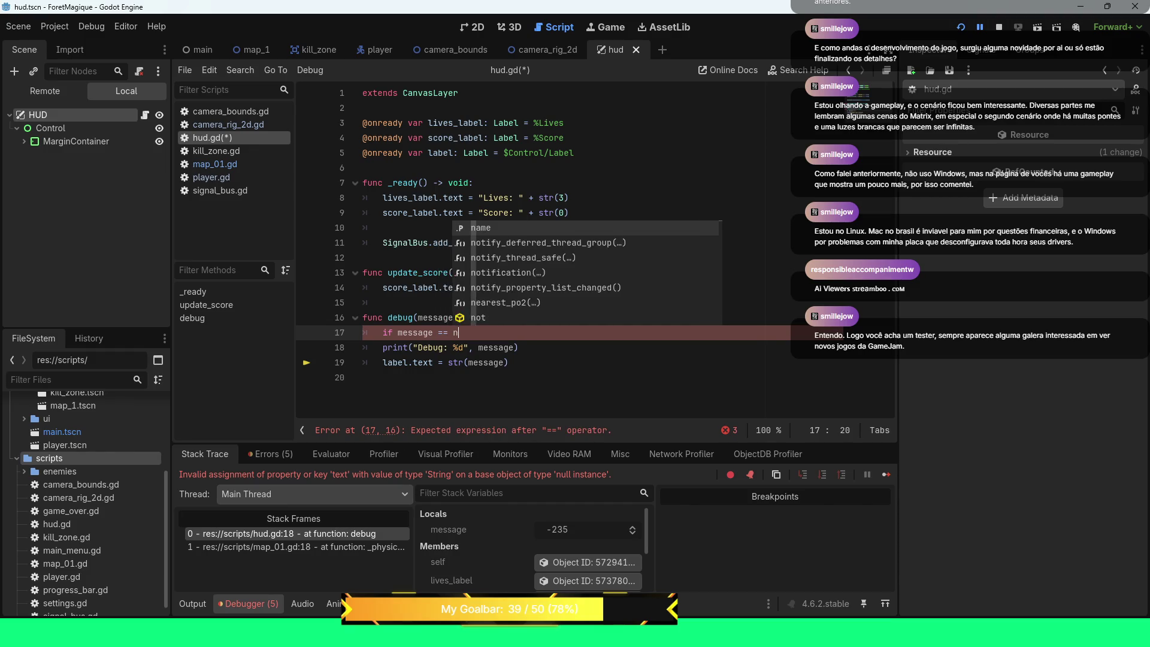
pyautogui.press('BackSpace')
pyautogui.write('; reu')
pyautogui.press('BackSpace')
pyautogui.press('BackSpace')
pyautogui.press('BackSpace')
pyautogui.write('return')
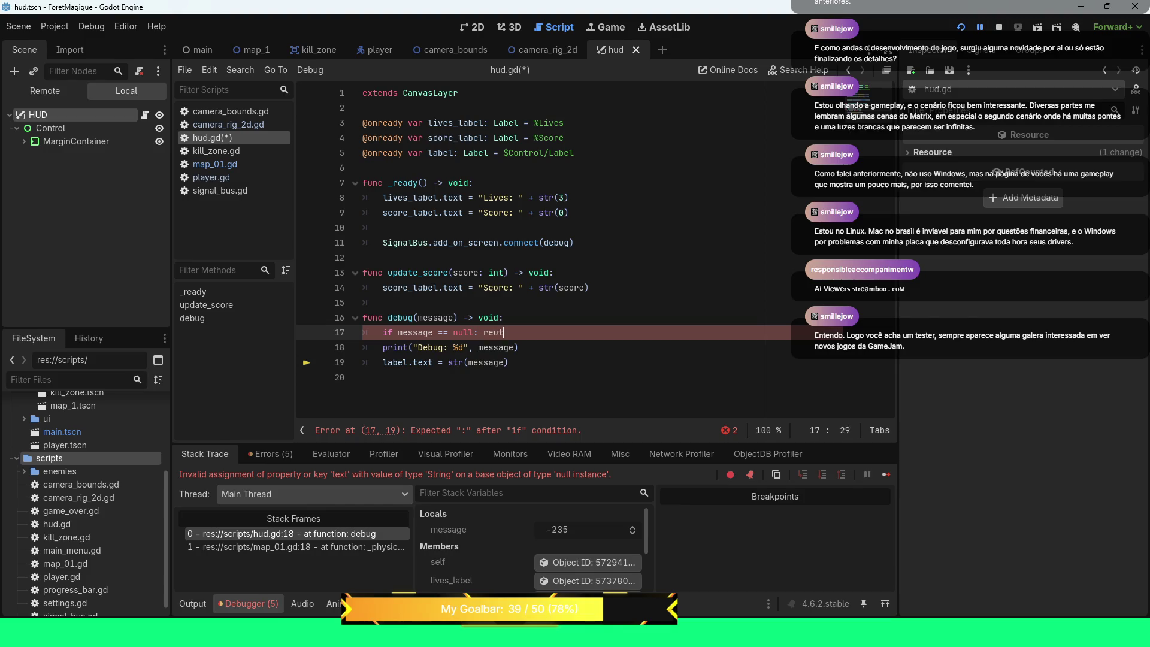
pyautogui.press('Escape')
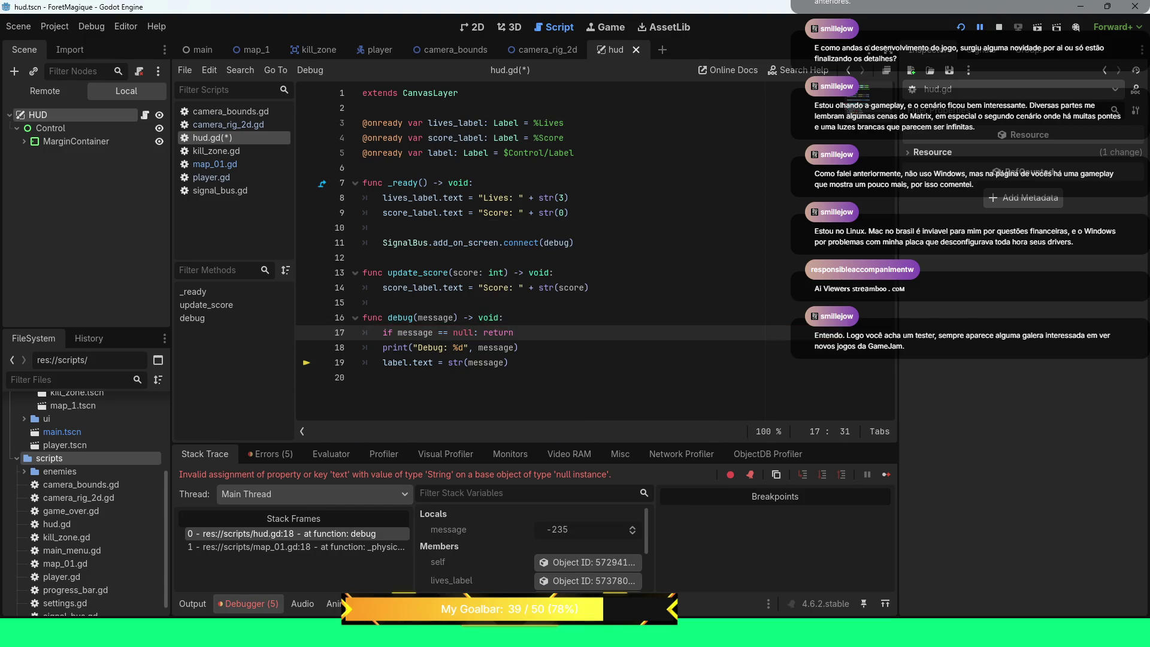
pyautogui.press('F8')
pyautogui.press('F5')
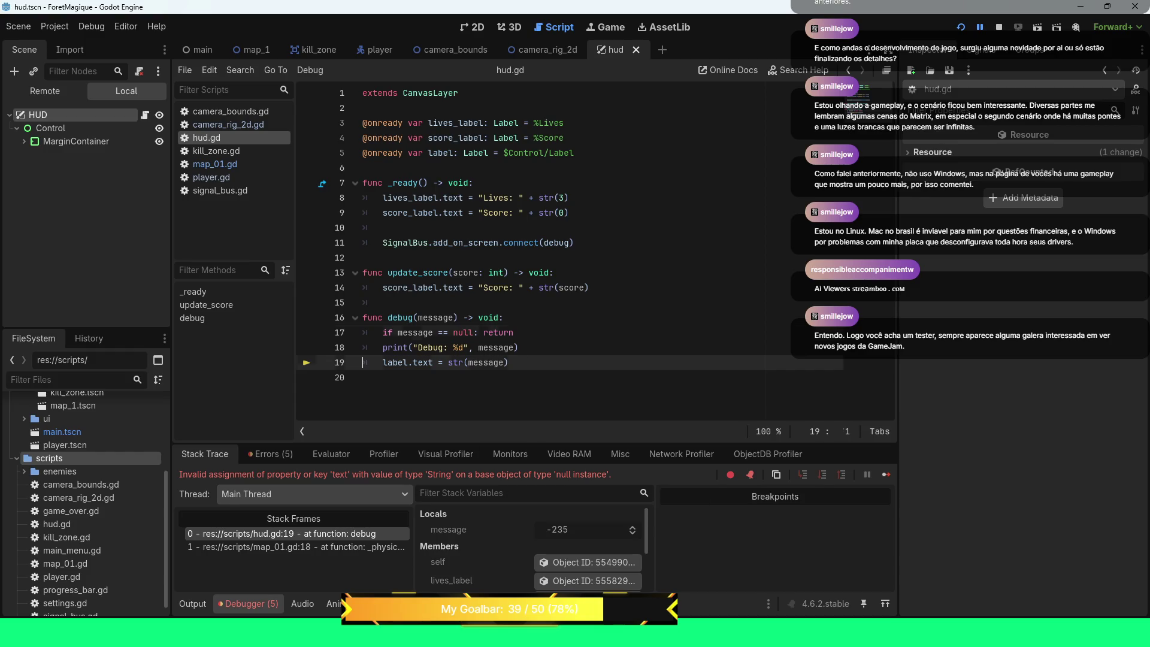
# - Comment out the debug print line in hud.gd
pyautogui.click(514, 332)
pyautogui.click(518, 348)
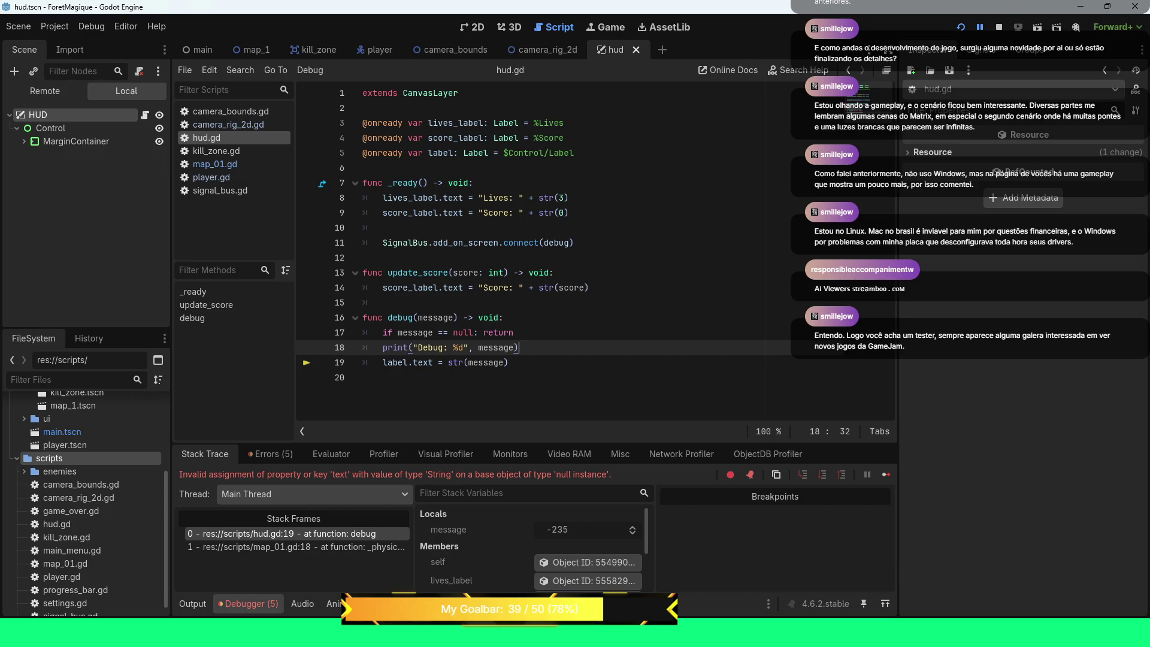
pyautogui.hotkey('ctrl', 'k')
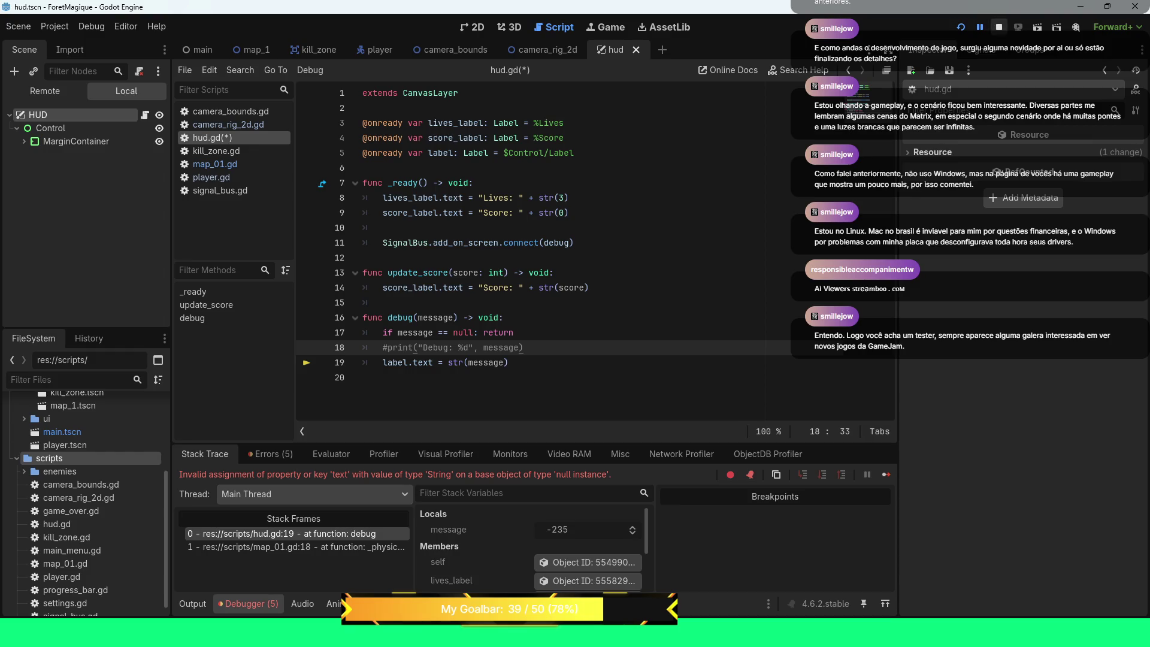
# - Relaunch and play the game, stop it after it crashes again, and view the HUD canvas
pyautogui.click(999, 27)
pyautogui.click(960, 27)
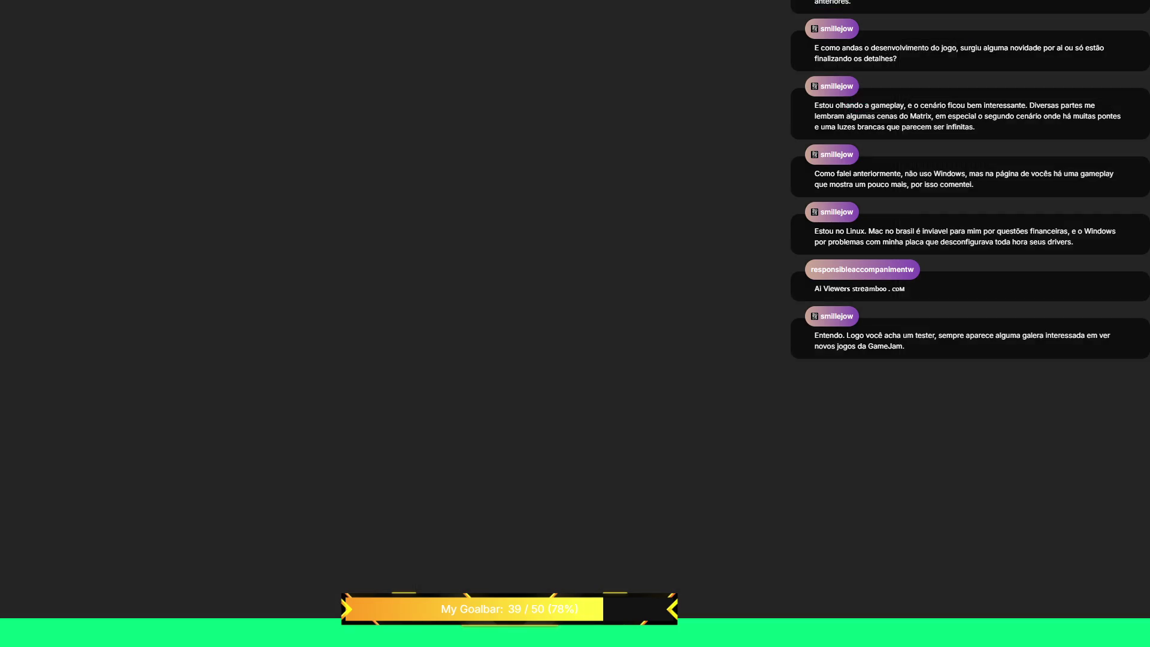
pyautogui.click(573, 251)
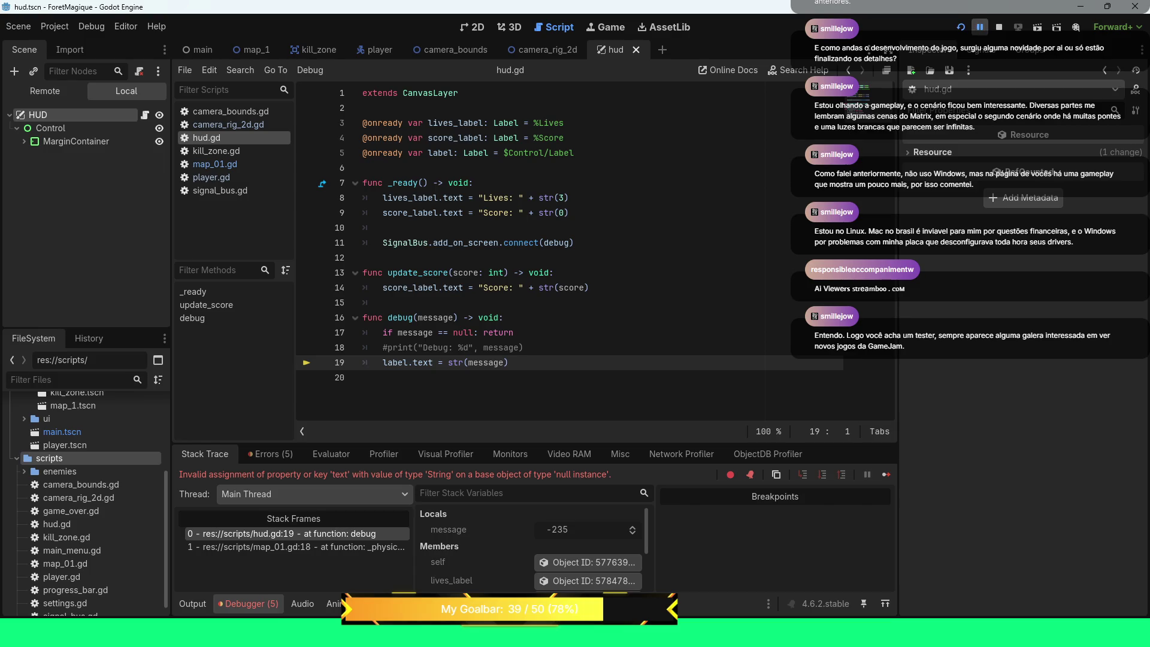
pyautogui.click(999, 27)
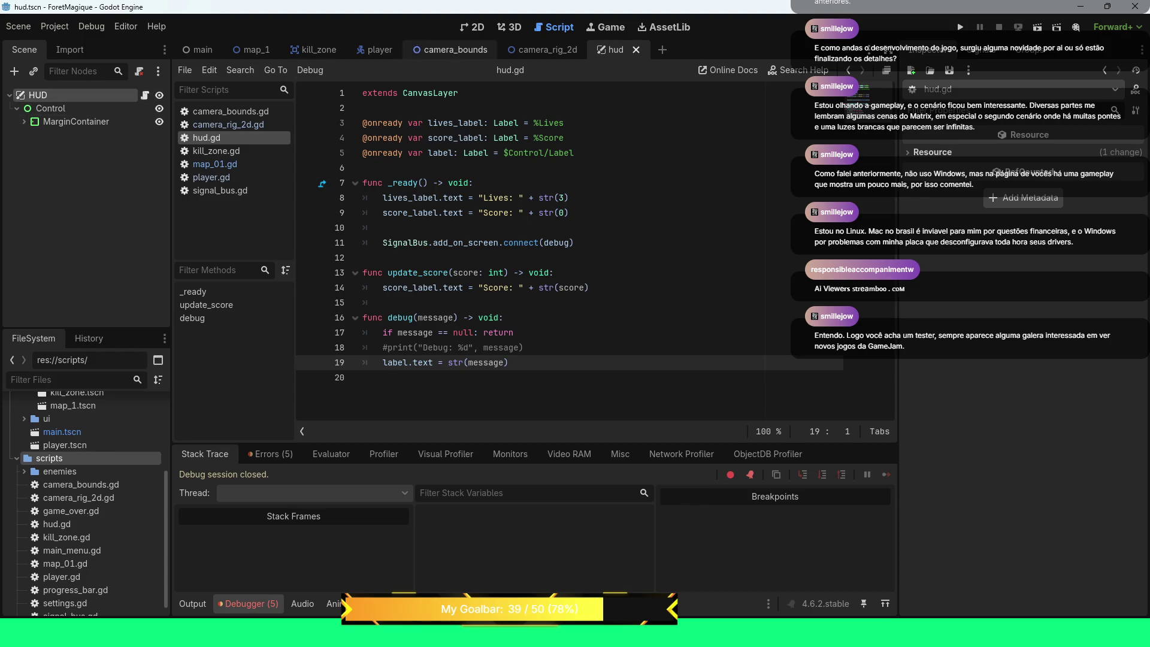
pyautogui.hotkey('ctrl', 'F1')
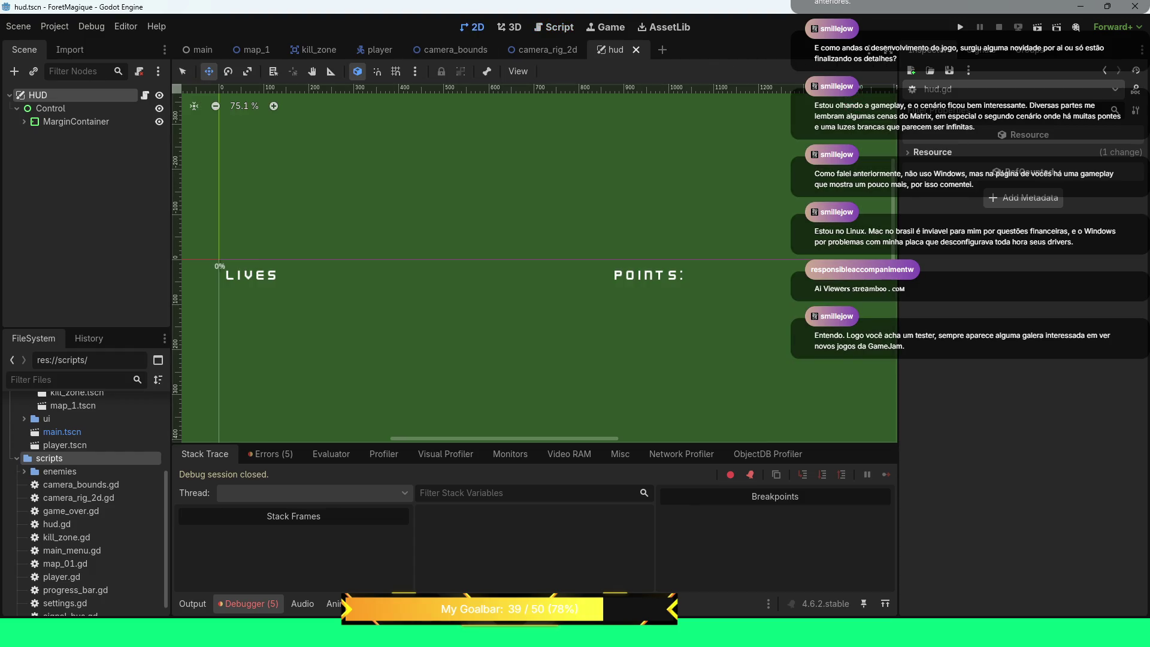
pyautogui.scroll(-1, 496, 261)
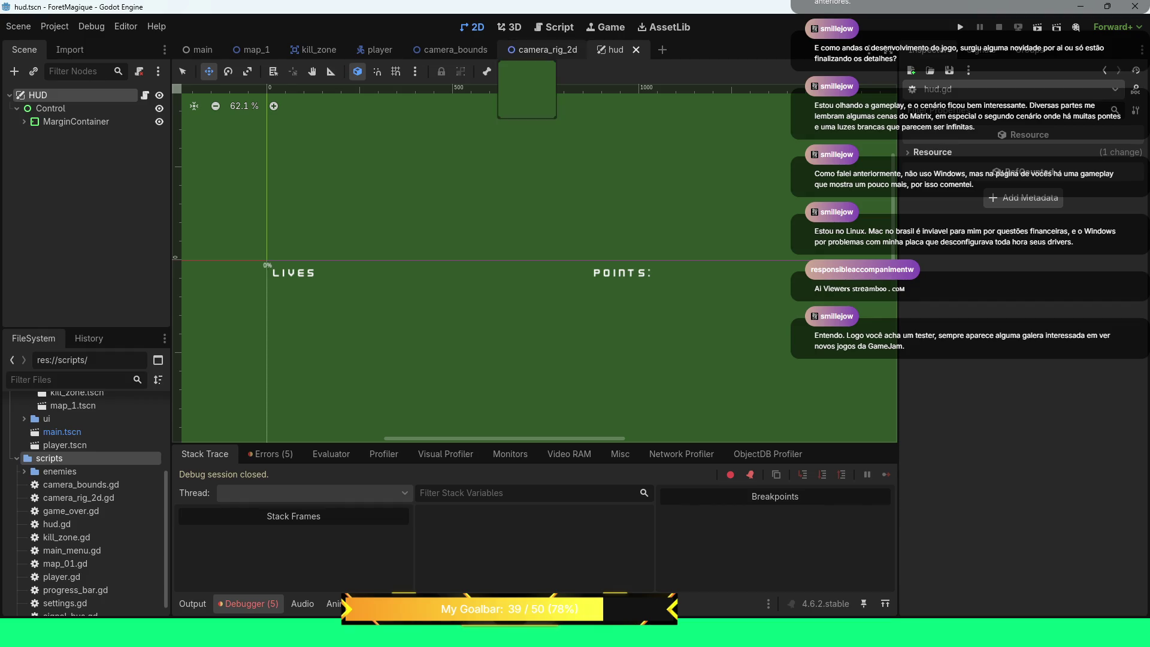
pyautogui.click(557, 27)
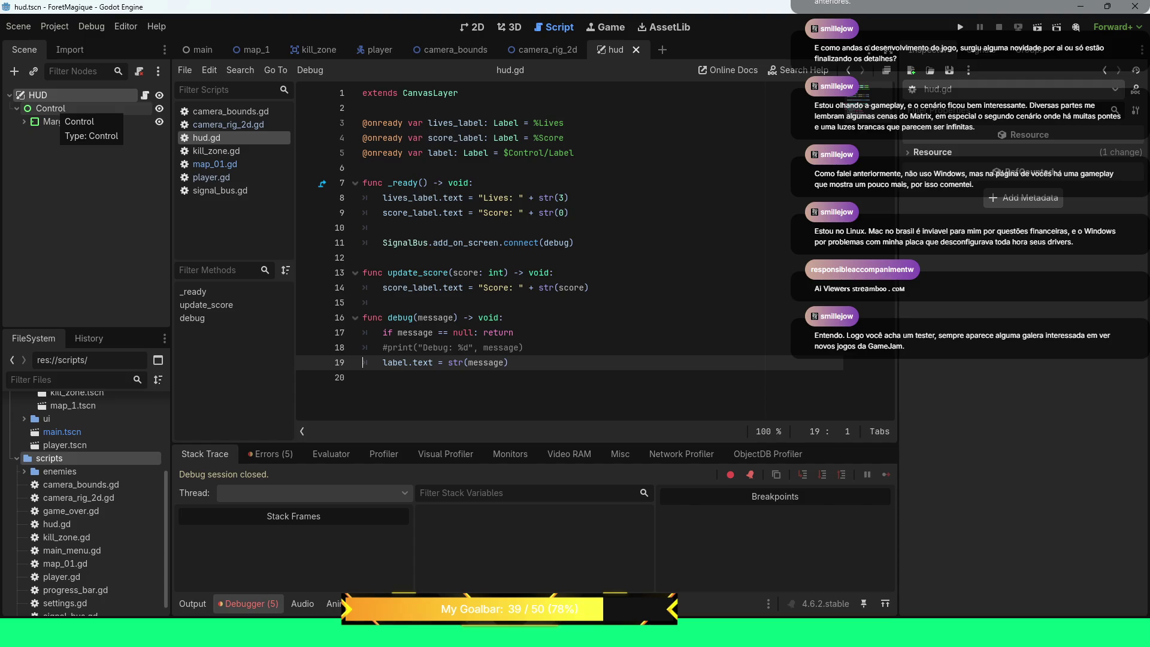
# - Add a Label child under the HUD's Control node, beside the MarginContainer
pyautogui.rightClick(48, 95)
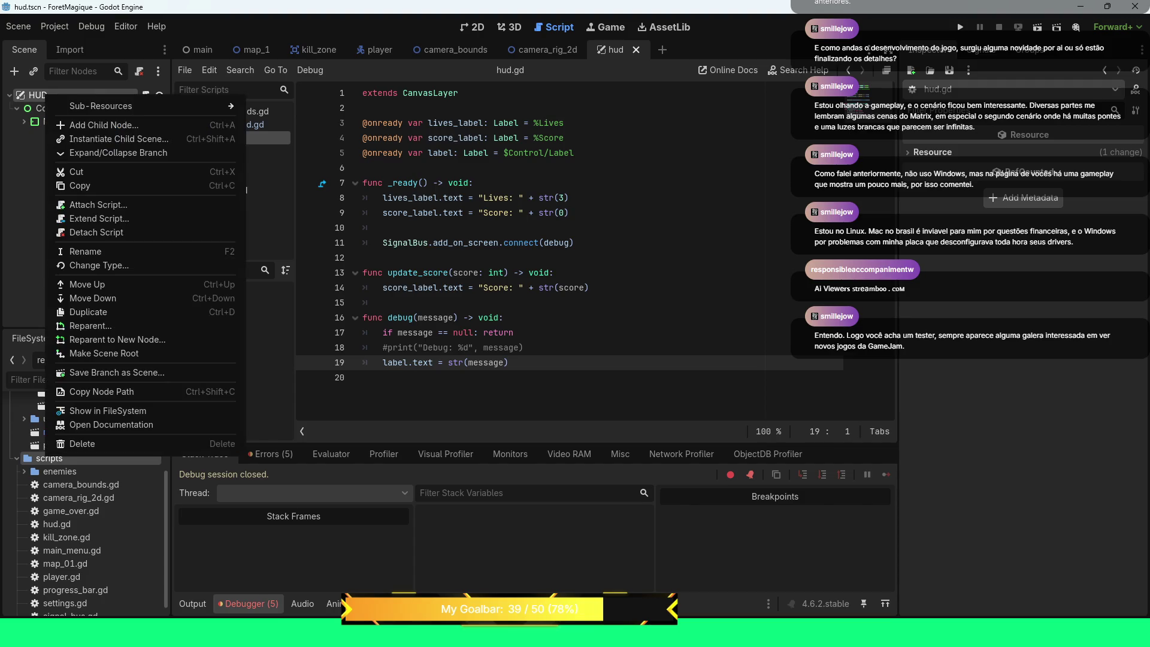
pyautogui.press('Escape')
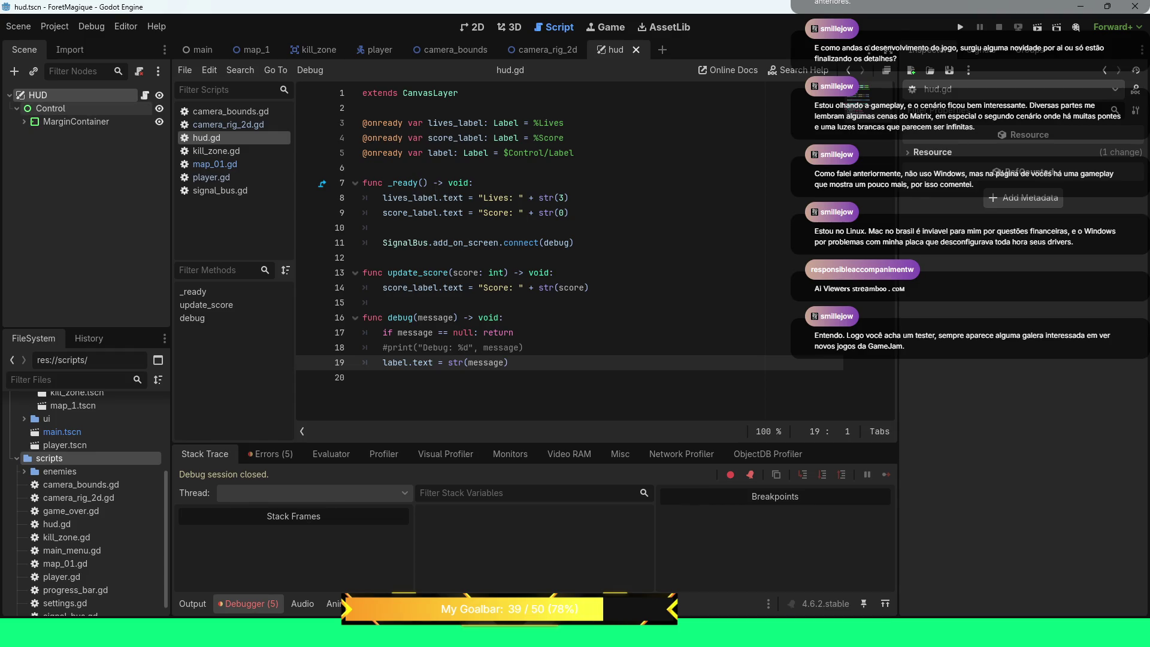
pyautogui.click(51, 109)
pyautogui.rightClick(53, 109)
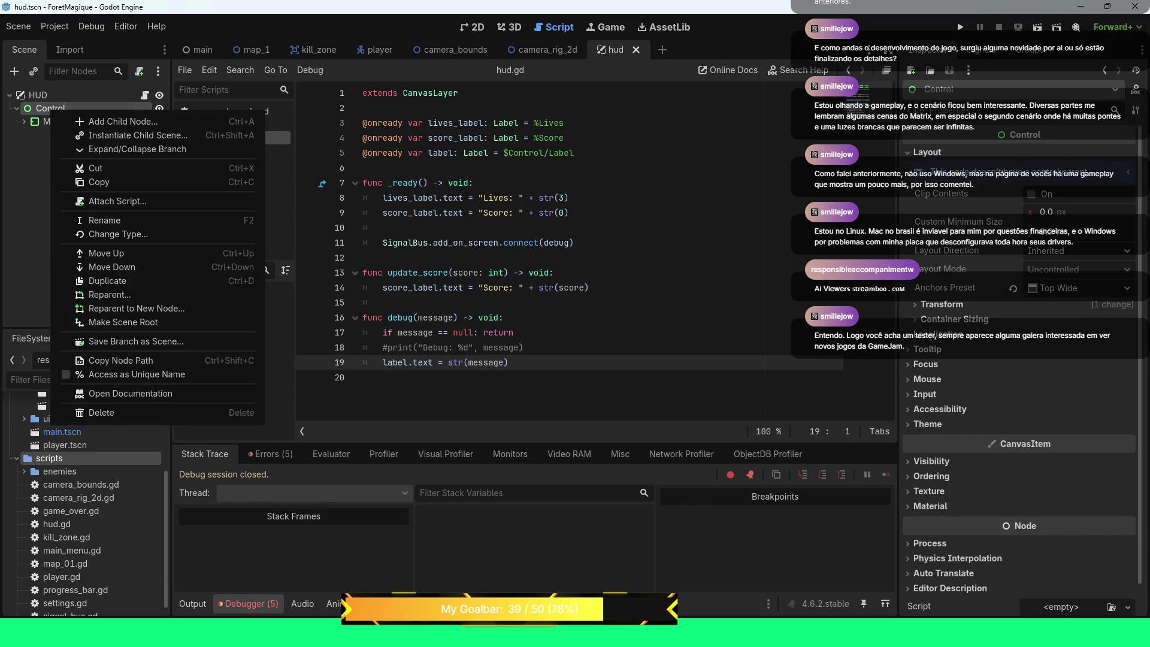
pyautogui.click(119, 121)
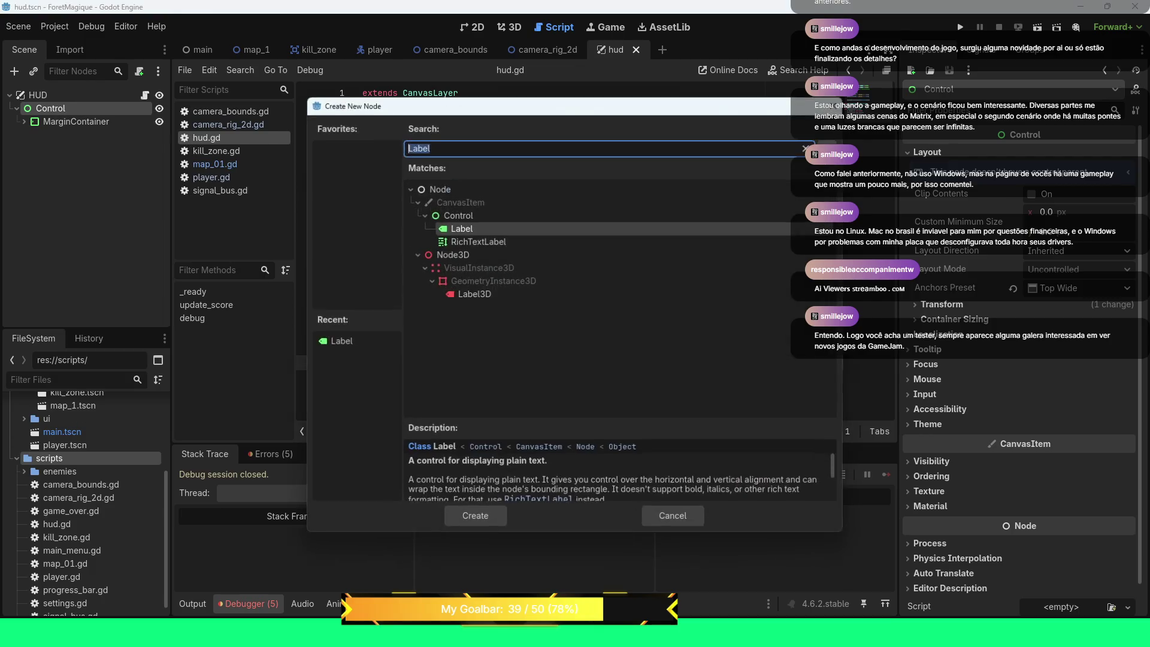
pyautogui.doubleClick(354, 342)
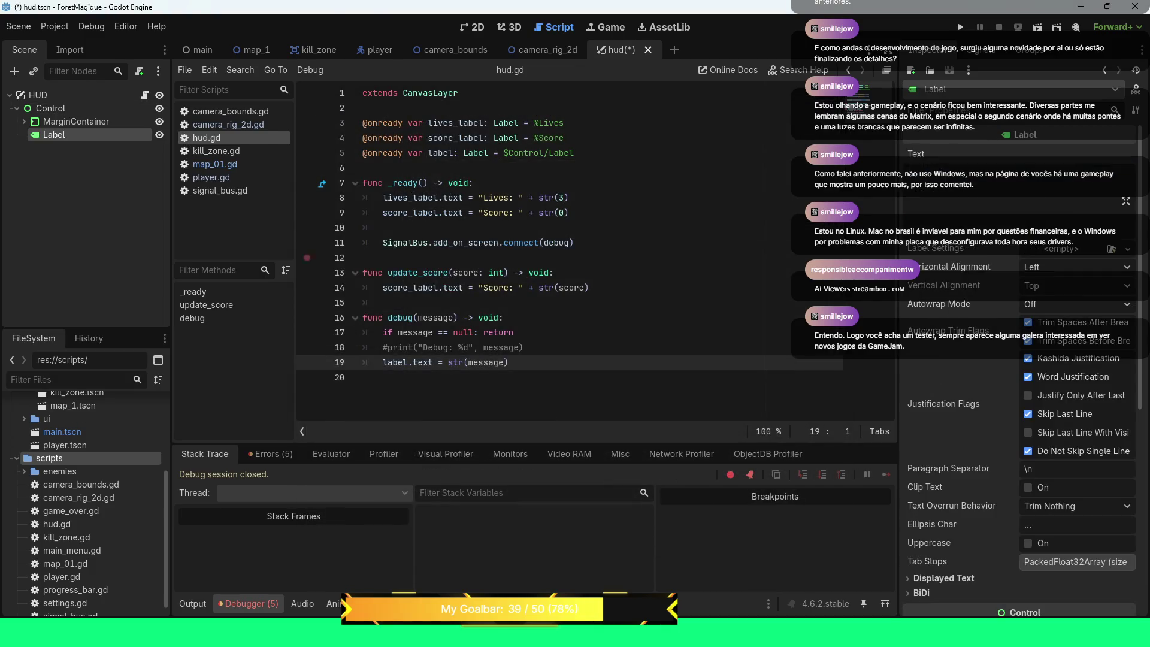
# - Run the first level, walk the knight left and right to watch the position label, then stop
pyautogui.press('F5')
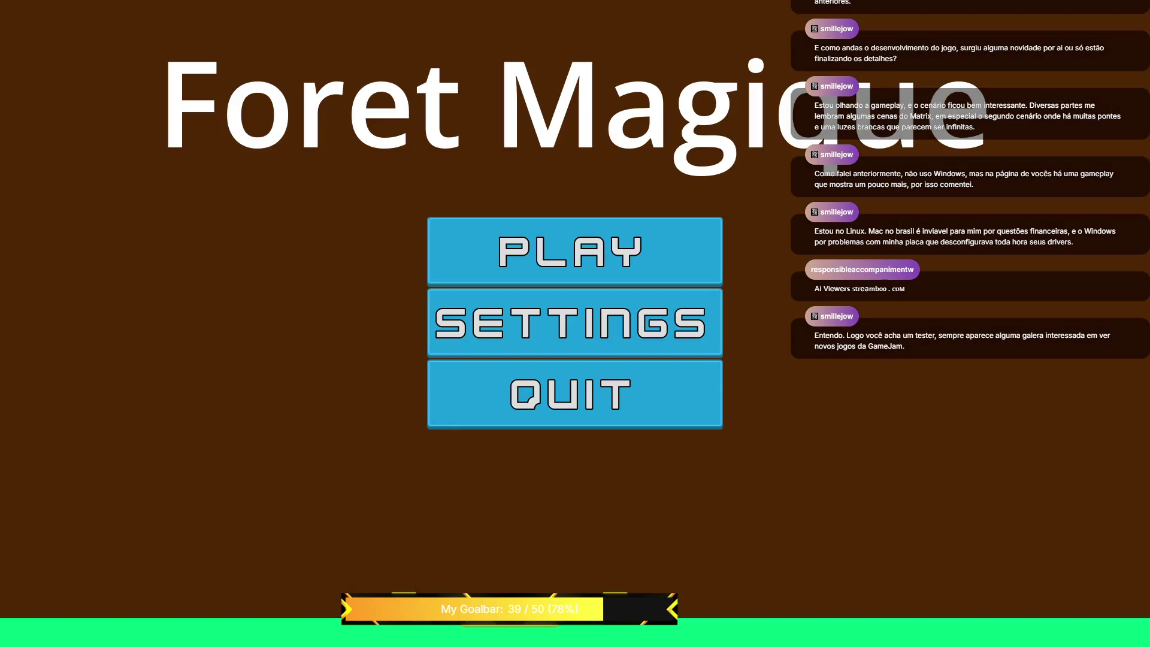
pyautogui.press('Return')
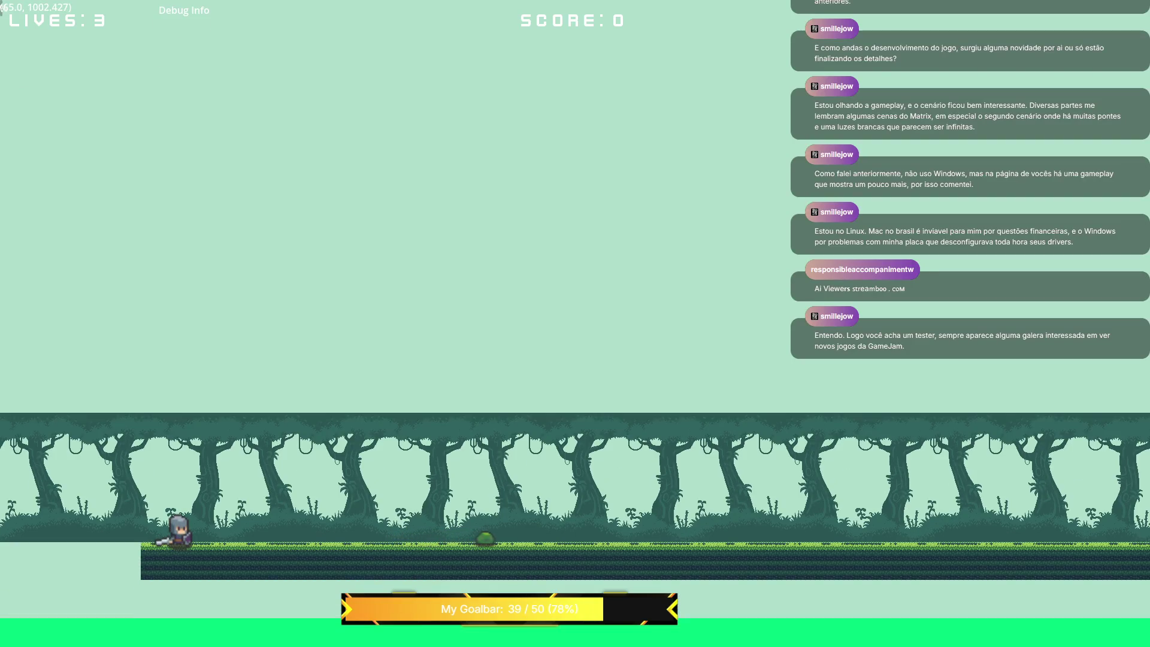
pyautogui.press('Right')
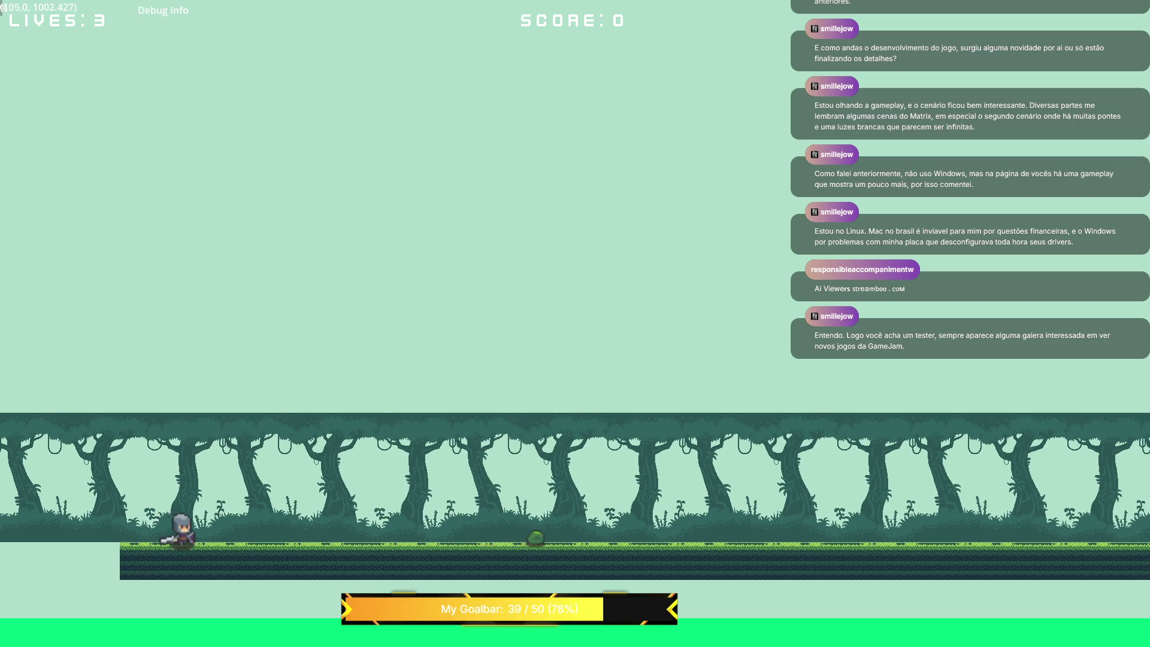
pyautogui.press('Left')
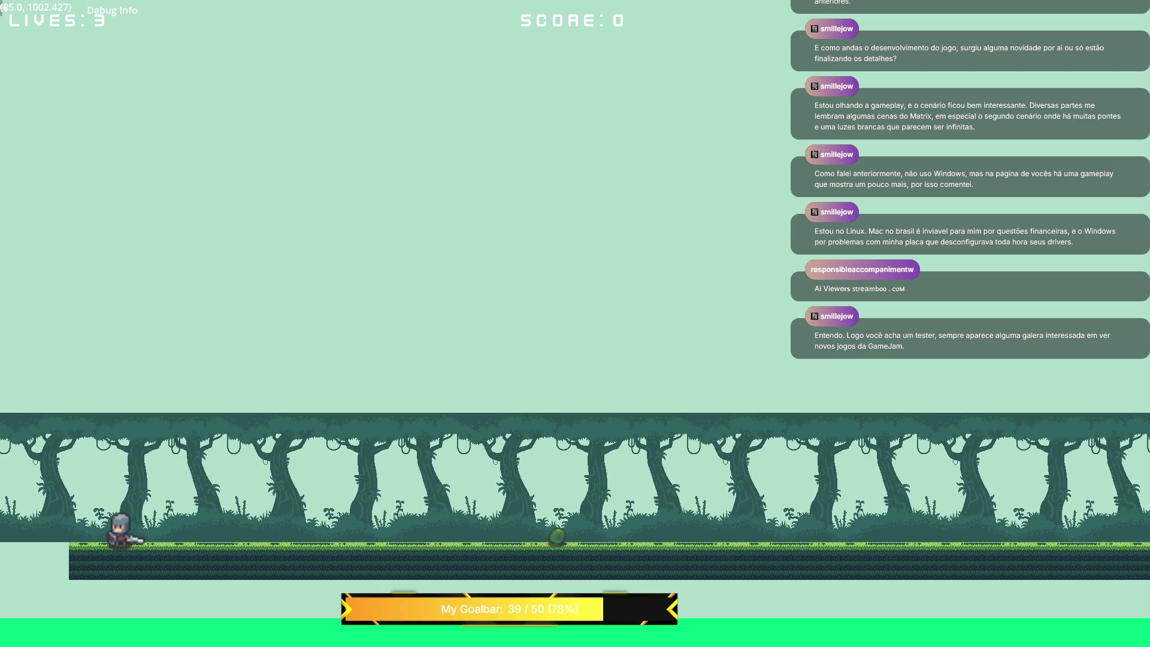
pyautogui.press('Right')
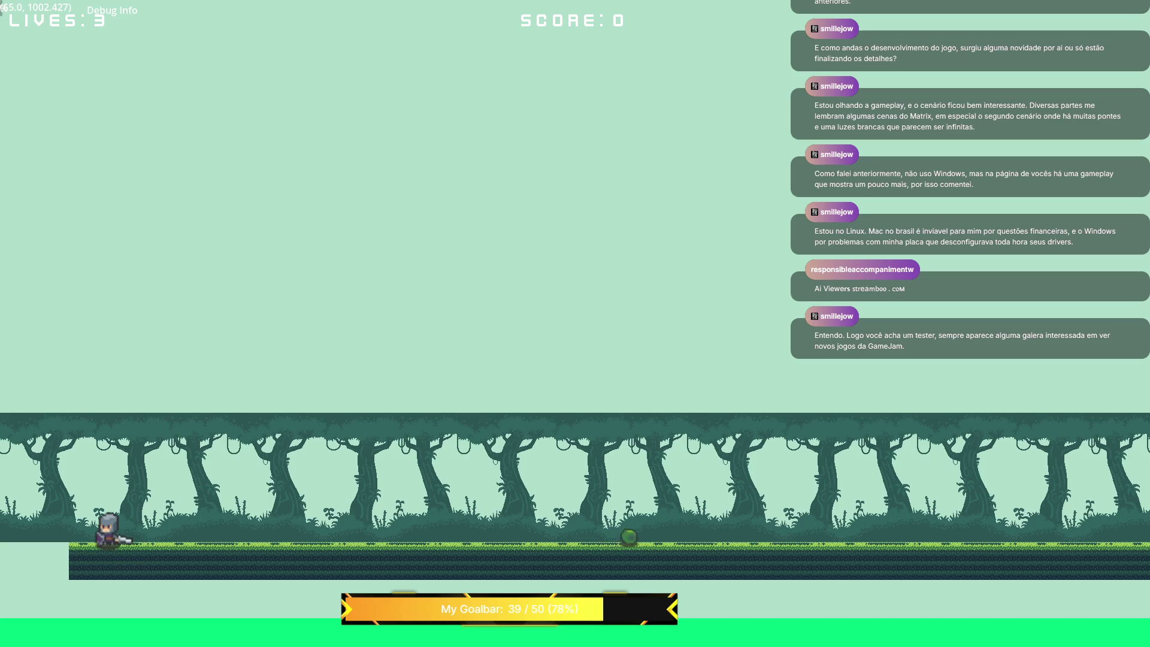
pyautogui.press('Left')
pyautogui.press('Right')
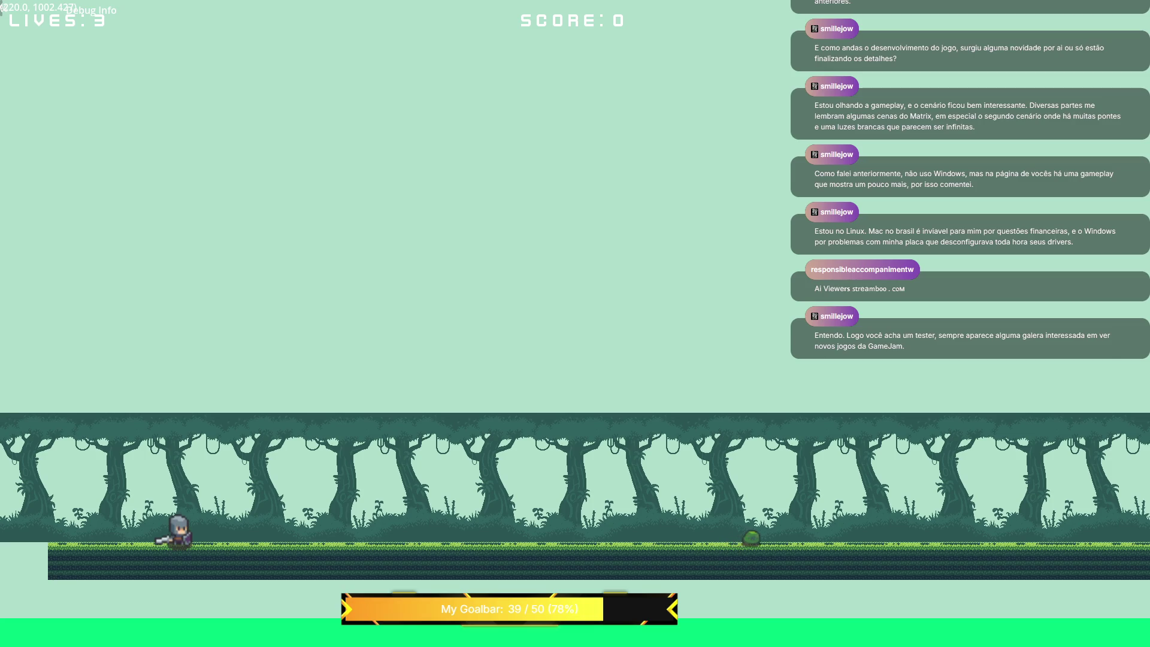
pyautogui.press('F8')
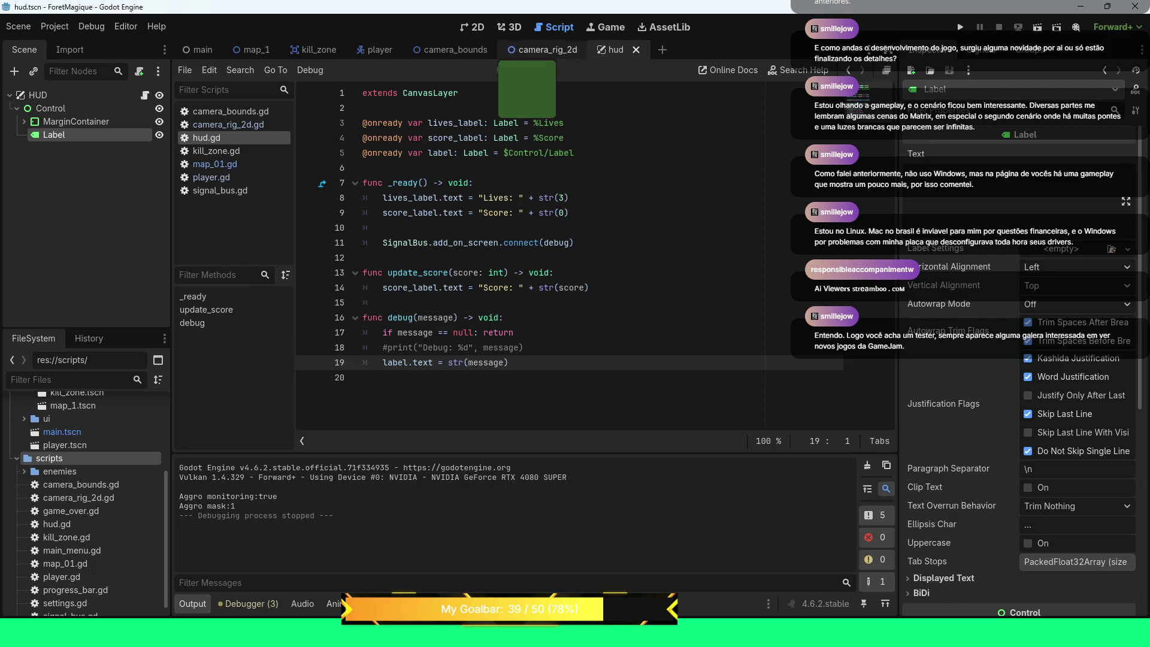
# - Move the debug Label down below the LIVES text to (43, 92)
pyautogui.hotkey('ctrl', 'F1')
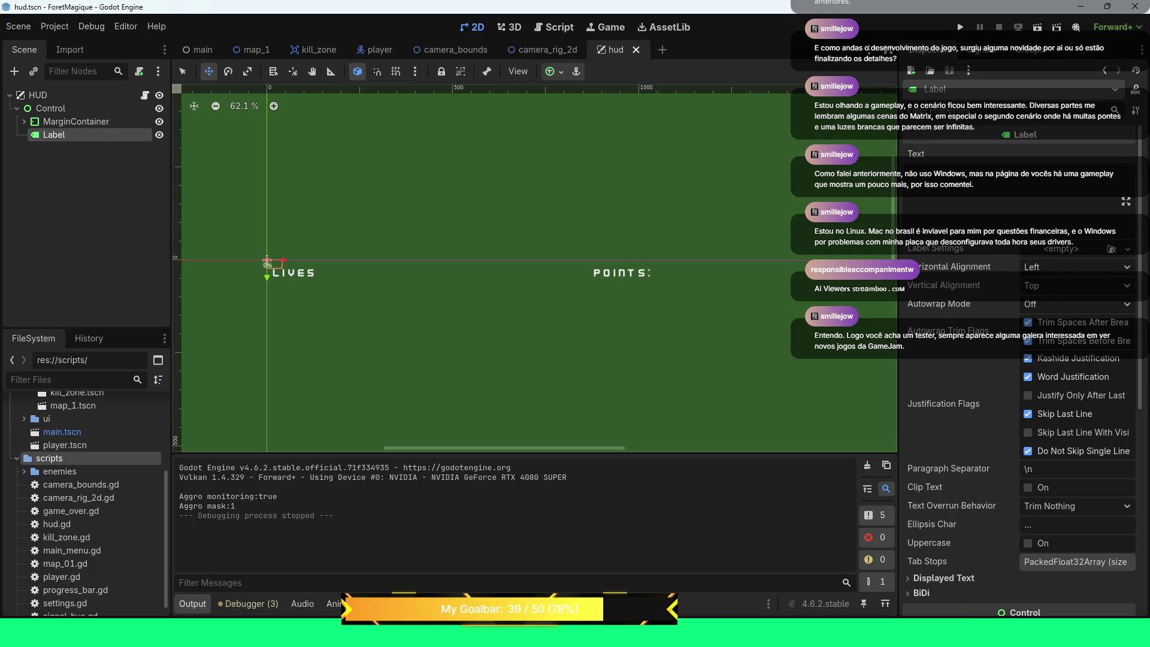
pyautogui.moveTo(267, 262)
pyautogui.mouseDown()
pyautogui.moveTo(272, 295)
pyautogui.moveTo(283, 294)
pyautogui.mouseUp()
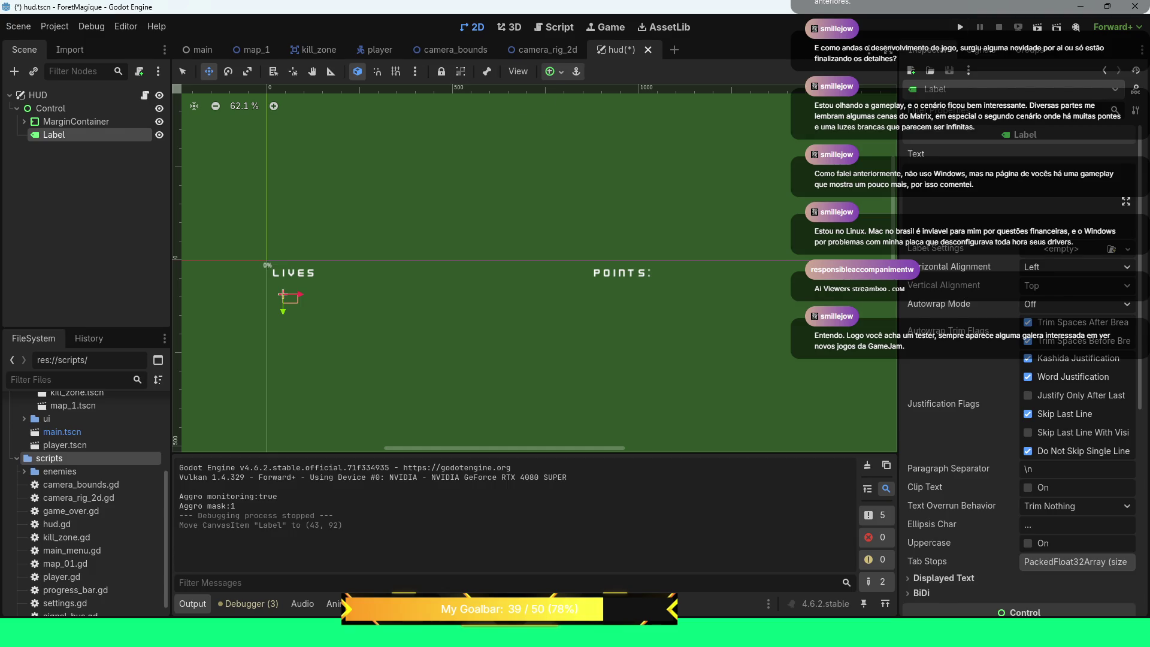
pyautogui.click(539, 26)
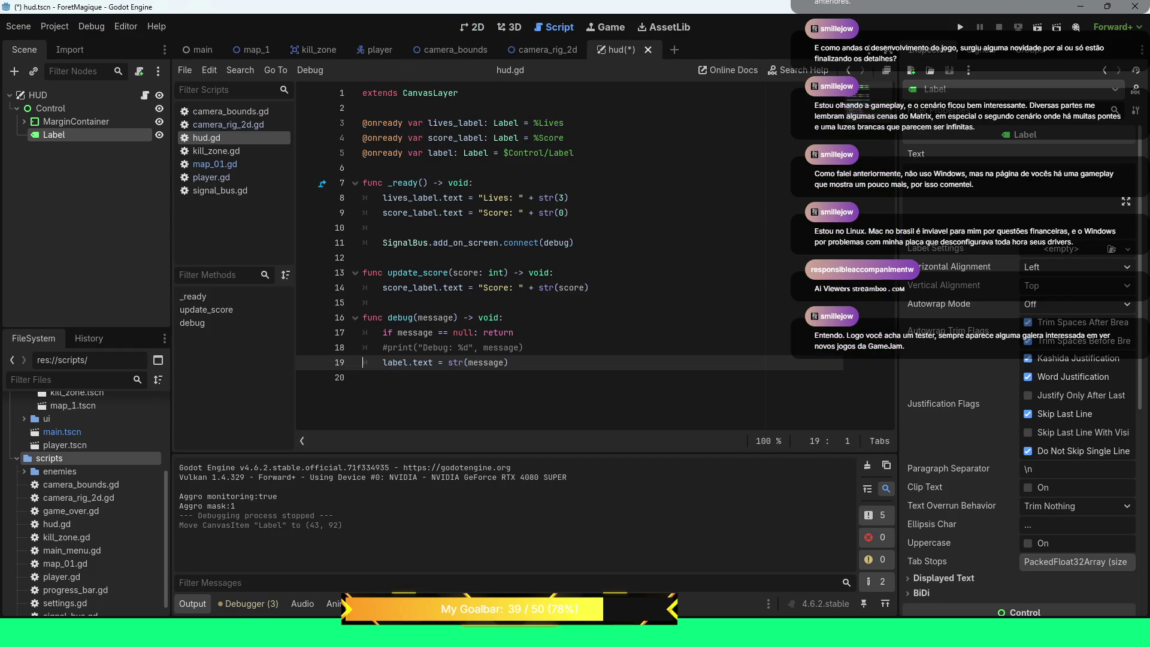
# - In hud.gd, uncomment the debug print, delete the null-check line, and relaunch the game
pyautogui.click(524, 348)
pyautogui.hotkey('ctrl', 'k')
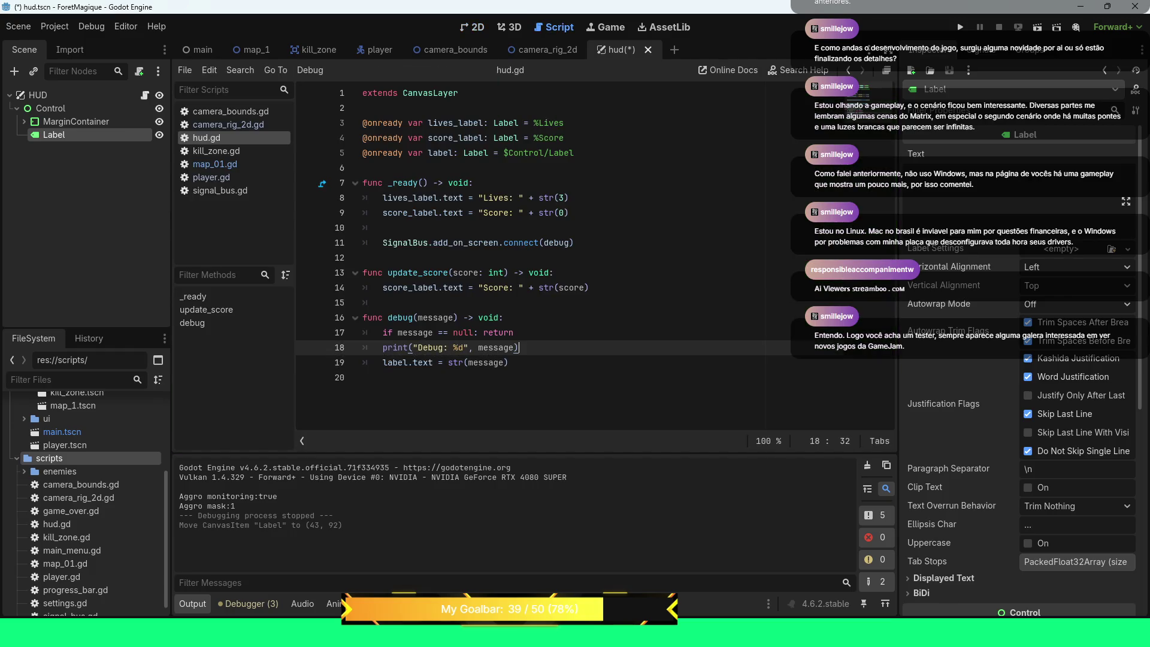
pyautogui.press('Up')
pyautogui.hotkey('ctrl', 'shift', 'k')
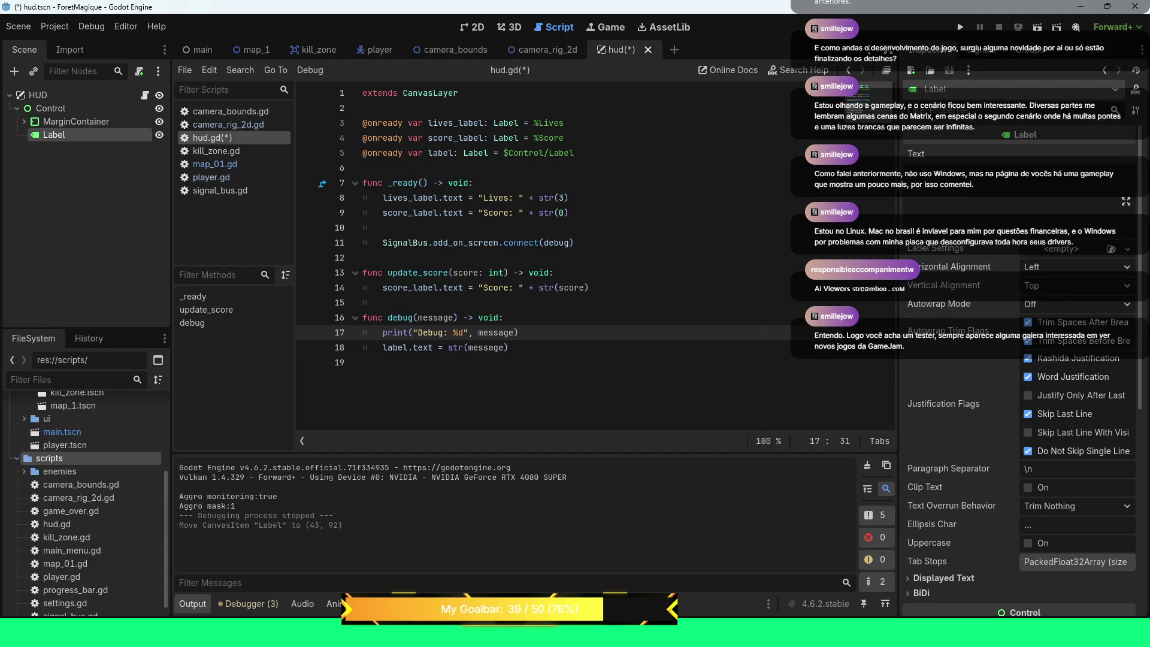
pyautogui.click(960, 27)
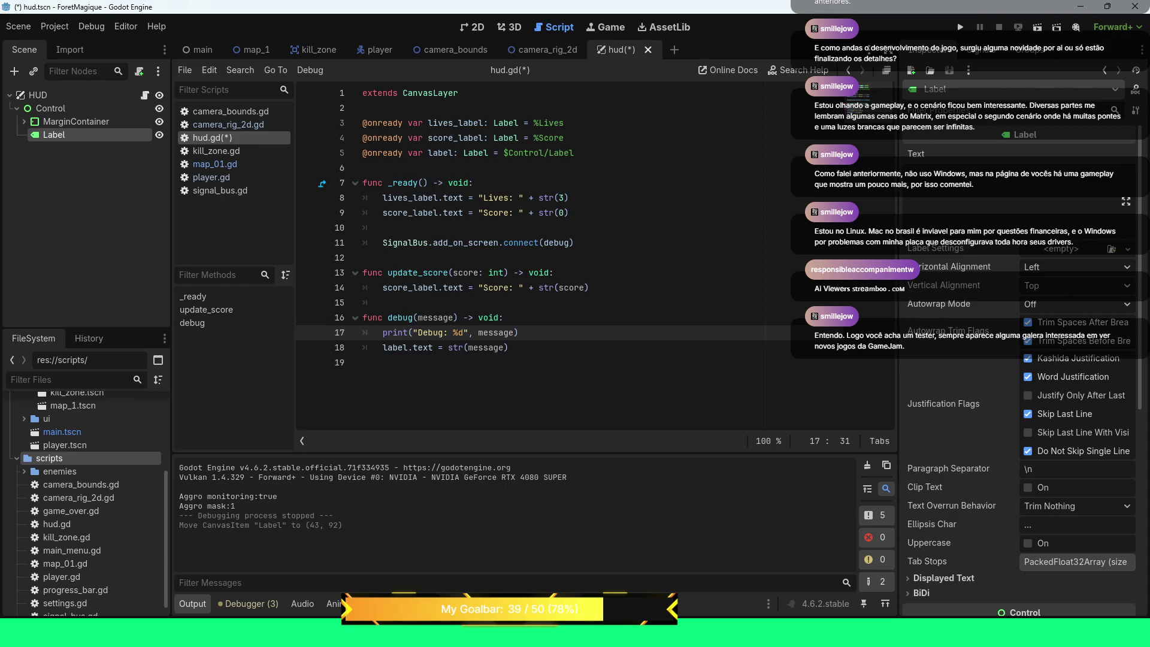
pyautogui.click(961, 27)
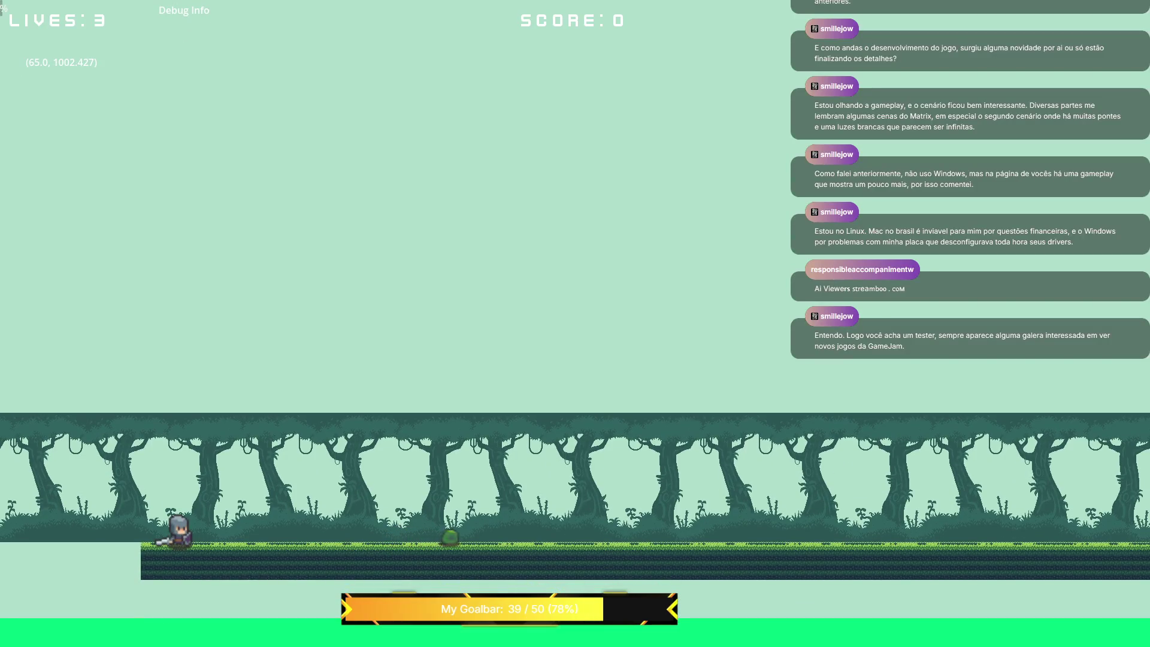
# - Walk the knight back and forth along the level until the readout shows (2110.0, 1002.369), then stop
pyautogui.press('Right')
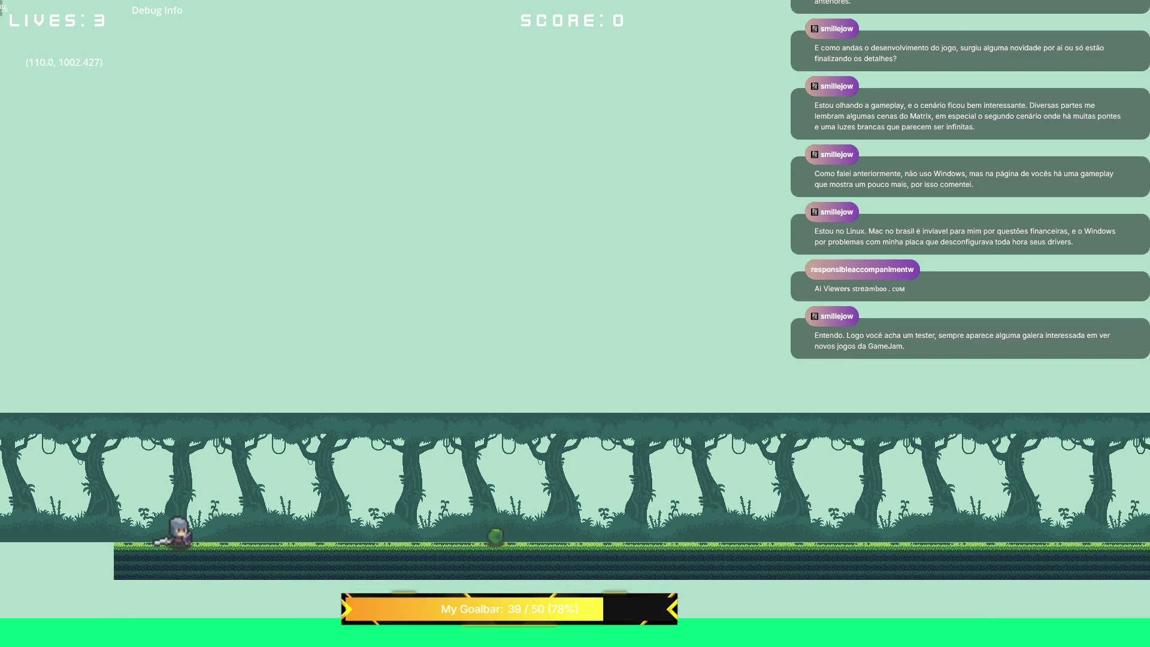
pyautogui.press('Right')
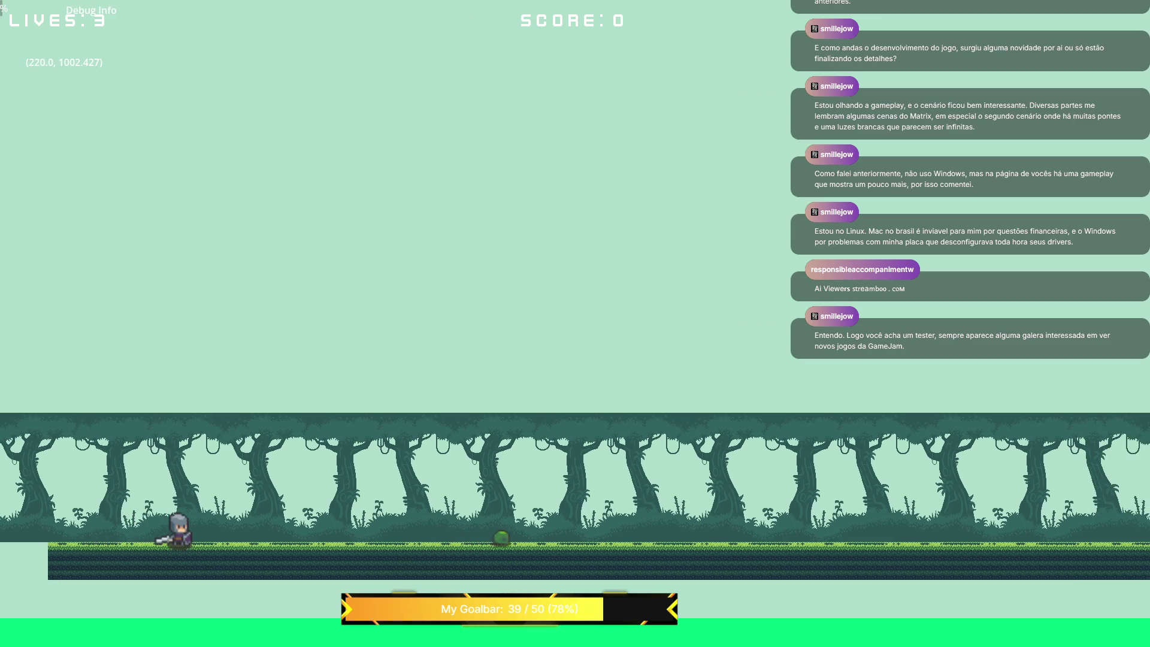
pyautogui.press('Right')
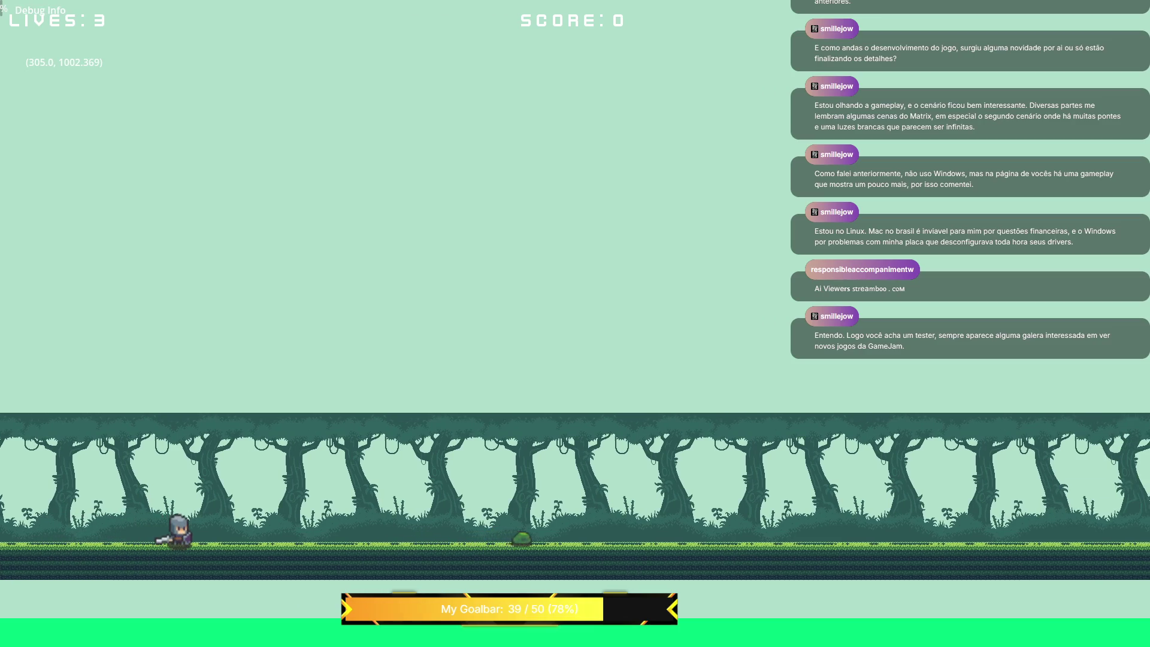
pyautogui.press('Left')
pyautogui.press('Left')
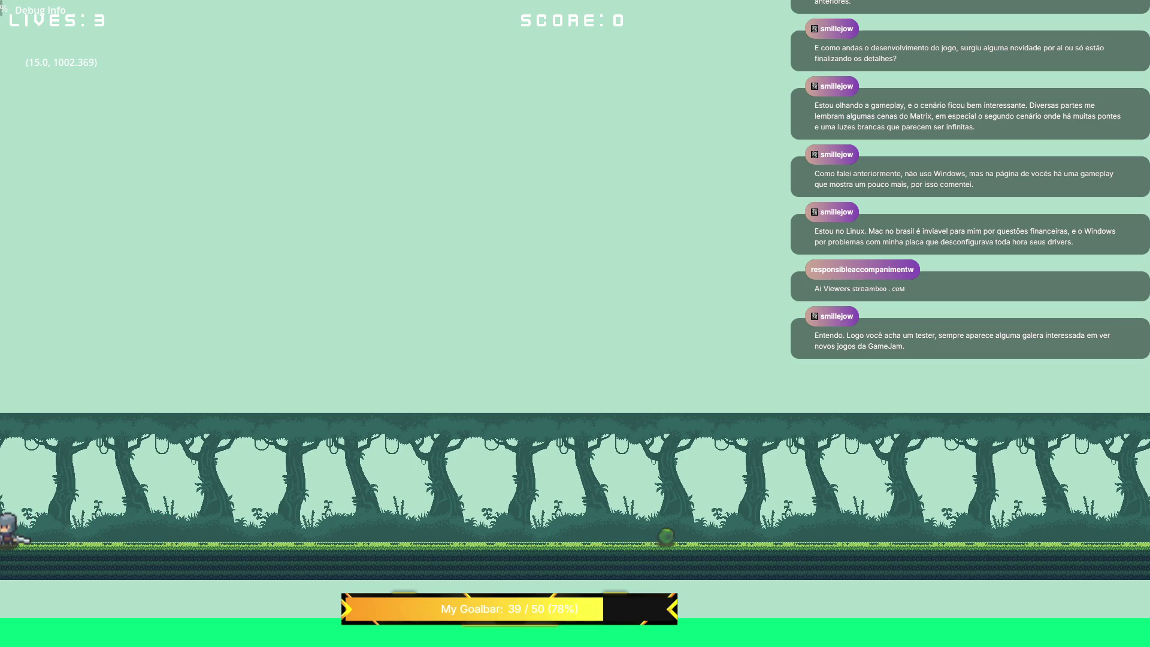
pyautogui.press('Right')
pyautogui.press('Right')
pyautogui.press('Left')
pyautogui.press('Left')
pyautogui.press('Right')
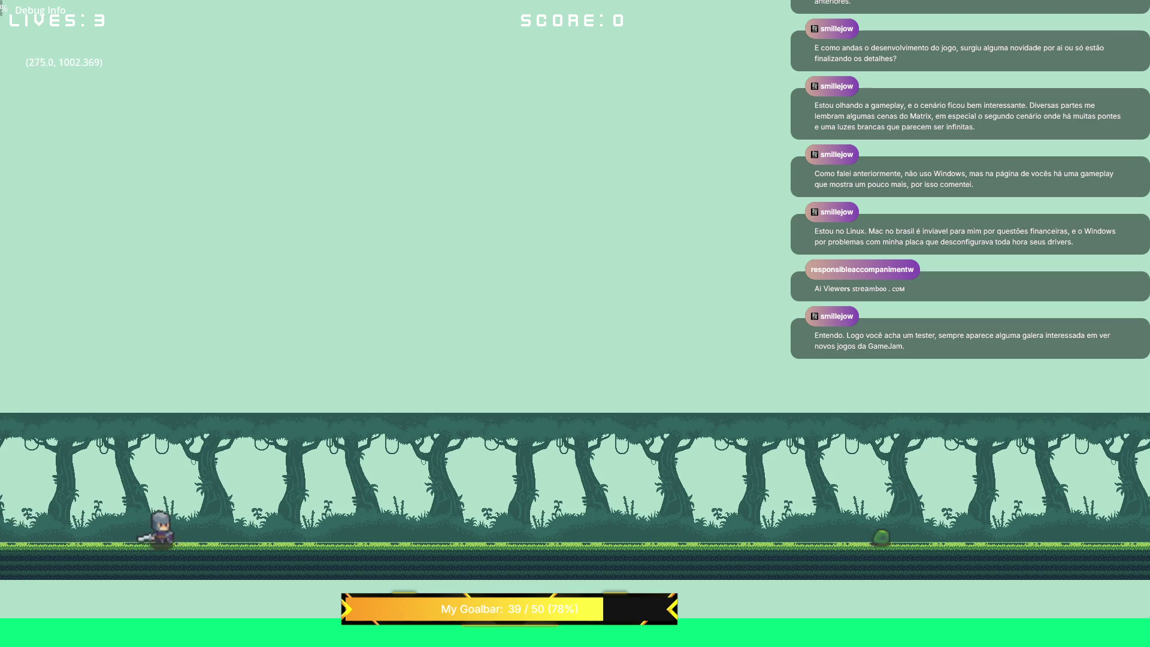
pyautogui.press('Left')
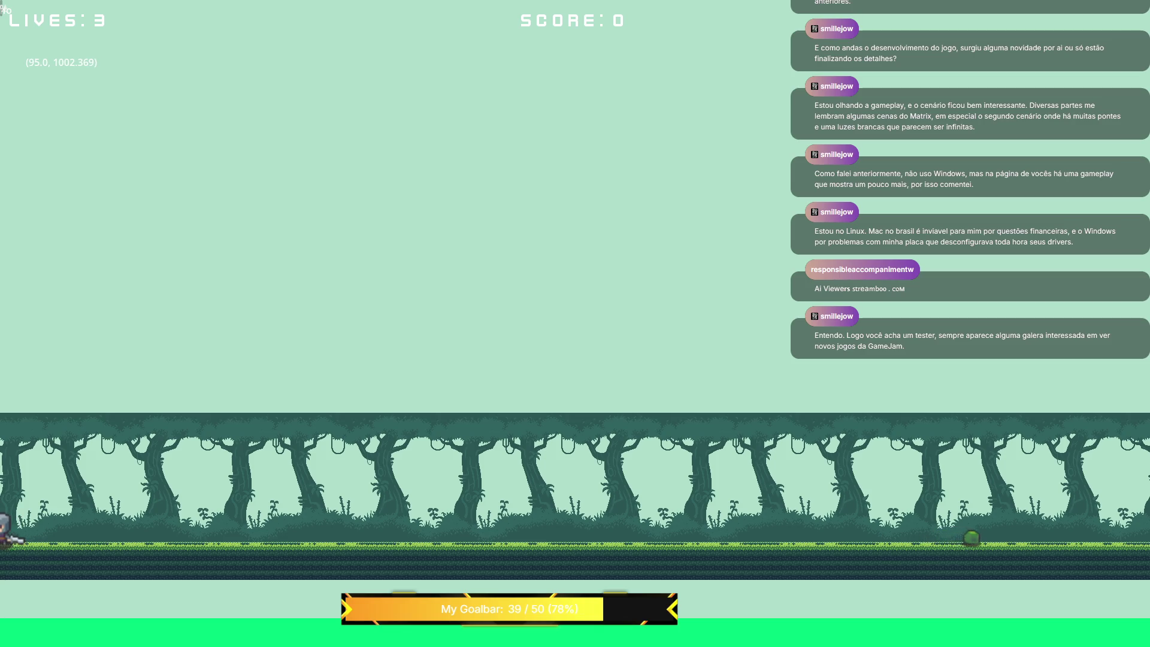
pyautogui.press('Right')
pyautogui.press('Right')
pyautogui.press('Right')
pyautogui.press('Right')
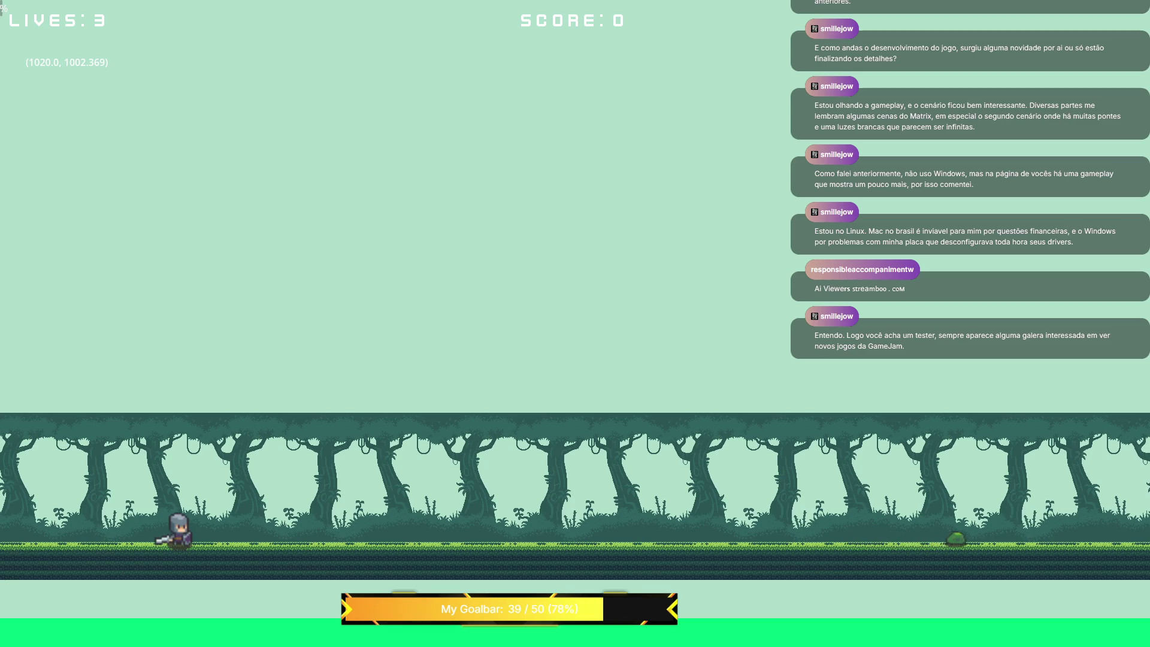
pyautogui.press('Left')
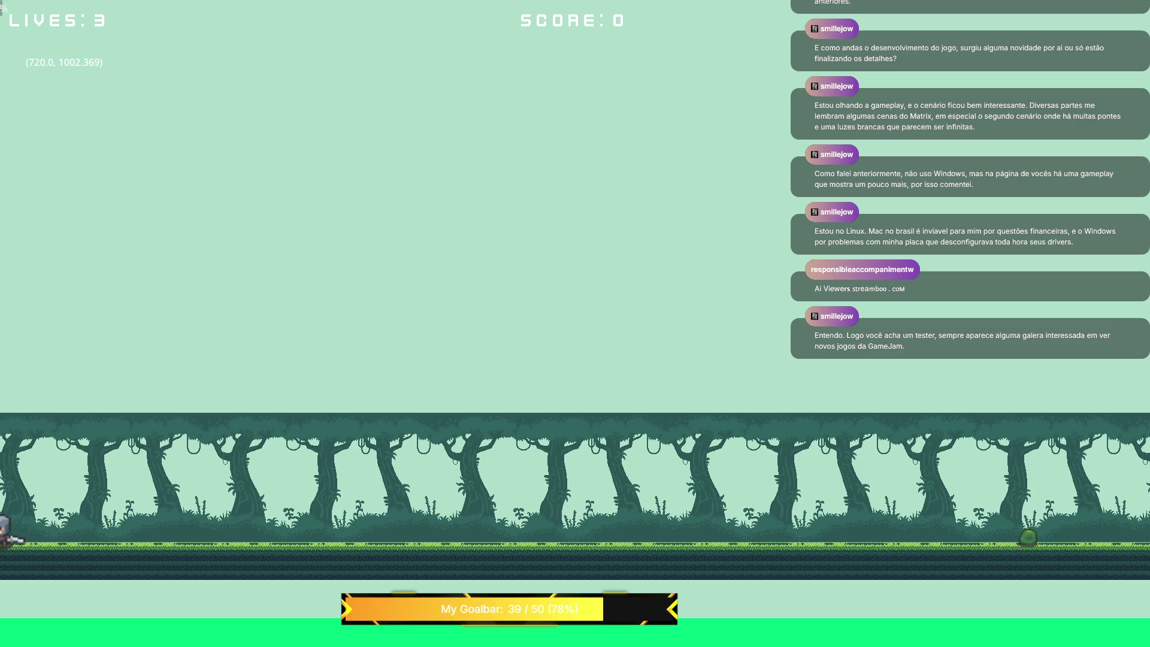
pyautogui.press('Right')
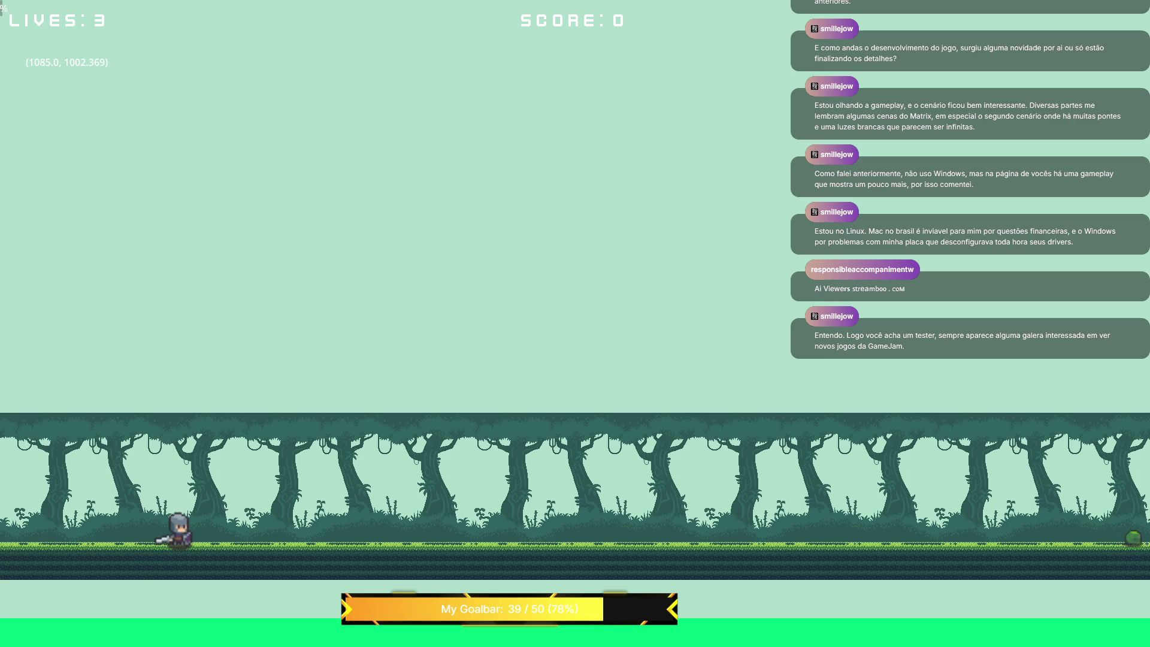
pyautogui.press('Right')
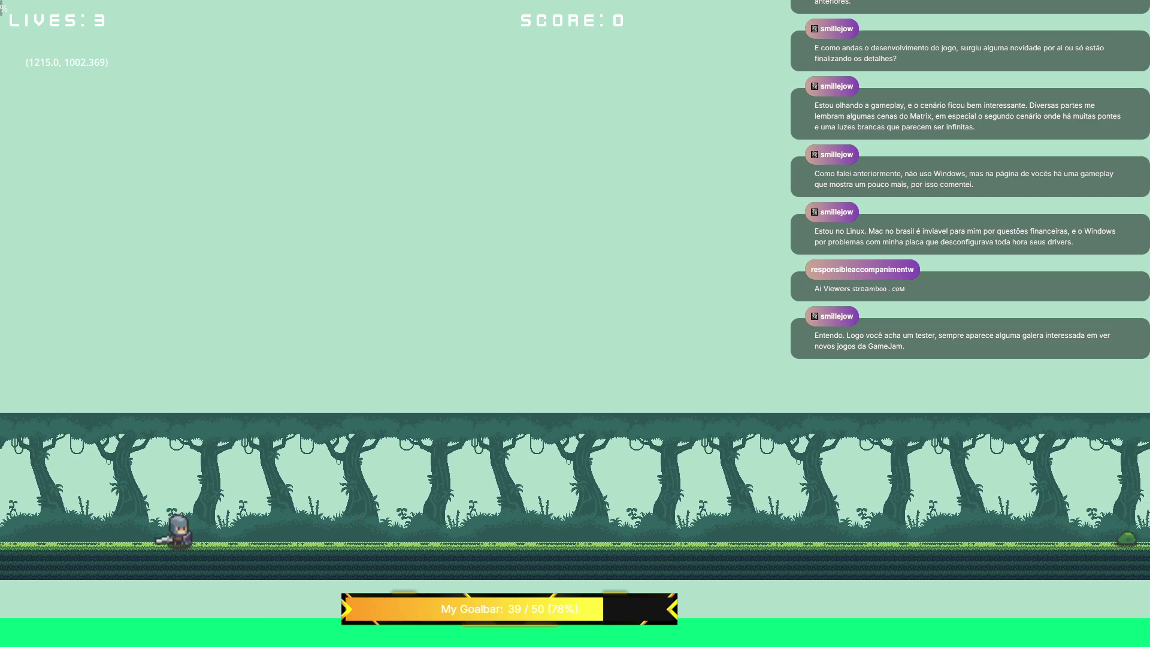
pyautogui.press('Right')
pyautogui.press('Right')
pyautogui.press('Left')
pyautogui.press('Right')
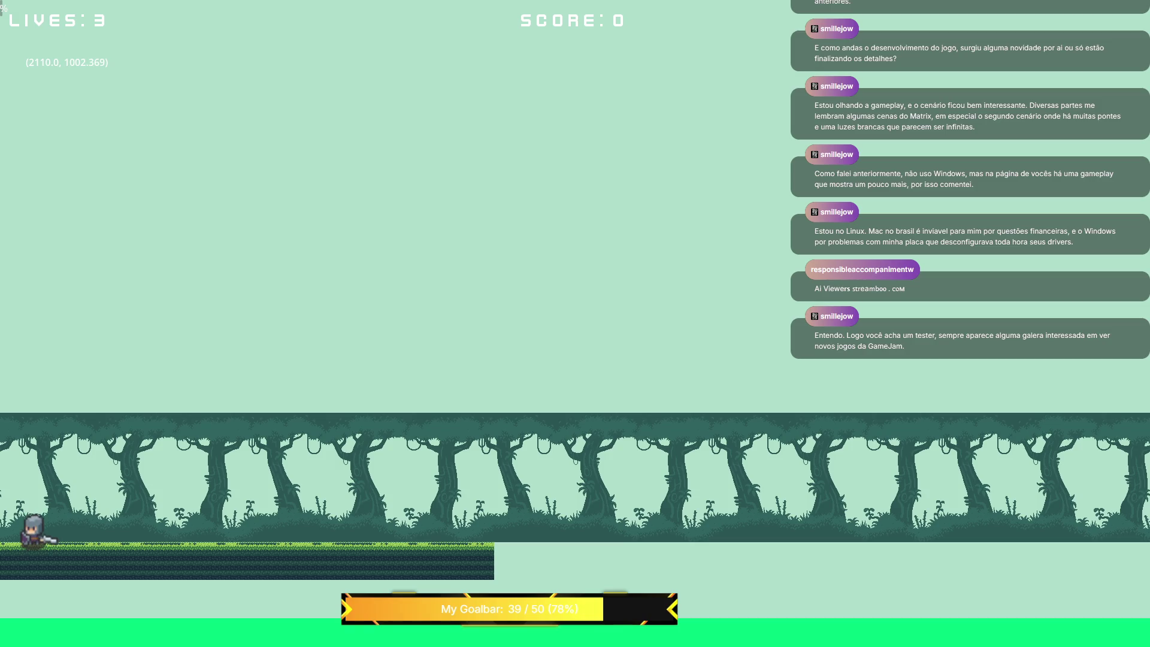
pyautogui.press('F8')
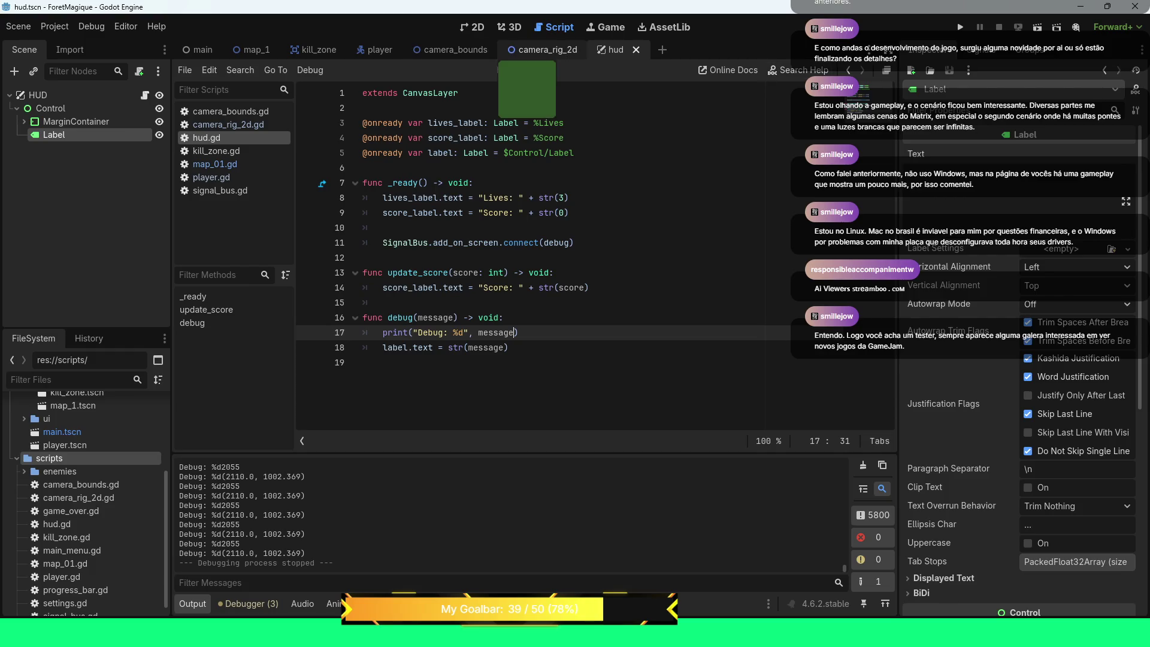
# - Open camera_rig_2d.gd and delete the unused _on_add_to_screen function
pyautogui.click(542, 49)
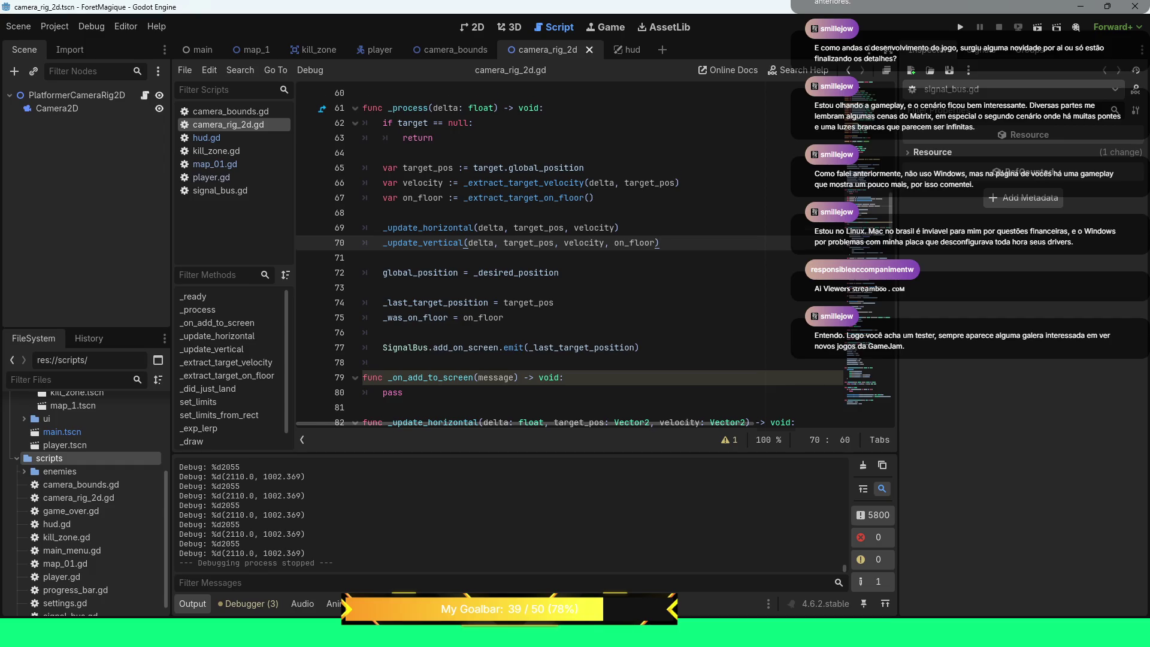
pyautogui.scroll(-1, 591, 259)
pyautogui.moveTo(403, 347); pyautogui.dragTo(363, 332)
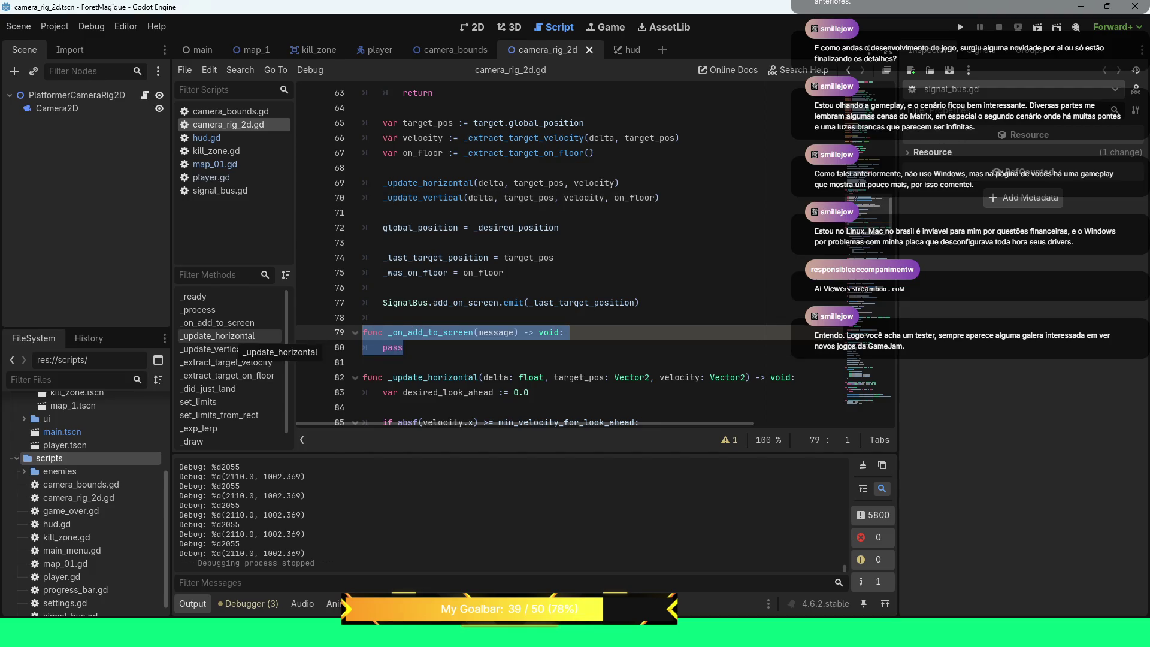
pyautogui.press('BackSpace')
pyautogui.press('BackSpace')
pyautogui.press('BackSpace')
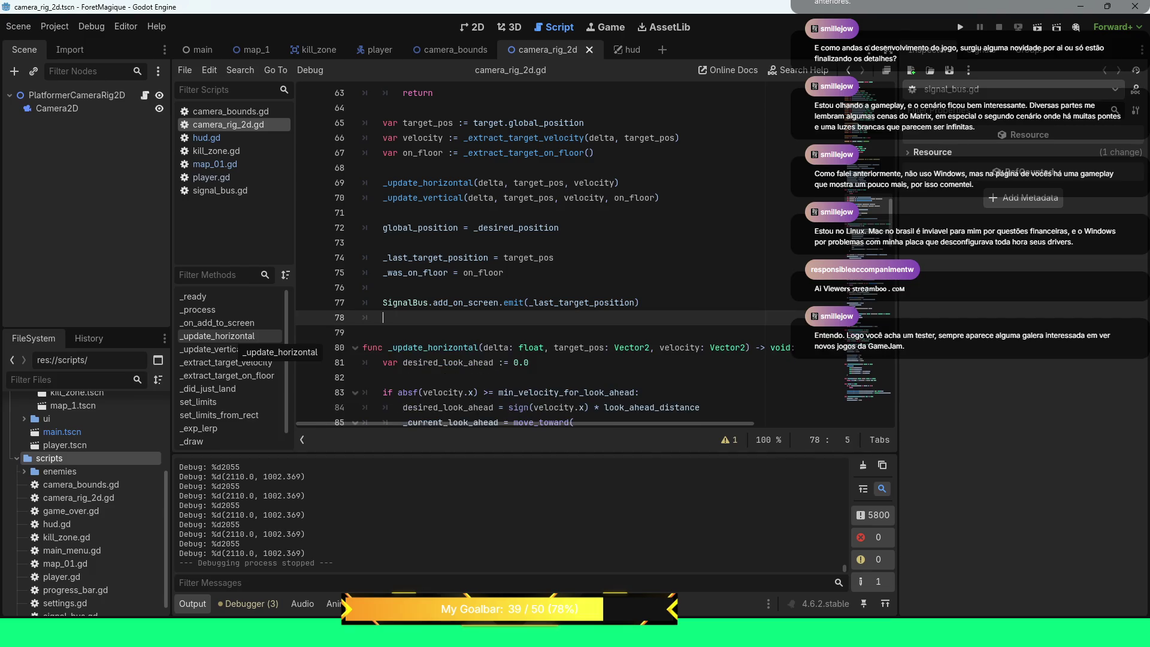
pyautogui.press('BackSpace')
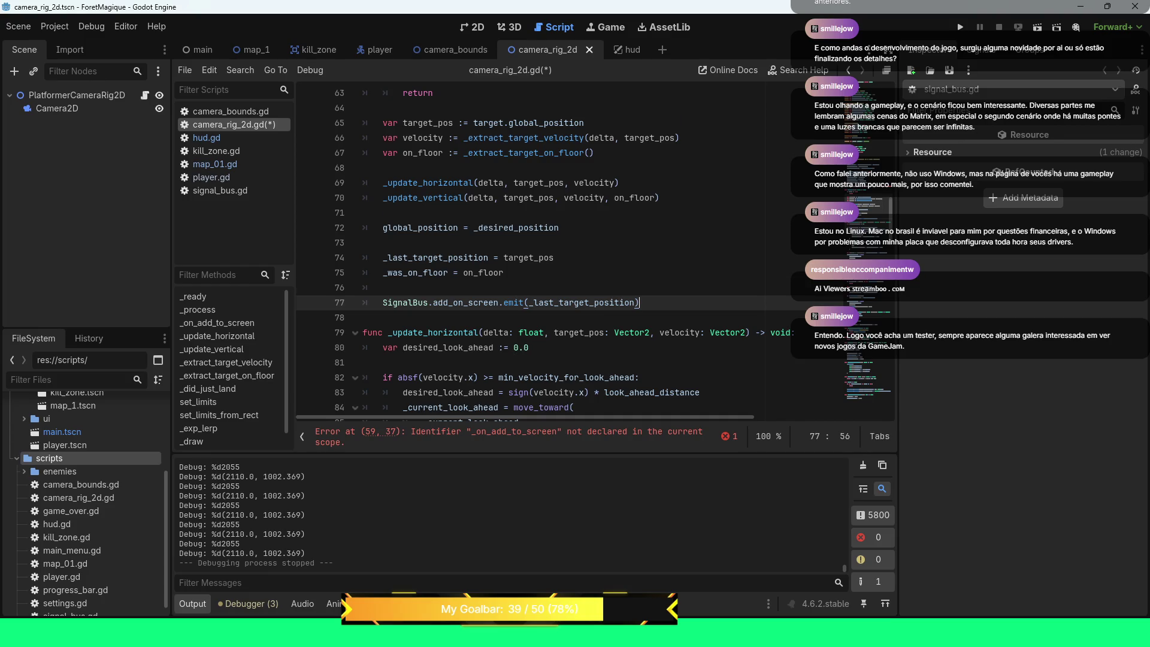
# - Delete the SignalBus.add_on_screen.connect(_on_add_to_screen) line
pyautogui.scroll(-8, 595, 251)
pyautogui.scroll(11, 594, 252)
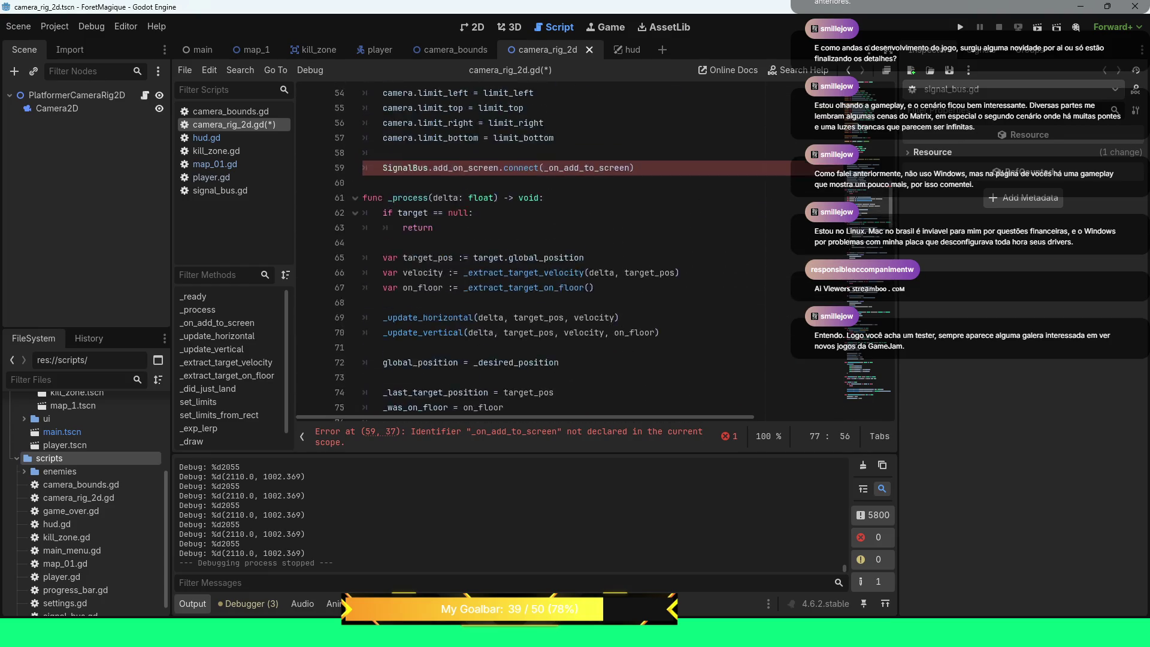
pyautogui.scroll(4, 595, 252)
pyautogui.click(635, 348)
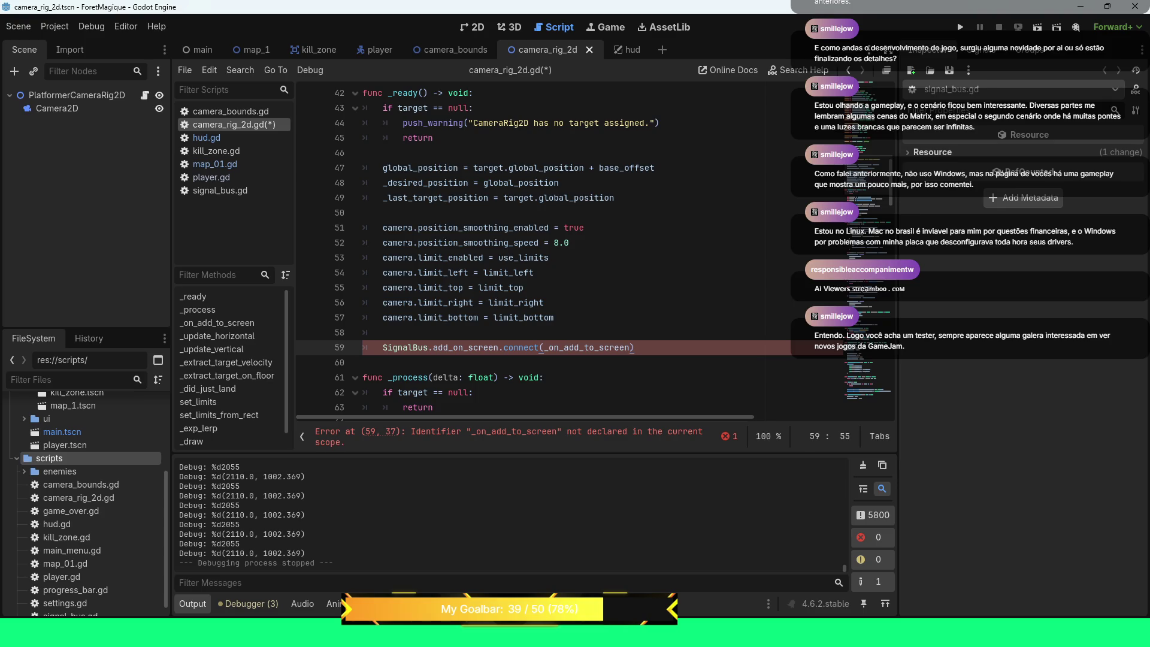
pyautogui.hotkey('ctrl', 'shift', 'k')
pyautogui.hotkey('ctrl', 'shift', 'k')
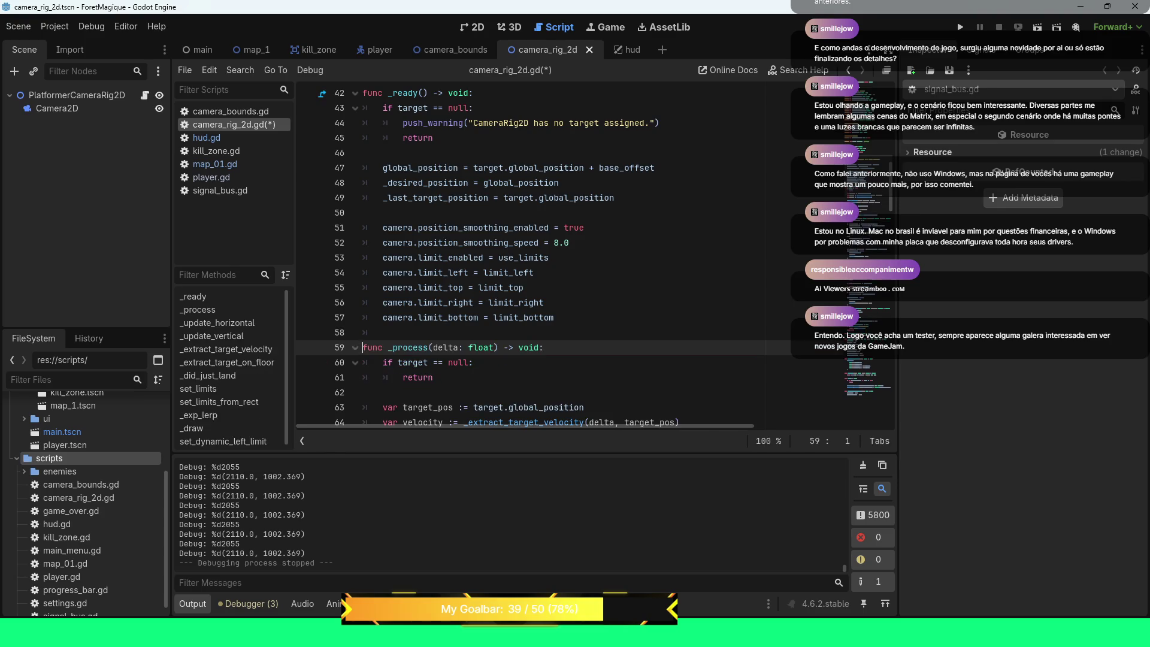
pyautogui.scroll(-1, 594, 252)
pyautogui.scroll(-4, 595, 252)
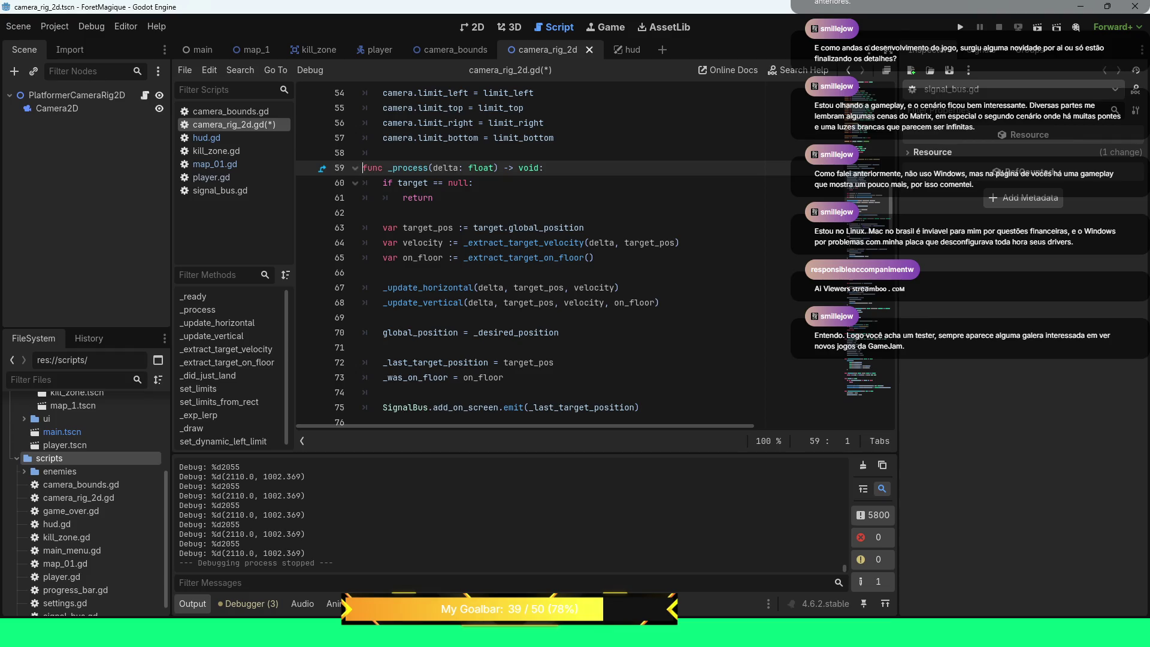
pyautogui.scroll(-3, 635, 303)
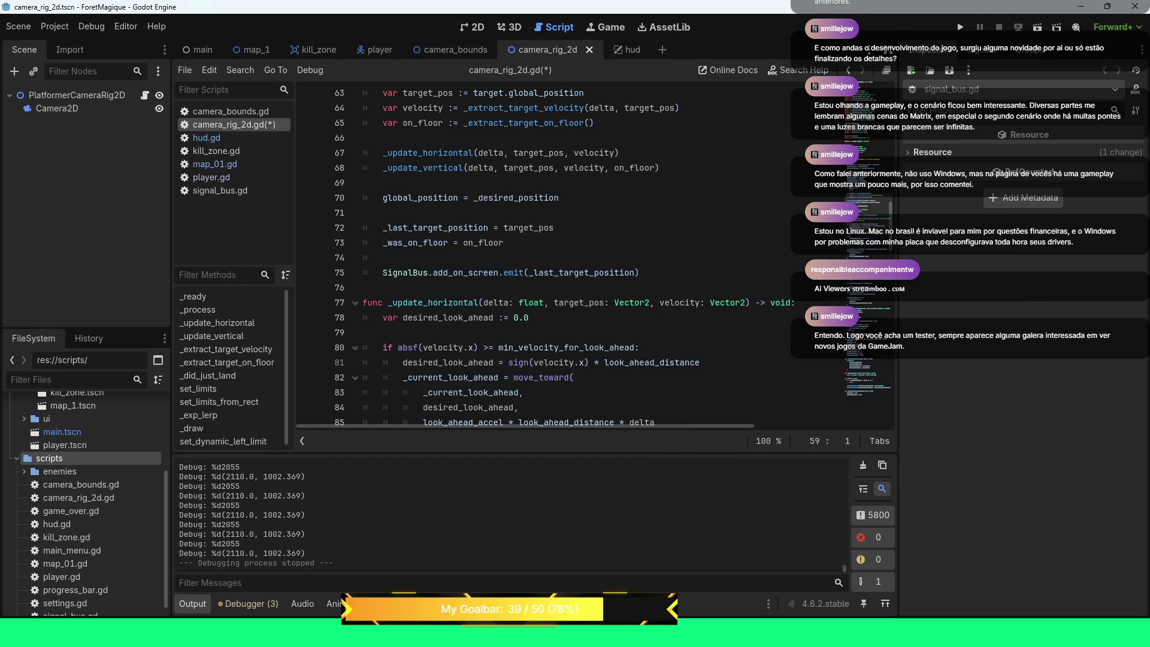
pyautogui.scroll(-3, 613, 257)
pyautogui.scroll(-2, 613, 258)
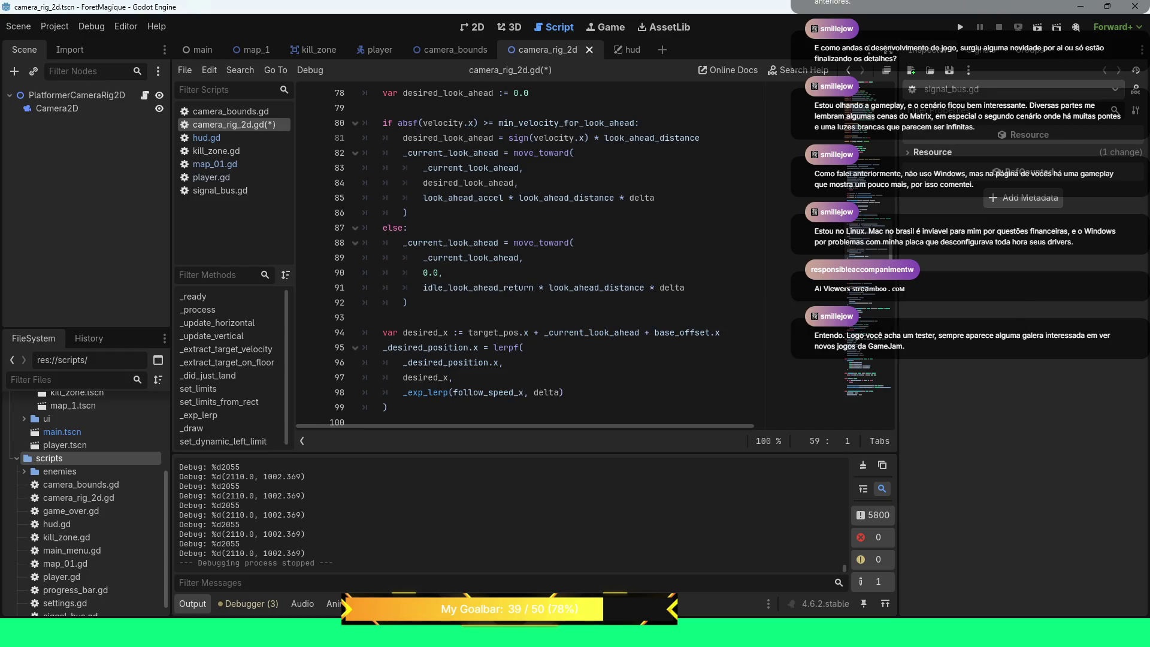
pyautogui.scroll(-4, 599, 257)
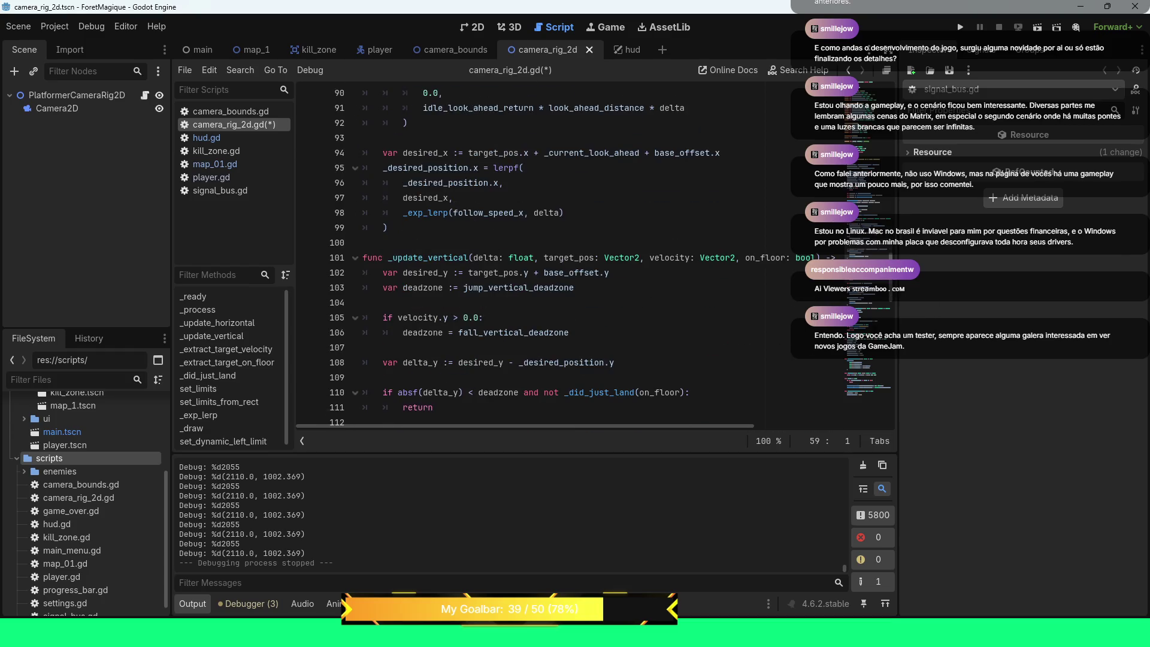
pyautogui.scroll(-2, 599, 258)
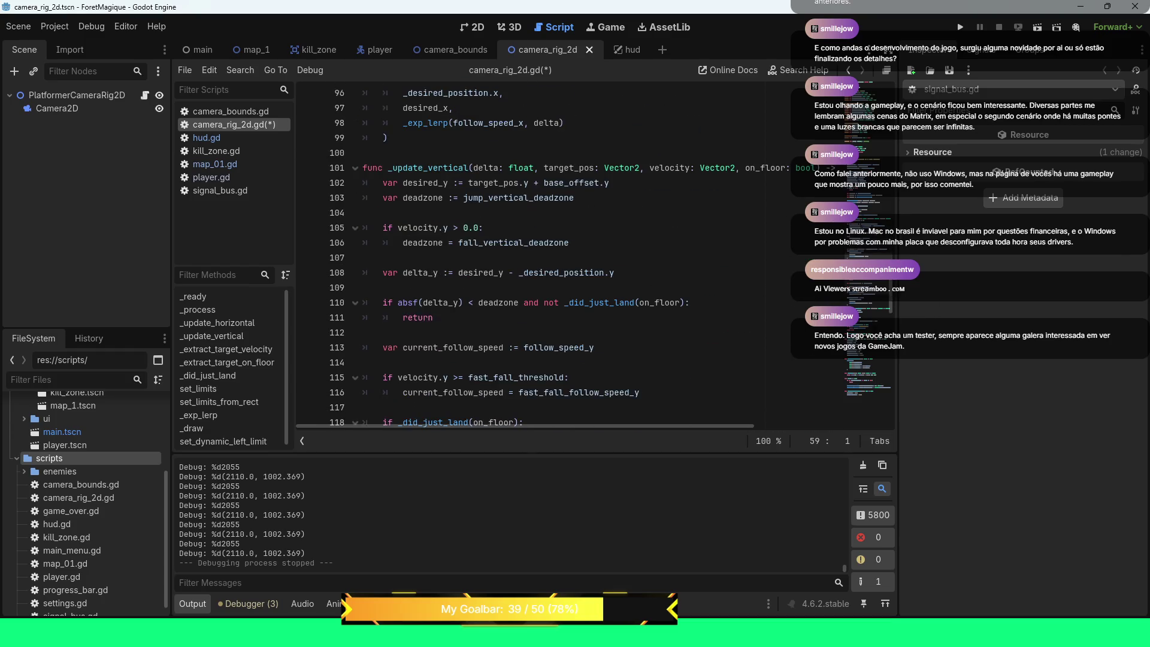
pyautogui.scroll(-7, 599, 257)
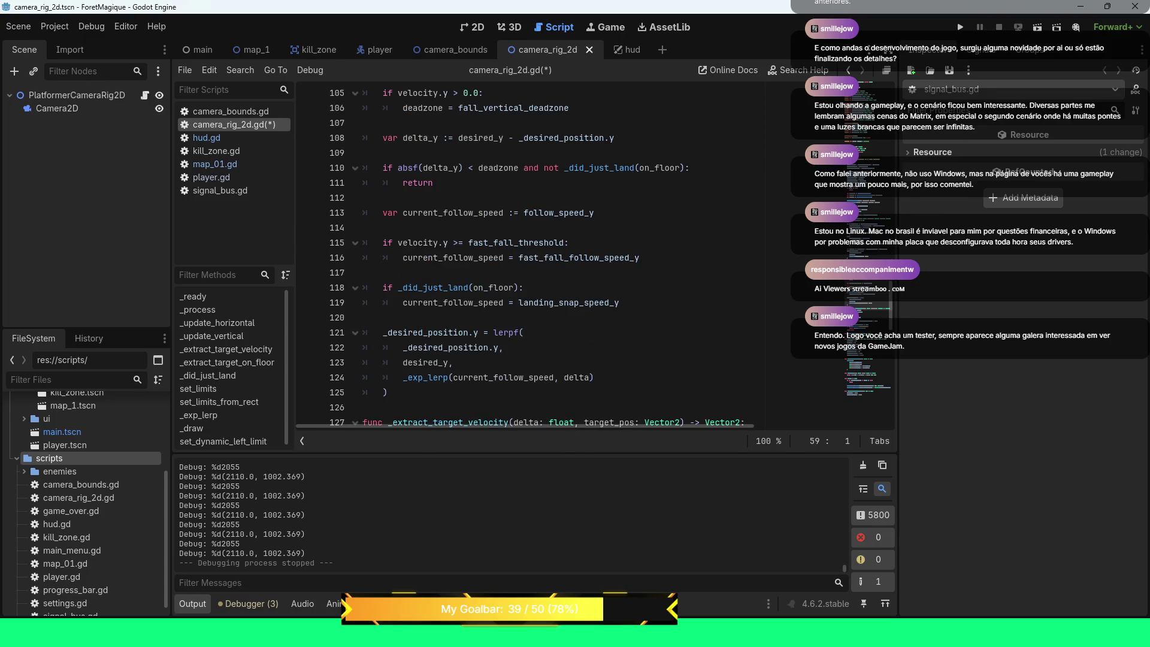
pyautogui.scroll(-4, 599, 258)
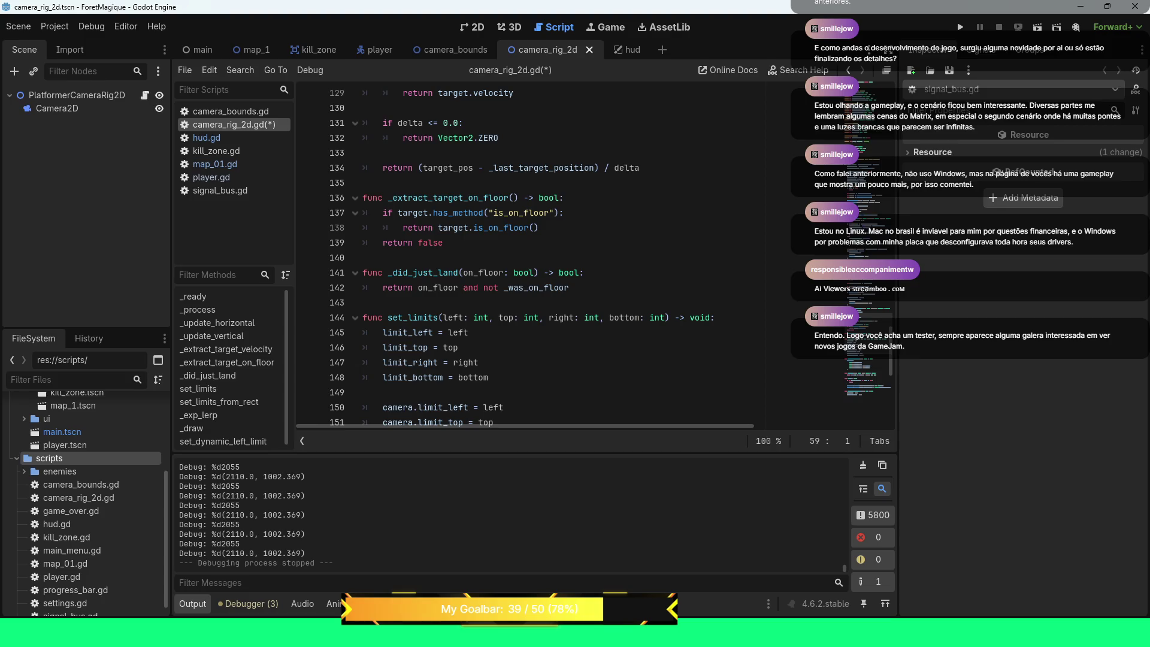
pyautogui.scroll(-2, 599, 257)
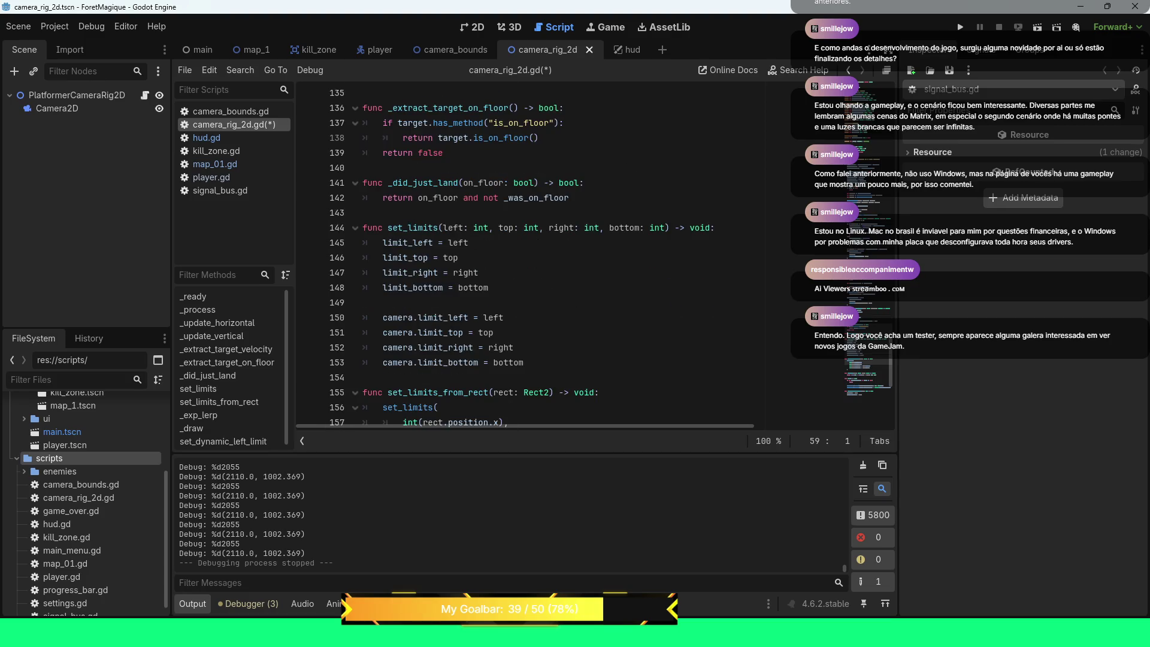
pyautogui.scroll(-3, 599, 257)
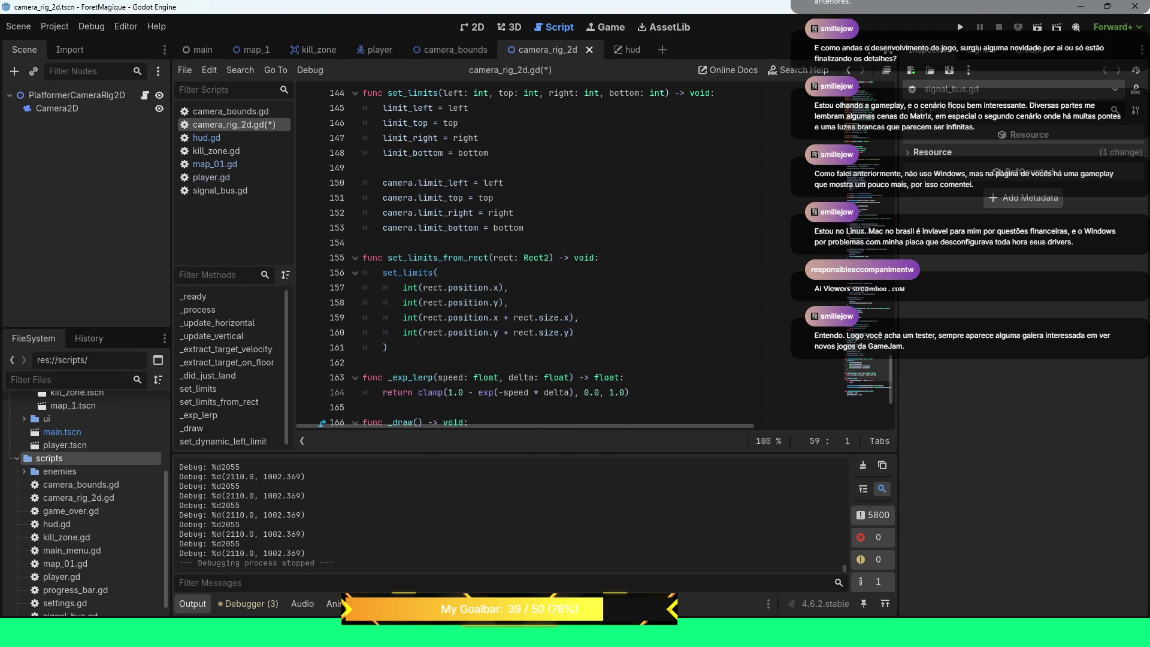
pyautogui.scroll(2, 599, 257)
pyautogui.scroll(-1, 599, 257)
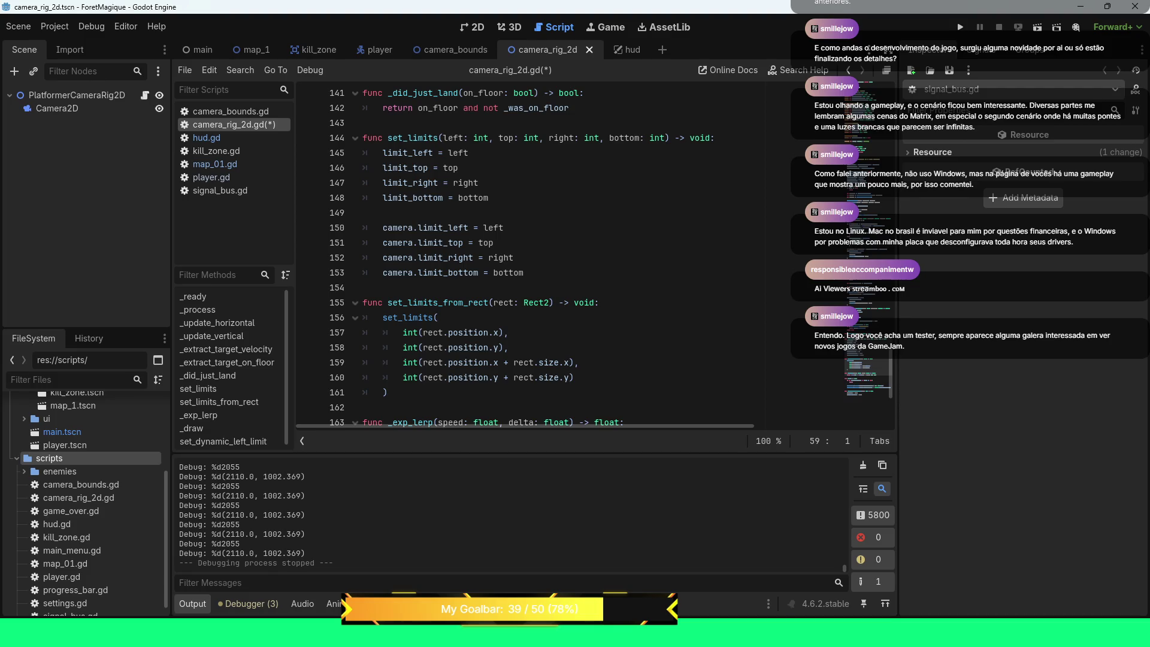
pyautogui.scroll(-2, 533, 258)
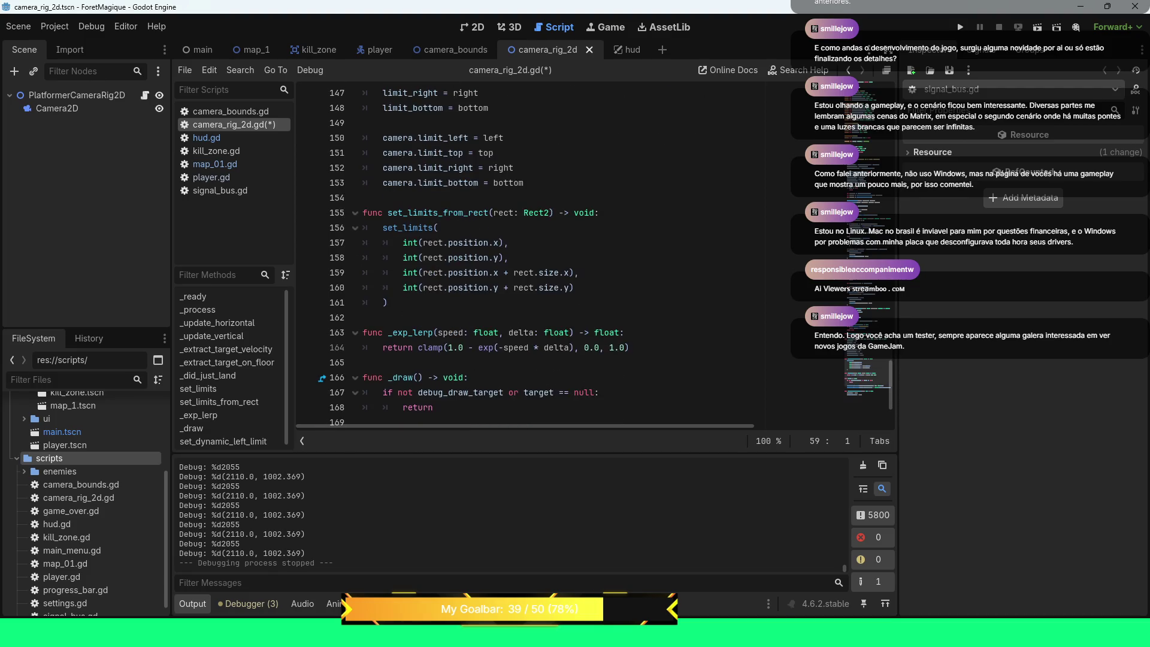
pyautogui.scroll(-2, 533, 258)
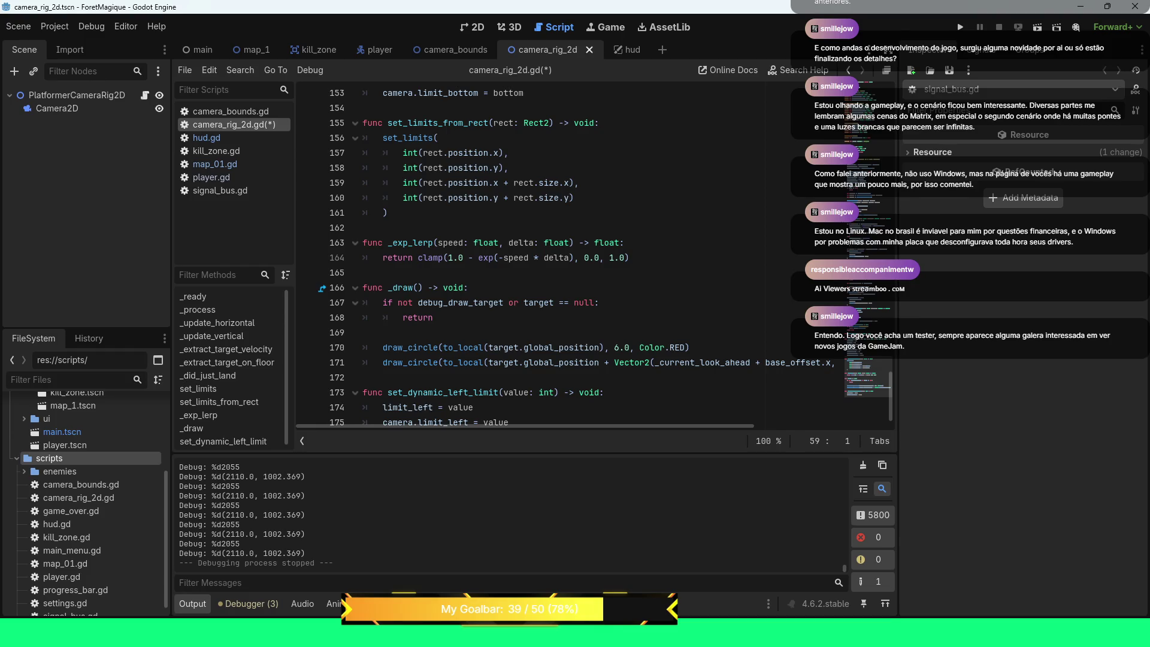
pyautogui.scroll(-1, 606, 254)
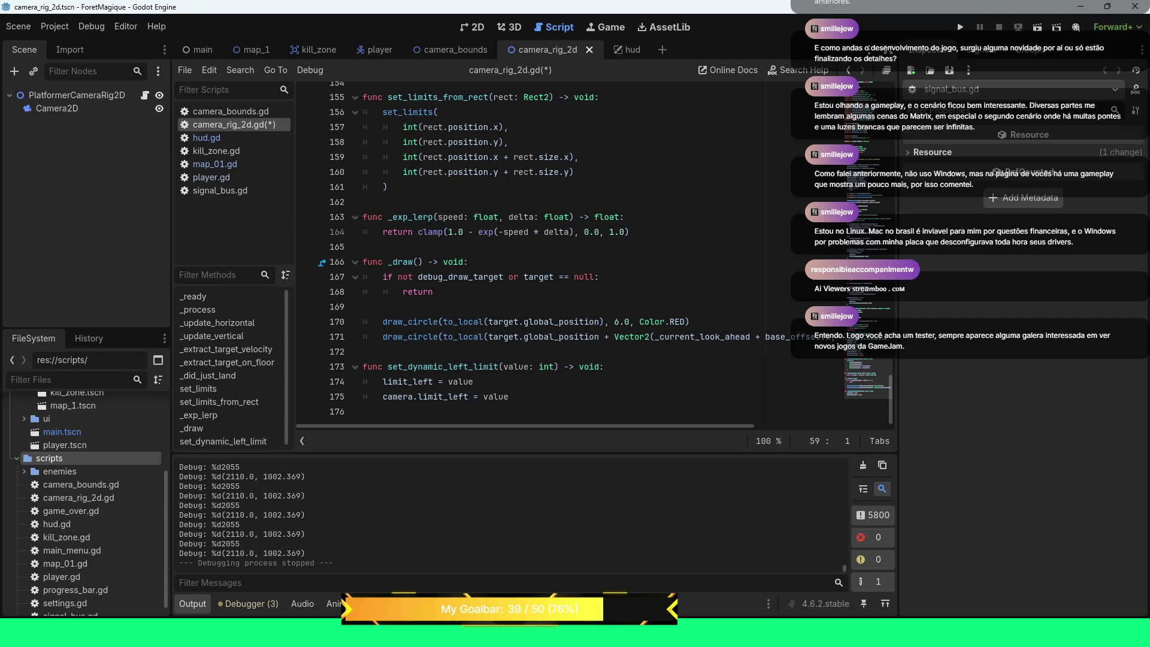
pyautogui.scroll(4, 479, 317)
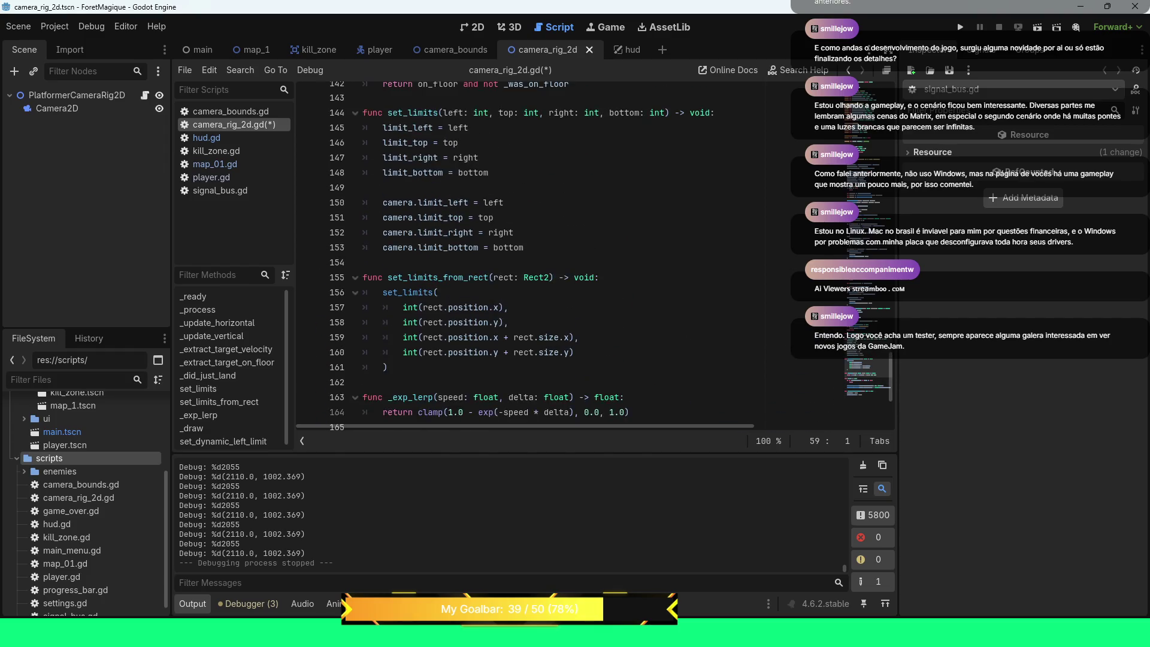
pyautogui.scroll(4, 480, 258)
pyautogui.scroll(6, 539, 264)
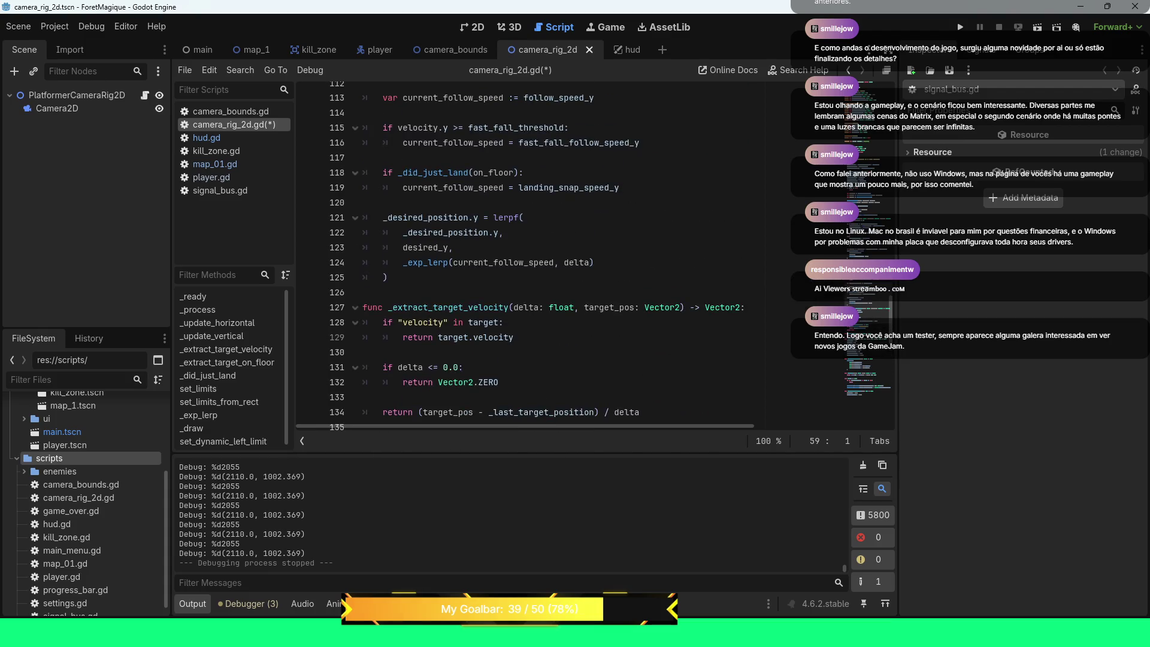
pyautogui.scroll(2, 521, 254)
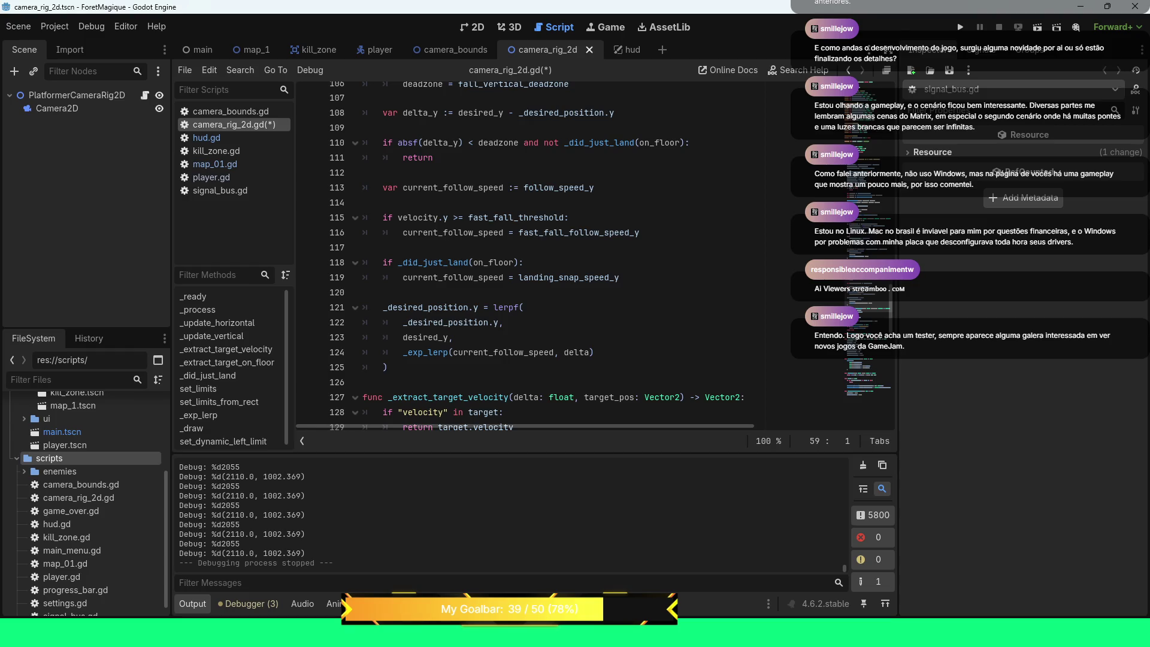
pyautogui.scroll(5, 521, 255)
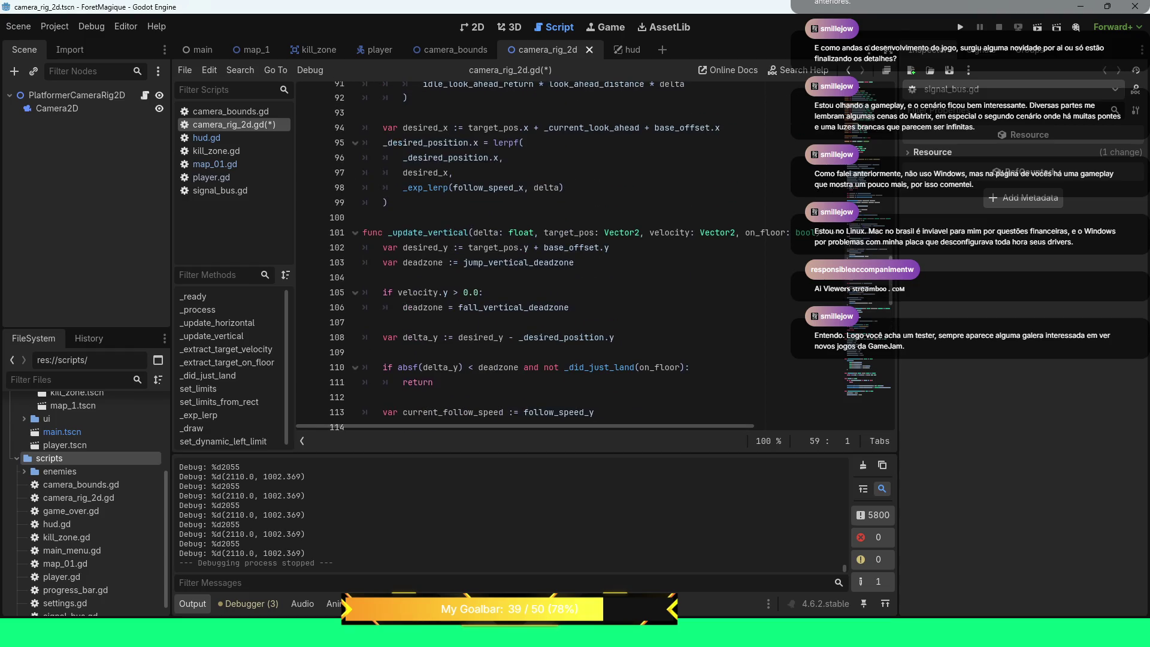
pyautogui.scroll(3, 539, 255)
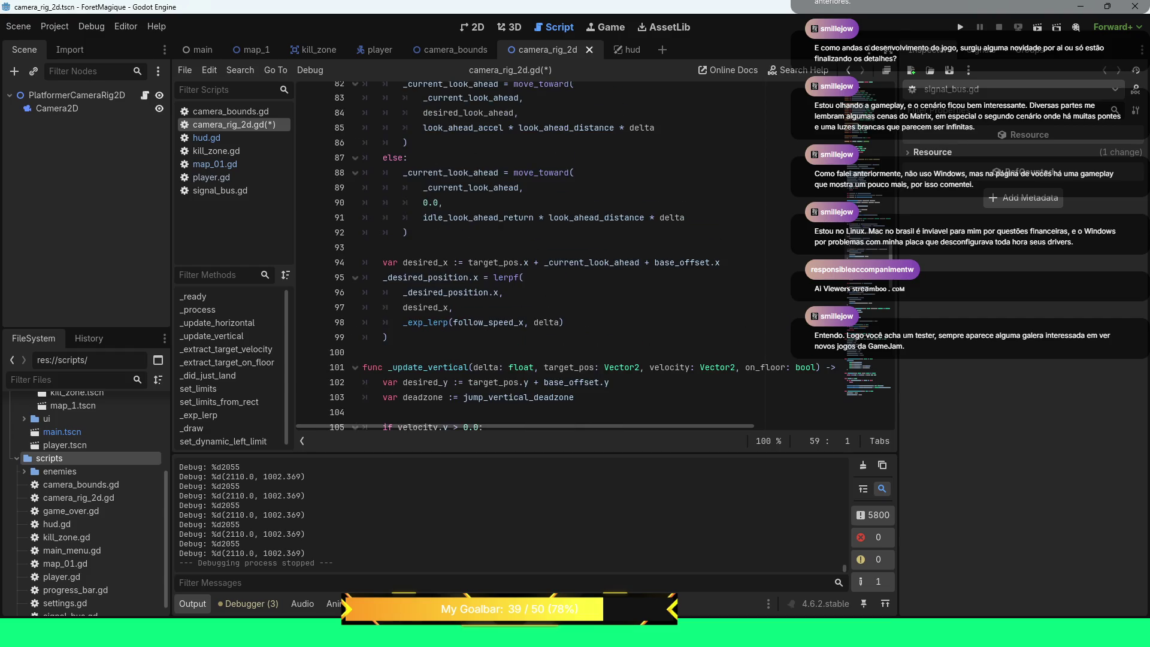
pyautogui.scroll(1, 539, 254)
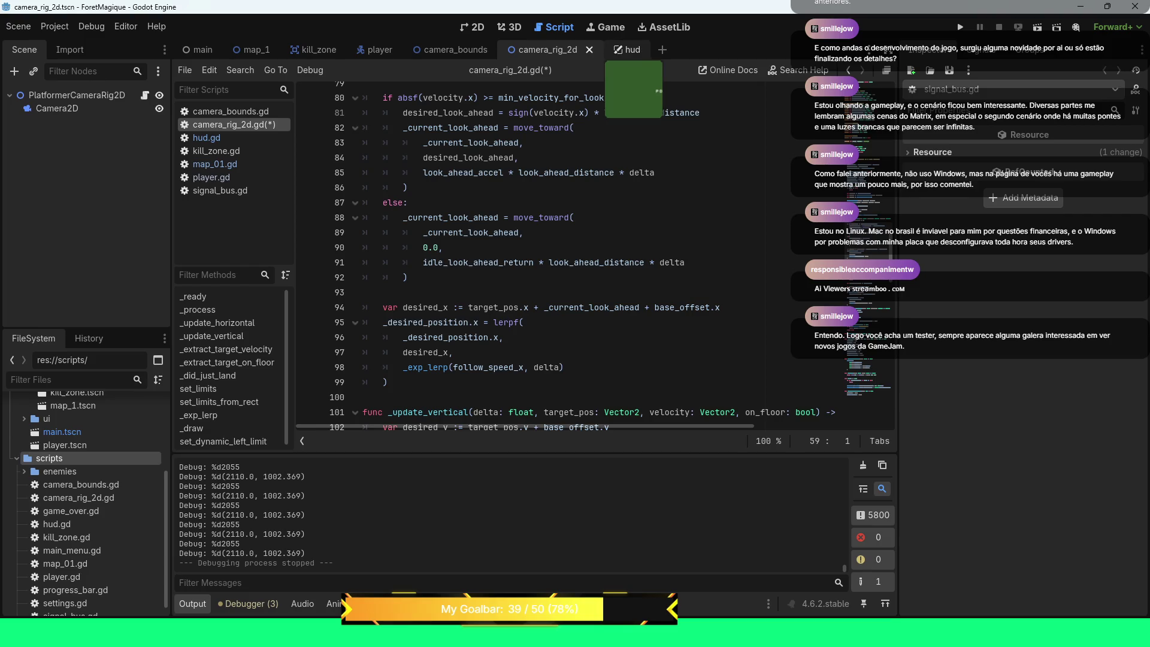
# - Switch to the hud scene, review hud.gd's add_on_screen connection, and select the HUD root node
pyautogui.click(623, 50)
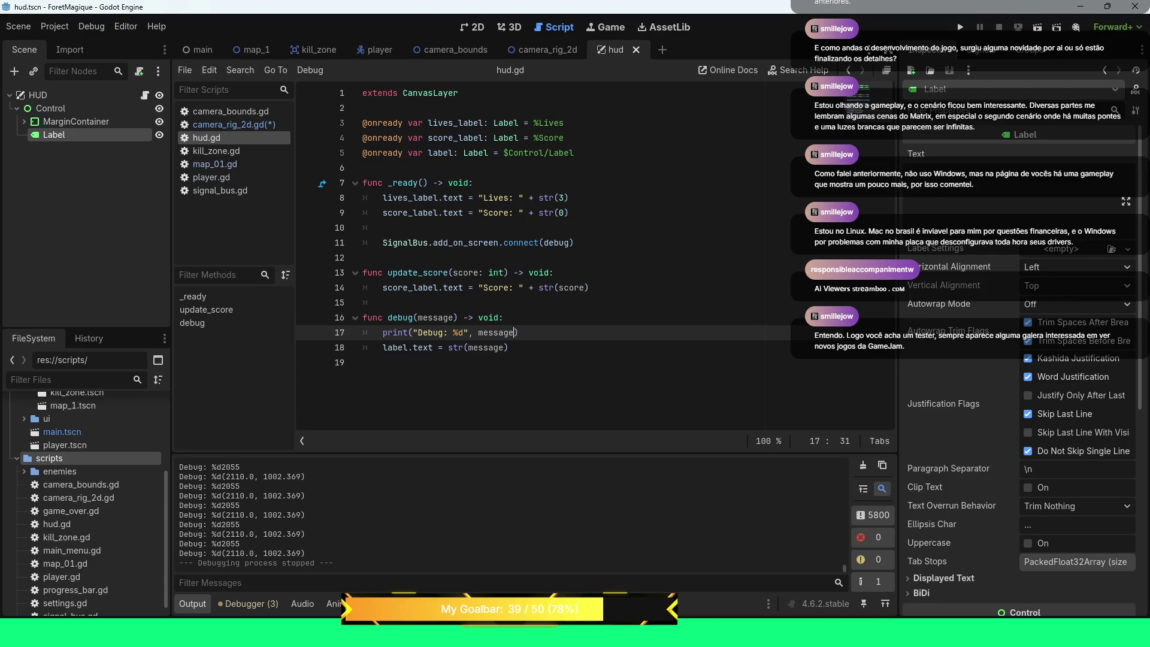
pyautogui.moveTo(491, 347)
pyautogui.moveTo(495, 244)
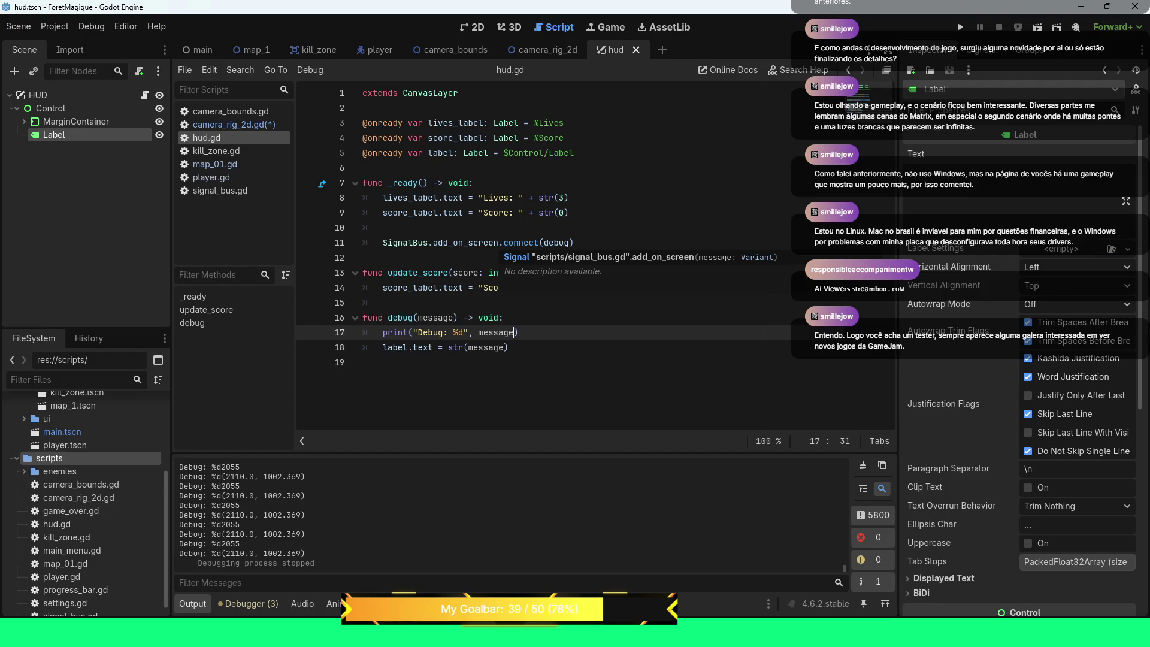
pyautogui.click(38, 95)
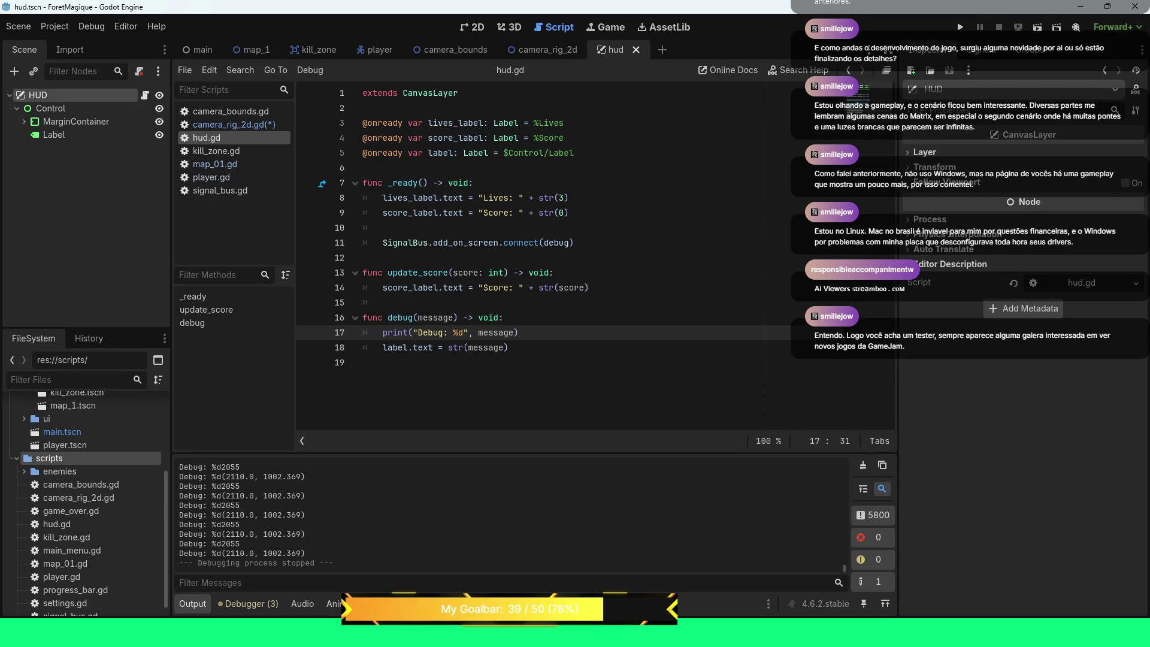
# - Scroll through the Output log and inspect the debug position lines
pyautogui.scroll(1, 510, 515)
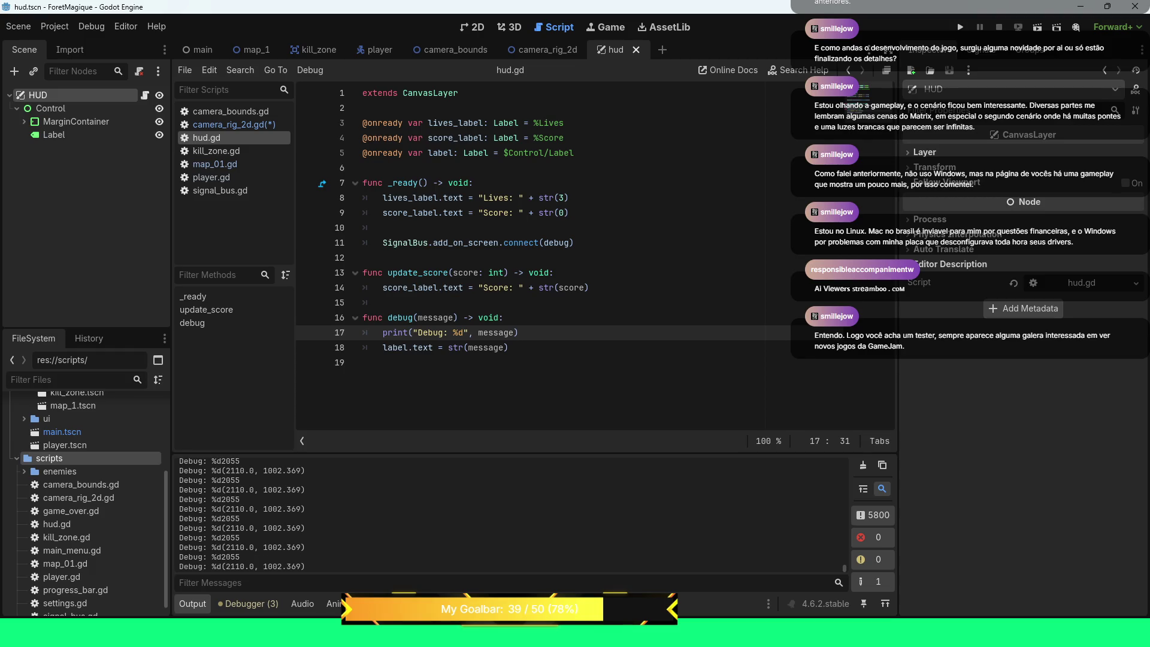
pyautogui.moveTo(221, 471)
pyautogui.mouseDown()
pyautogui.moveTo(267, 471)
pyautogui.moveTo(241, 480)
pyautogui.mouseUp()
pyautogui.click(241, 480)
pyautogui.scroll(1, 510, 515)
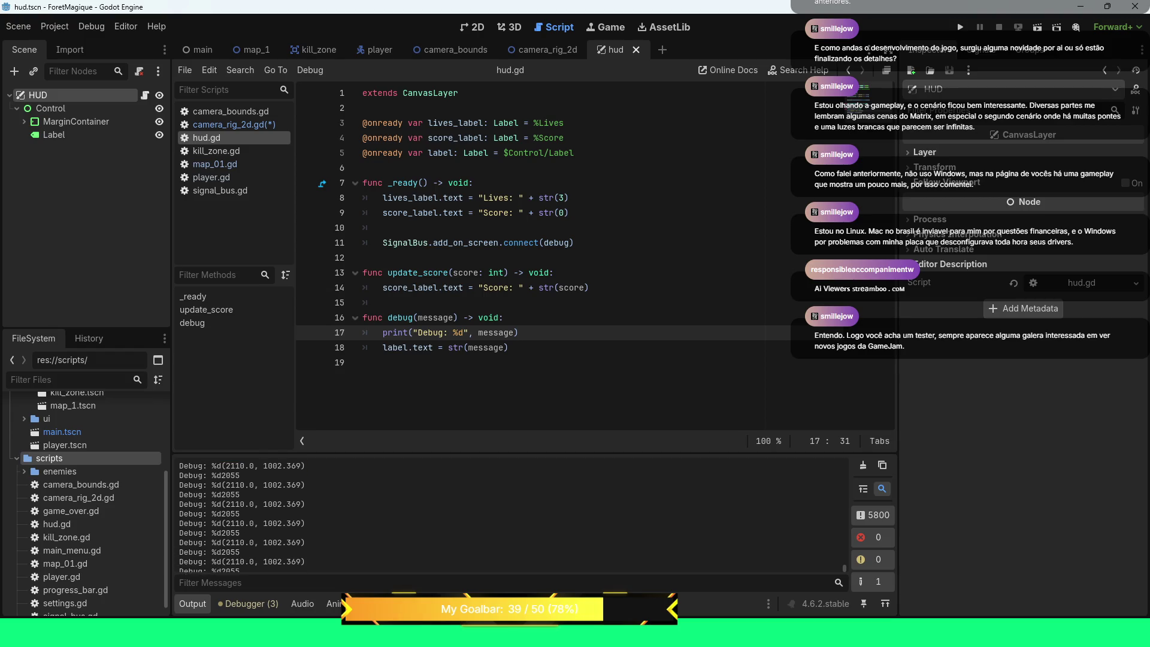
pyautogui.scroll(3, 510, 515)
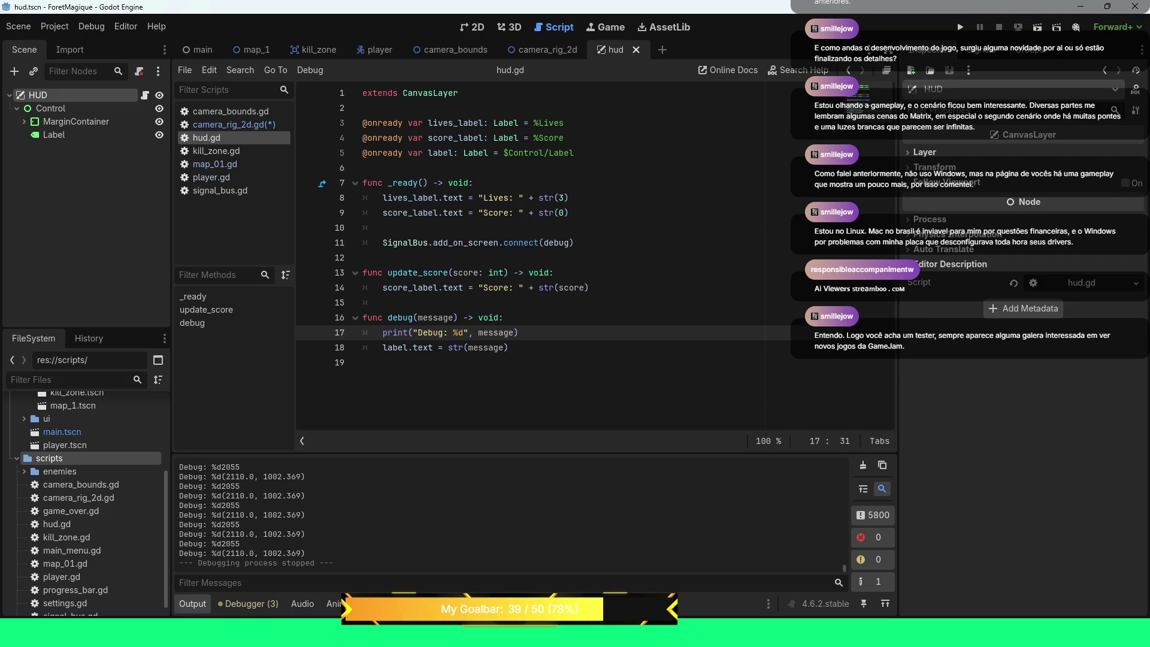
# - Relaunch the game with F5 for fresh debug output, then switch to camera_rig_2d.gd
pyautogui.press('F5')
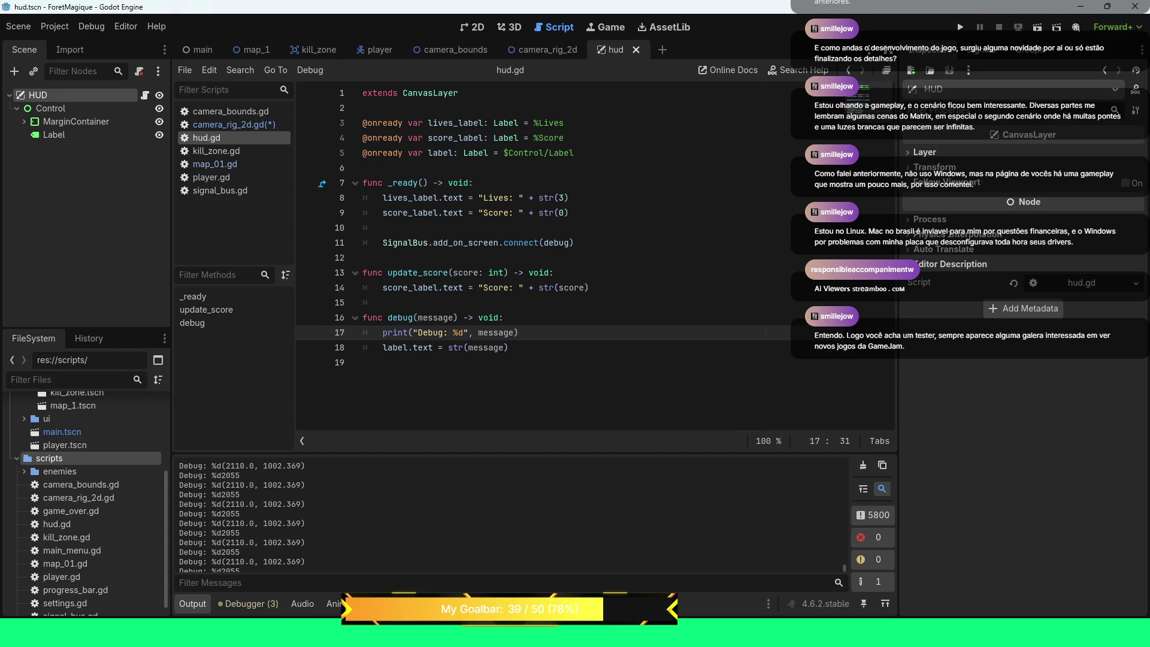
pyautogui.moveTo(542, 50)
pyautogui.hotkey('ctrl', 'Tab')
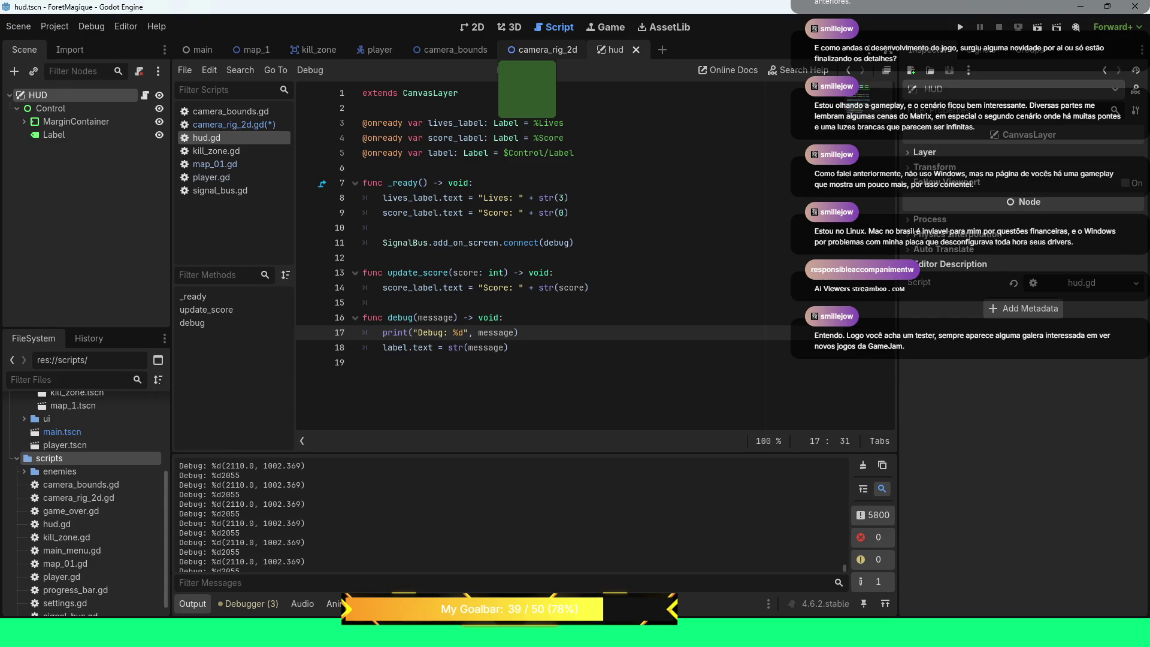
# - Review camera_rig_2d.gd's camera-follow and position-update code, placing the caret at line 75's end
pyautogui.scroll(2, 557, 255)
pyautogui.scroll(4, 546, 257)
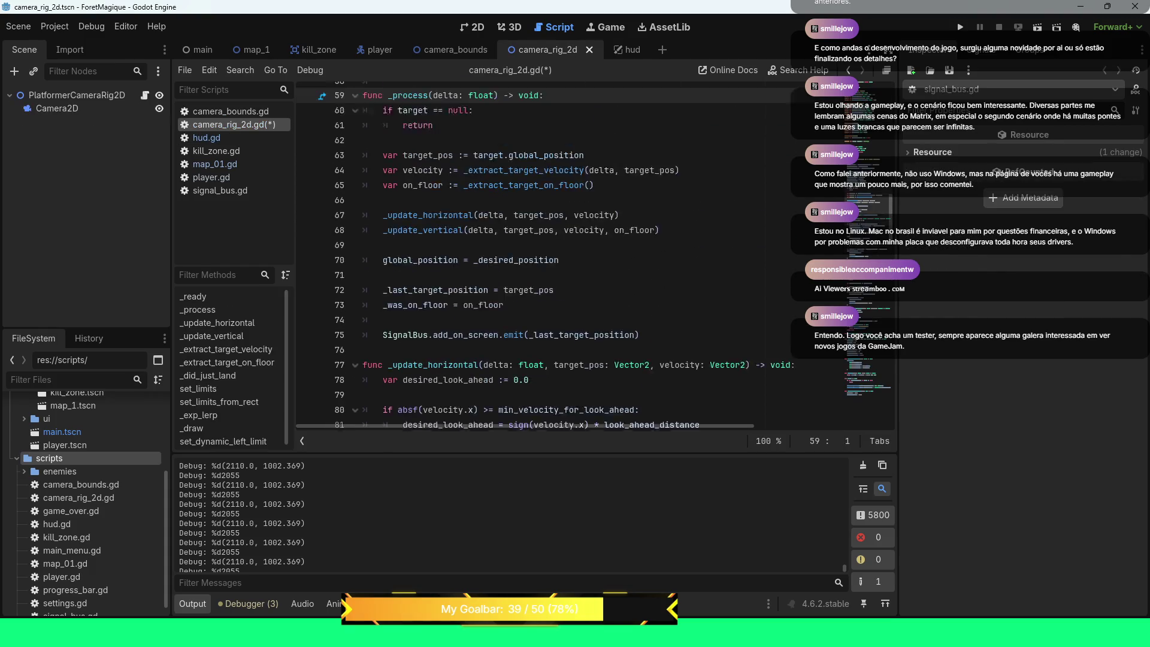
pyautogui.scroll(-7, 545, 258)
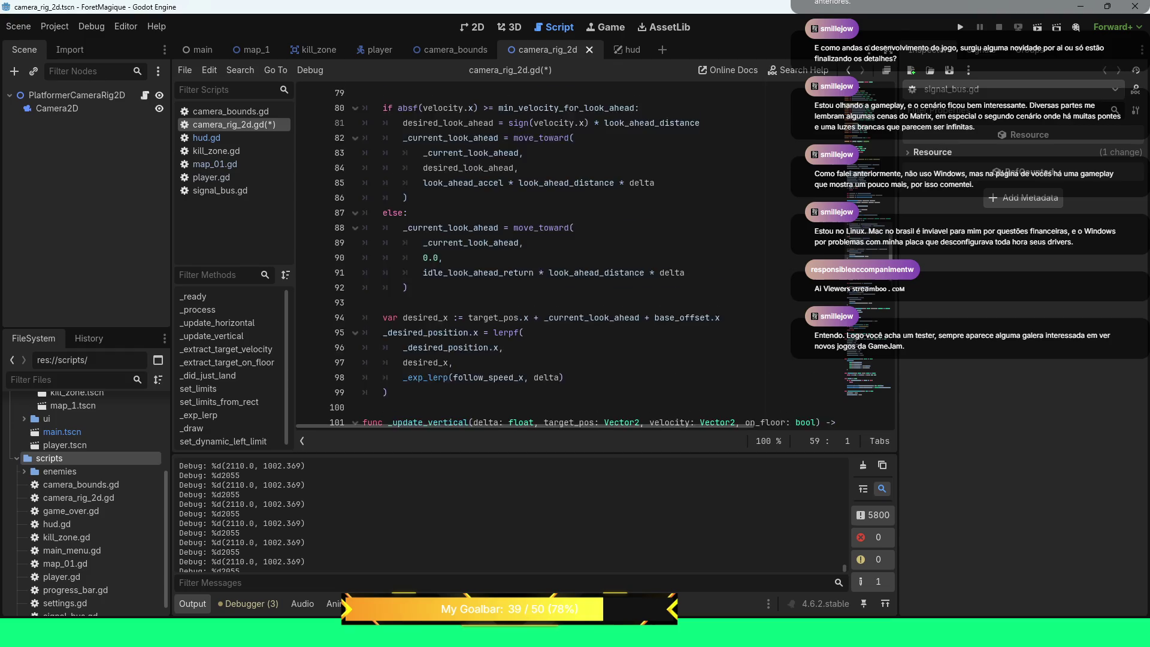
pyautogui.scroll(-5, 596, 257)
pyautogui.scroll(-8, 611, 257)
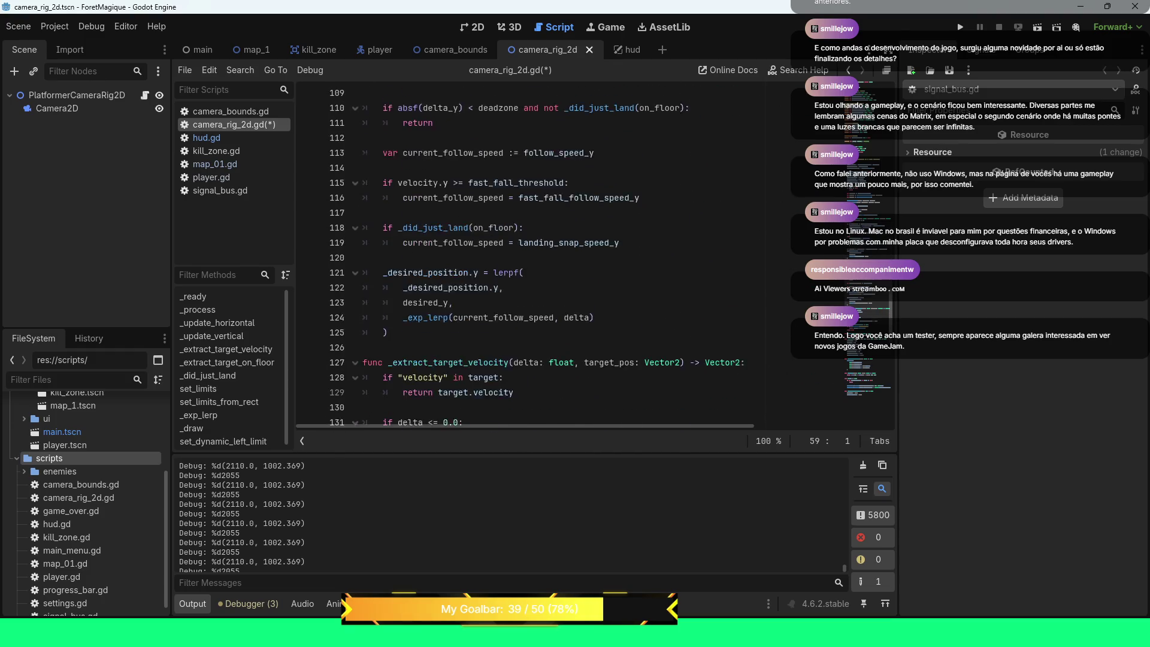
pyautogui.scroll(-3, 539, 258)
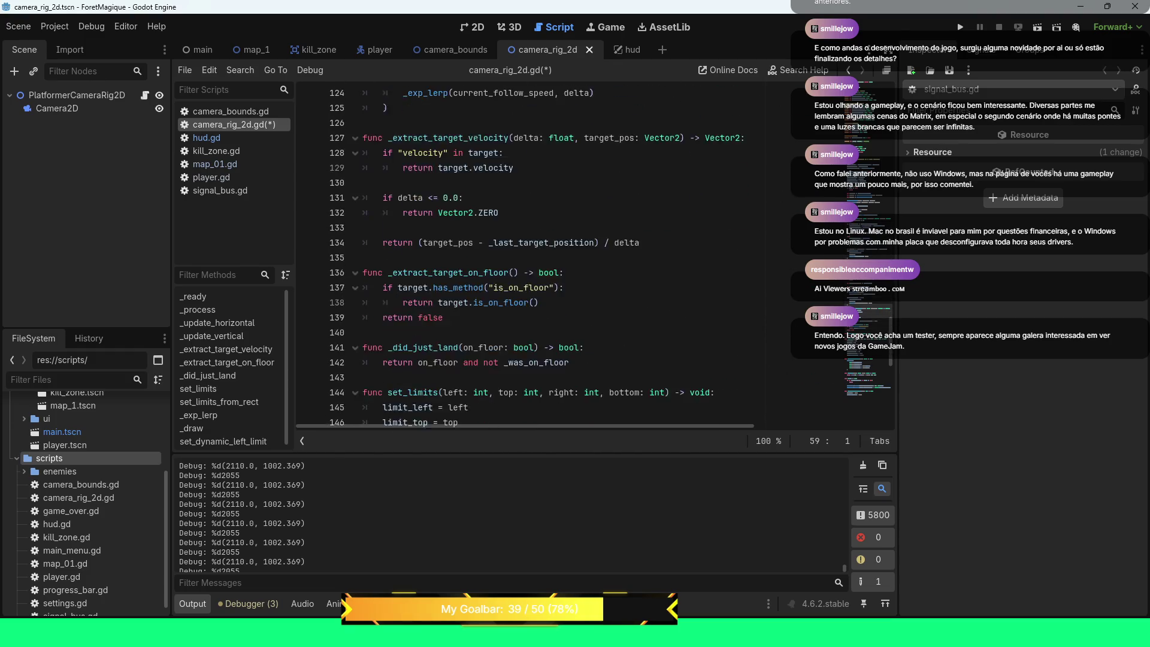
pyautogui.scroll(-4, 596, 257)
pyautogui.scroll(10, 596, 258)
pyautogui.scroll(8, 596, 258)
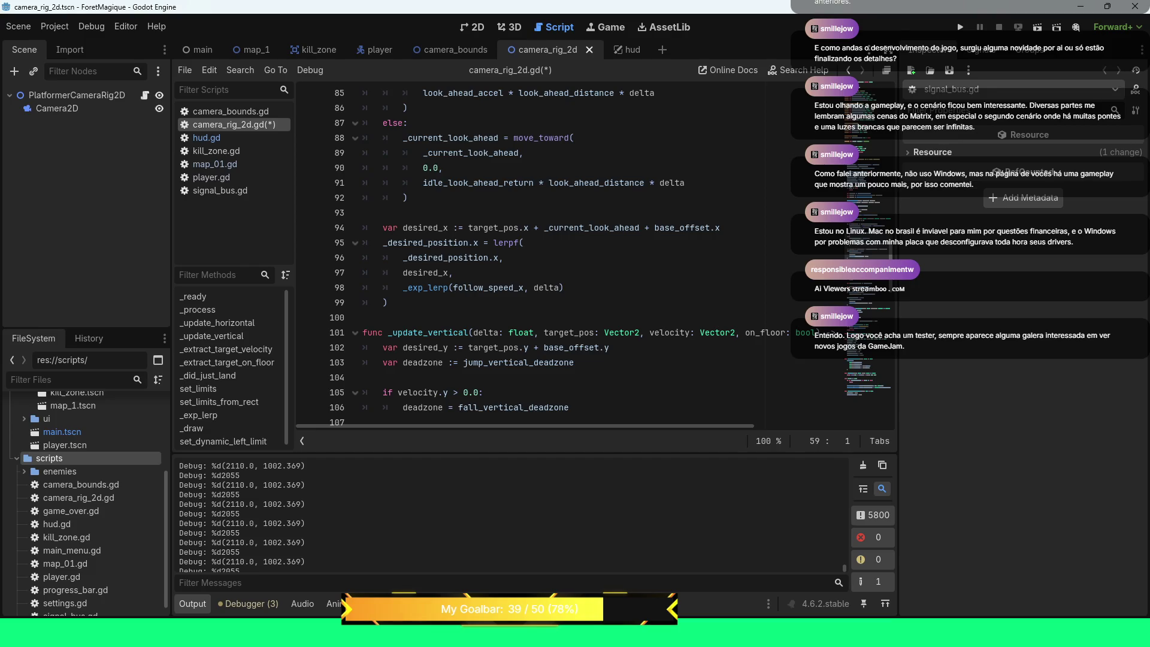
pyautogui.scroll(6, 596, 258)
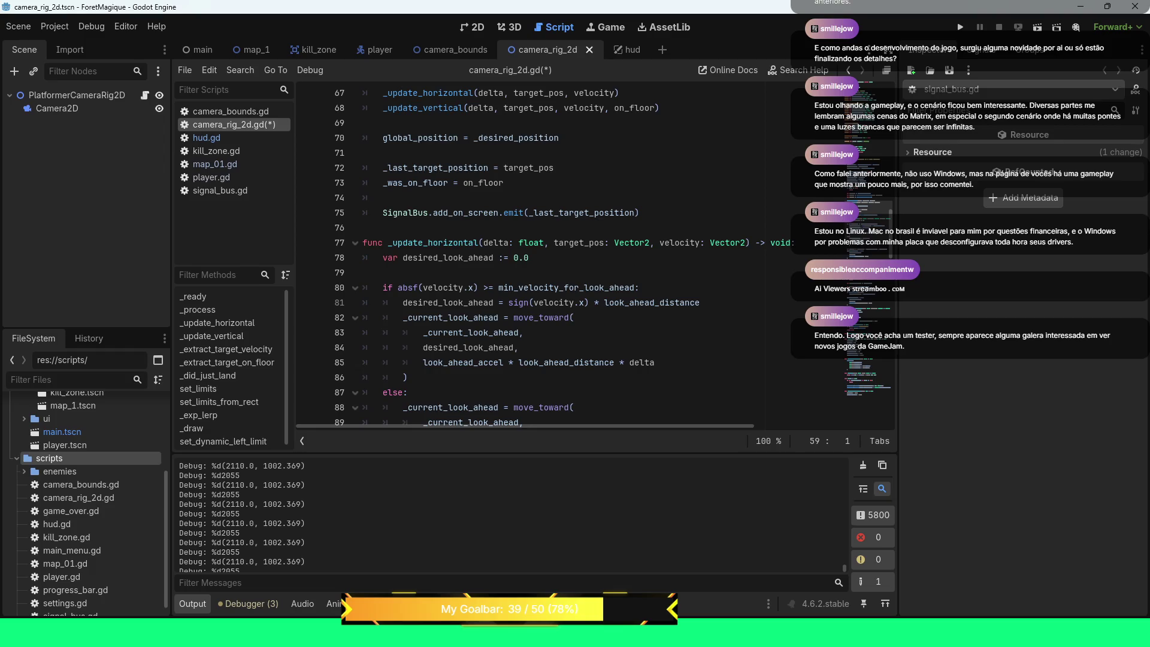
pyautogui.scroll(2, 545, 258)
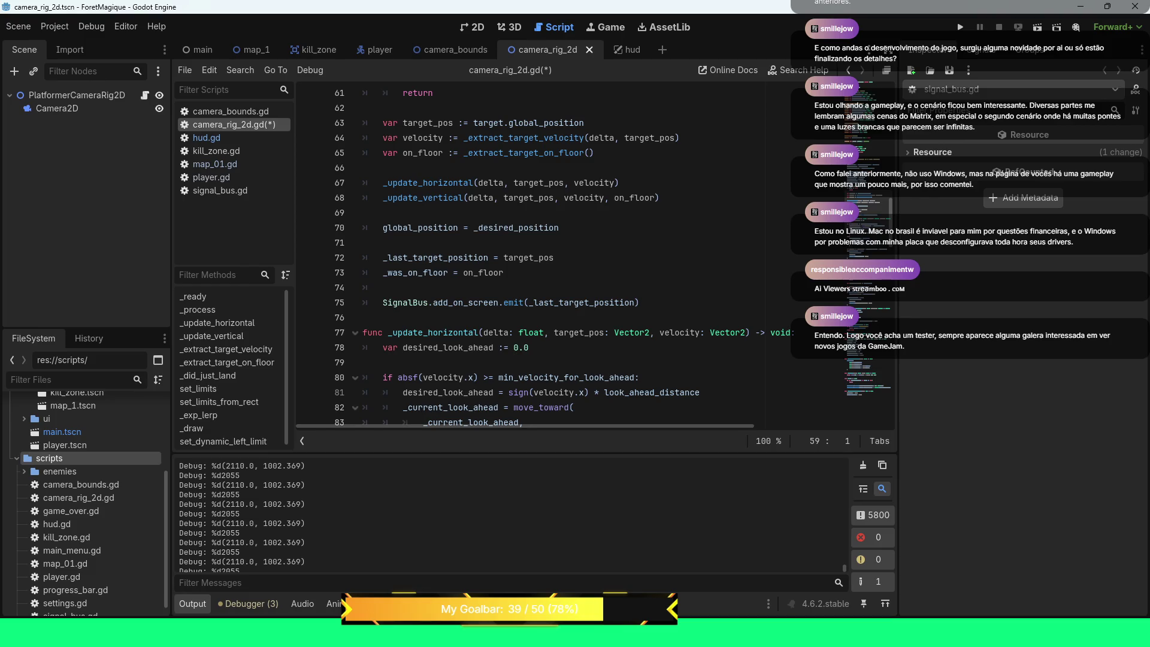
pyautogui.moveTo(569, 302)
pyautogui.scroll(1, 545, 259)
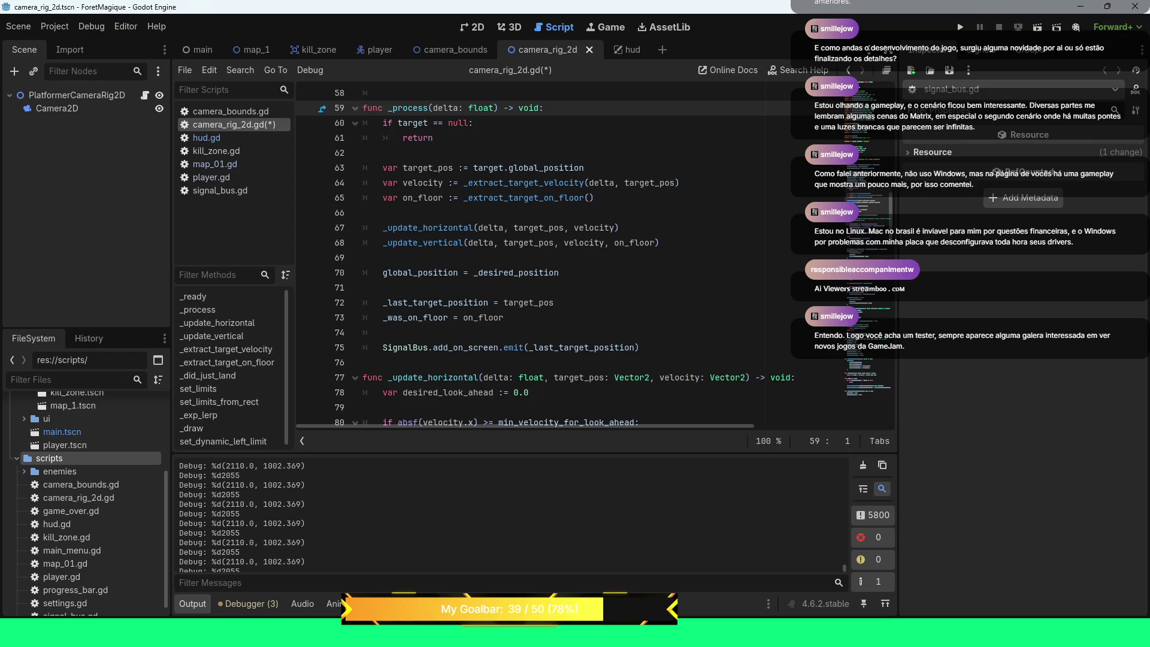
pyautogui.click(639, 348)
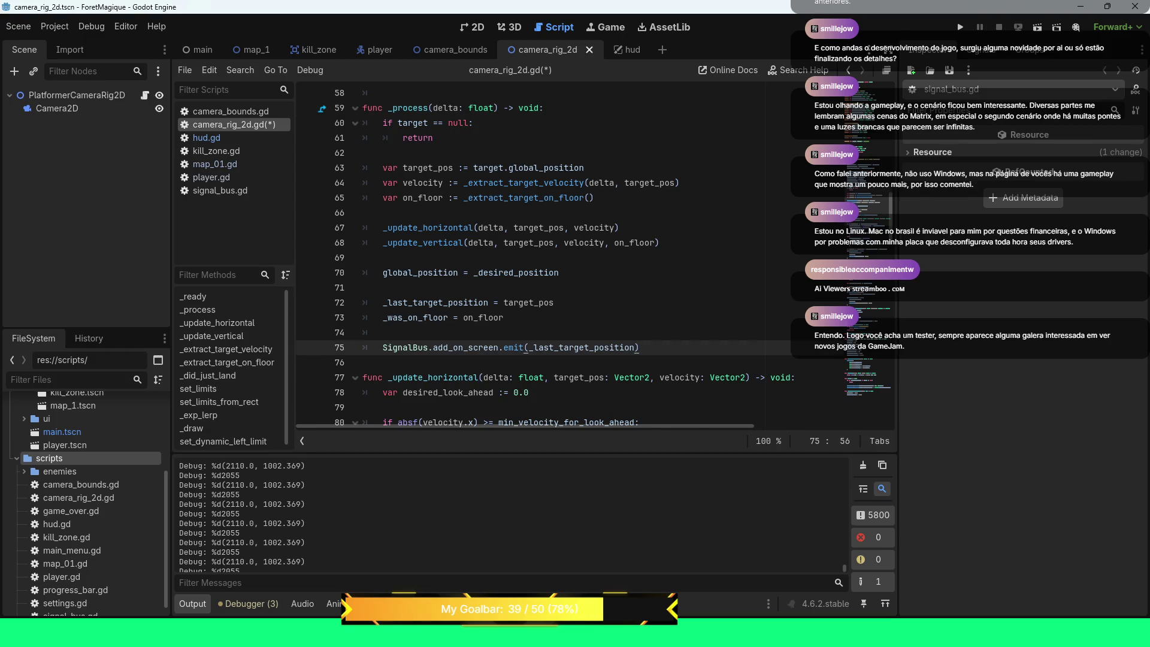
# - Move line 75's SignalBus emit from _process to after camera.limit_left in set_dynamic_left_limit
pyautogui.hotkey('ctrl', 'x')
pyautogui.press('BackSpace')
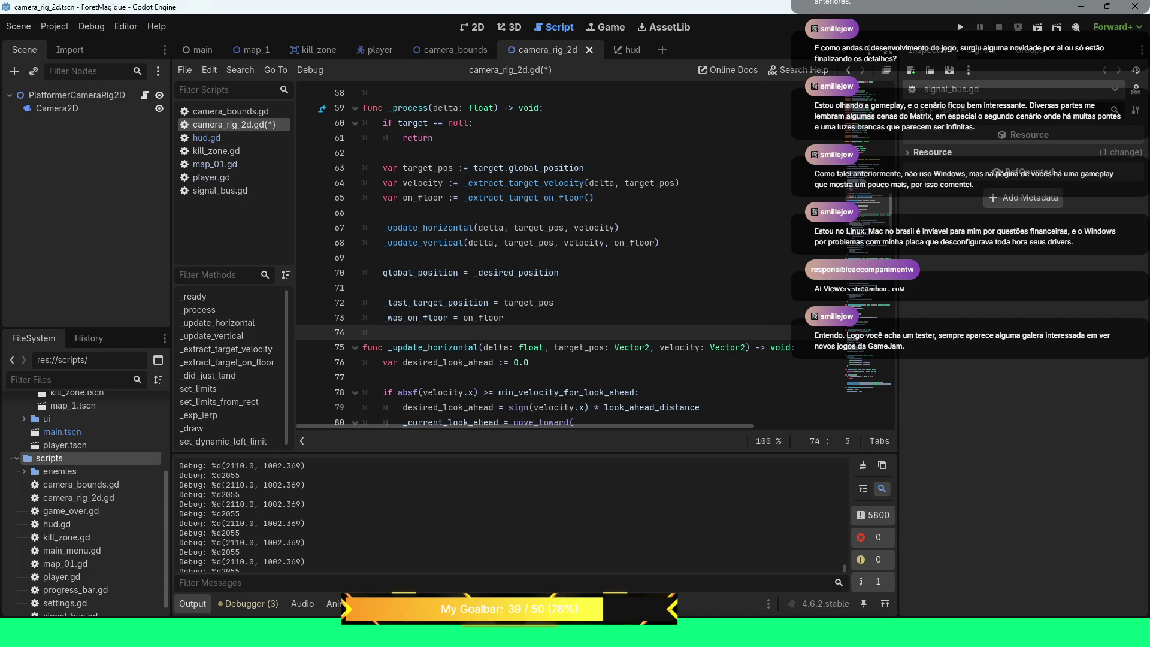
pyautogui.scroll(-16, 593, 258)
pyautogui.scroll(-12, 593, 257)
pyautogui.hscroll(5, 593, 258)
pyautogui.hscroll(-5, 593, 258)
pyautogui.scroll(-3, 593, 257)
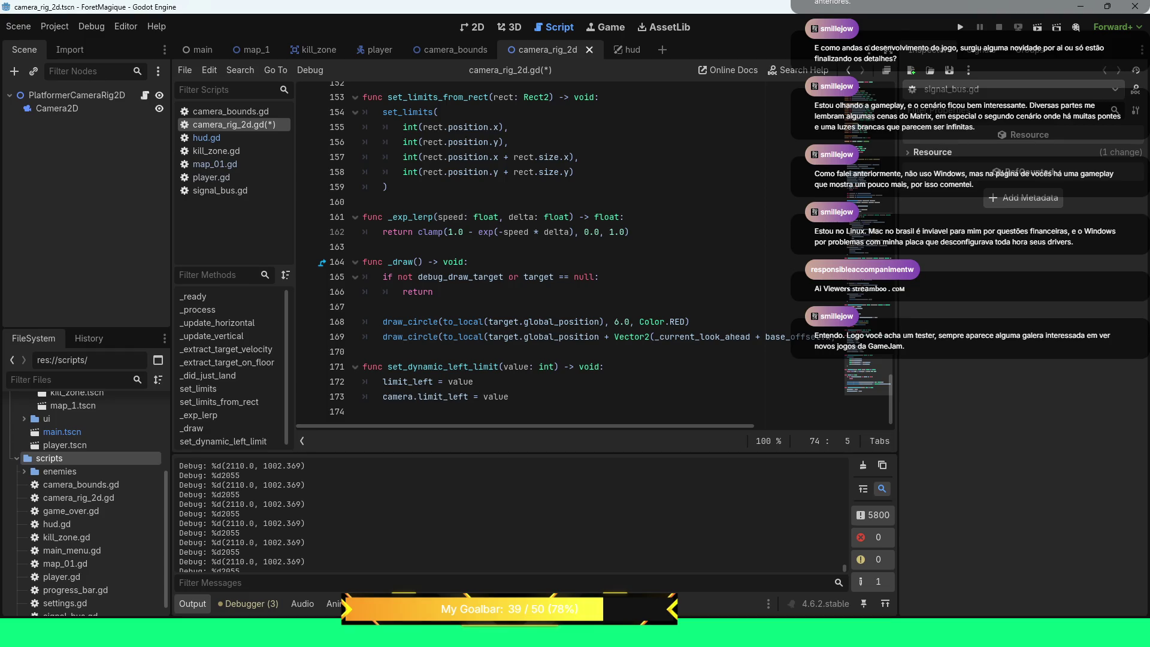
pyautogui.click(509, 397)
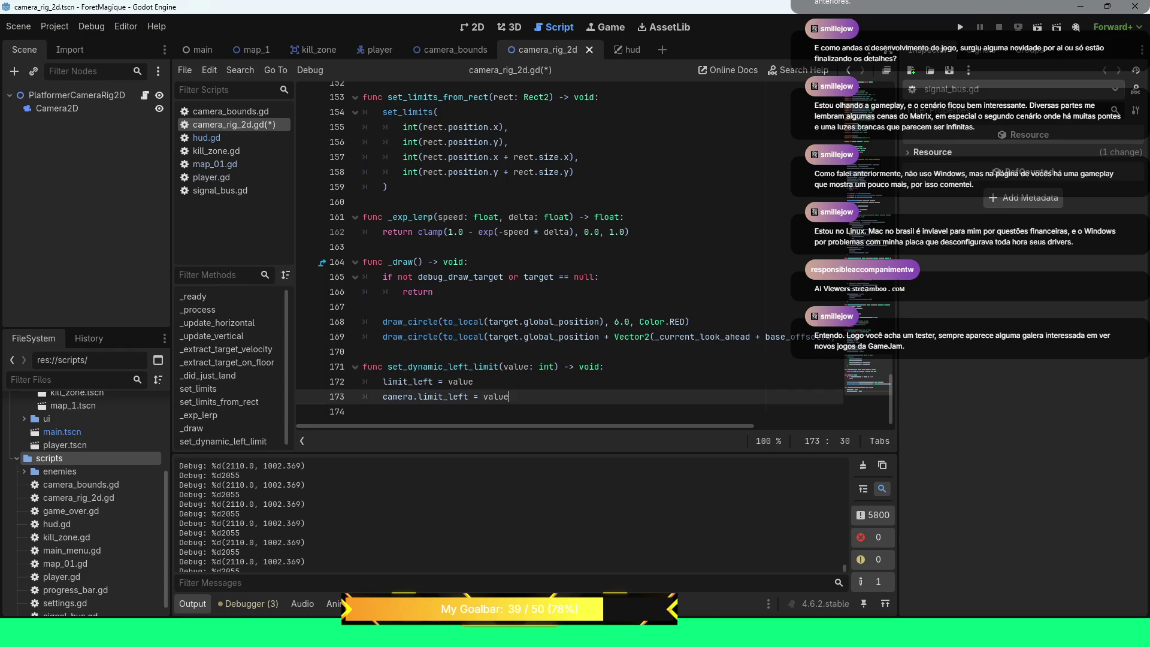
pyautogui.press('Return')
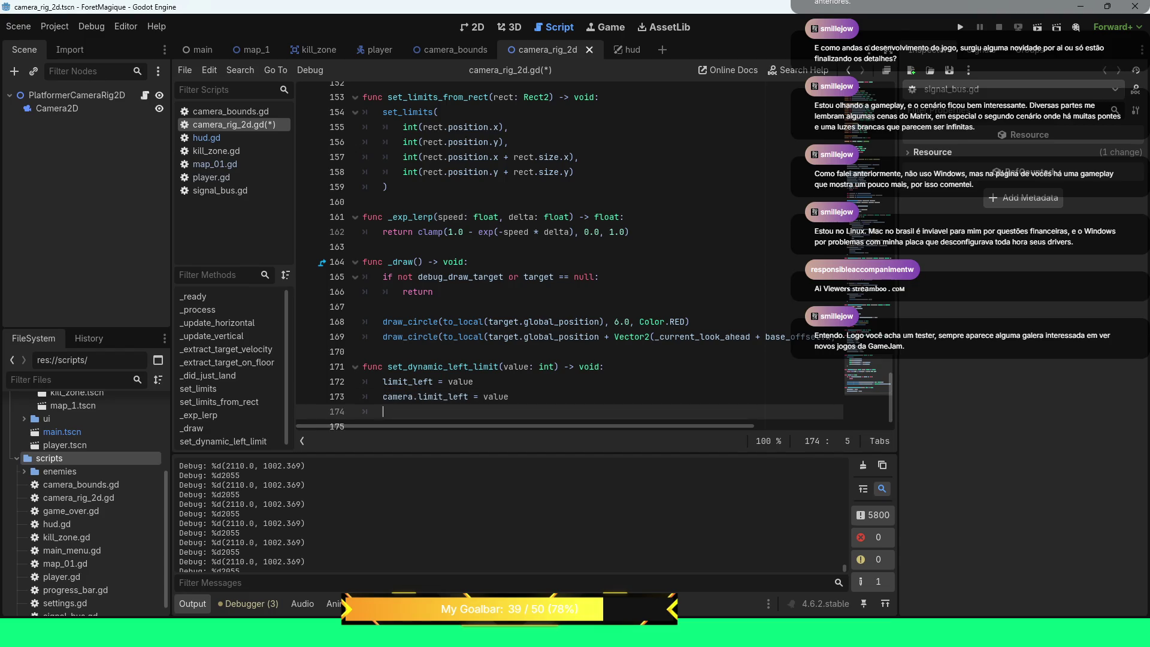
pyautogui.hotkey('ctrl', 'v')
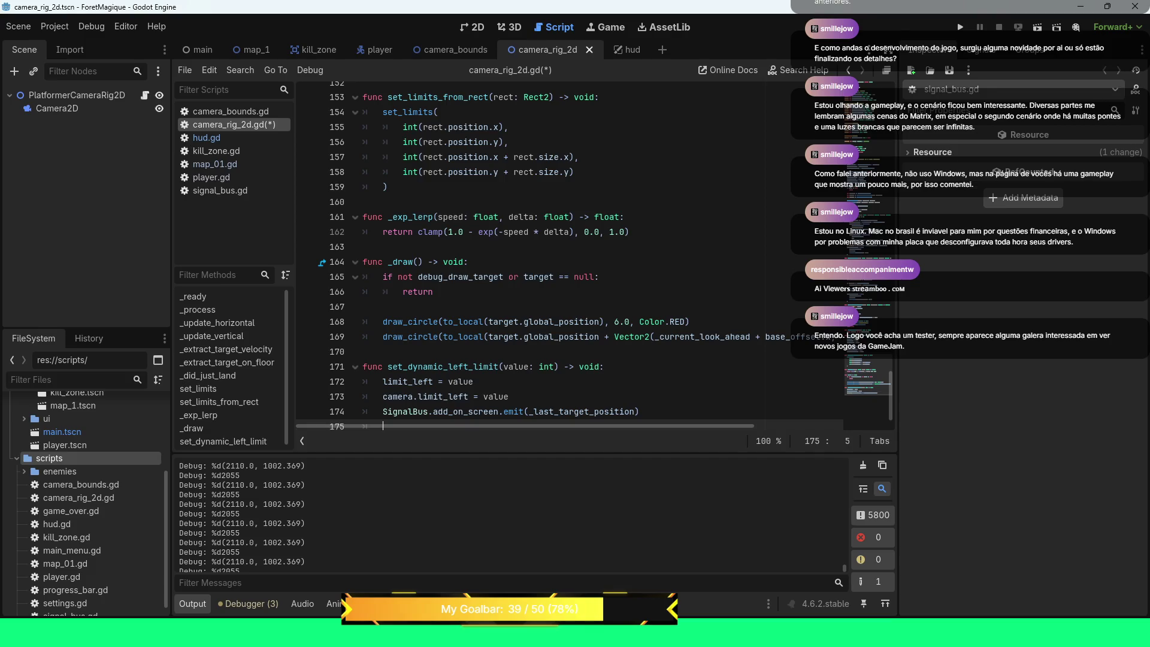
# - Change the emit argument from _last_target_position to limit_left and run the game
pyautogui.click(575, 411)
pyautogui.press('Home')
pyautogui.press('Home')
pyautogui.hotkey('shift', 'Down')
pyautogui.hotkey('shift', 'Down')
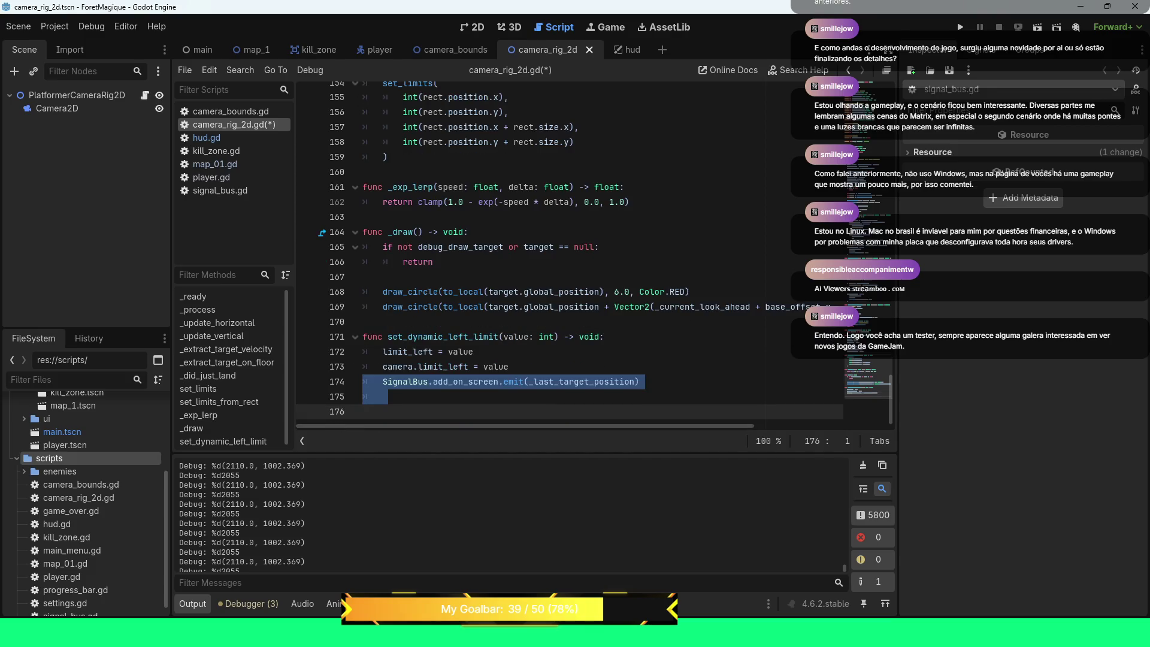
pyautogui.doubleClick(582, 382)
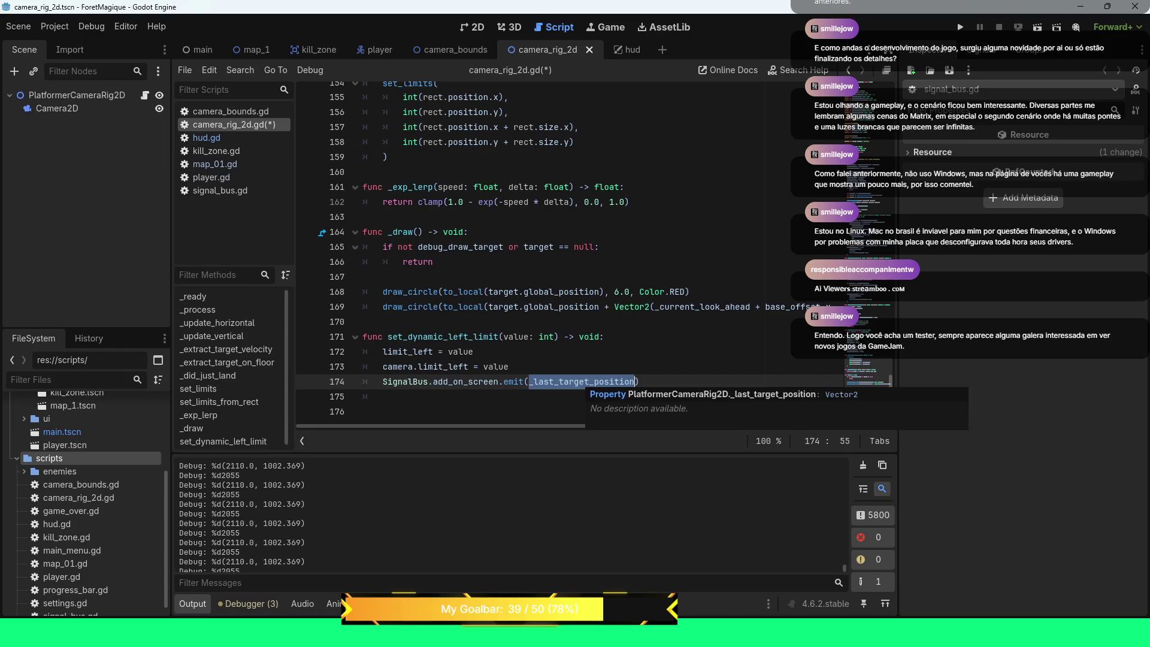
pyautogui.write('li')
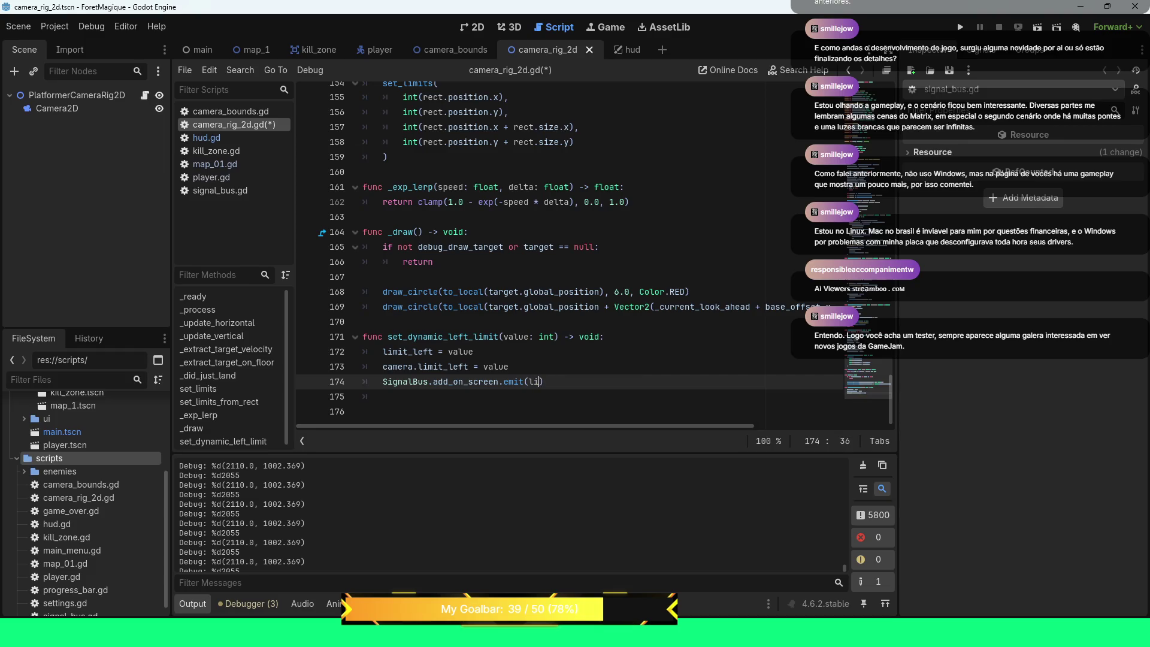
pyautogui.press('Down')
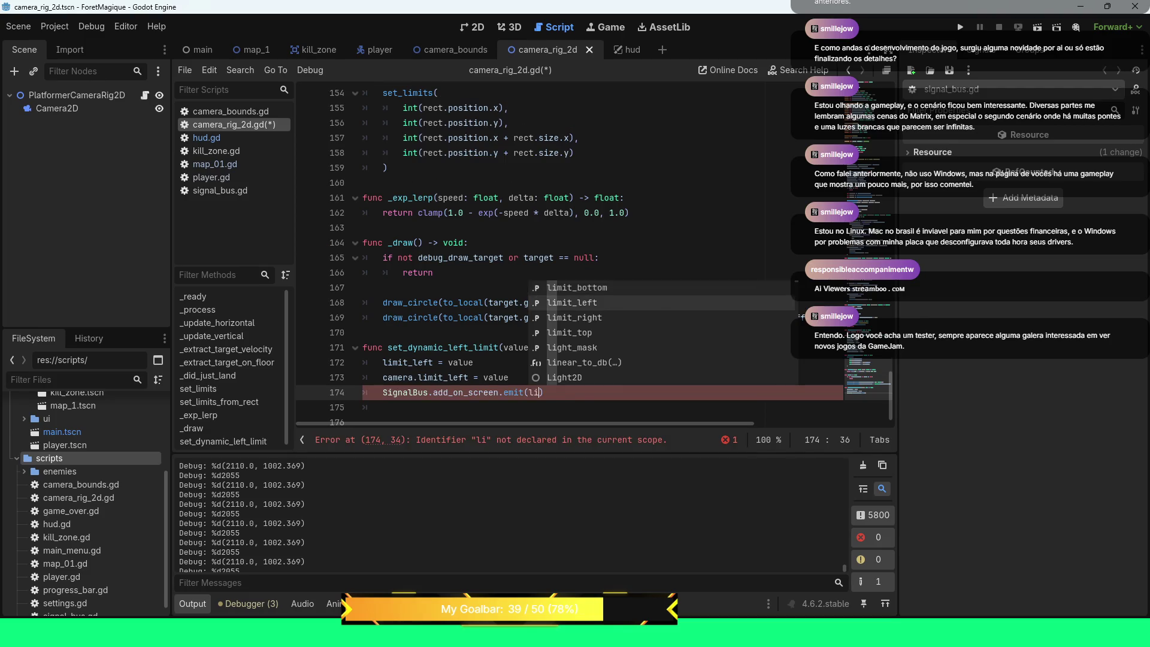
pyautogui.press('Return')
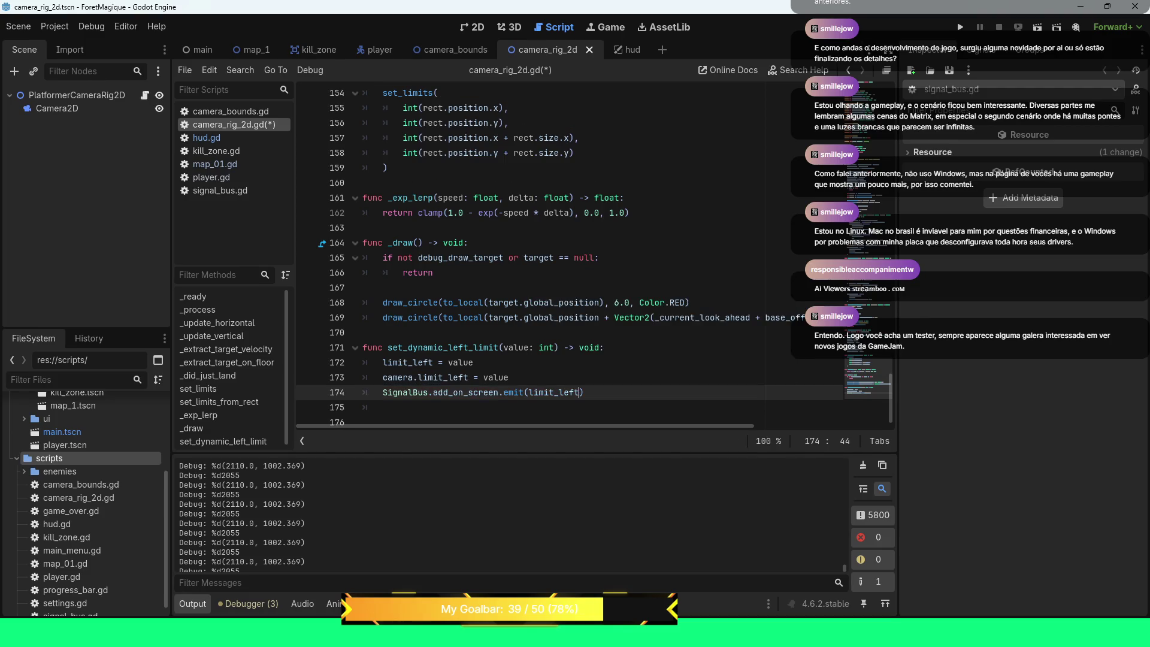
pyautogui.click(960, 27)
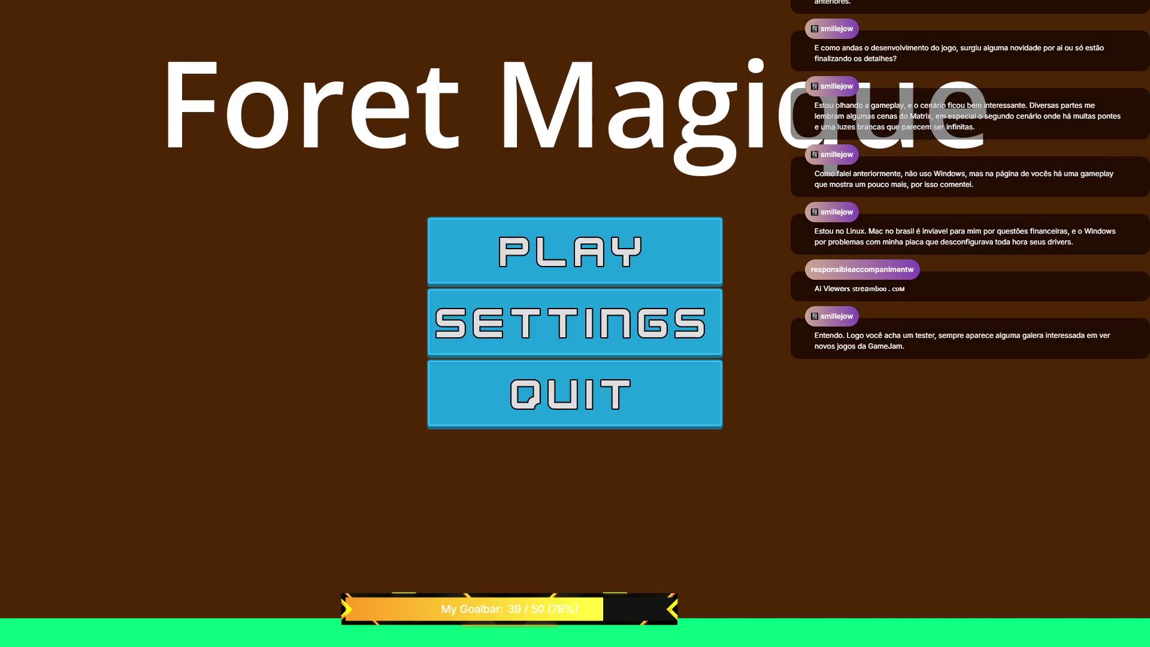
# - Start the level and walk the knight right and left to test backtracking
pyautogui.press('Return')
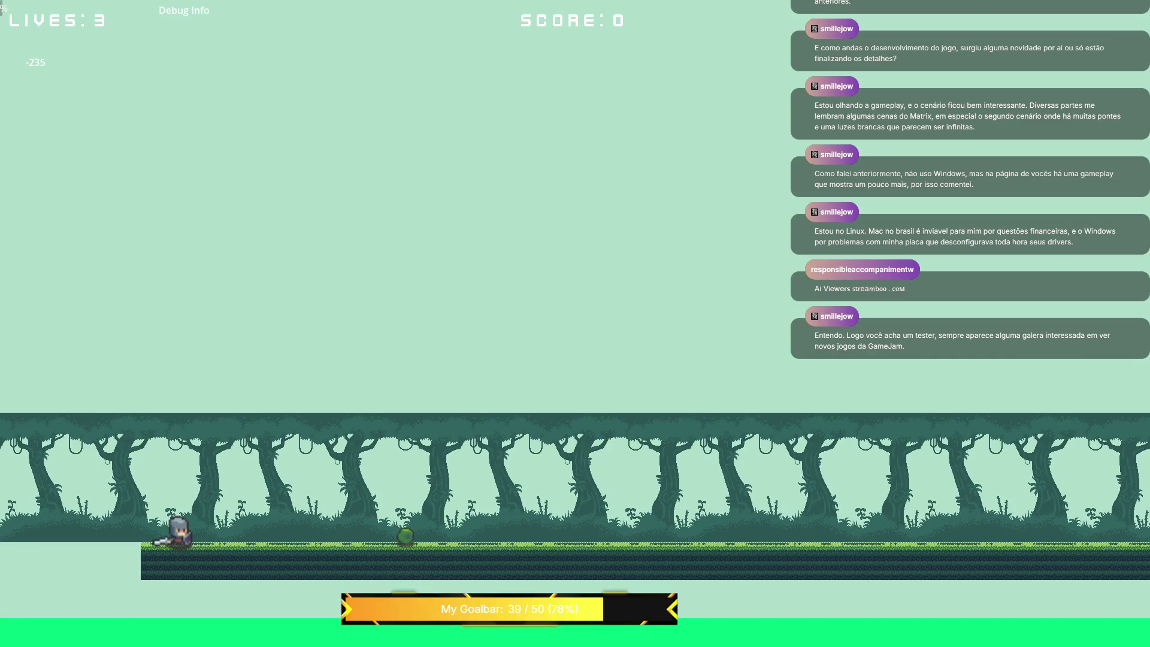
pyautogui.press('Right')
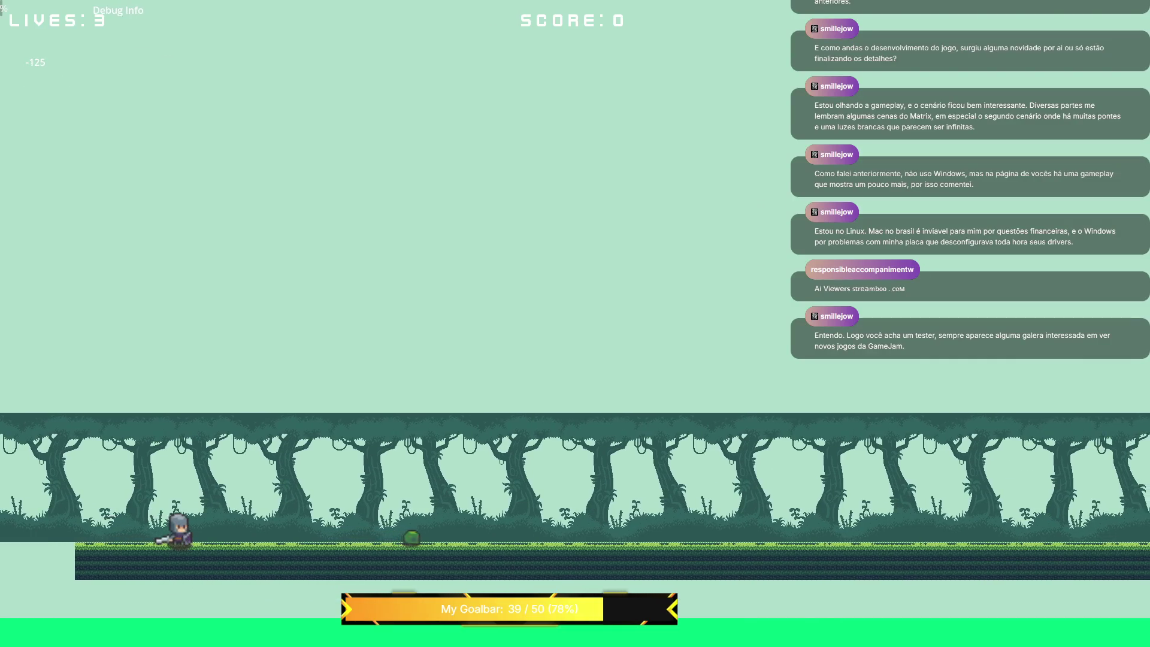
pyautogui.press('Left')
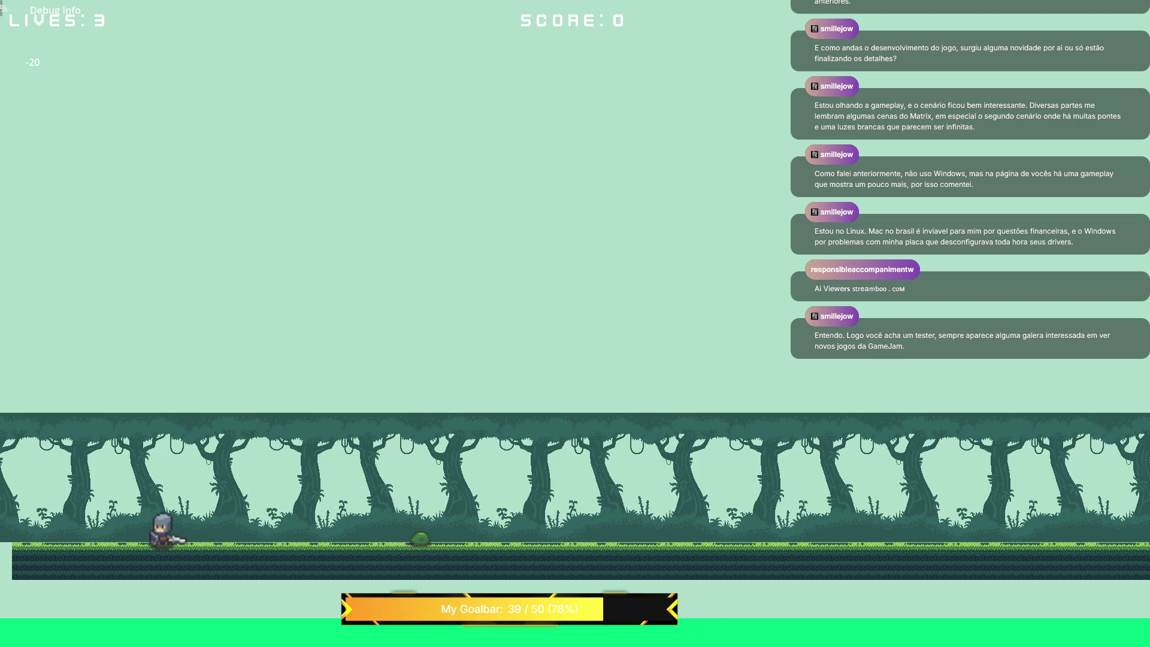
pyautogui.press('Left')
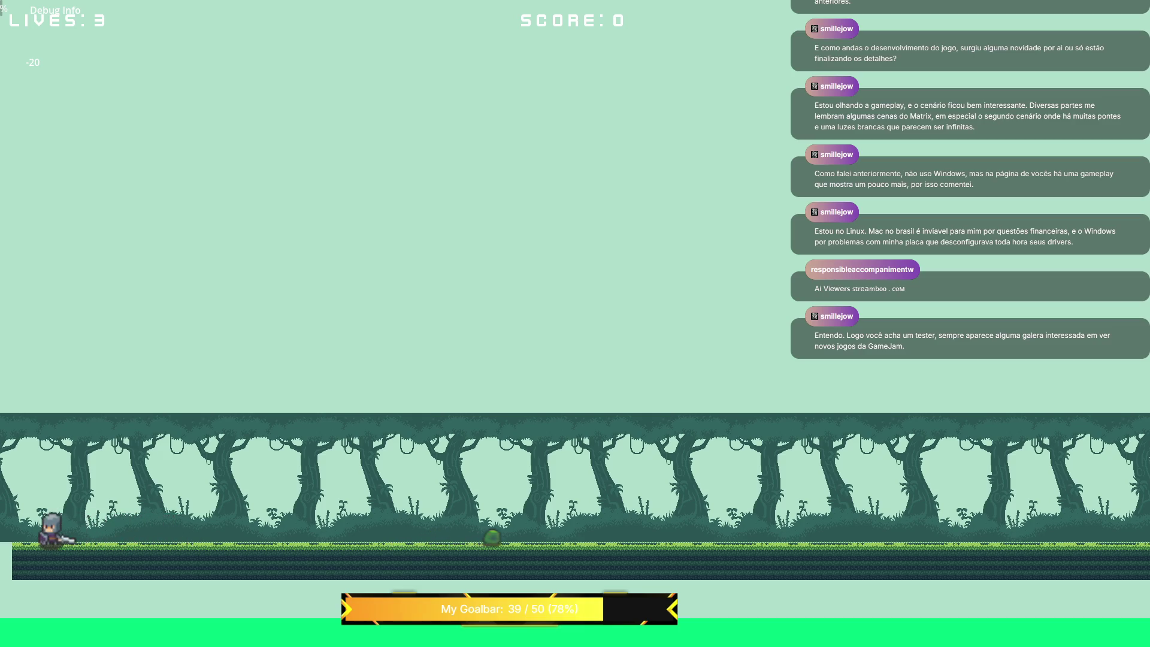
pyautogui.press('Right')
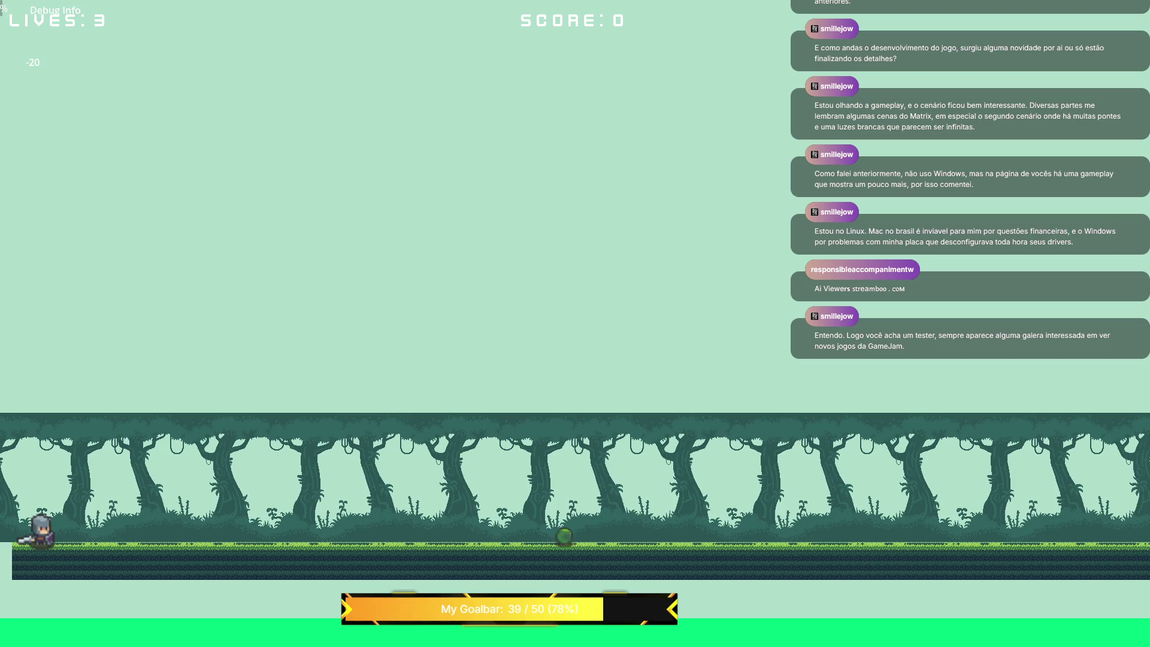
pyautogui.press('Right')
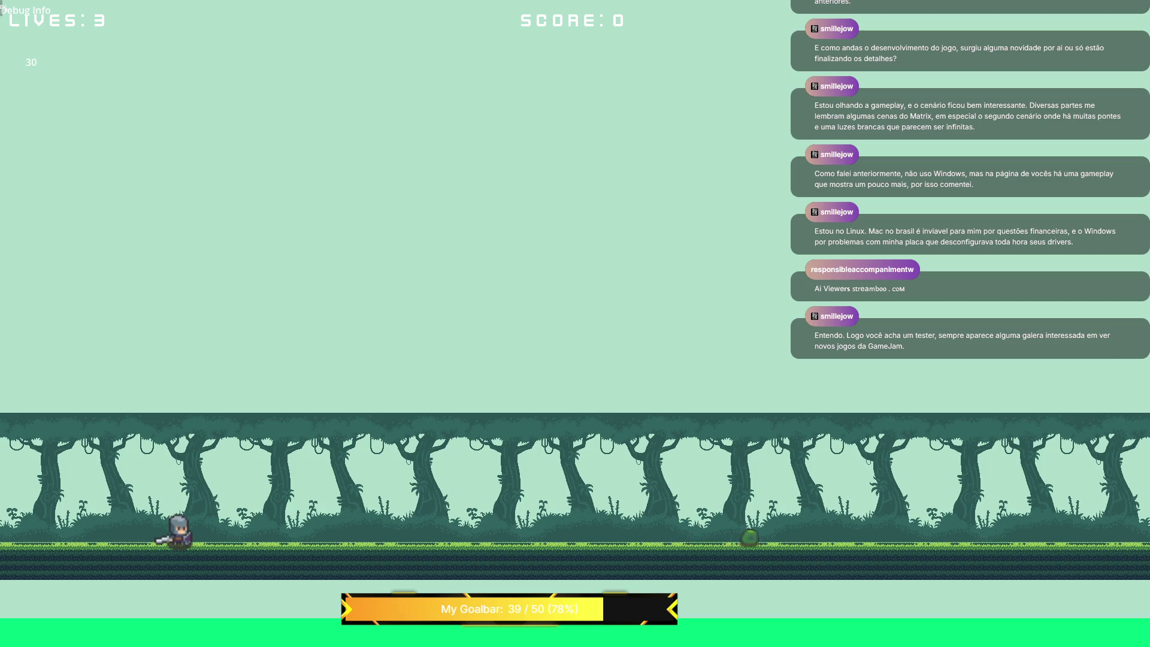
pyautogui.press('Right')
# - Push right to raise the left limit to 395, try backtracking left, then stop with F8
pyautogui.press('Left')
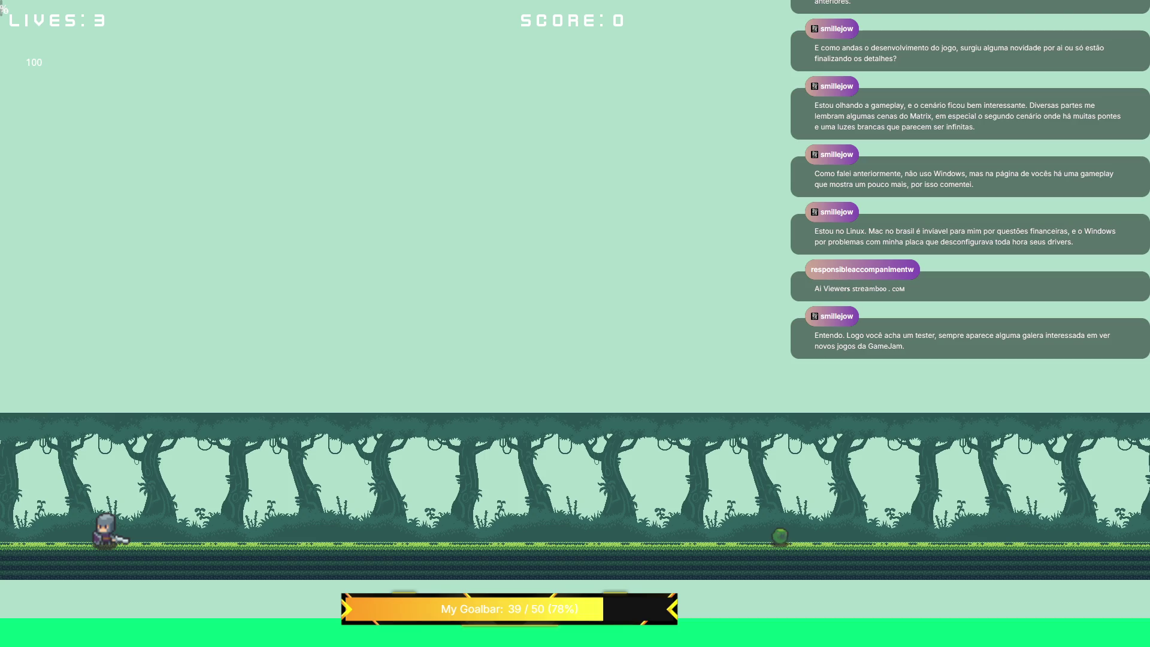
pyautogui.press('Right')
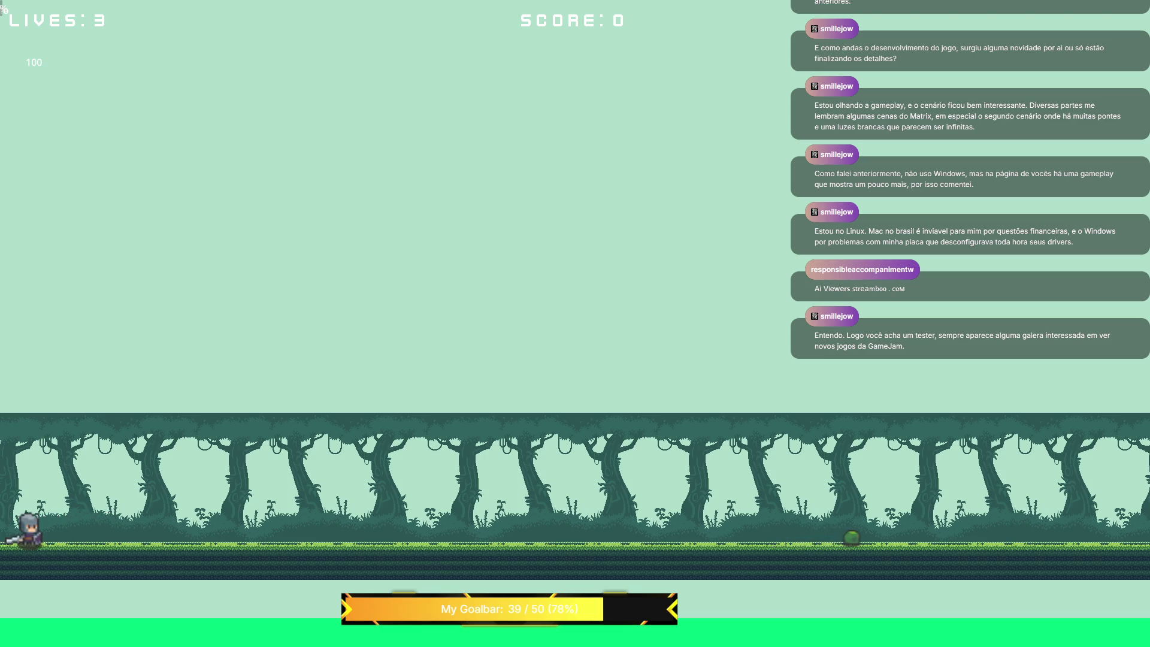
pyautogui.press('Right')
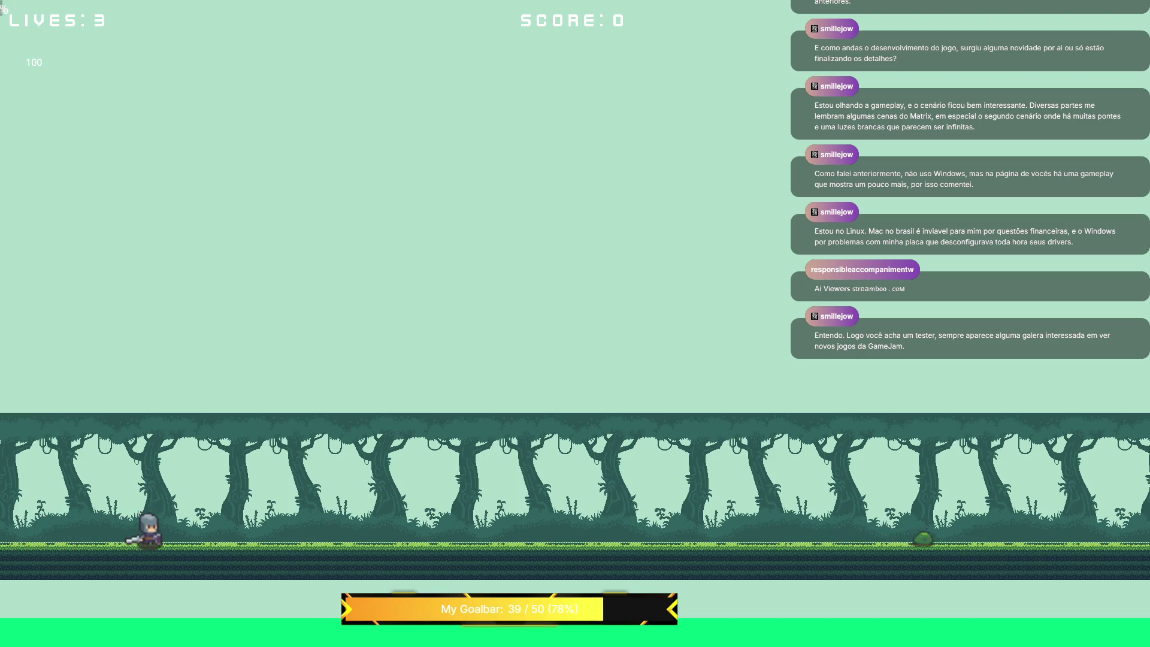
pyautogui.press('Right')
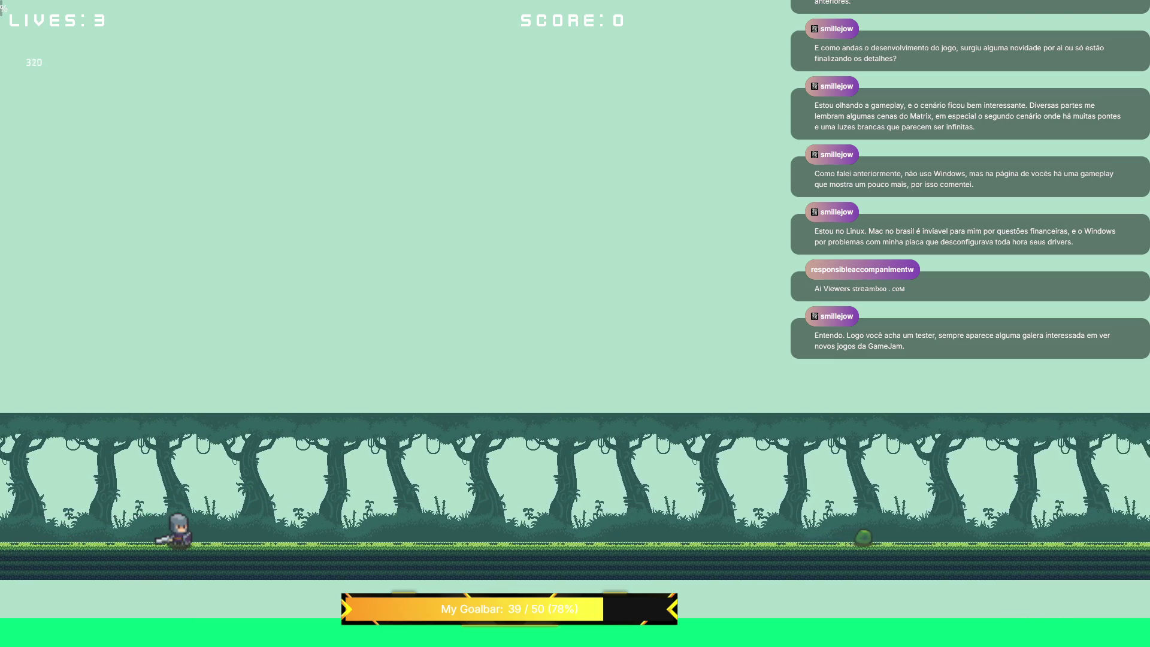
pyautogui.press('Left')
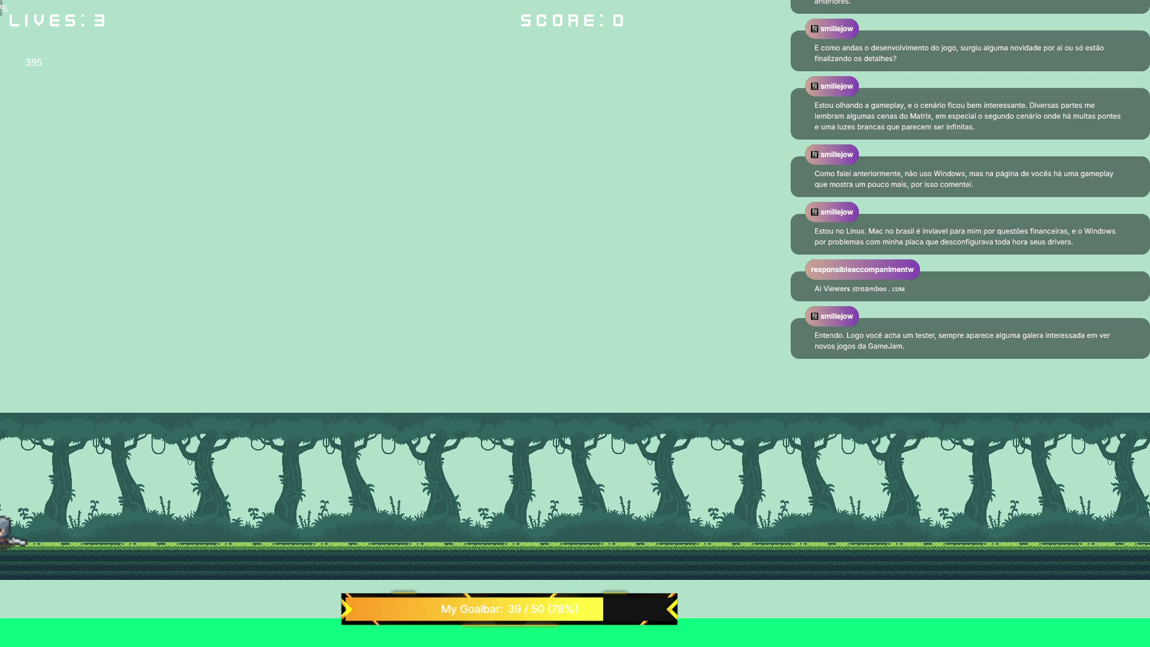
pyautogui.press('F8')
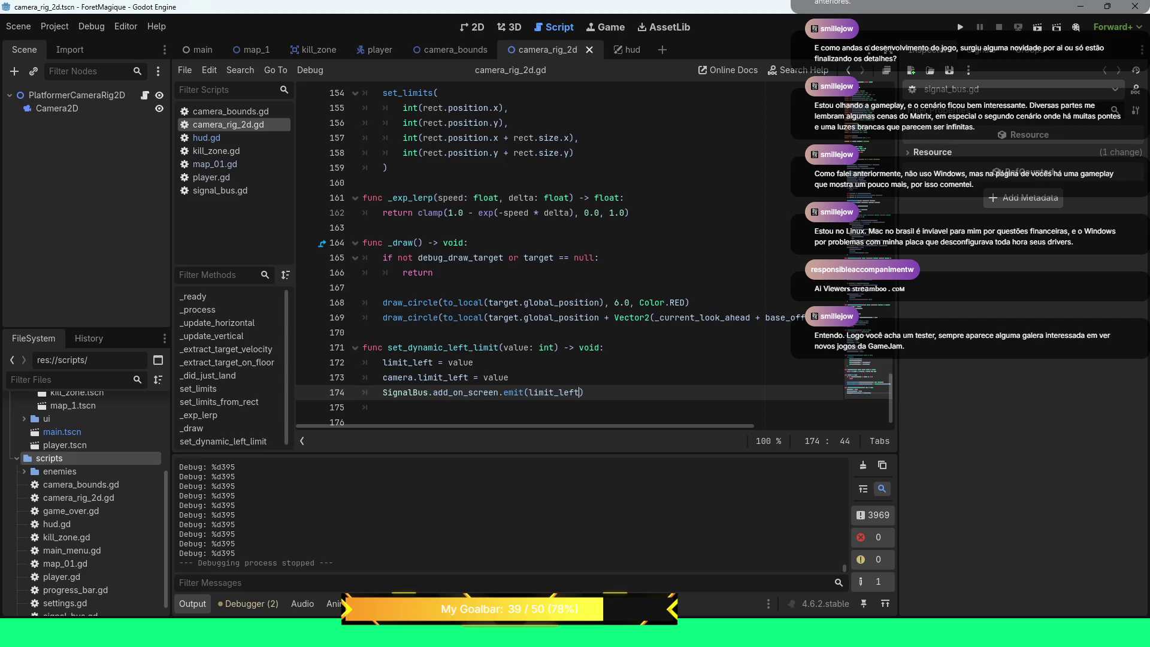
# - Search the script for set_dynamic_left_limit and jump back to its definition on line 171
pyautogui.doubleClick(444, 347)
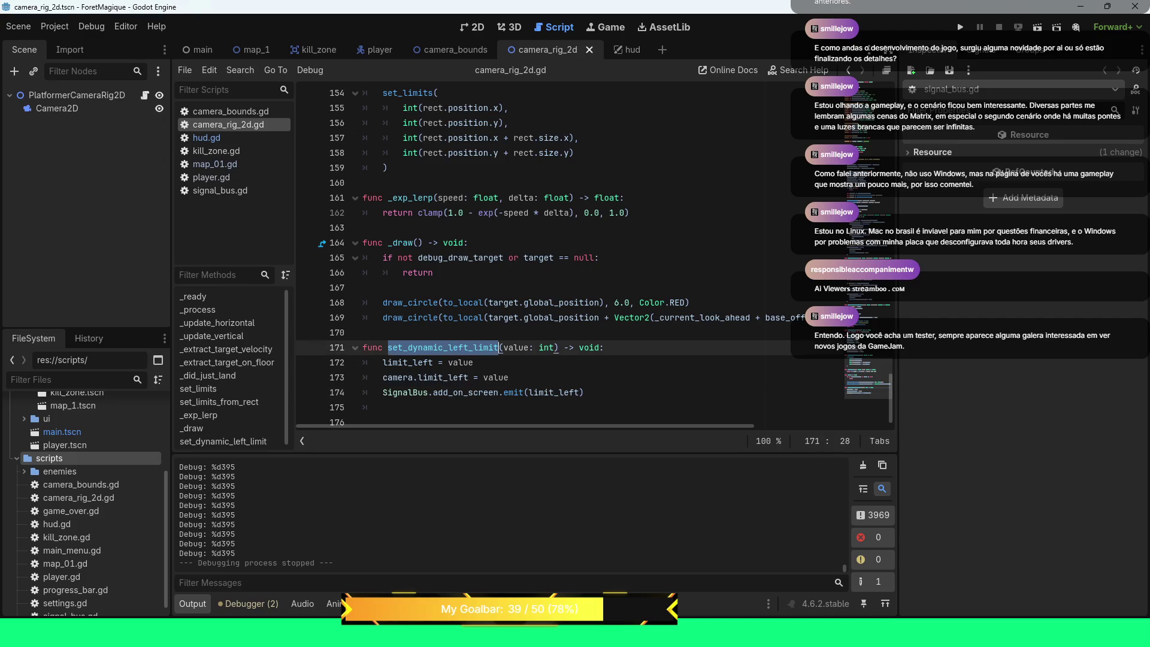
pyautogui.hotkey('ctrl', 'f')
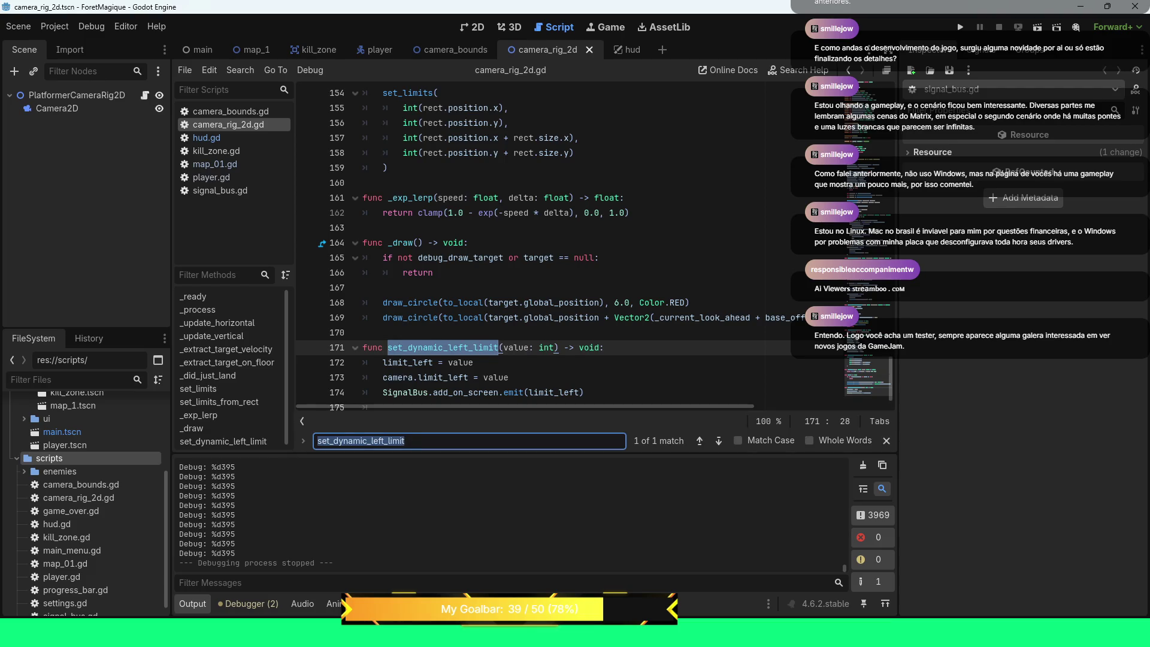
pyautogui.scroll(-1, 593, 249)
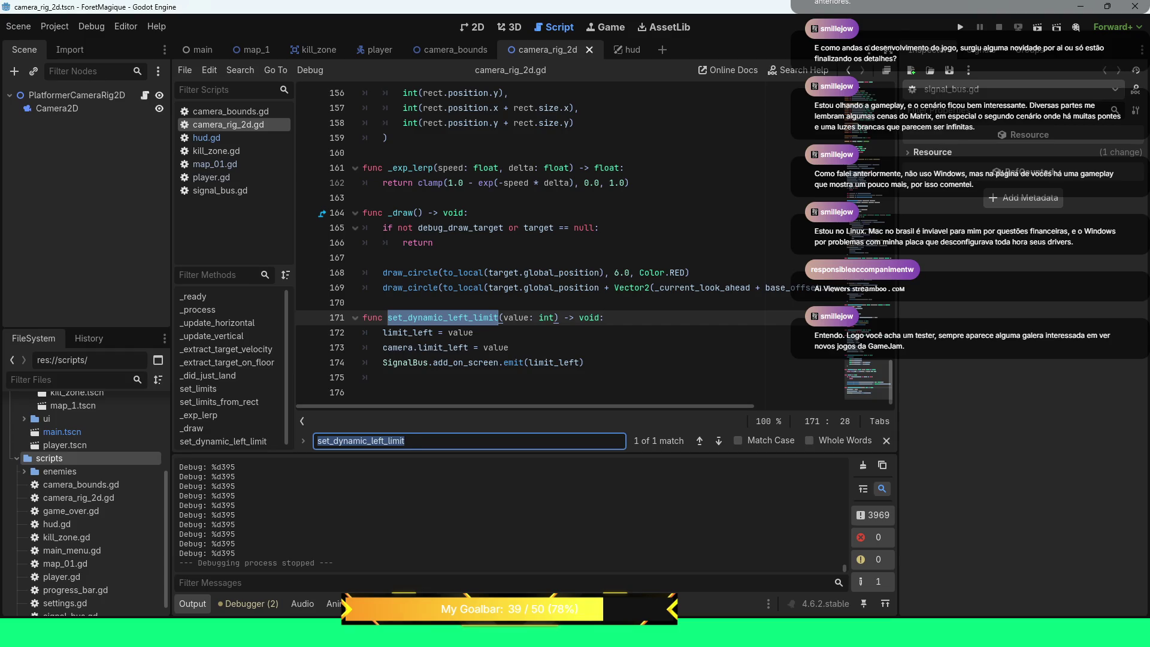
pyautogui.scroll(14, 593, 250)
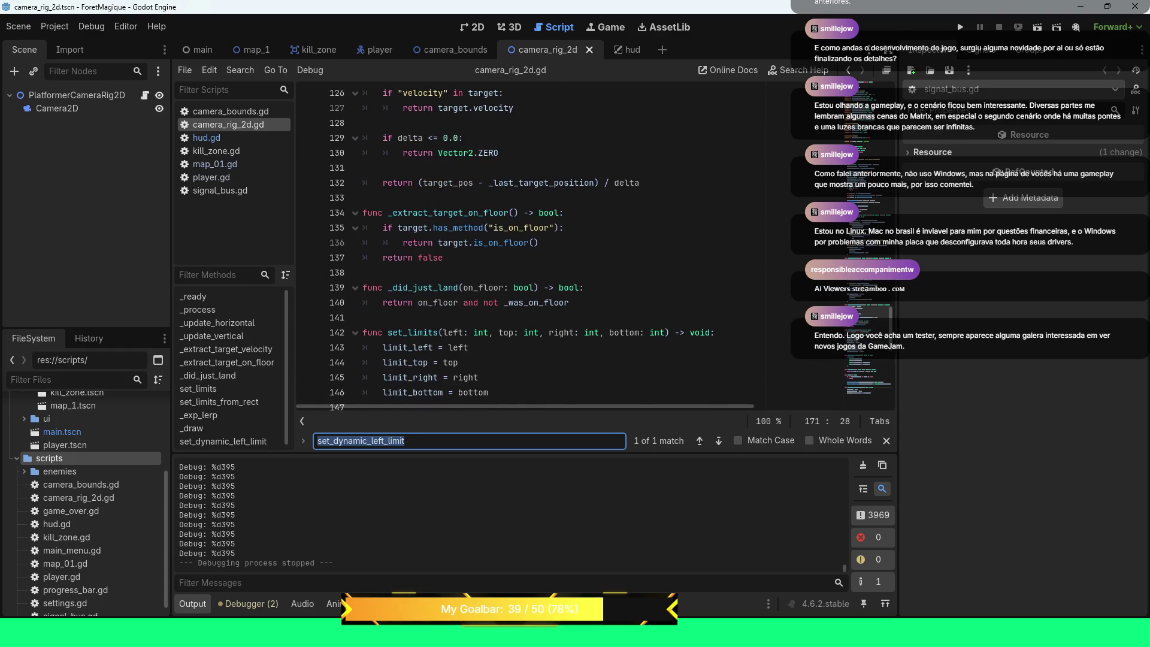
pyautogui.scroll(11, 593, 246)
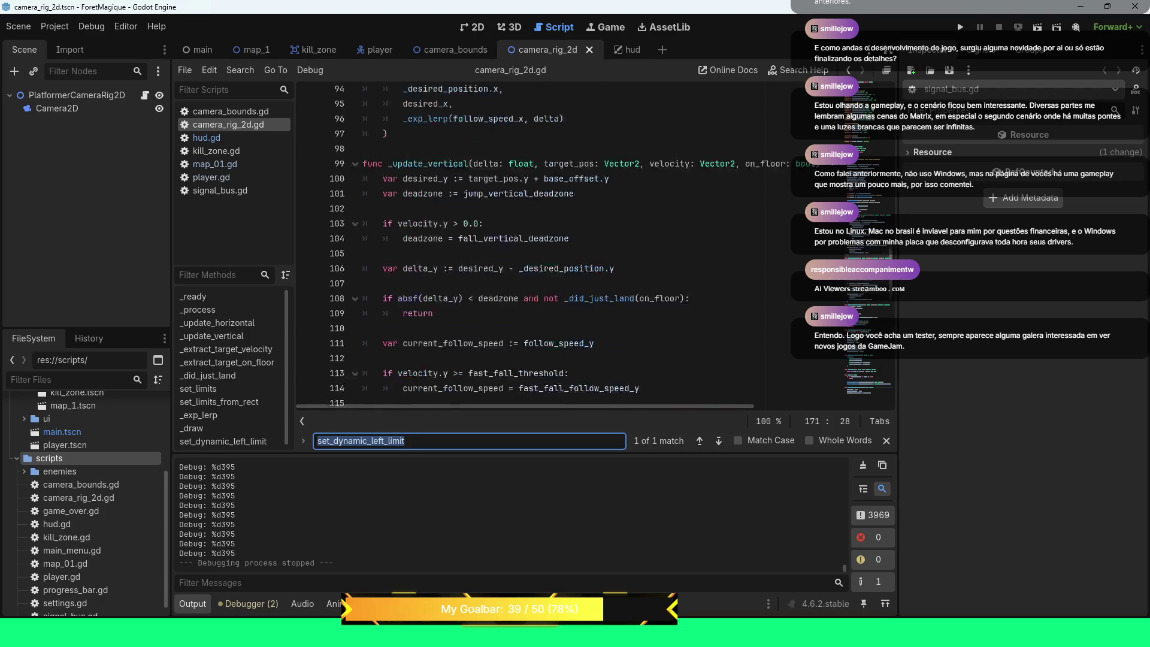
pyautogui.scroll(-2, 557, 276)
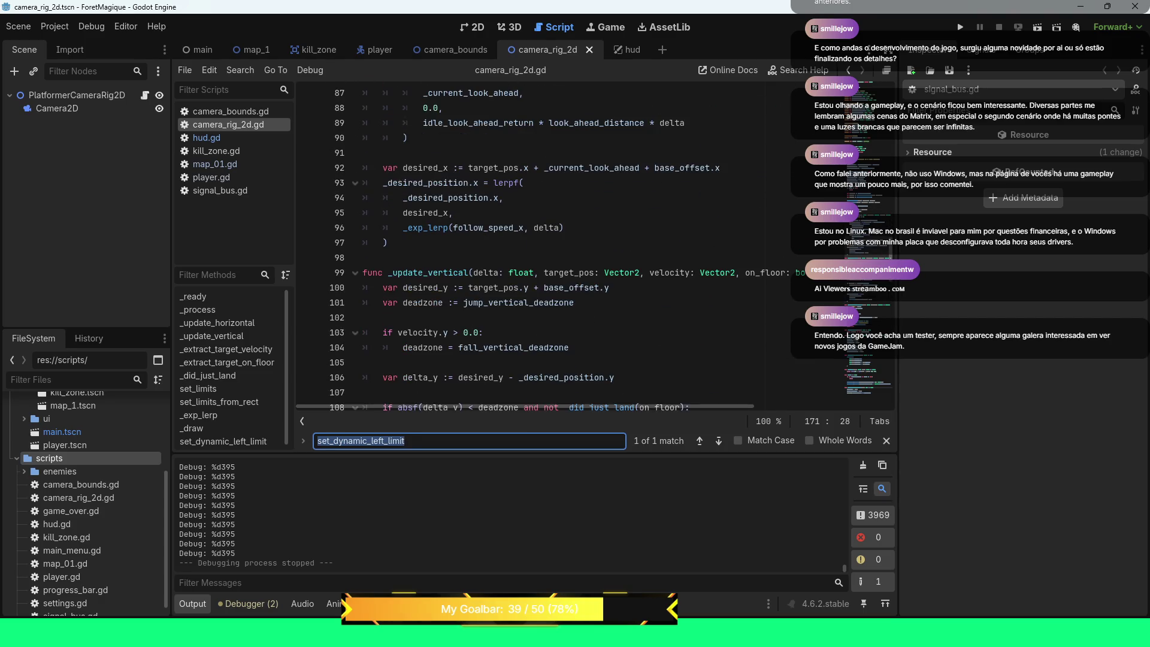
pyautogui.click(564, 228)
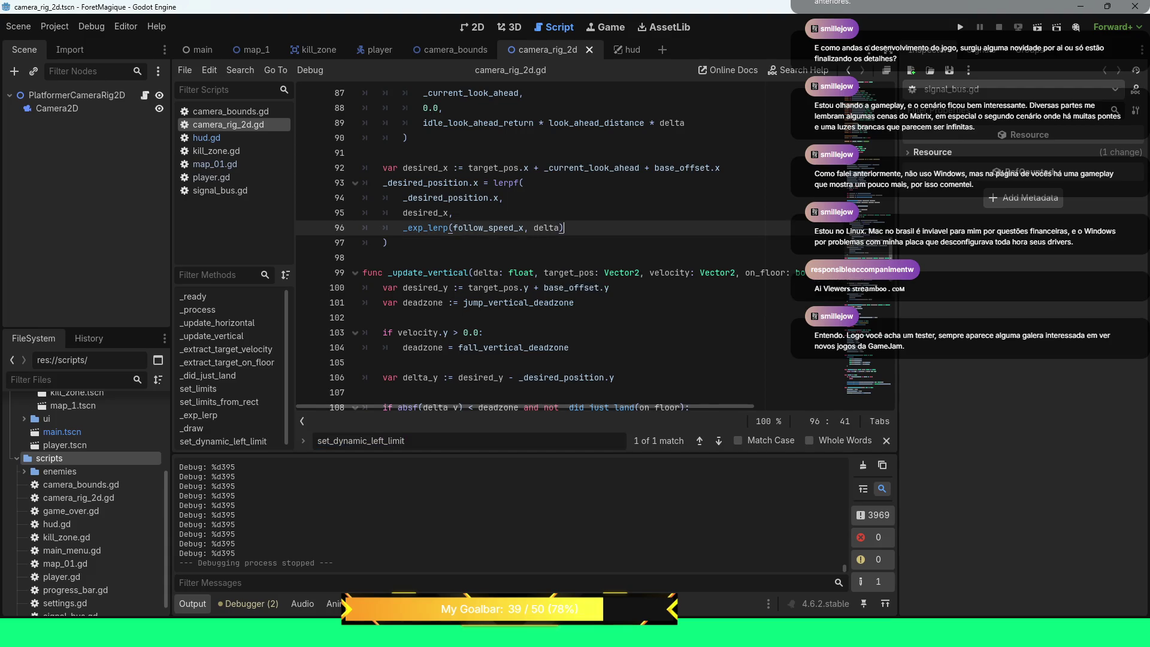
pyautogui.hotkey('ctrl', 'f')
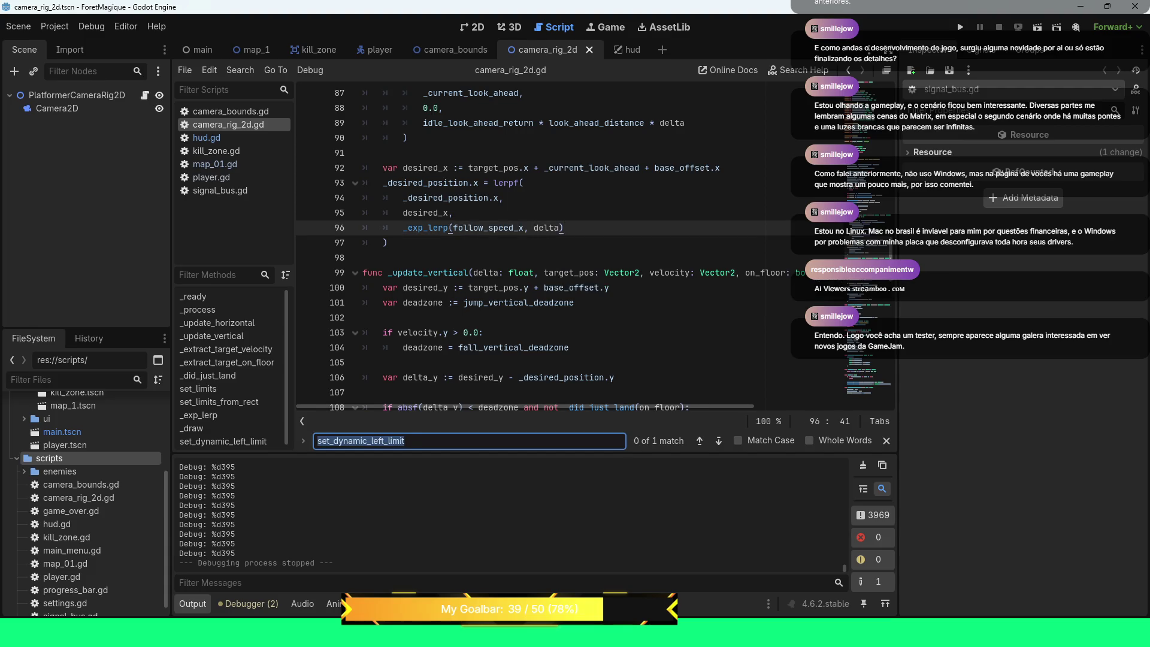
pyautogui.press('Return')
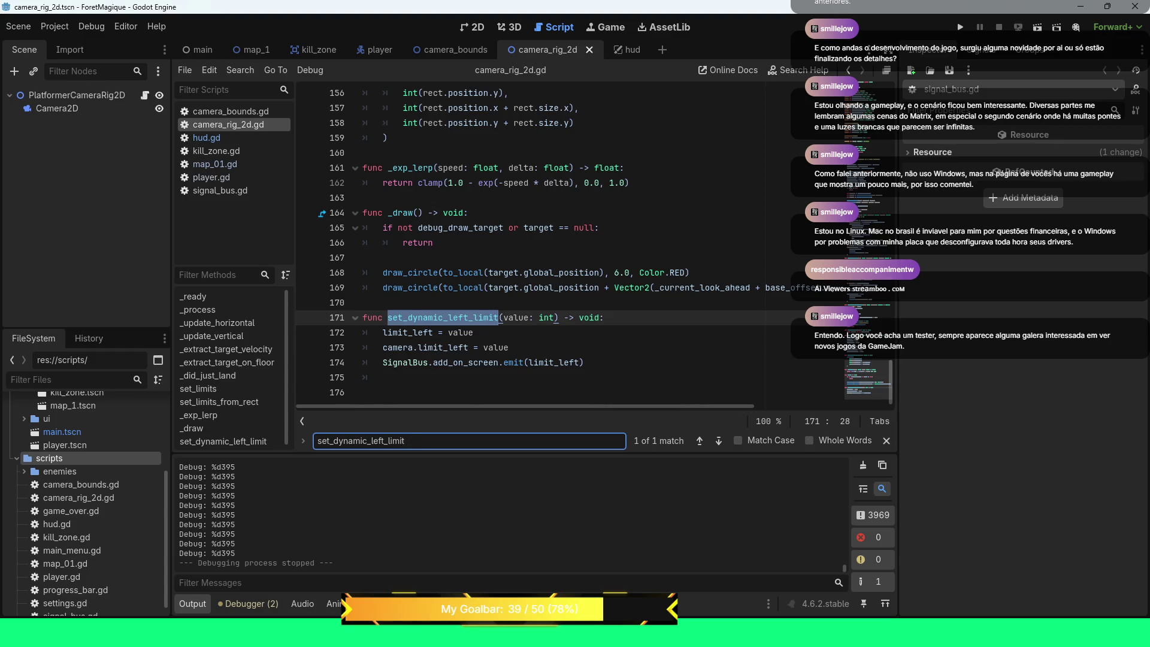
pyautogui.scroll(15, 593, 248)
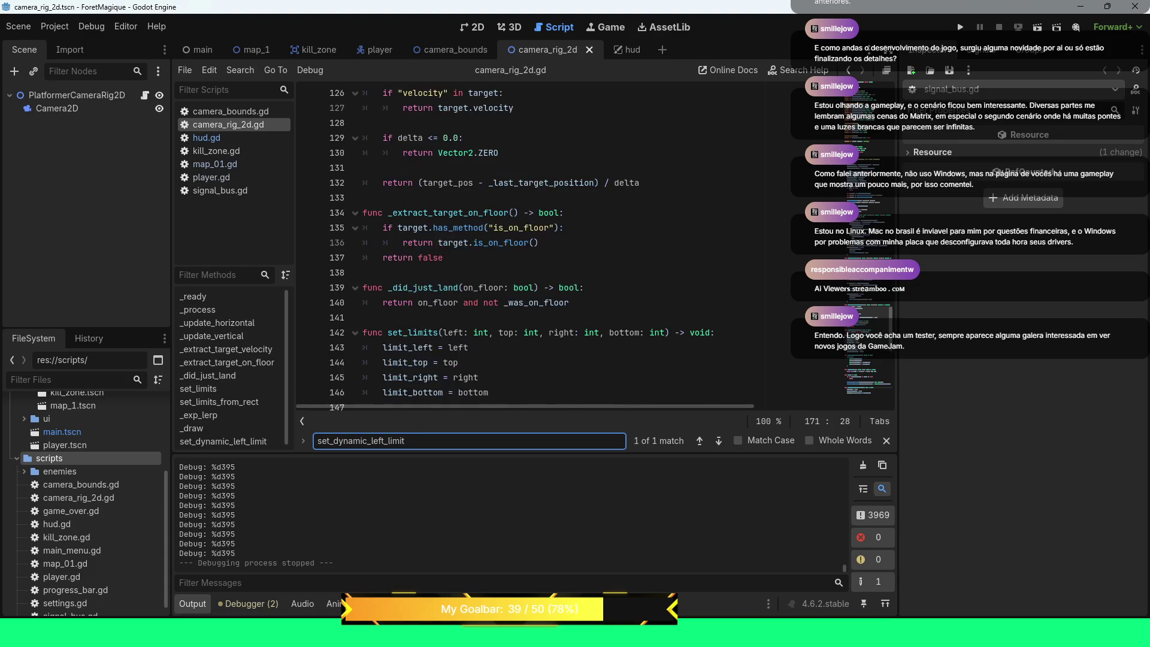
pyautogui.scroll(13, 593, 249)
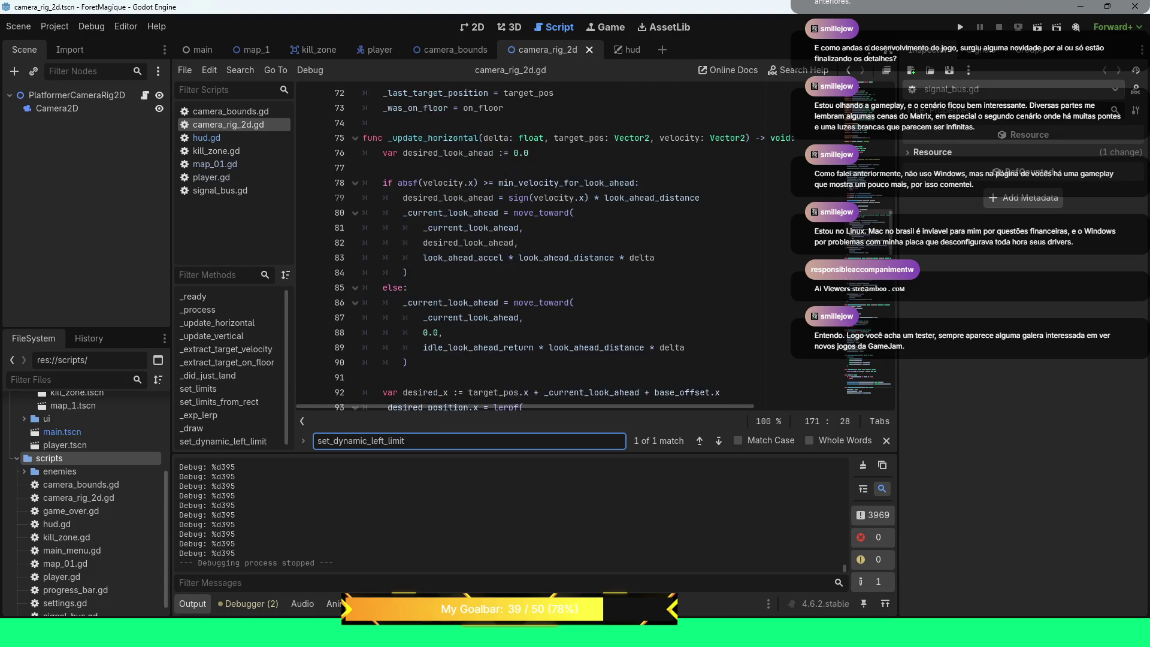
pyautogui.scroll(1, 593, 248)
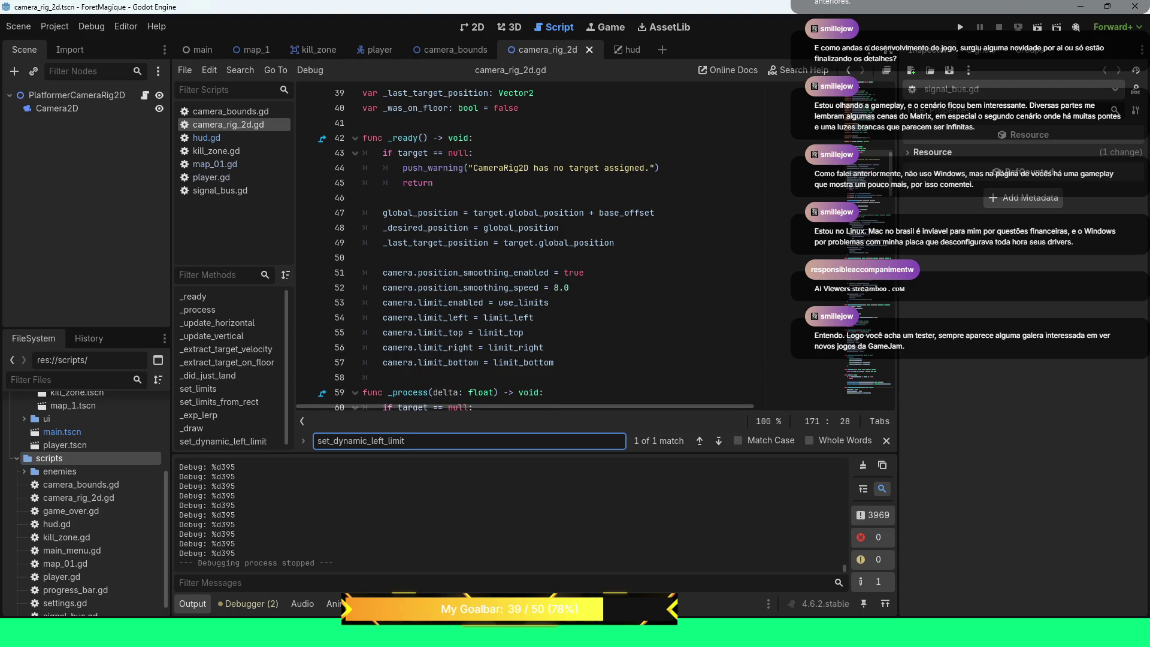
pyautogui.moveTo(434, 318)
pyautogui.scroll(-2, 606, 246)
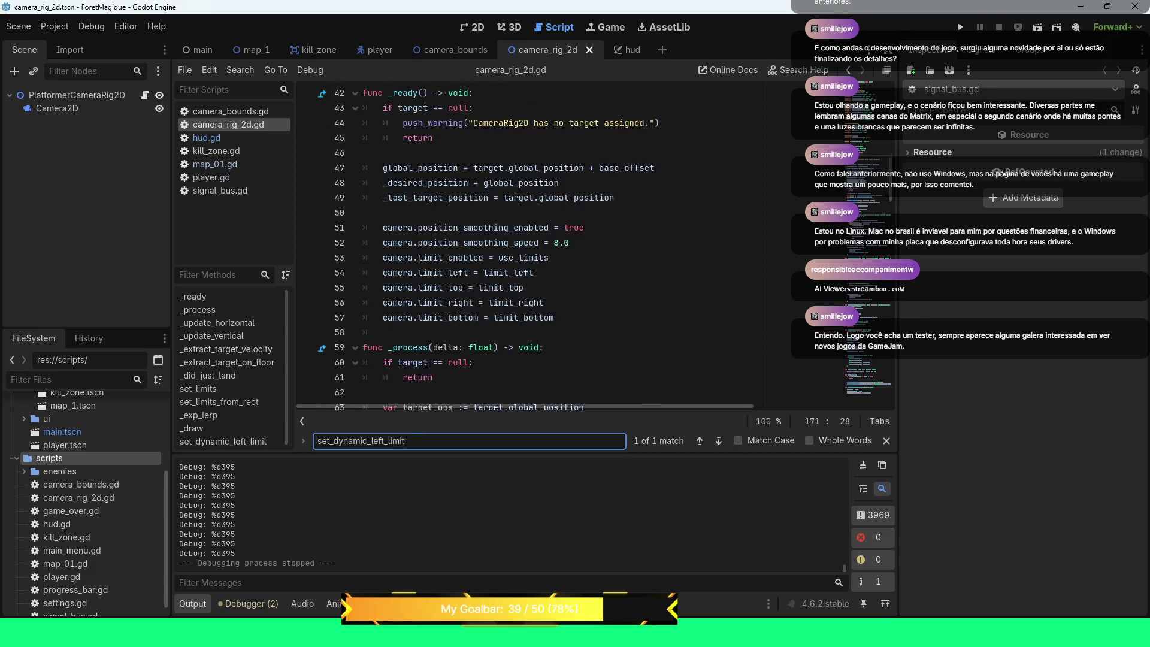
pyautogui.scroll(-1, 606, 247)
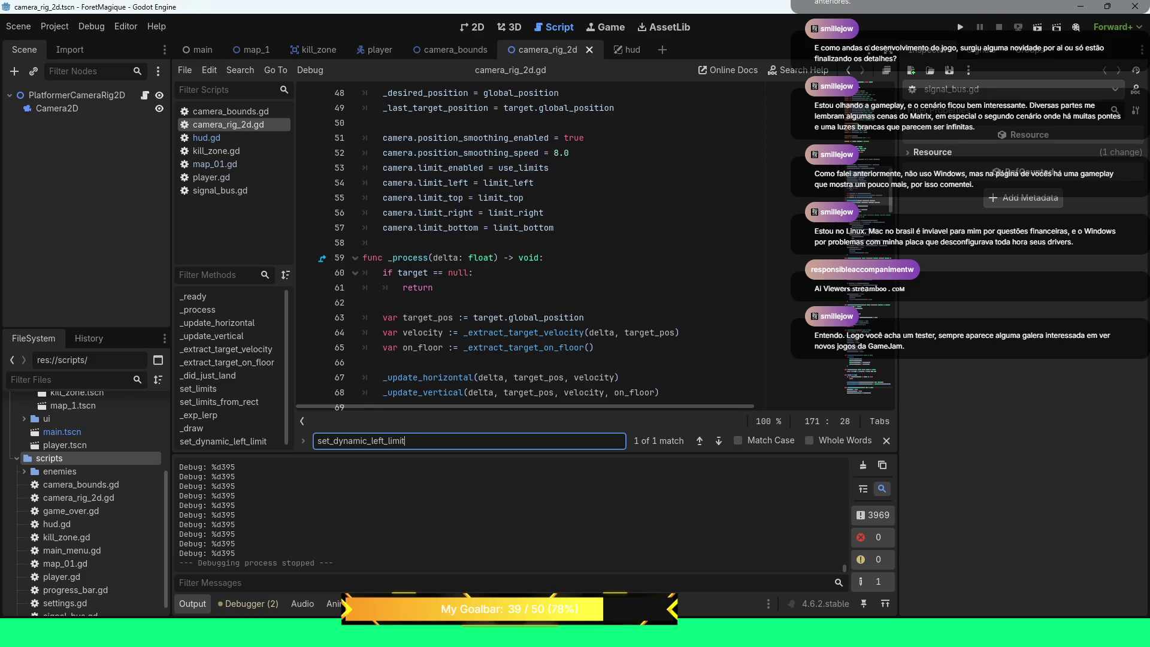
pyautogui.scroll(-1, 605, 246)
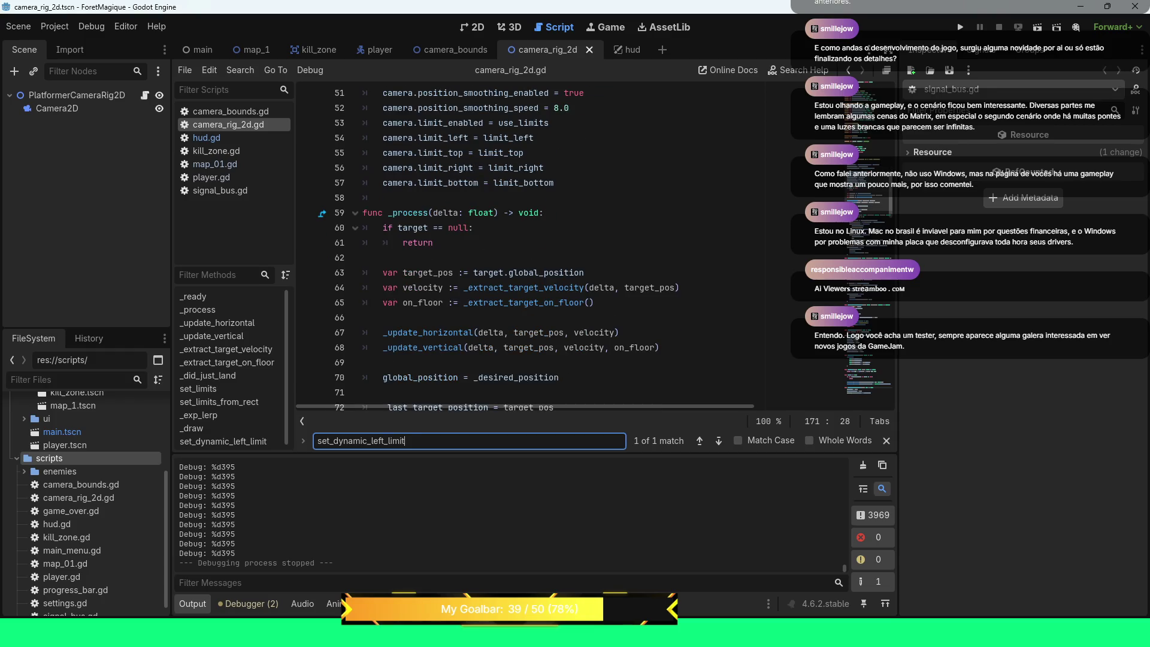
pyautogui.scroll(-1, 605, 246)
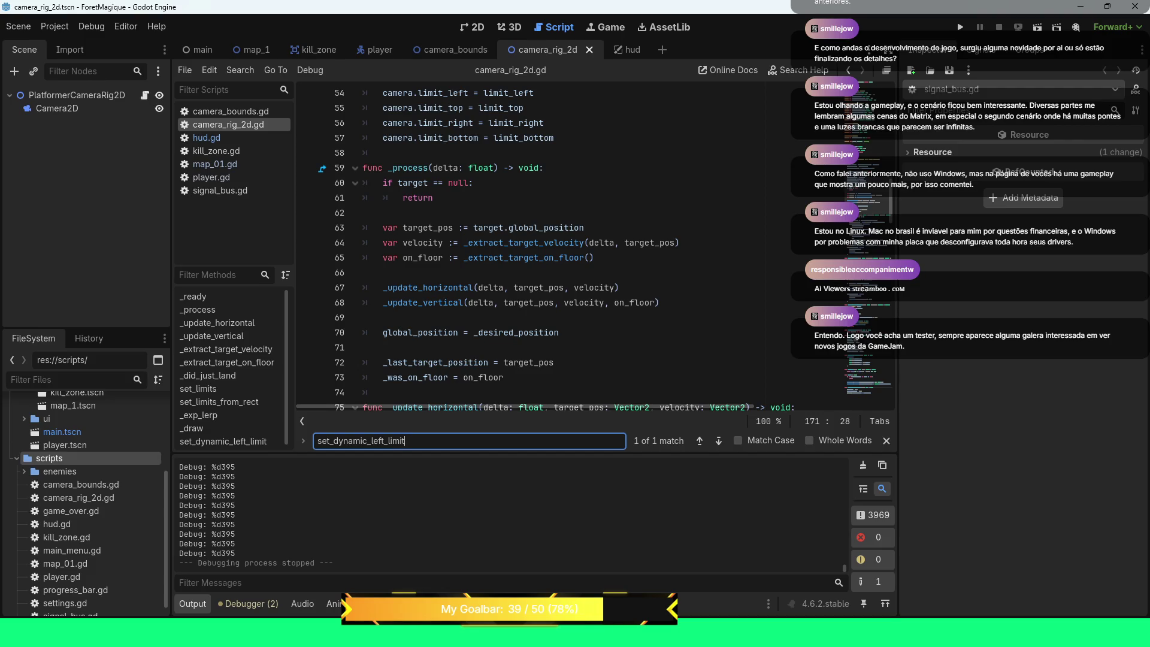
pyautogui.scroll(-1, 605, 247)
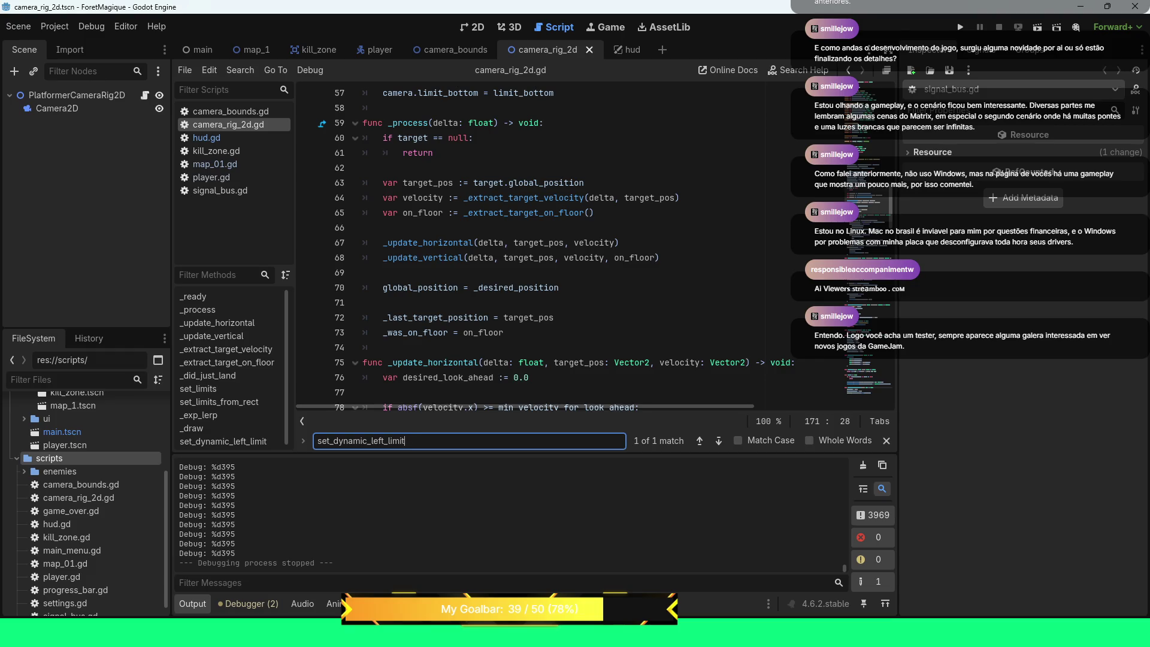
pyautogui.scroll(-1, 605, 246)
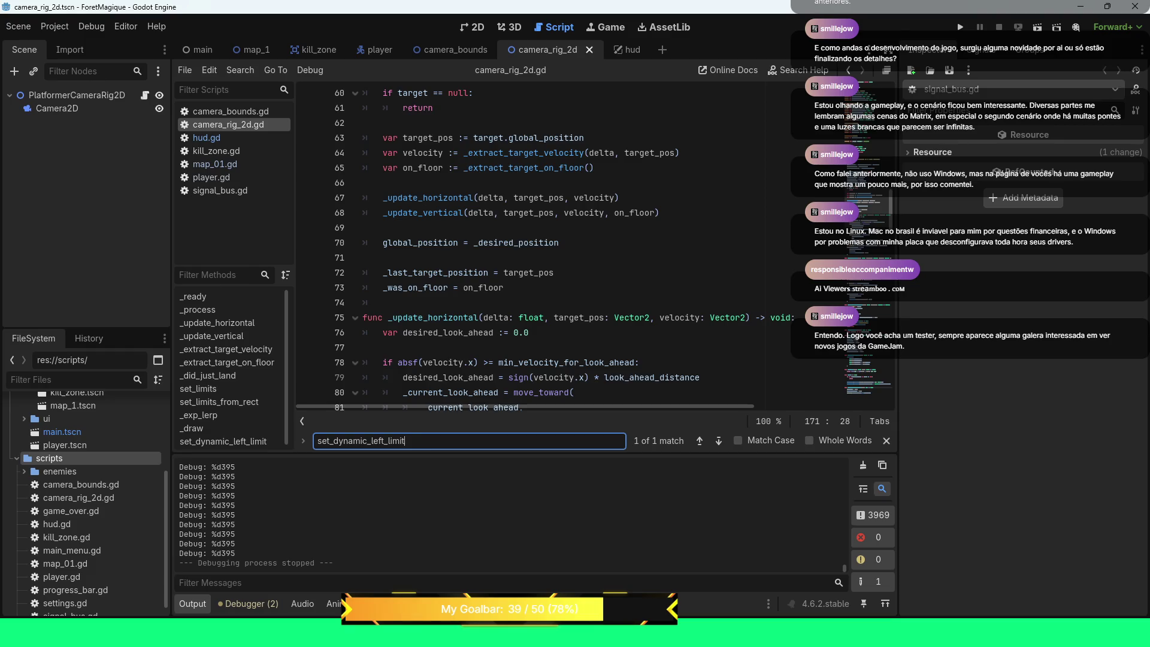
pyautogui.scroll(-1, 611, 249)
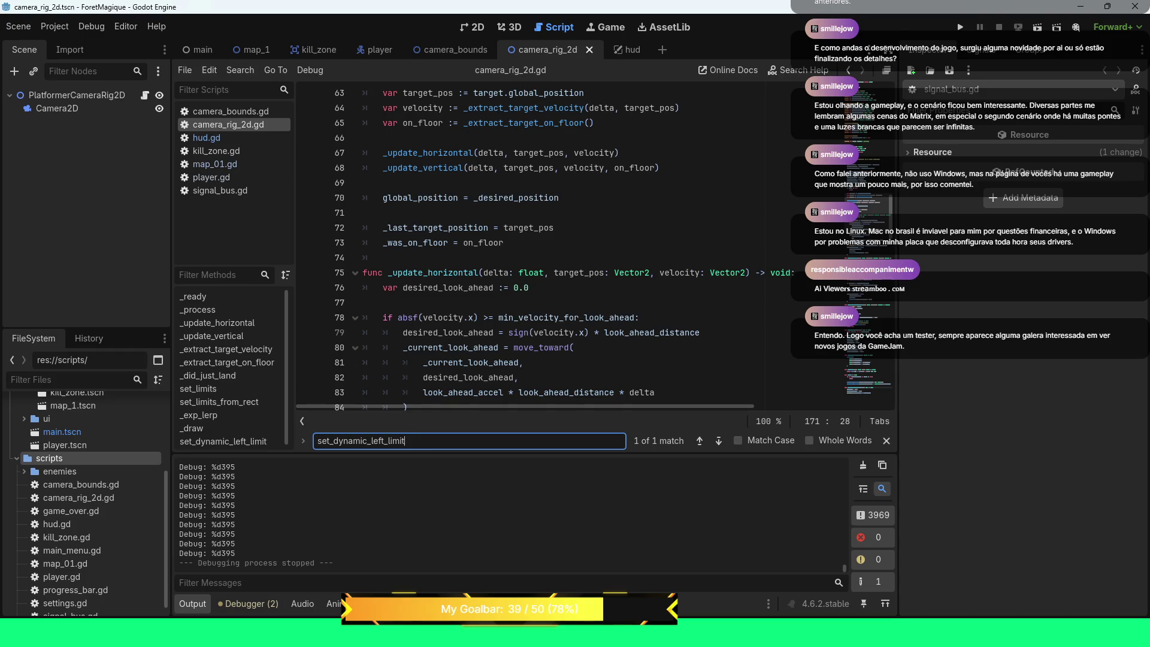
pyautogui.scroll(-1, 614, 250)
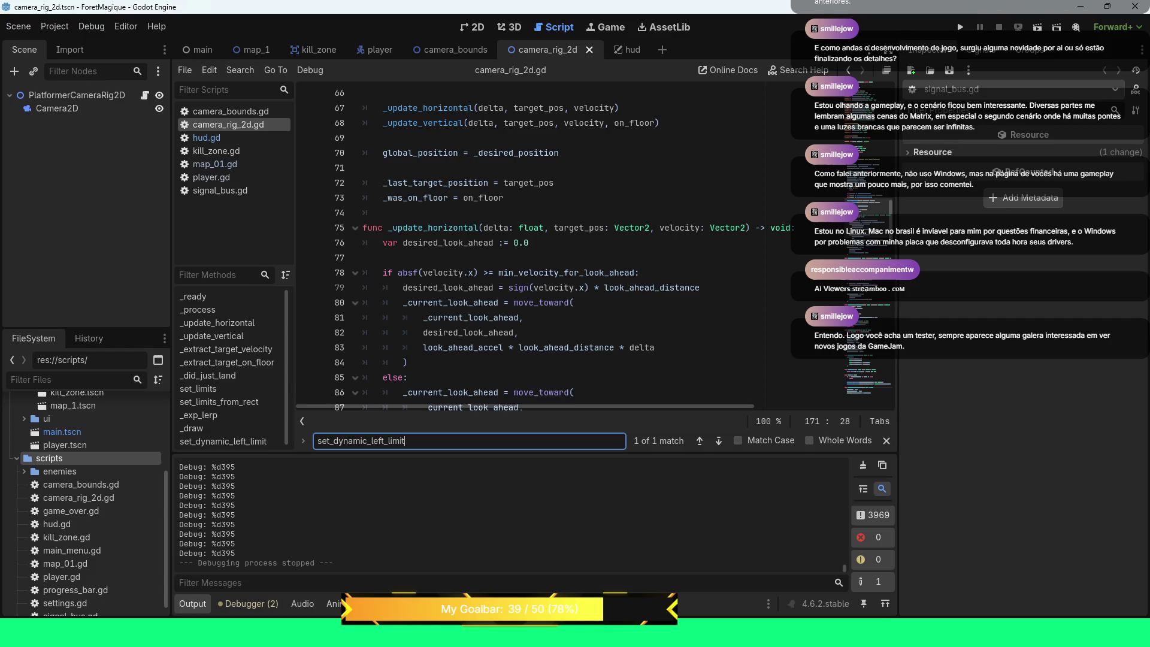
pyautogui.moveTo(510, 274)
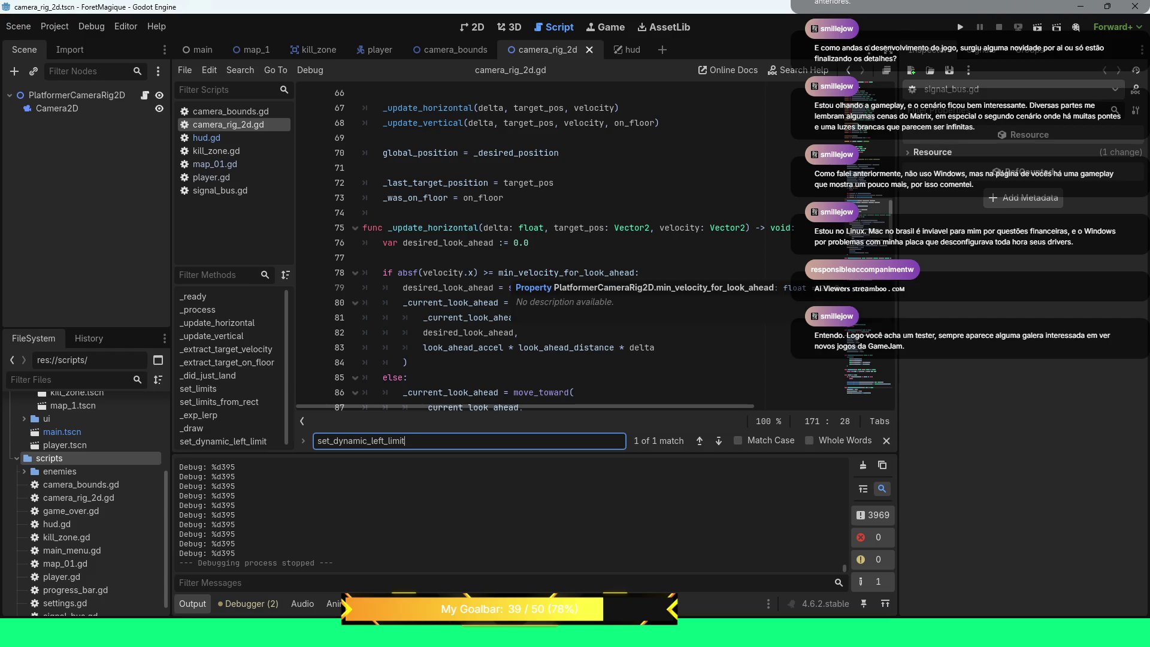
pyautogui.scroll(15, 539, 246)
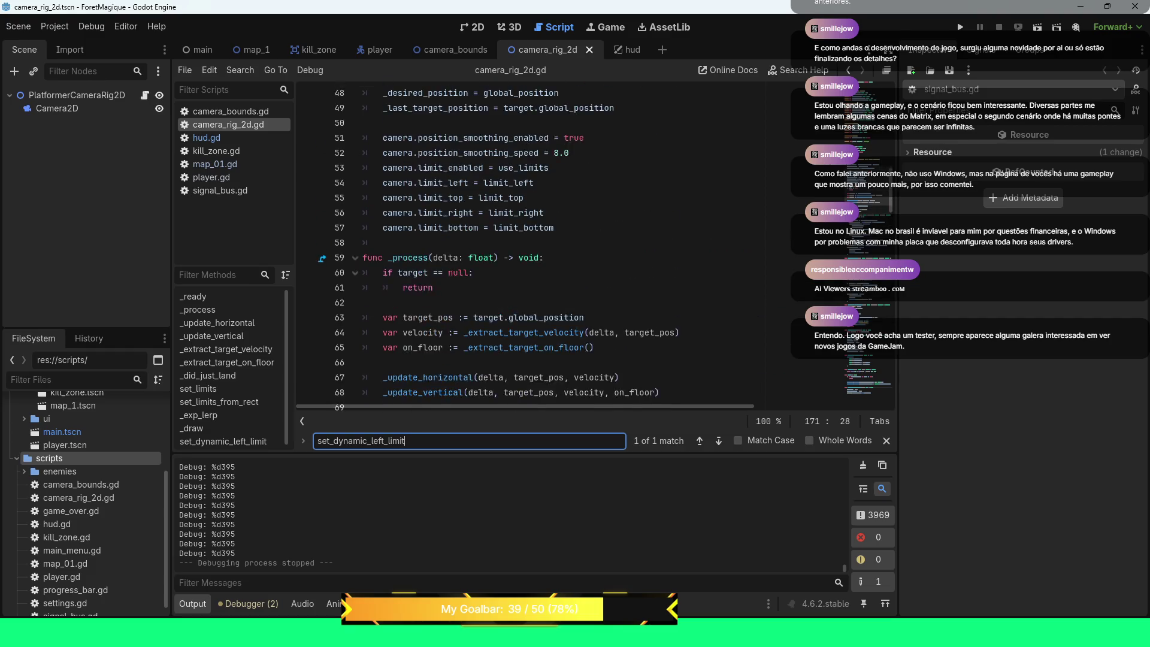
pyautogui.scroll(3, 539, 246)
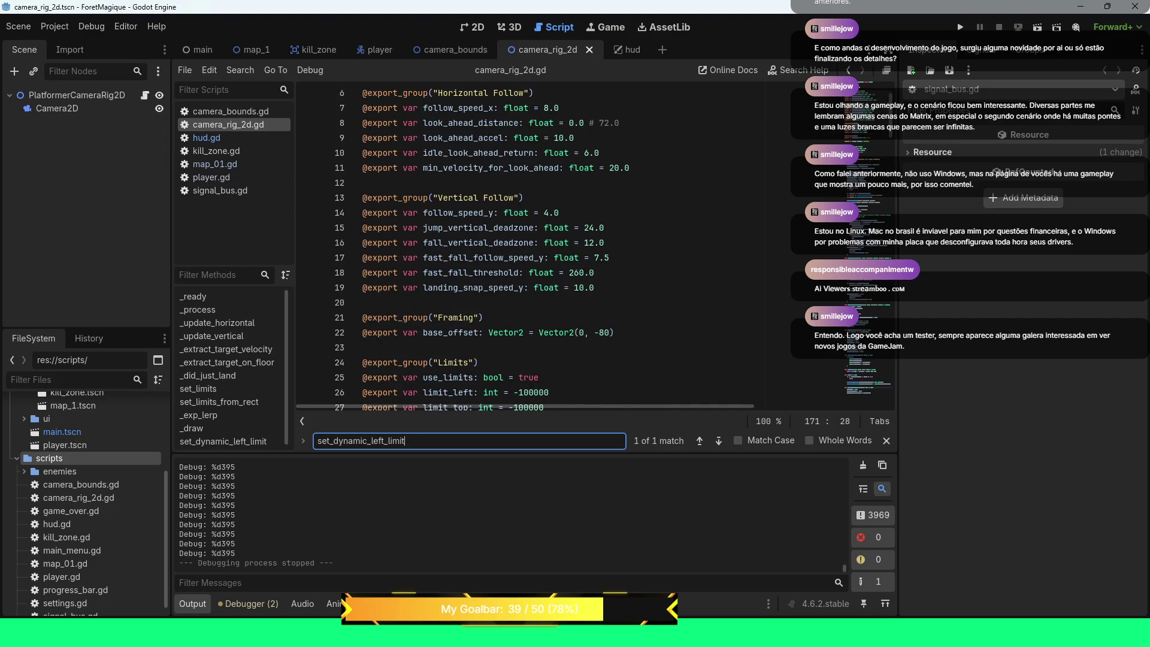
pyautogui.scroll(-14, 539, 245)
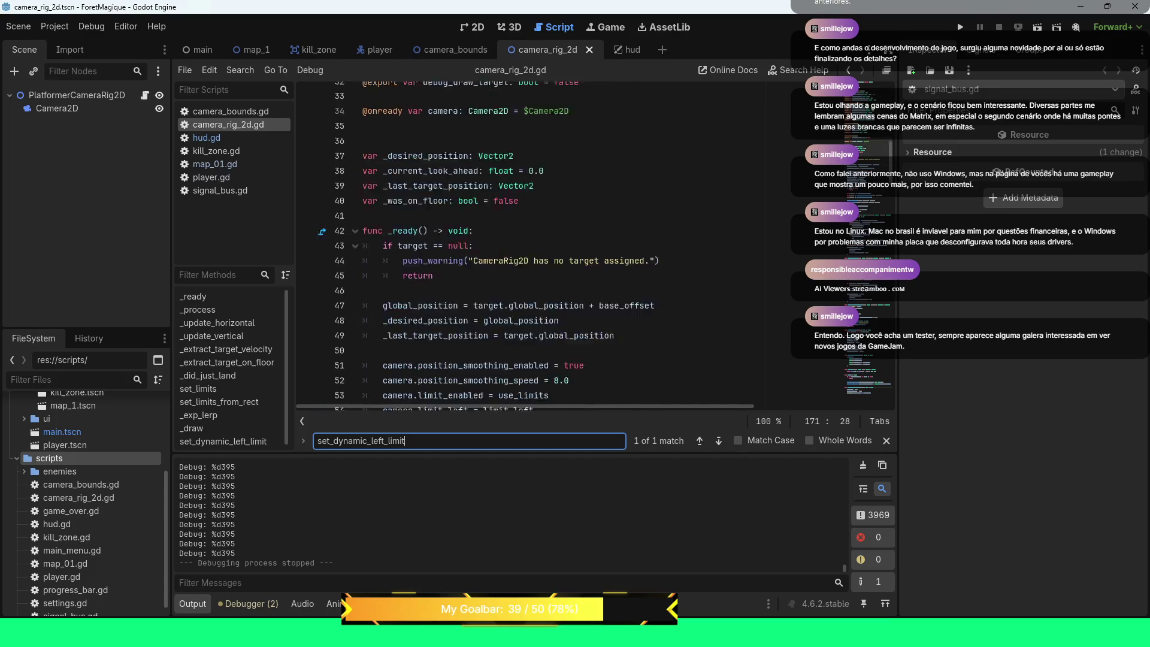
pyautogui.scroll(-10, 539, 246)
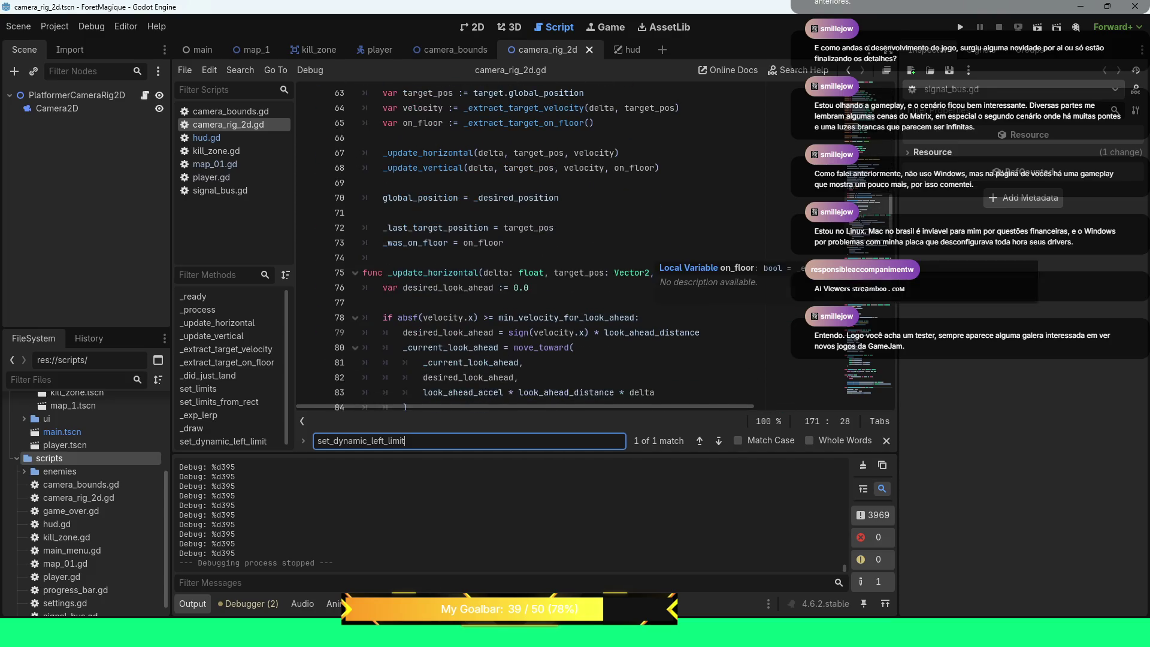
pyautogui.scroll(-1, 539, 246)
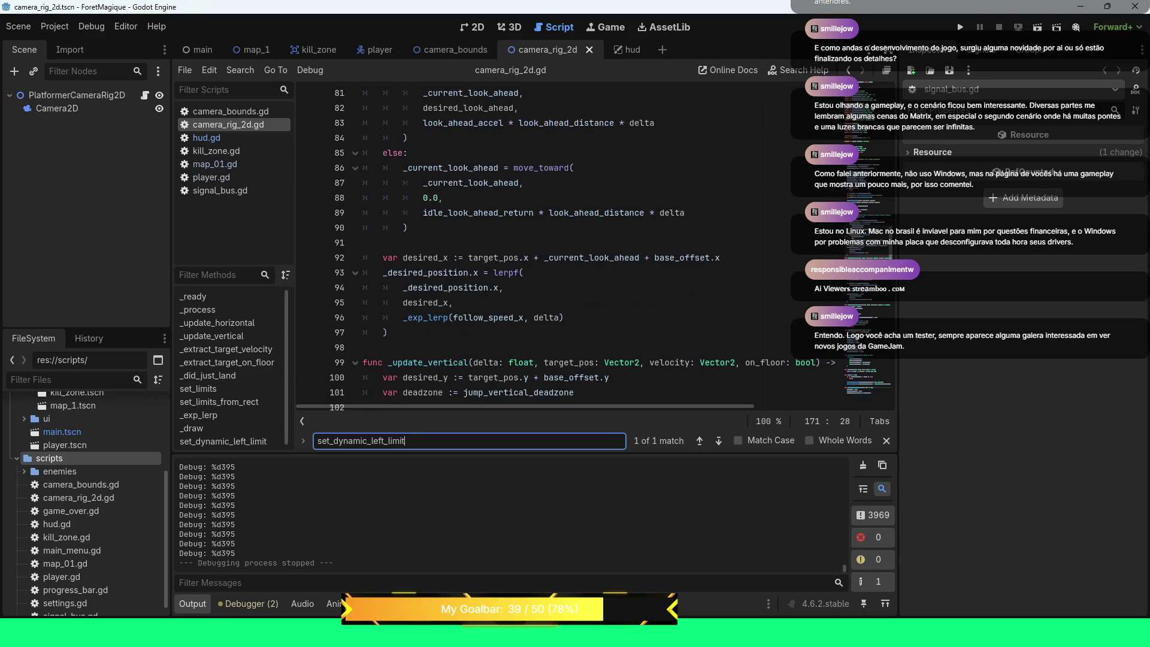
pyautogui.scroll(2, 540, 246)
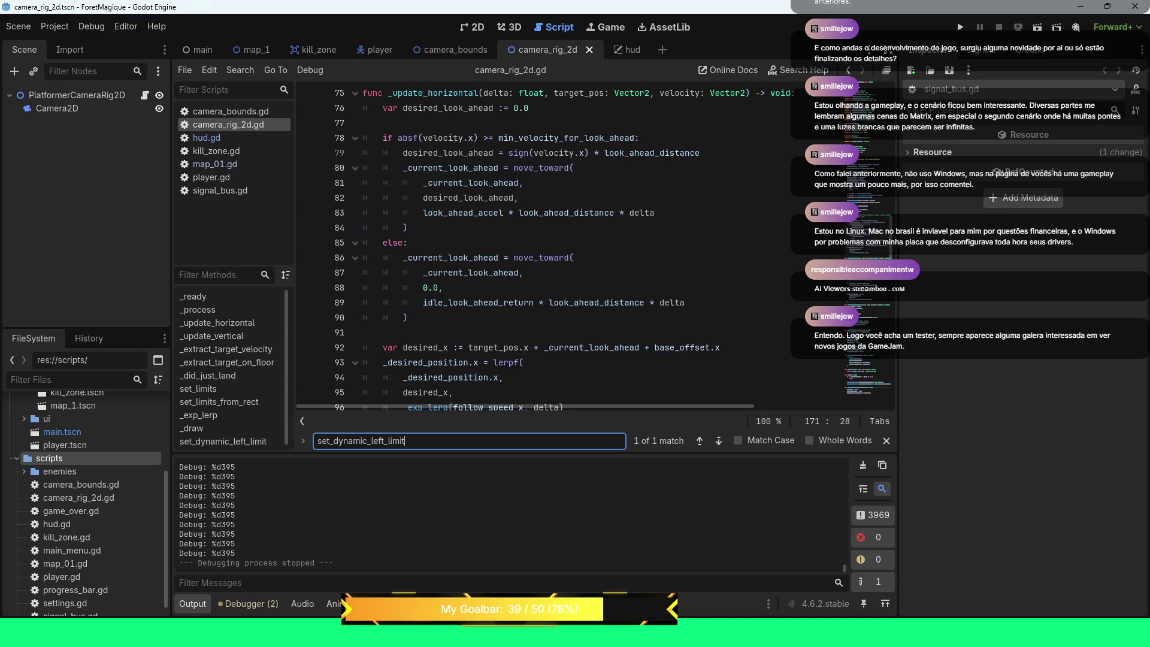
pyautogui.scroll(1, 539, 246)
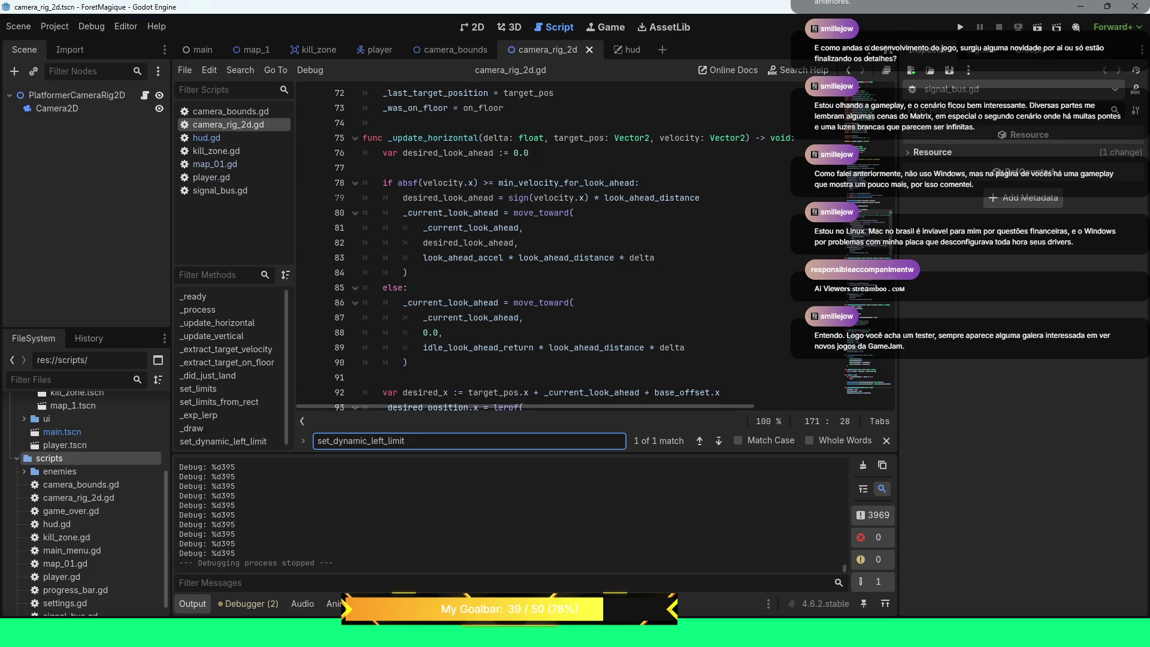
pyautogui.scroll(-1, 539, 246)
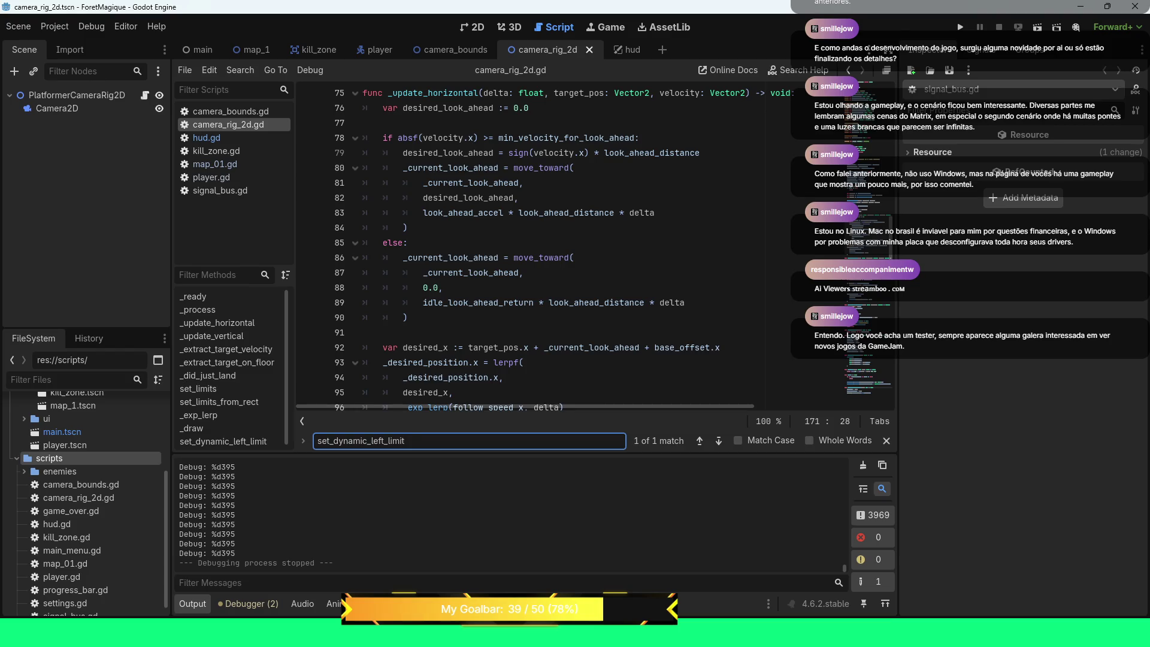
pyautogui.scroll(-1, 539, 246)
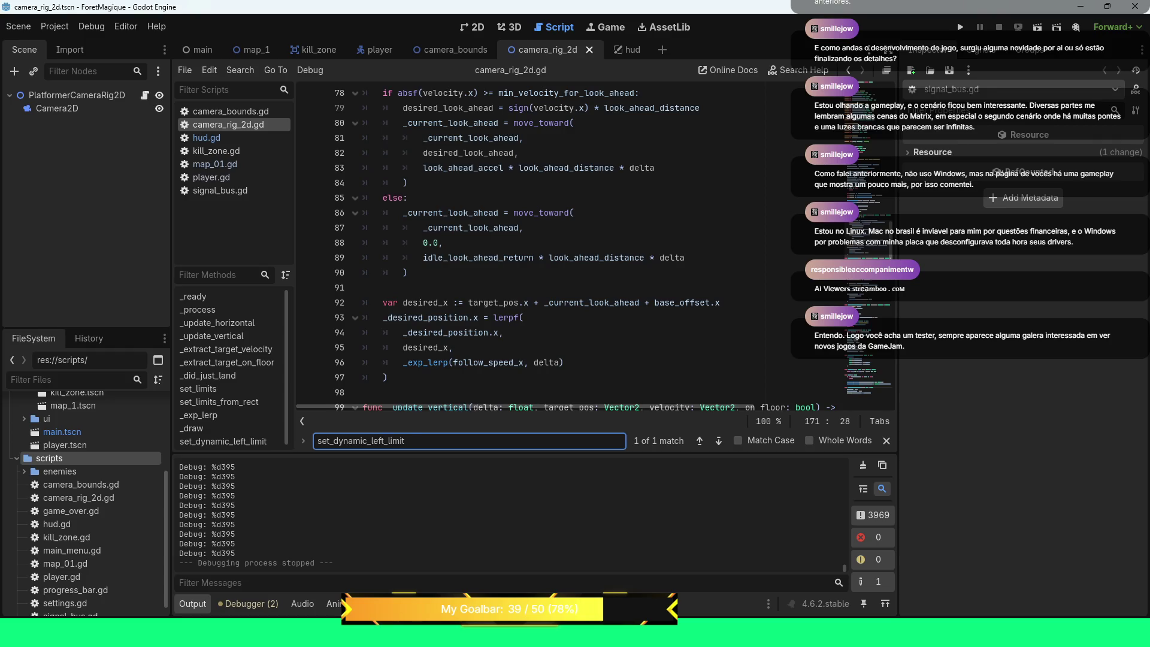
pyautogui.scroll(12, 599, 245)
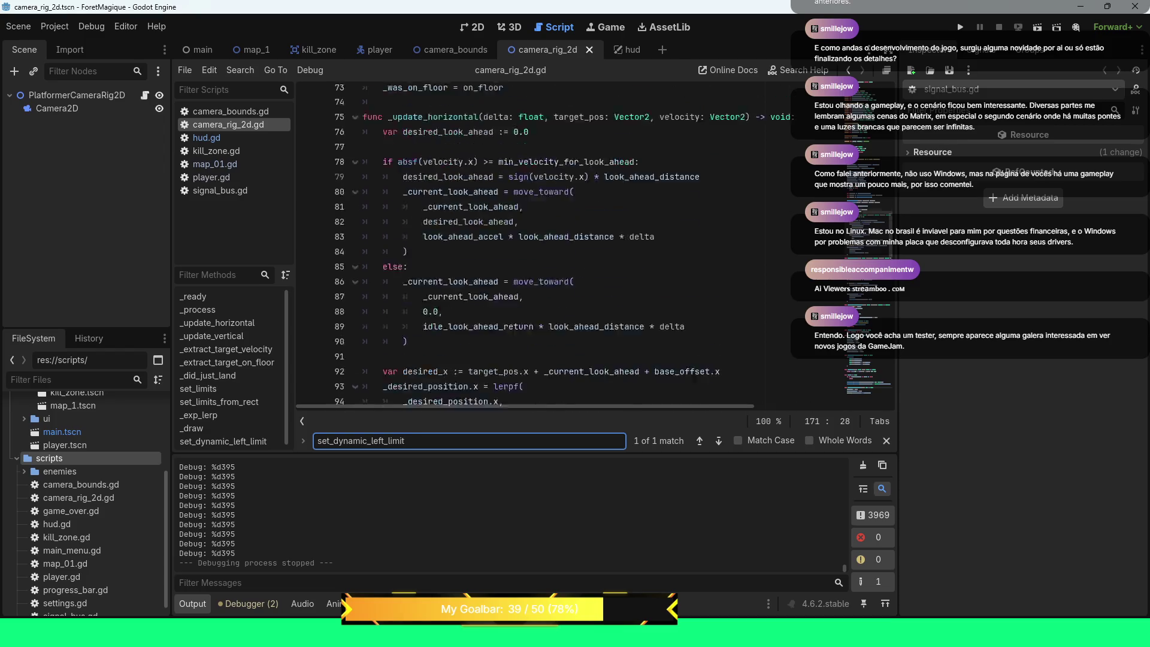
pyautogui.scroll(14, 599, 246)
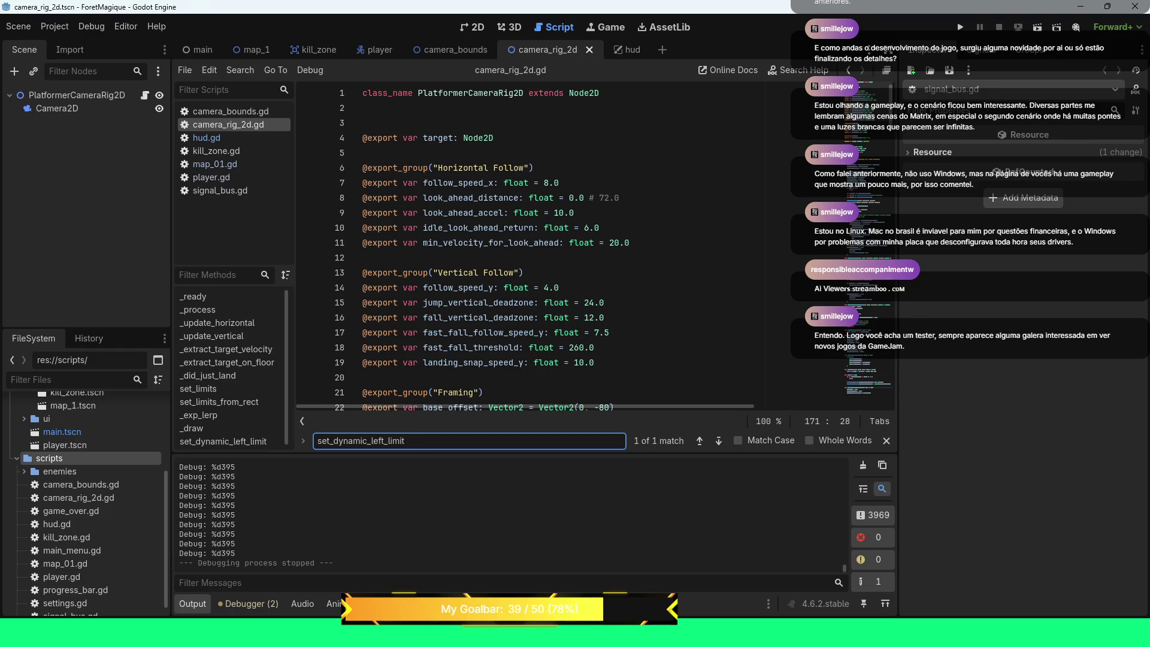
pyautogui.scroll(-2, 599, 246)
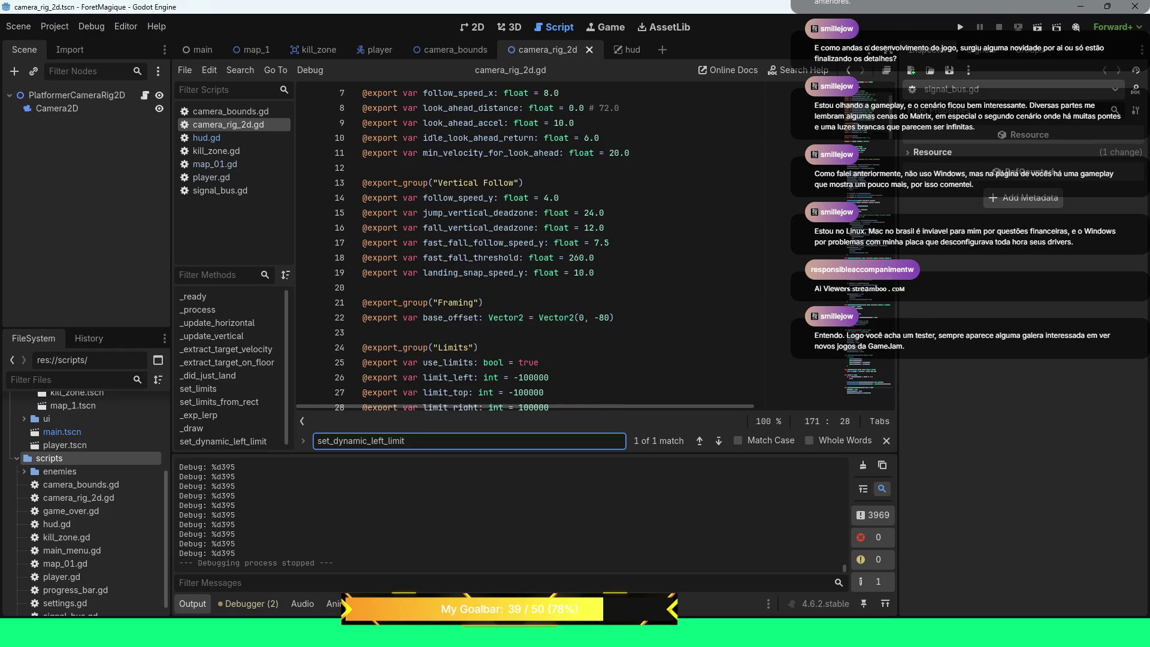
pyautogui.scroll(-2, 479, 246)
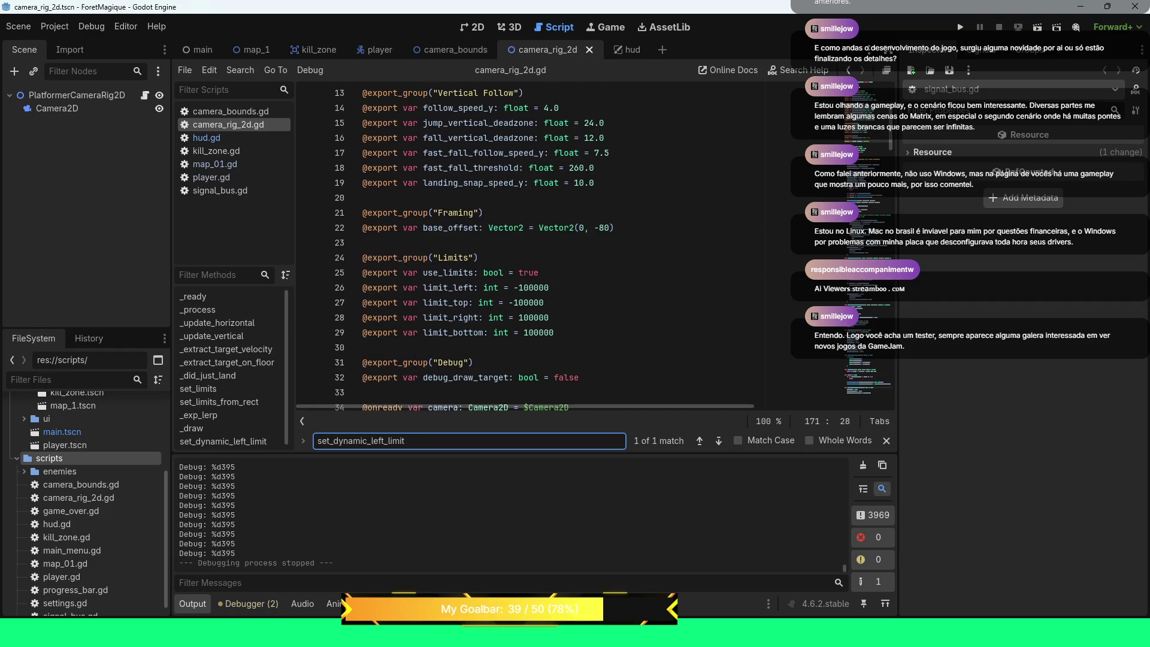
pyautogui.click(463, 288)
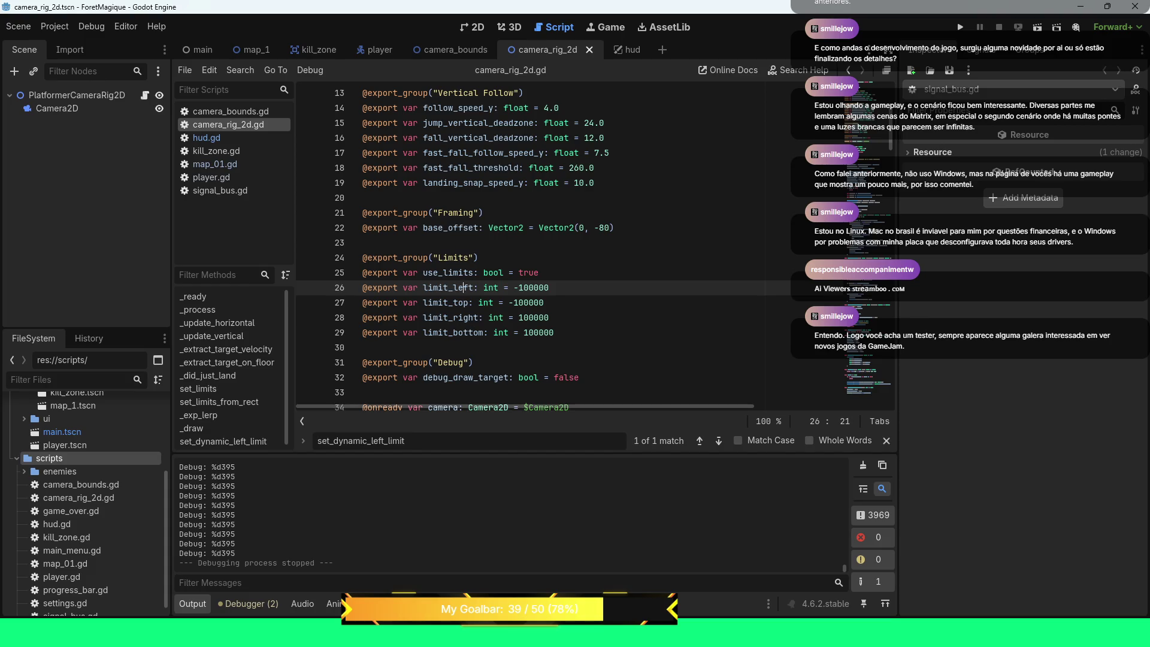
pyautogui.click(454, 303)
pyautogui.click(453, 318)
pyautogui.click(449, 332)
pyautogui.scroll(-2, 449, 333)
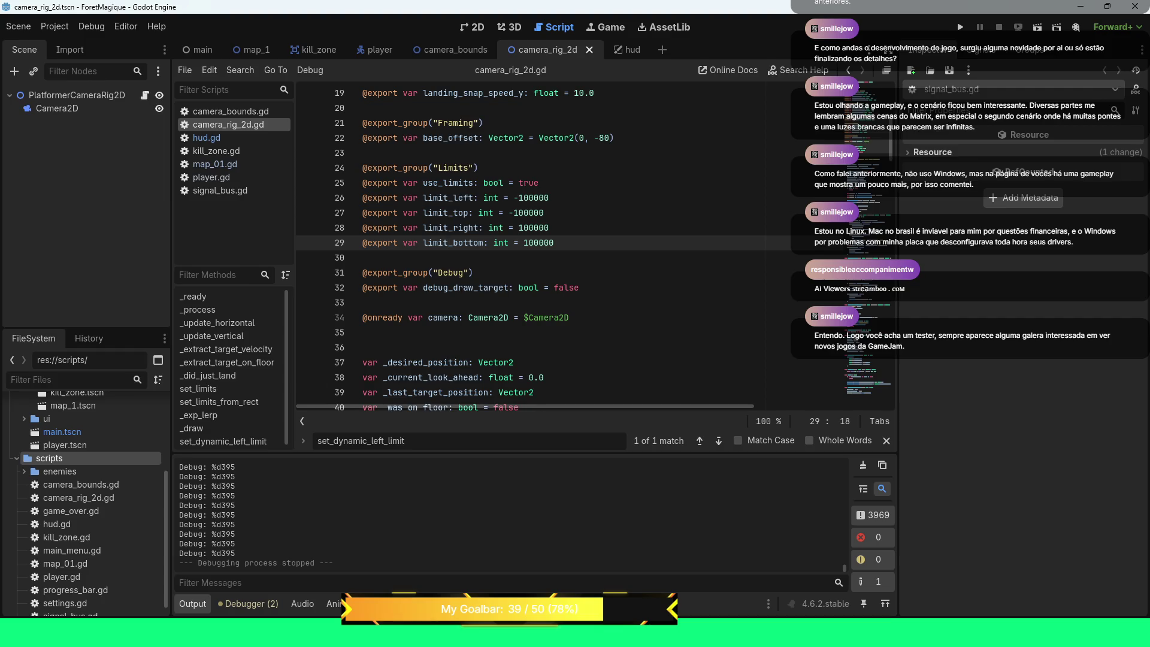
pyautogui.scroll(-1, 449, 333)
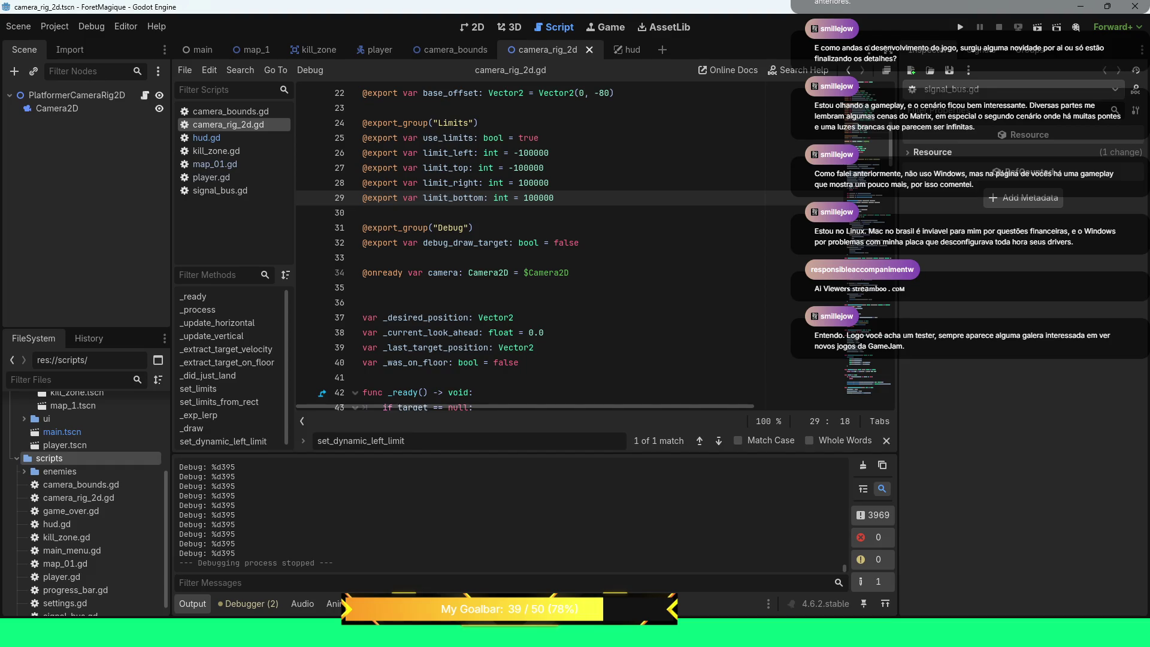
pyautogui.scroll(-1, 595, 250)
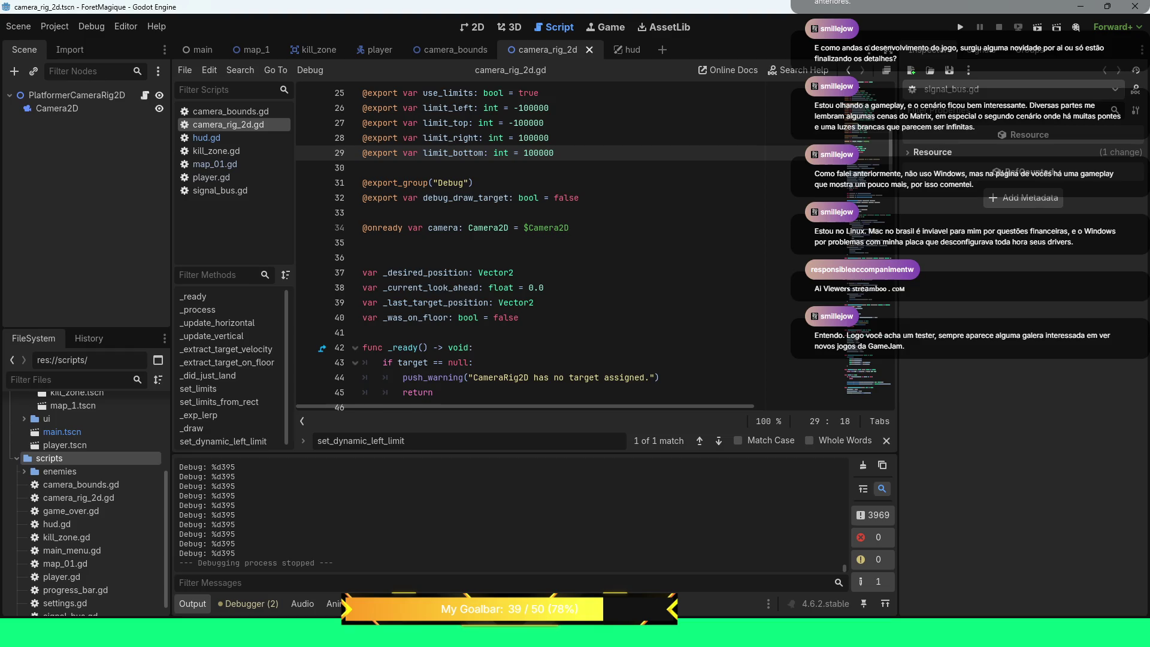
pyautogui.scroll(-1, 593, 249)
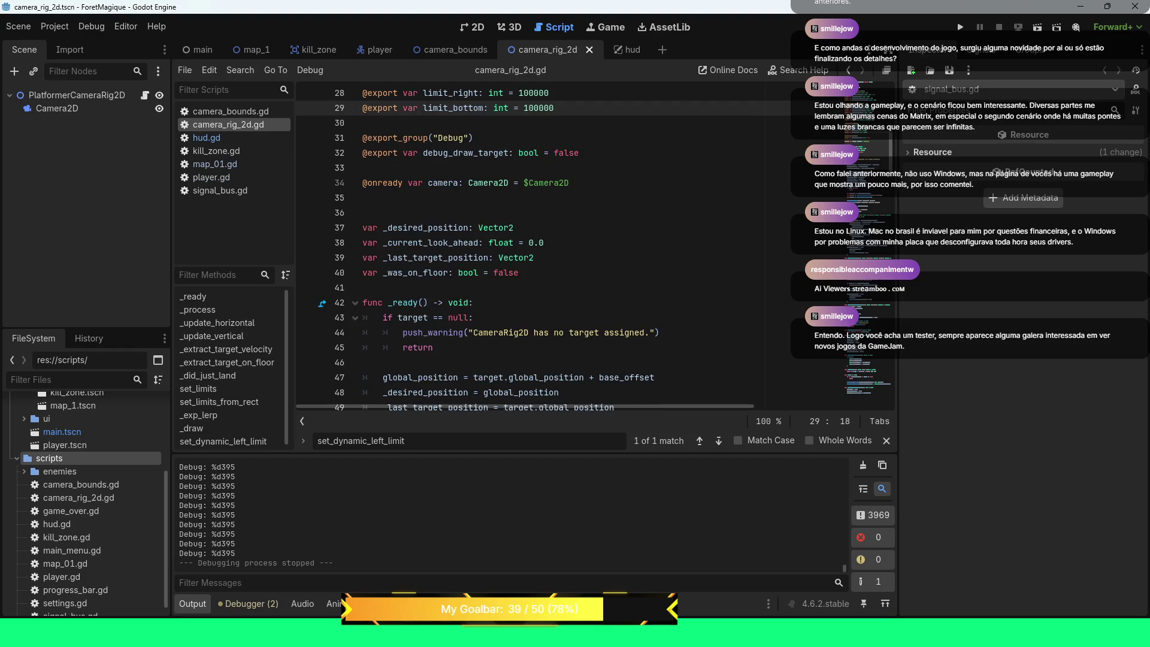
pyautogui.scroll(-1, 595, 250)
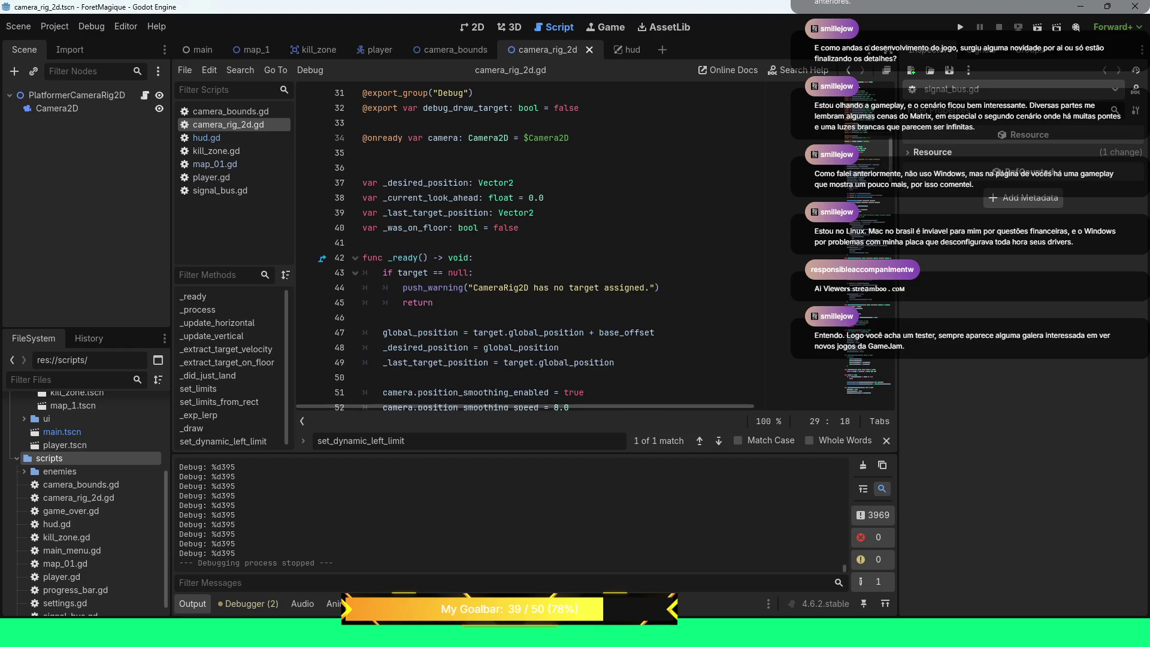
pyautogui.scroll(-1, 605, 250)
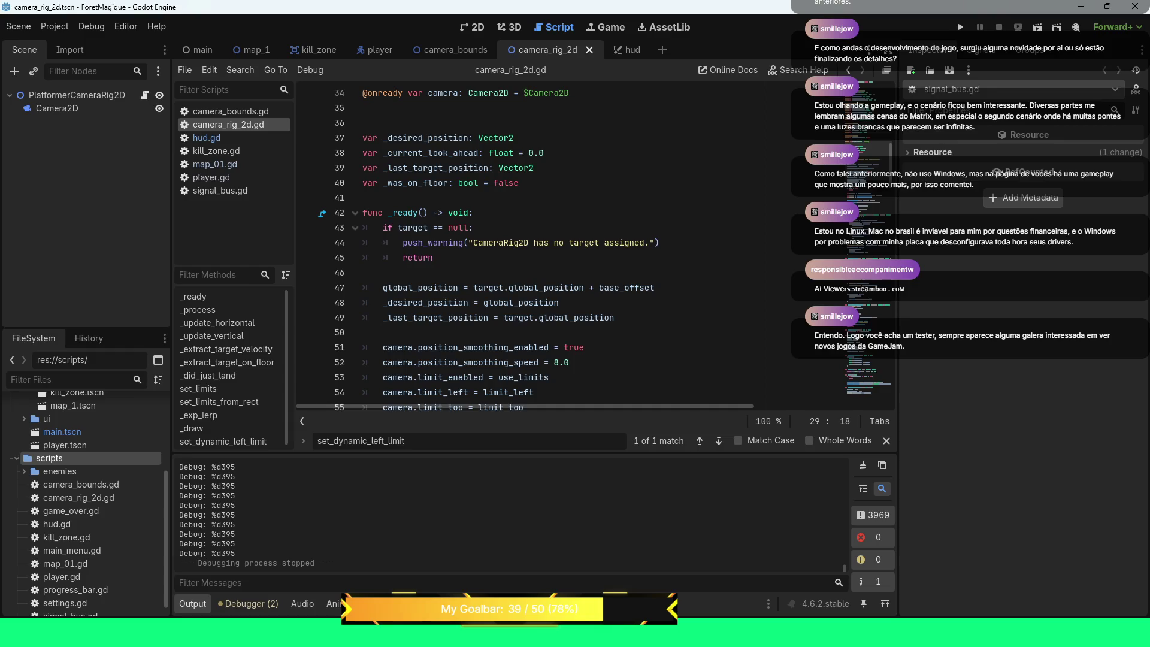
pyautogui.scroll(5, 599, 248)
pyautogui.scroll(4, 599, 248)
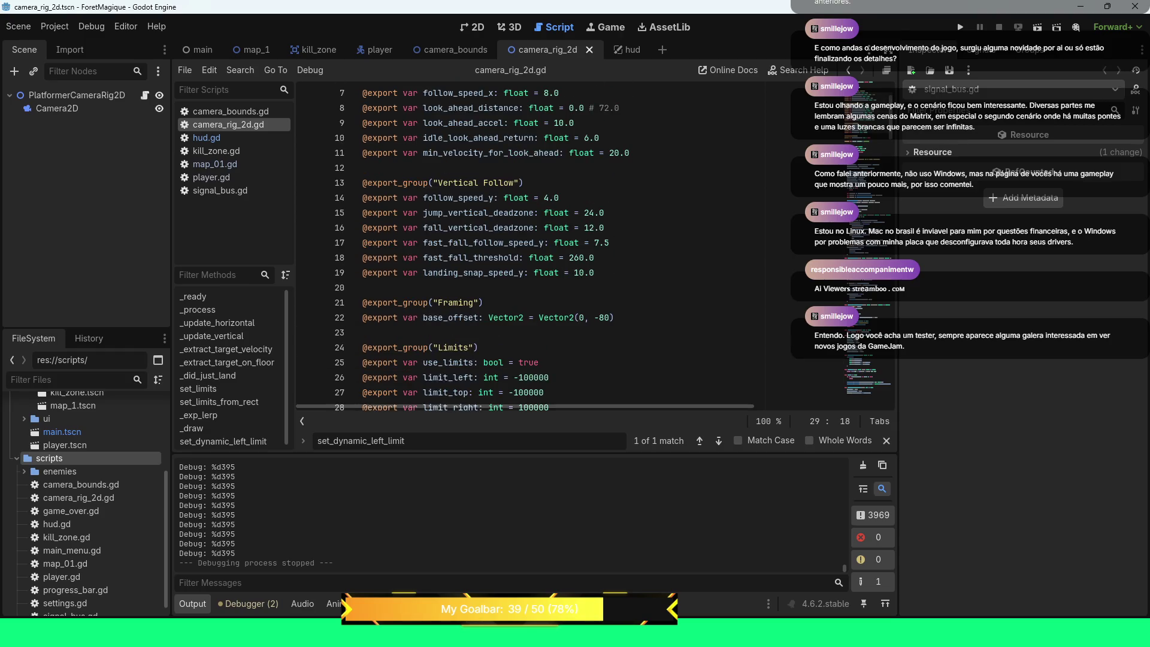
pyautogui.scroll(2, 599, 249)
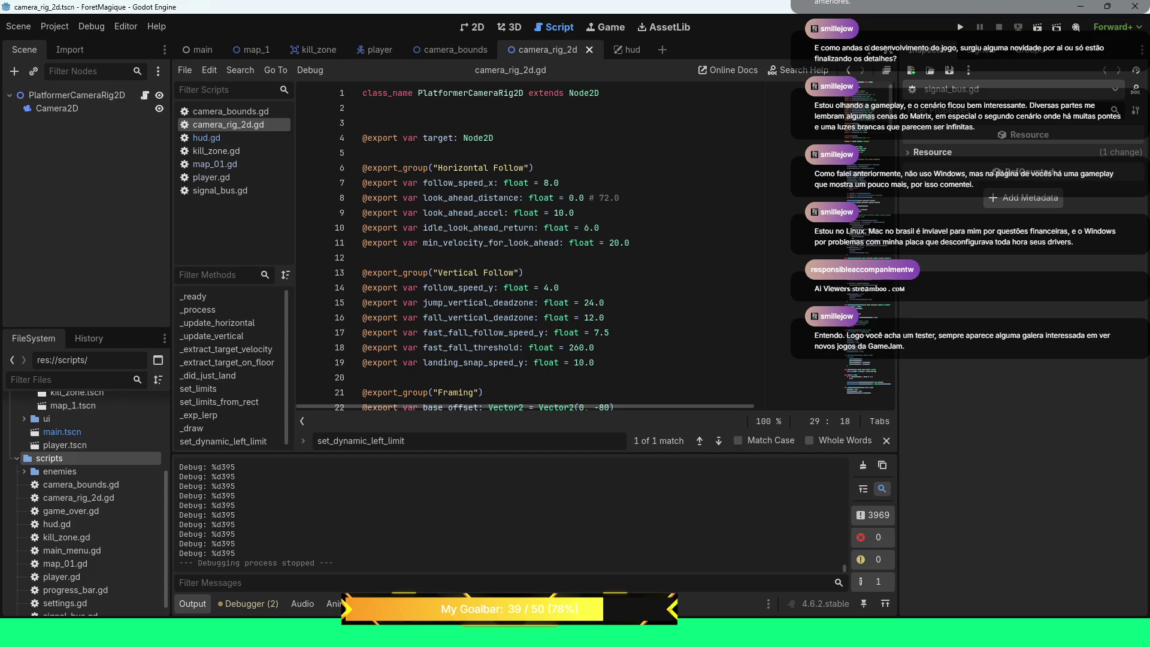
pyautogui.scroll(-2, 599, 249)
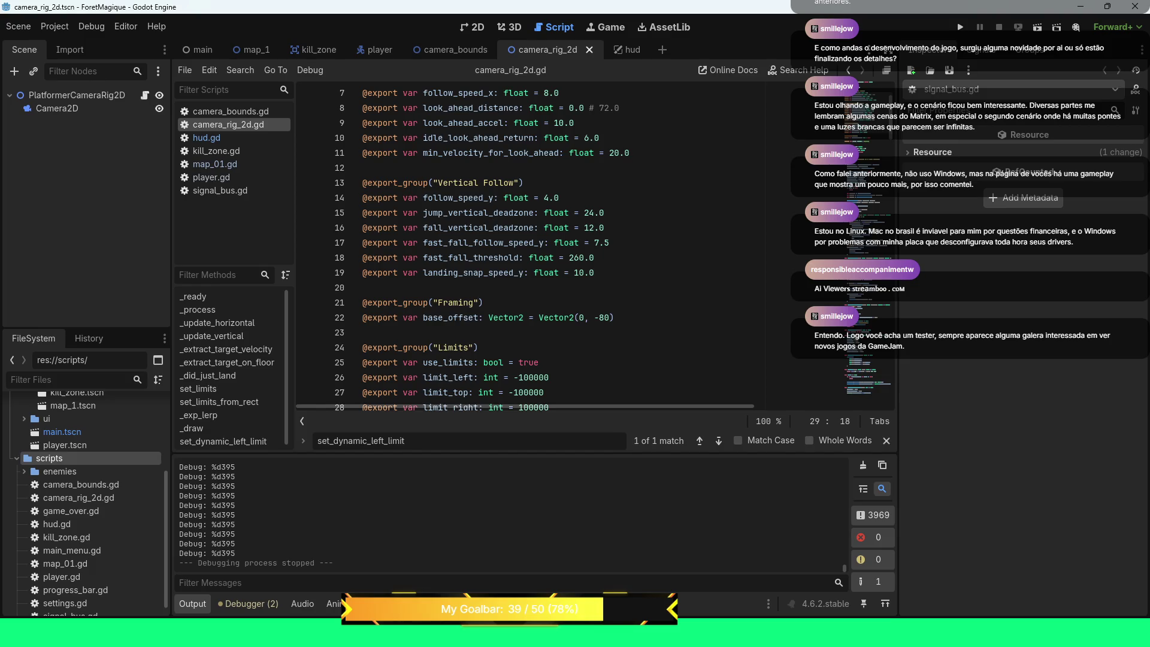
pyautogui.scroll(-2, 595, 251)
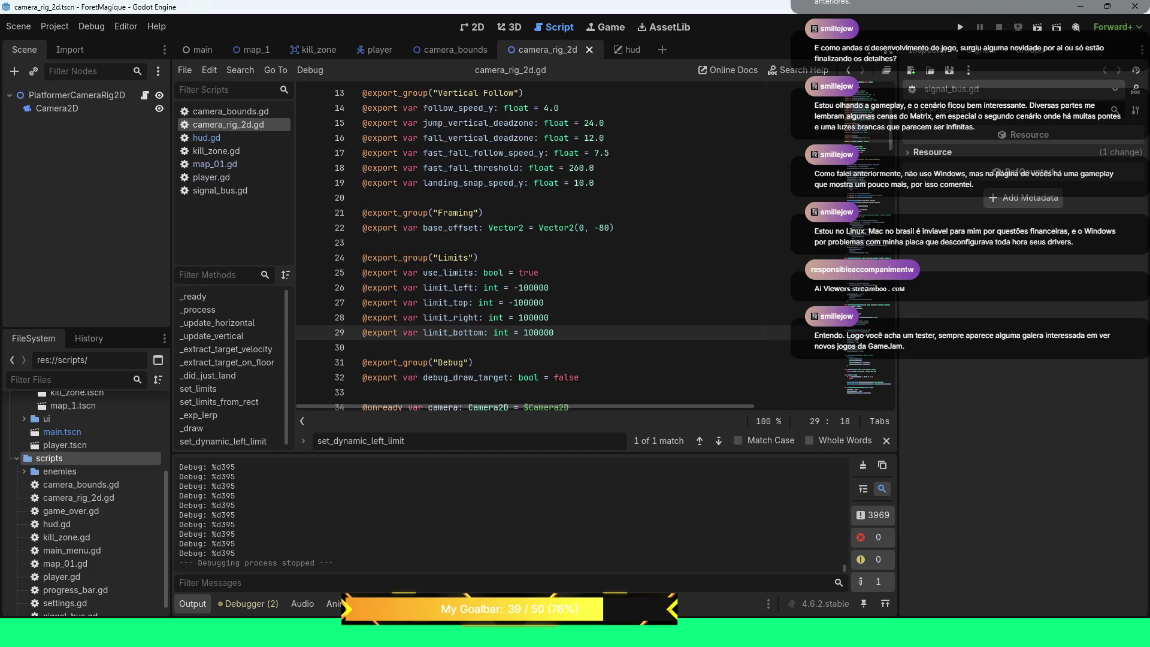
pyautogui.scroll(-2, 595, 250)
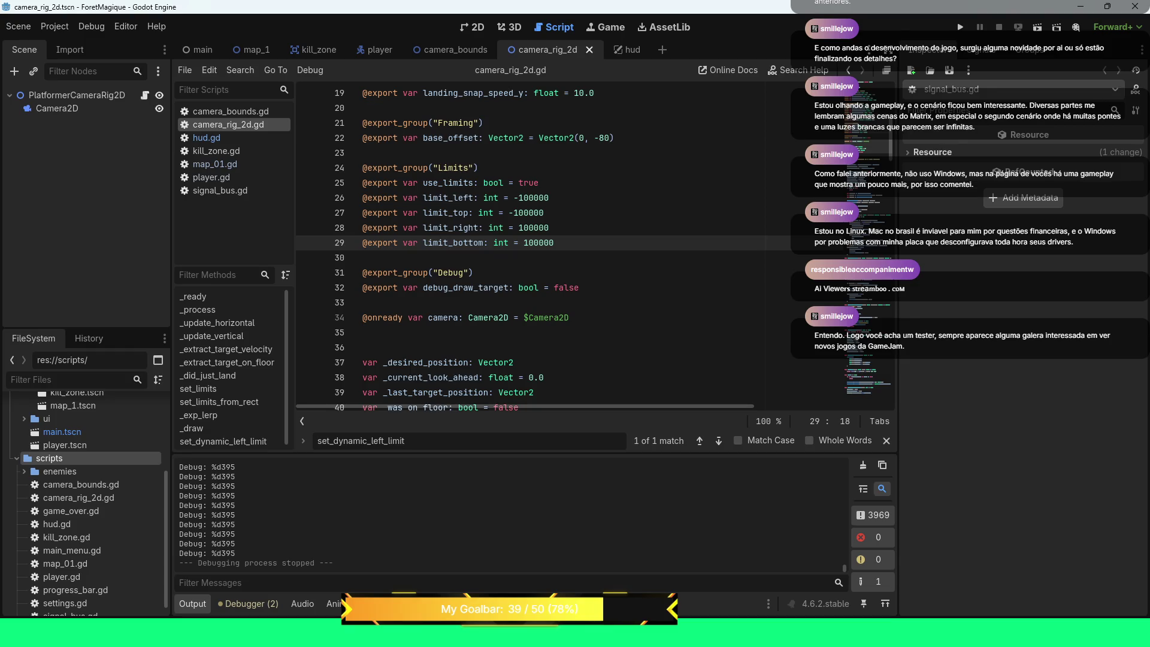
pyautogui.scroll(-2, 595, 251)
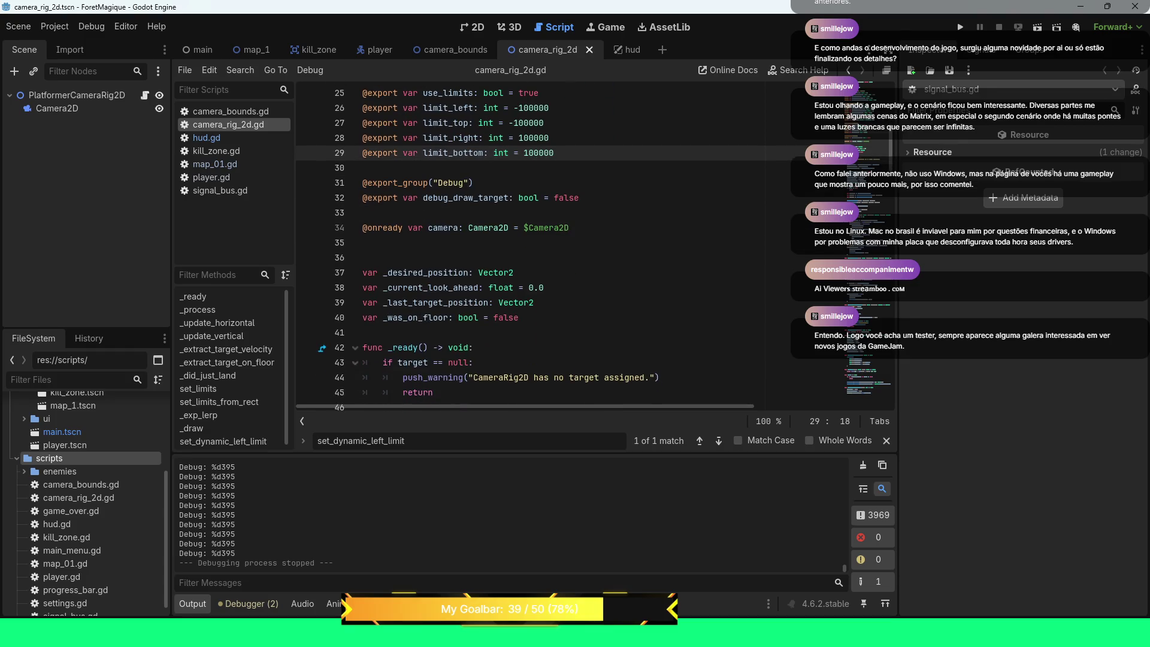
pyautogui.scroll(-2, 595, 251)
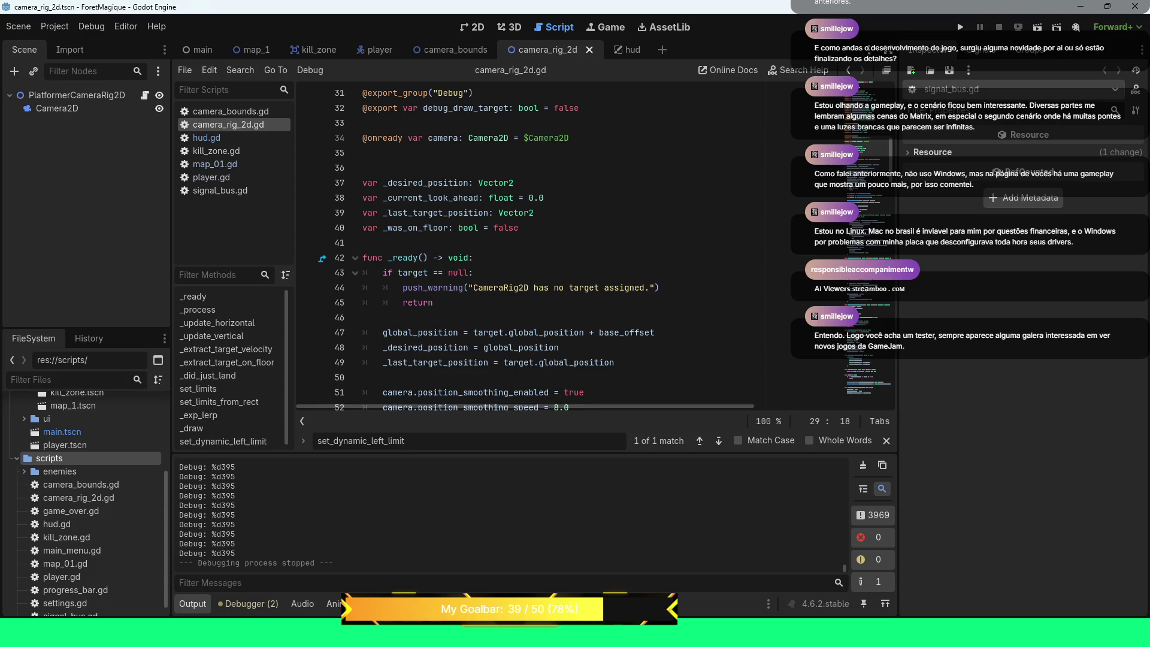
pyautogui.scroll(-1, 594, 250)
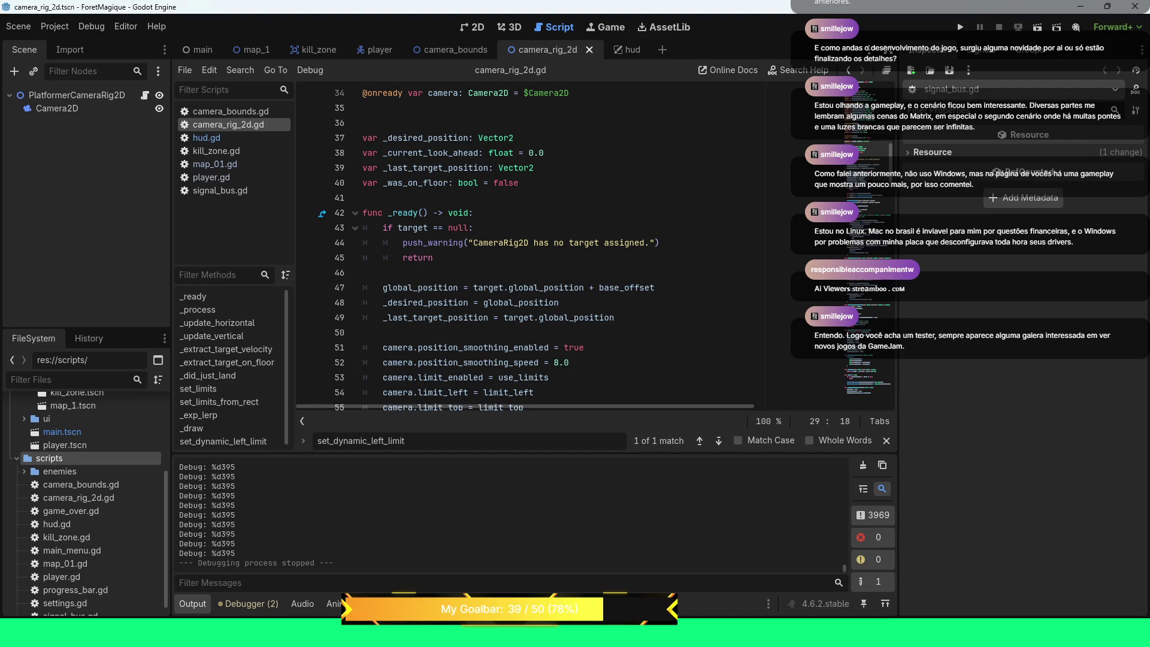
pyautogui.scroll(-1, 595, 251)
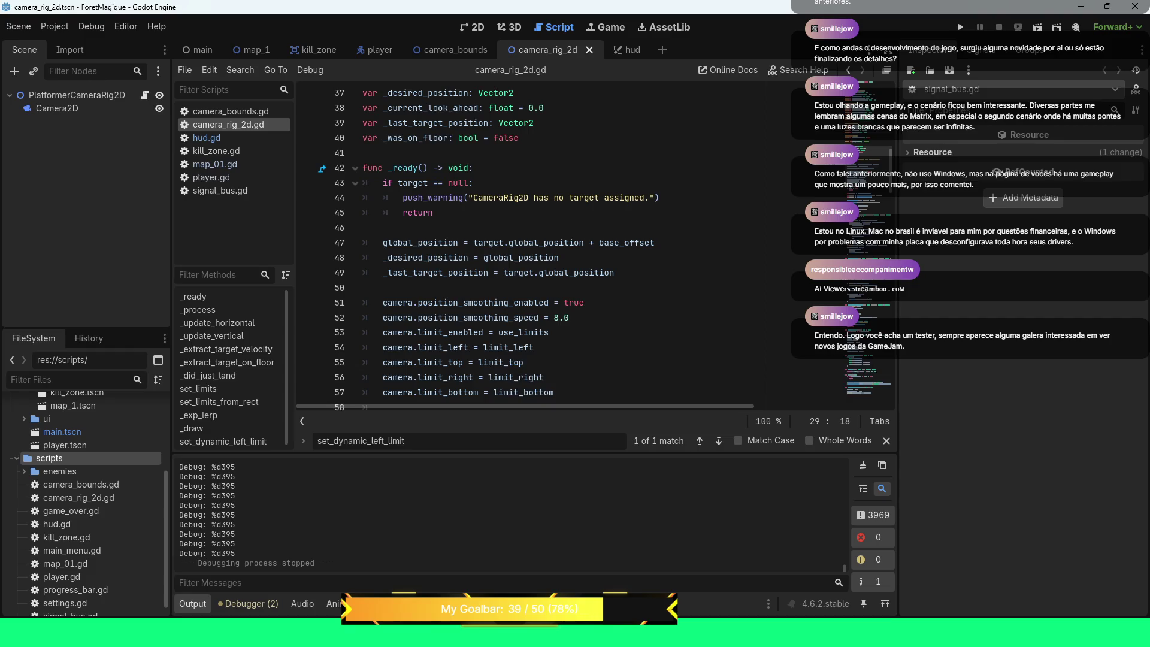
pyautogui.scroll(-1, 509, 350)
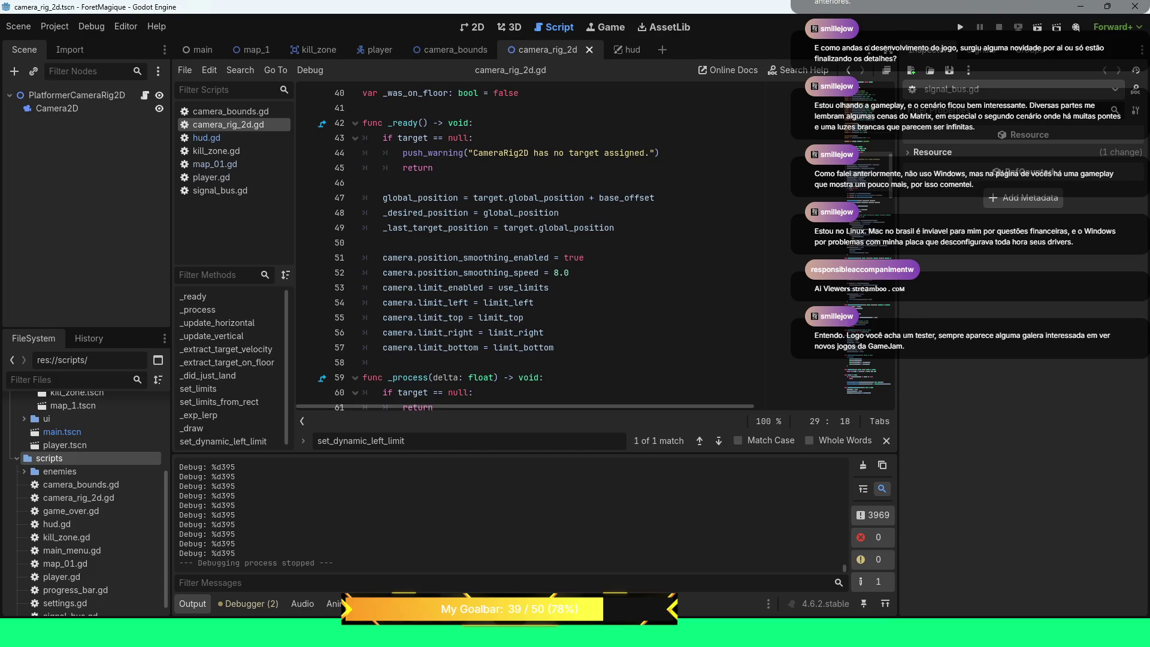
pyautogui.doubleClick(509, 302)
pyautogui.moveTo(509, 302)
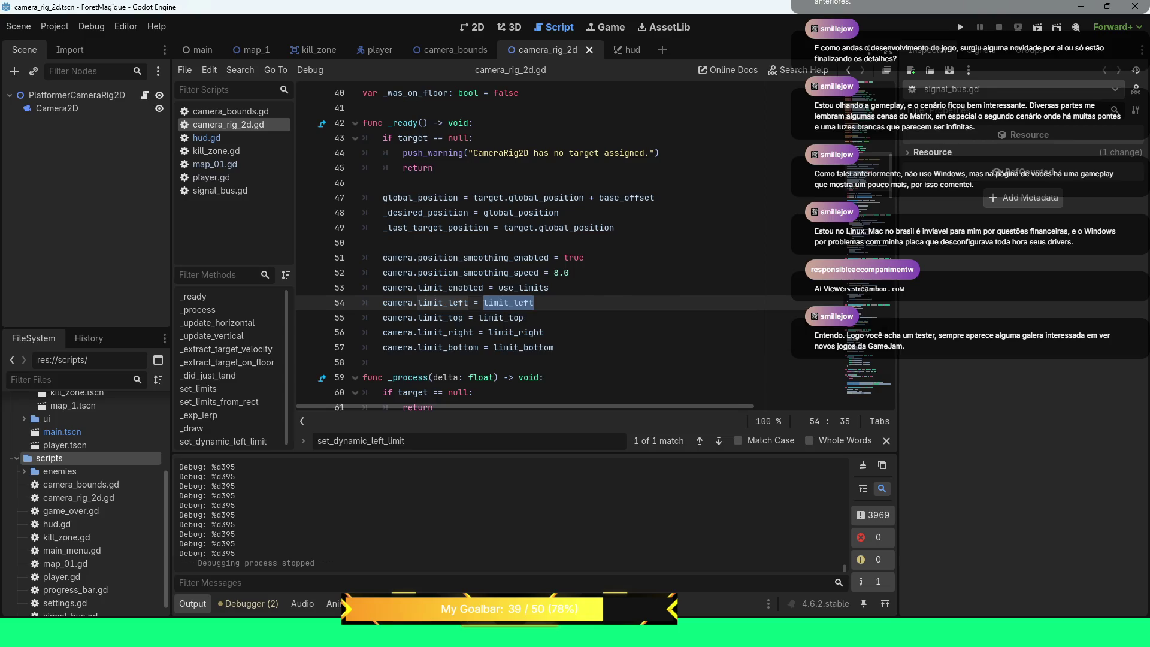
pyautogui.scroll(-3, 595, 250)
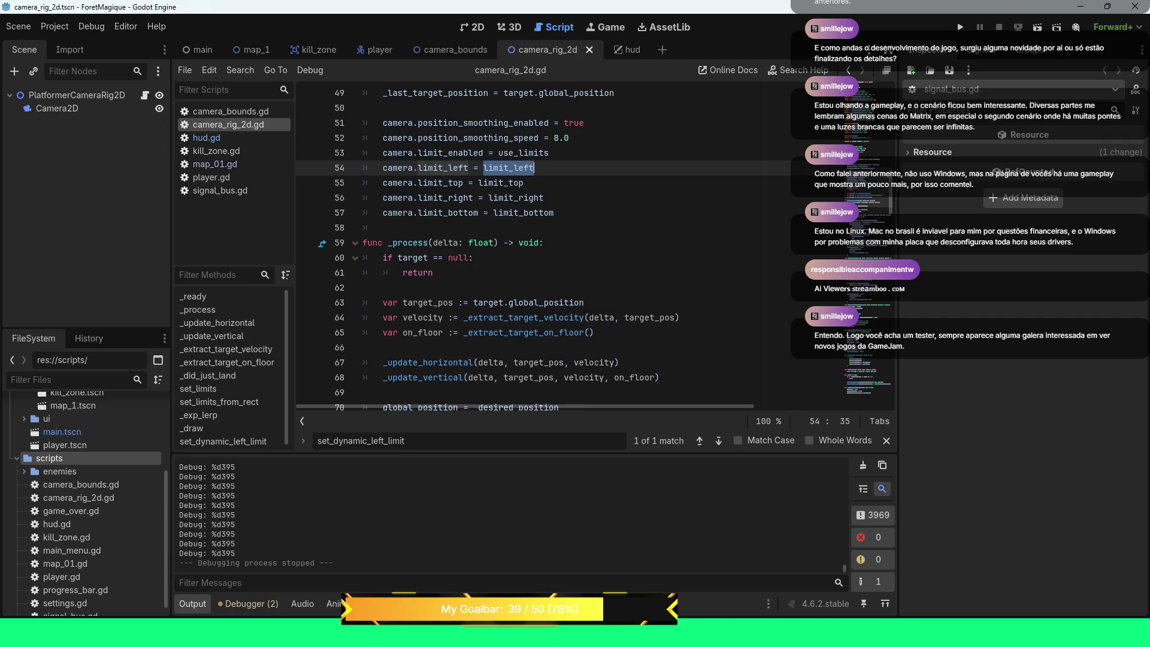
pyautogui.scroll(-1, 595, 250)
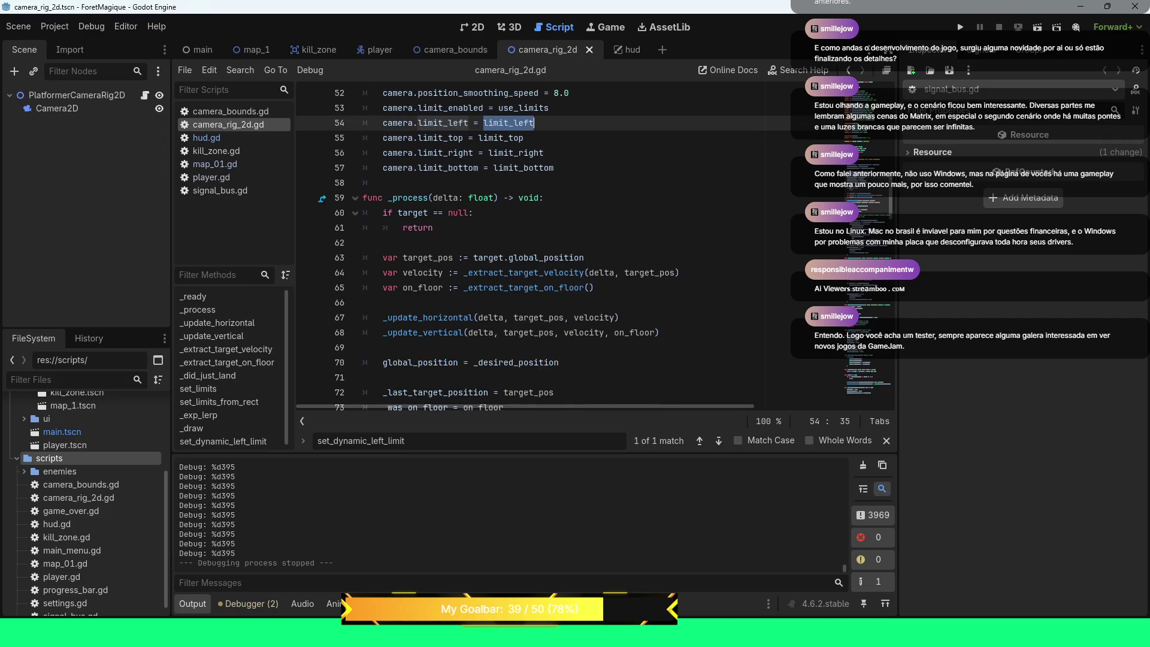
pyautogui.scroll(-1, 595, 250)
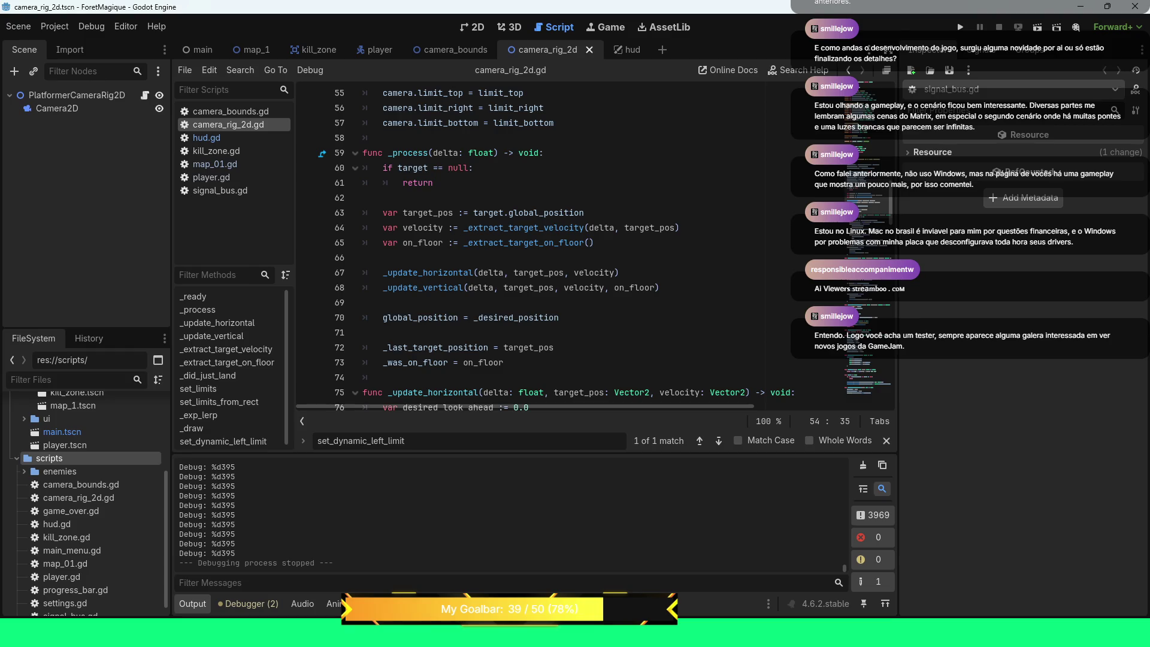
pyautogui.scroll(-2, 594, 250)
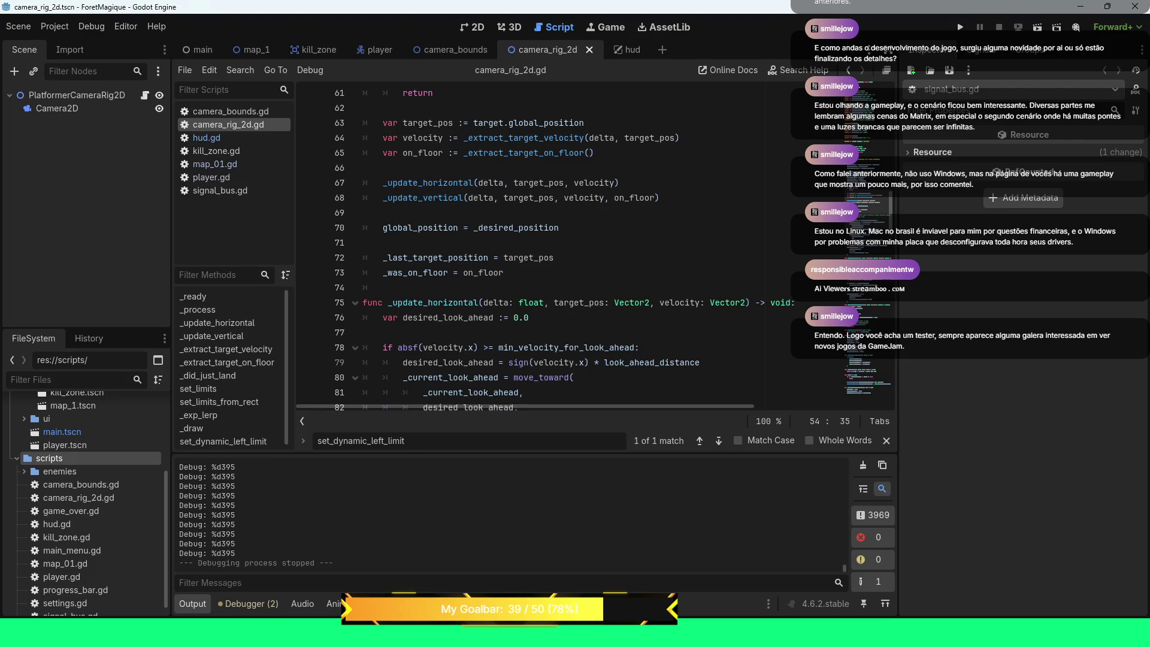
pyautogui.scroll(-1, 613, 250)
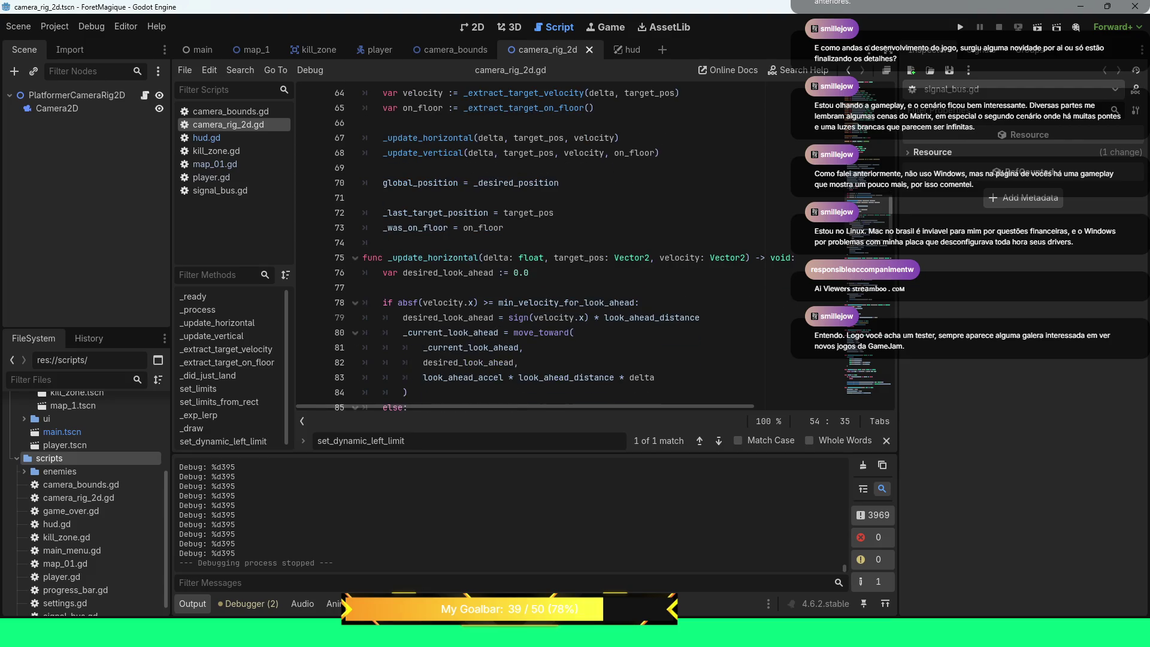
pyautogui.doubleClick(581, 303)
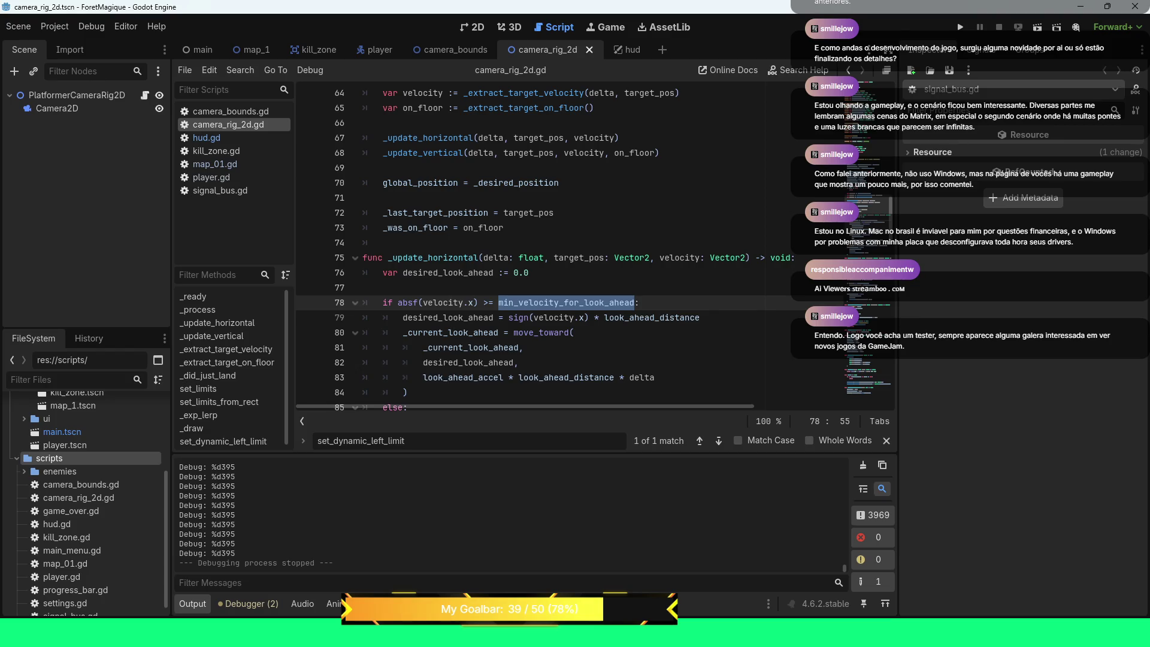
pyautogui.scroll(-1, 595, 249)
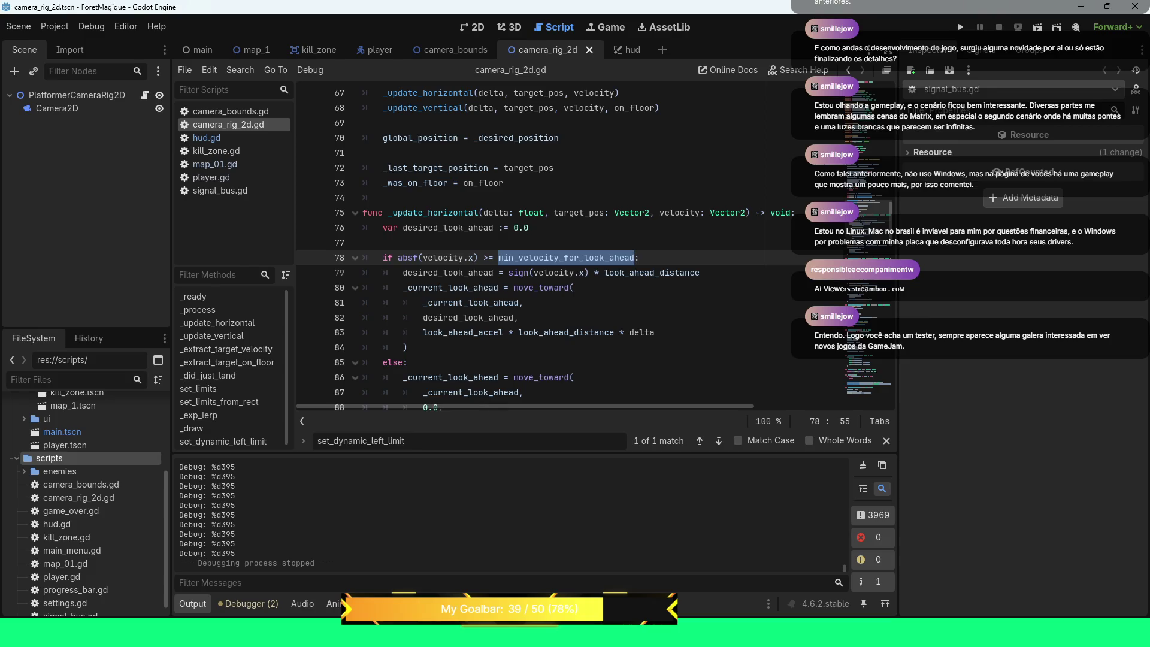
pyautogui.moveTo(470, 303)
pyautogui.scroll(-1, 594, 250)
pyautogui.scroll(-1, 570, 246)
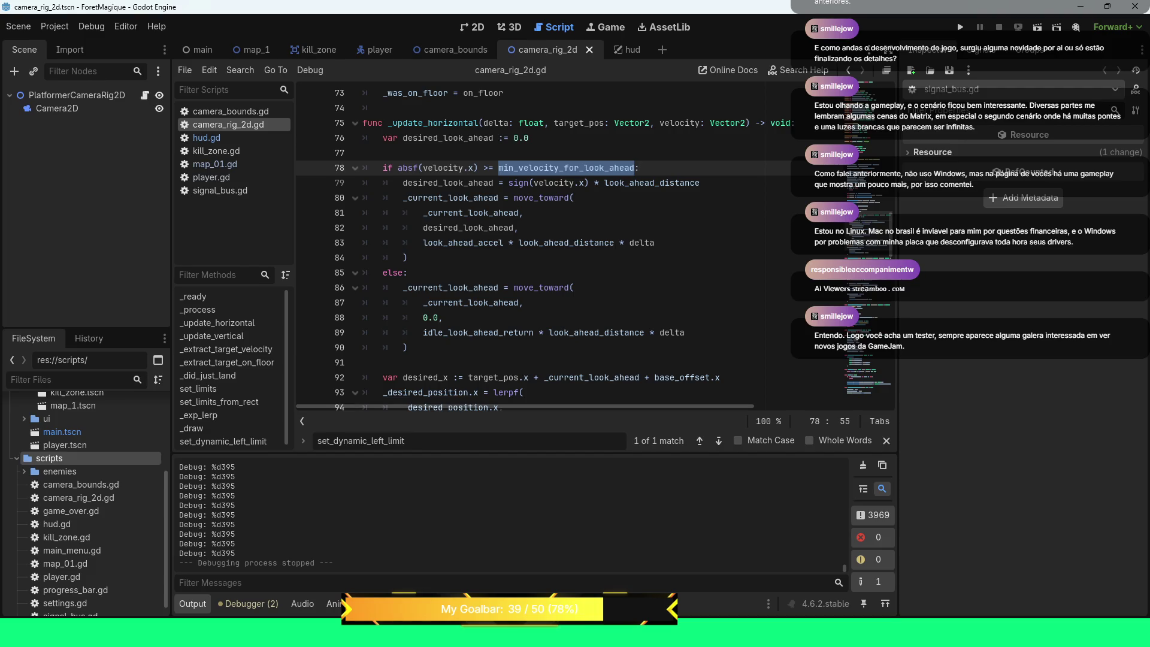
pyautogui.scroll(-2, 570, 246)
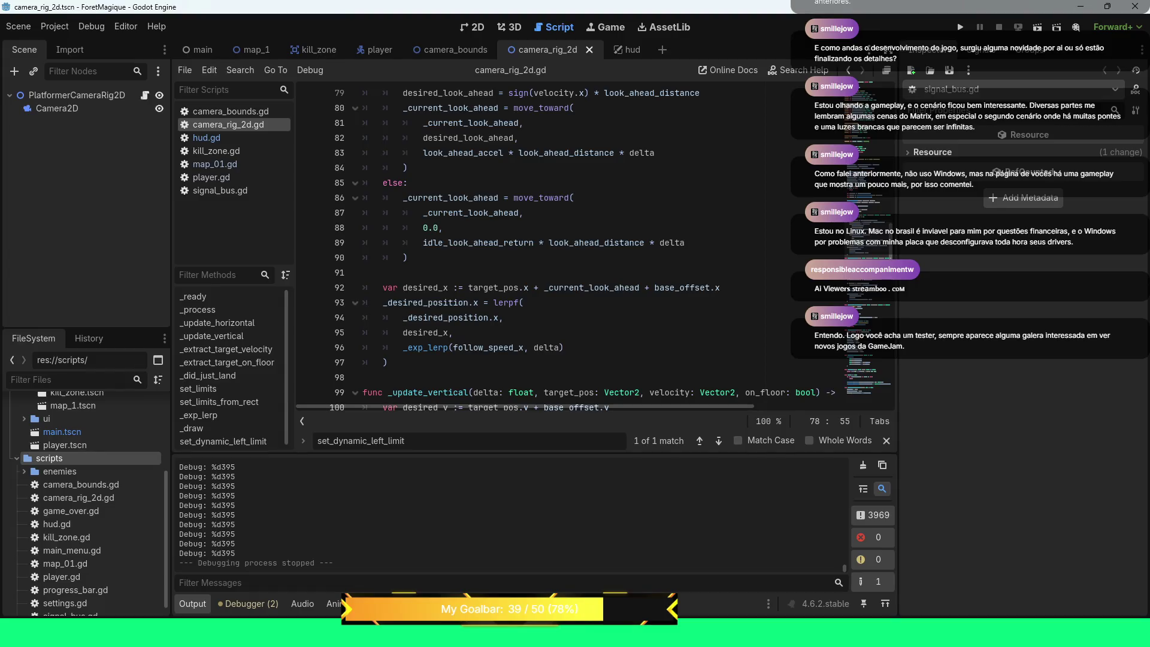
pyautogui.moveTo(694, 289)
pyautogui.scroll(-1, 539, 245)
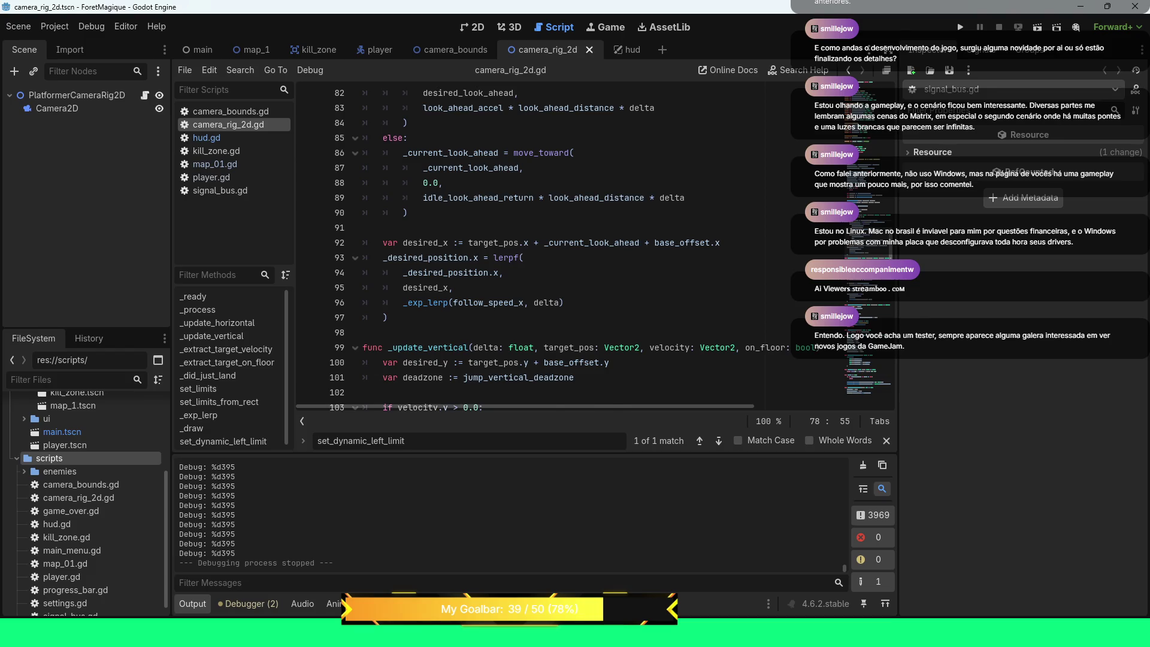
pyautogui.scroll(-1, 539, 246)
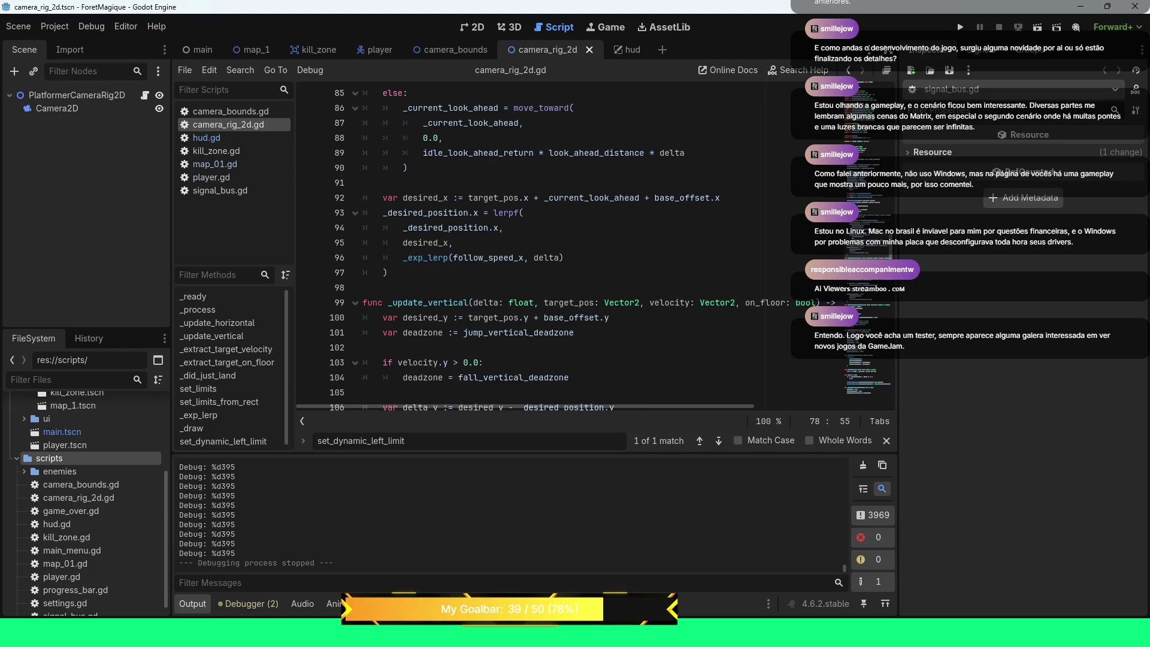
# - Scroll down to set_dynamic_left_limit in camera_rig_2d.gd, then switch to the player scene's player.gd
pyautogui.scroll(-1, 611, 251)
pyautogui.scroll(-2, 611, 251)
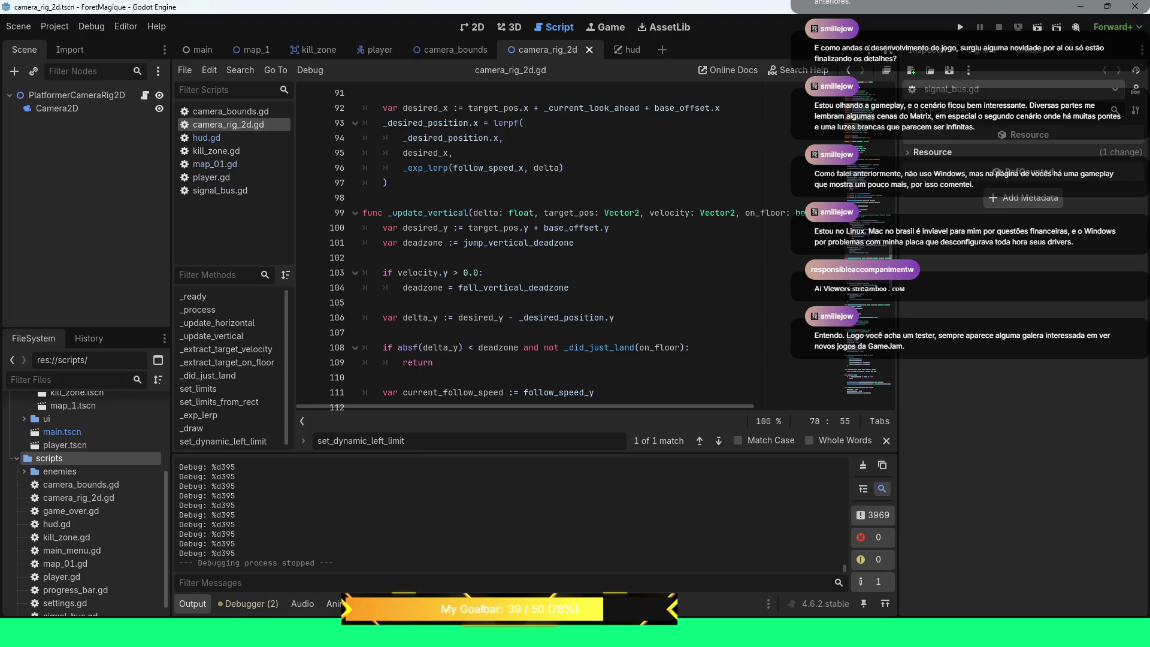
pyautogui.scroll(-3, 611, 250)
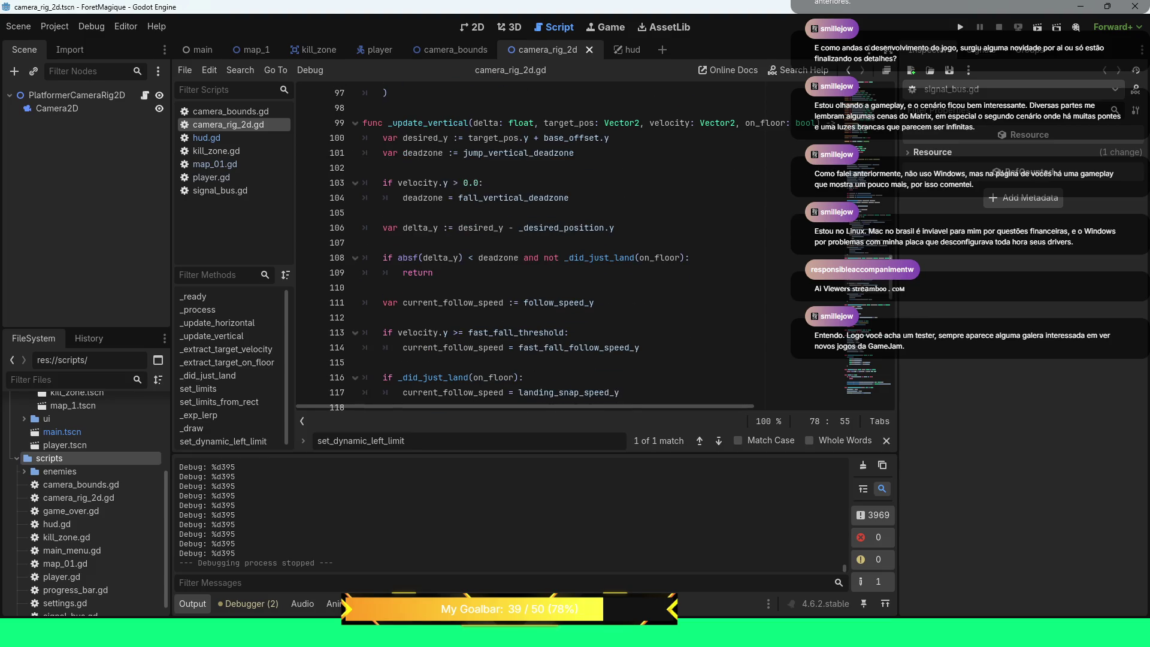
pyautogui.scroll(-2, 611, 250)
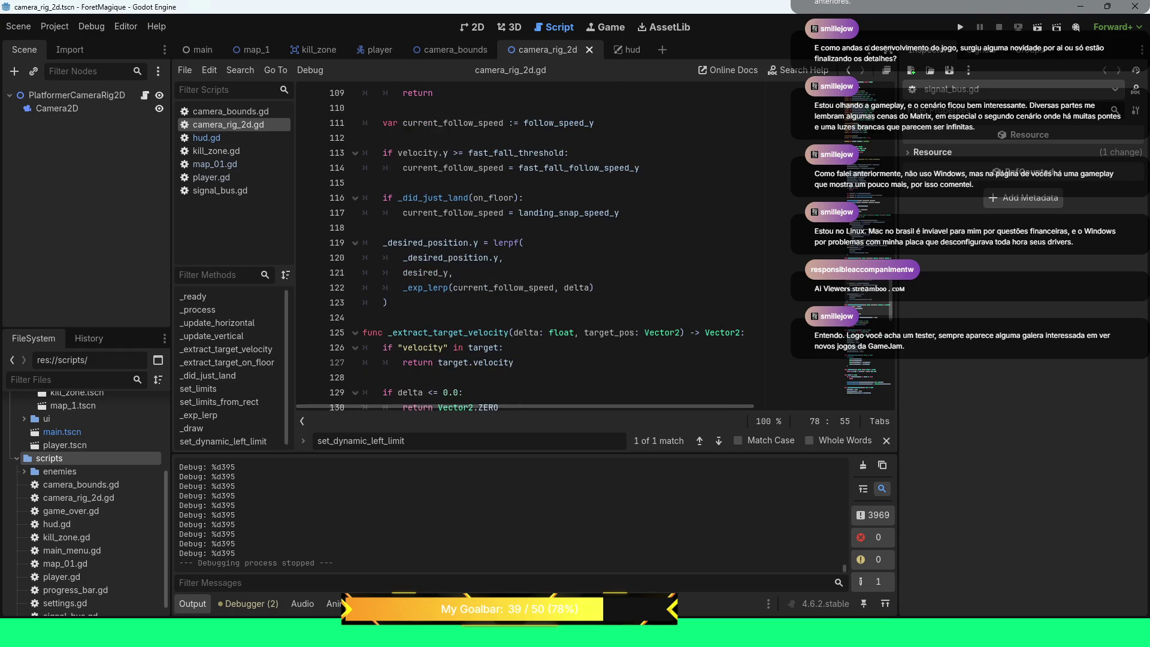
pyautogui.scroll(-1, 611, 250)
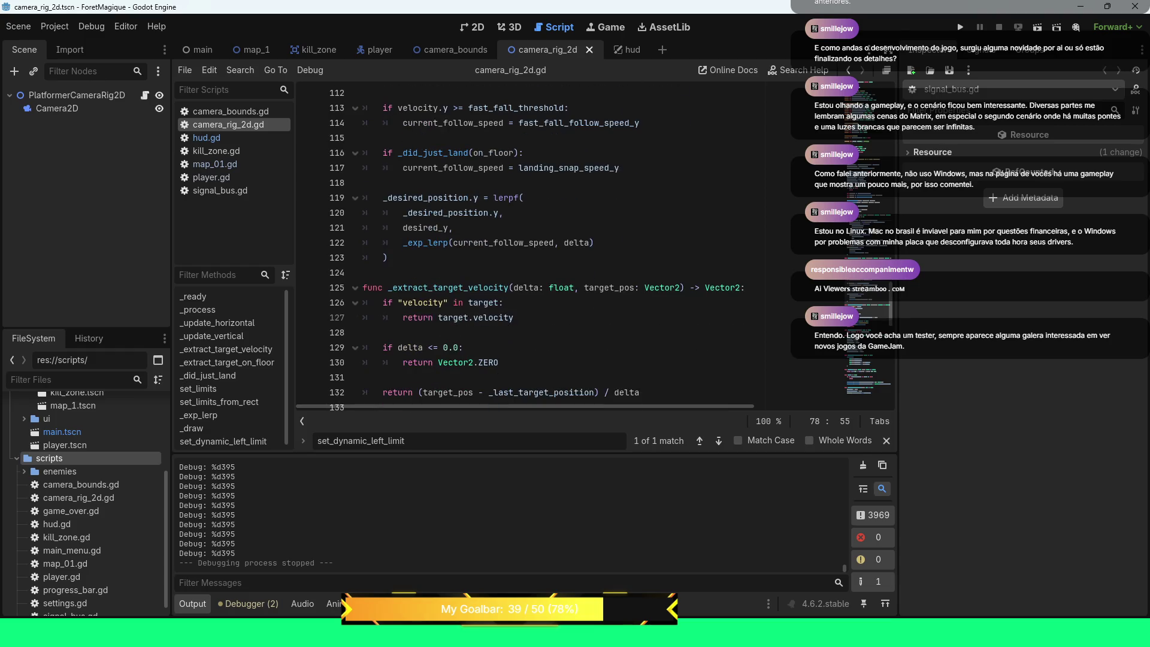
pyautogui.scroll(-1, 611, 251)
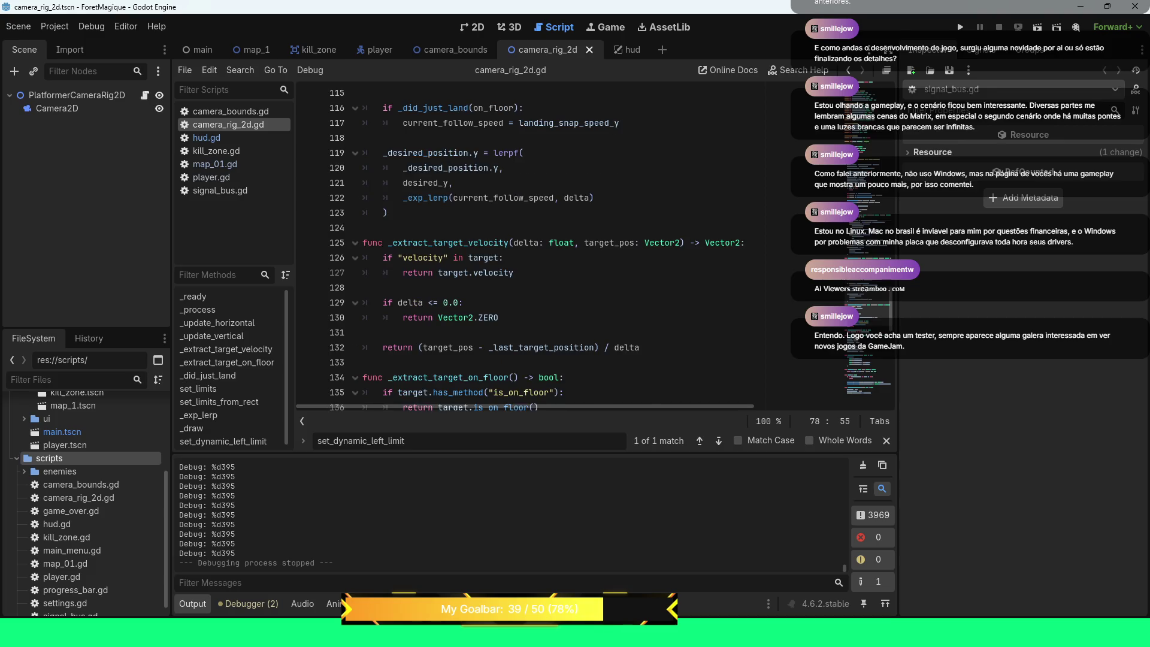
pyautogui.scroll(-1, 611, 251)
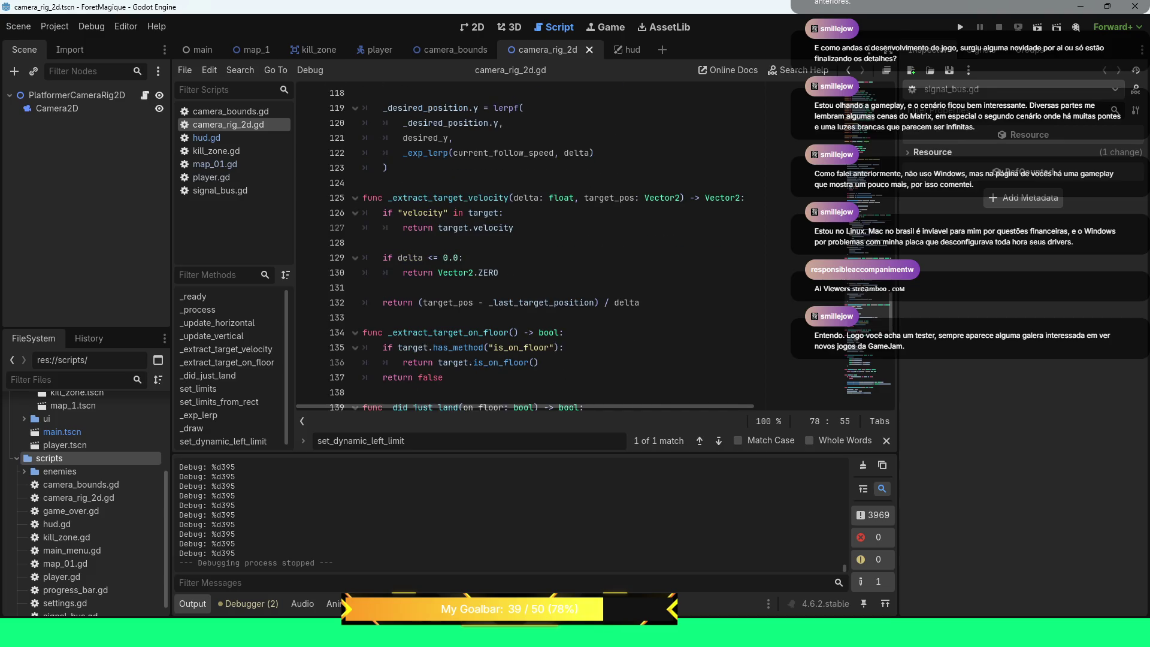
pyautogui.scroll(-1, 611, 250)
pyautogui.scroll(-1, 611, 250)
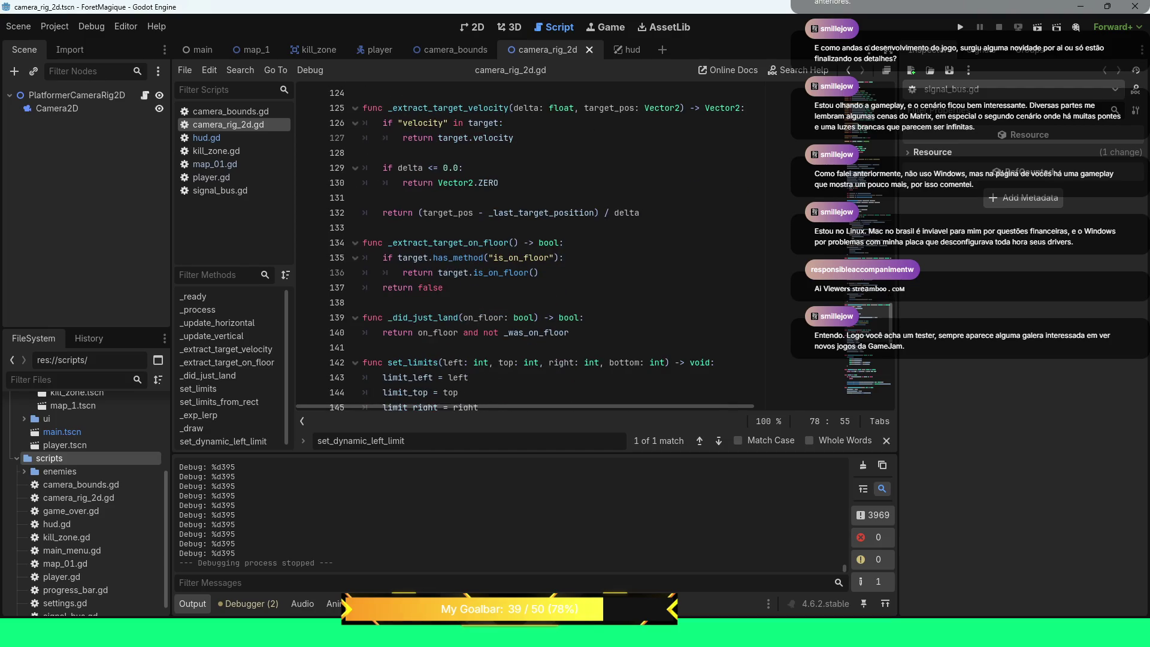
pyautogui.scroll(-1, 611, 250)
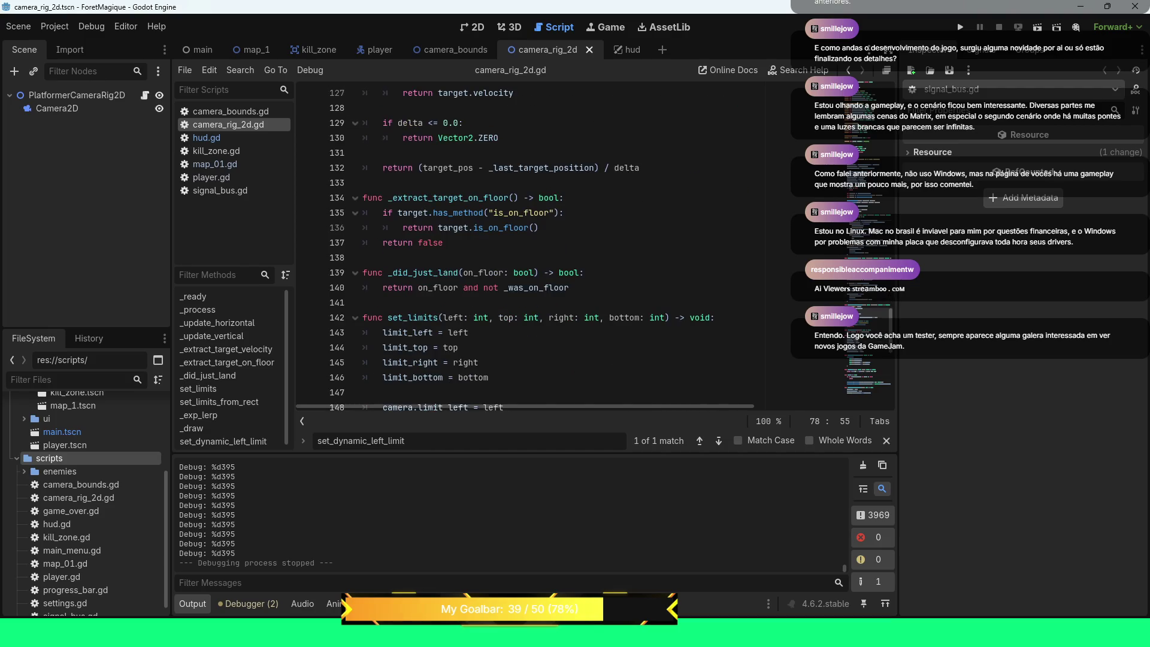
pyautogui.scroll(-8, 611, 251)
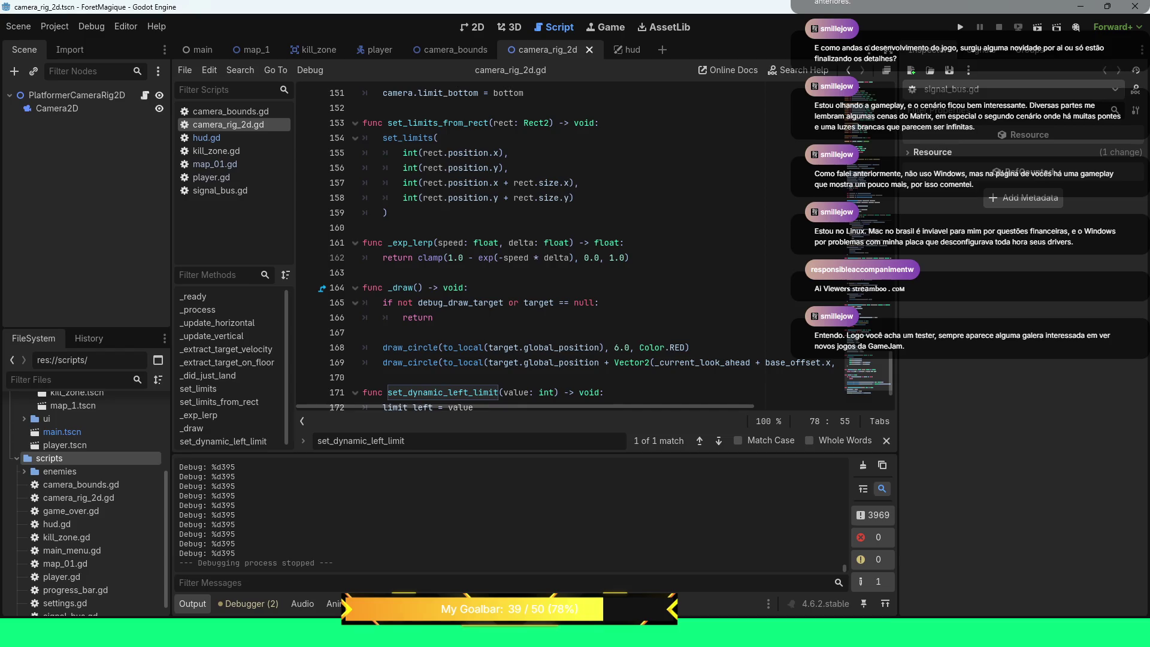
pyautogui.scroll(-2, 605, 246)
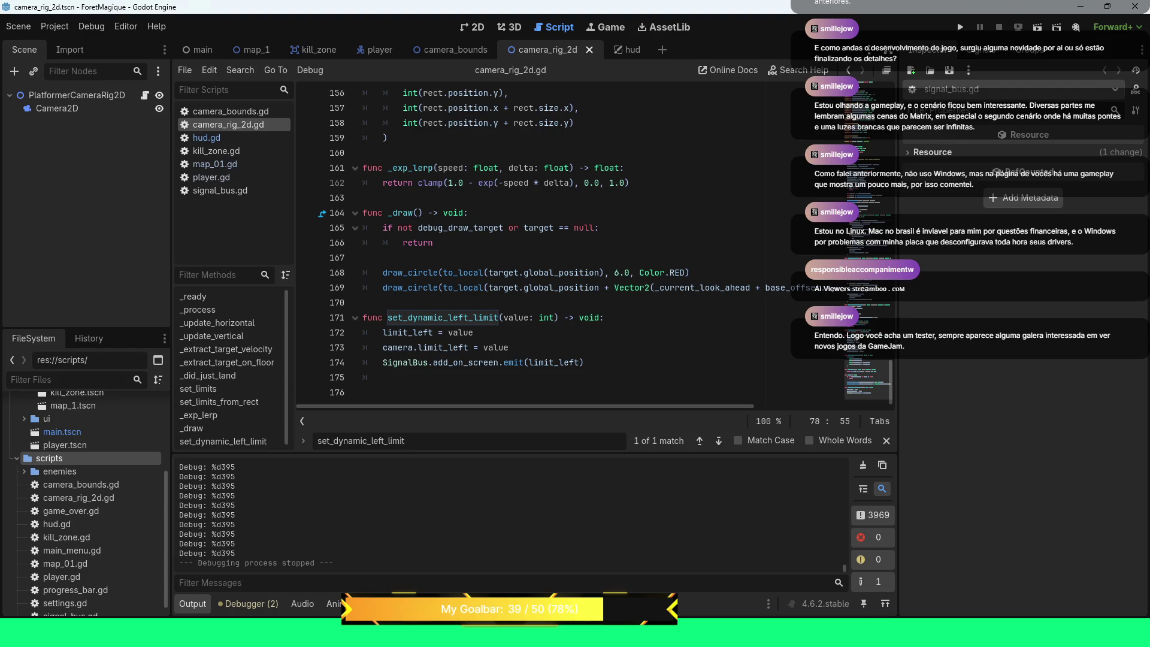
pyautogui.click(374, 50)
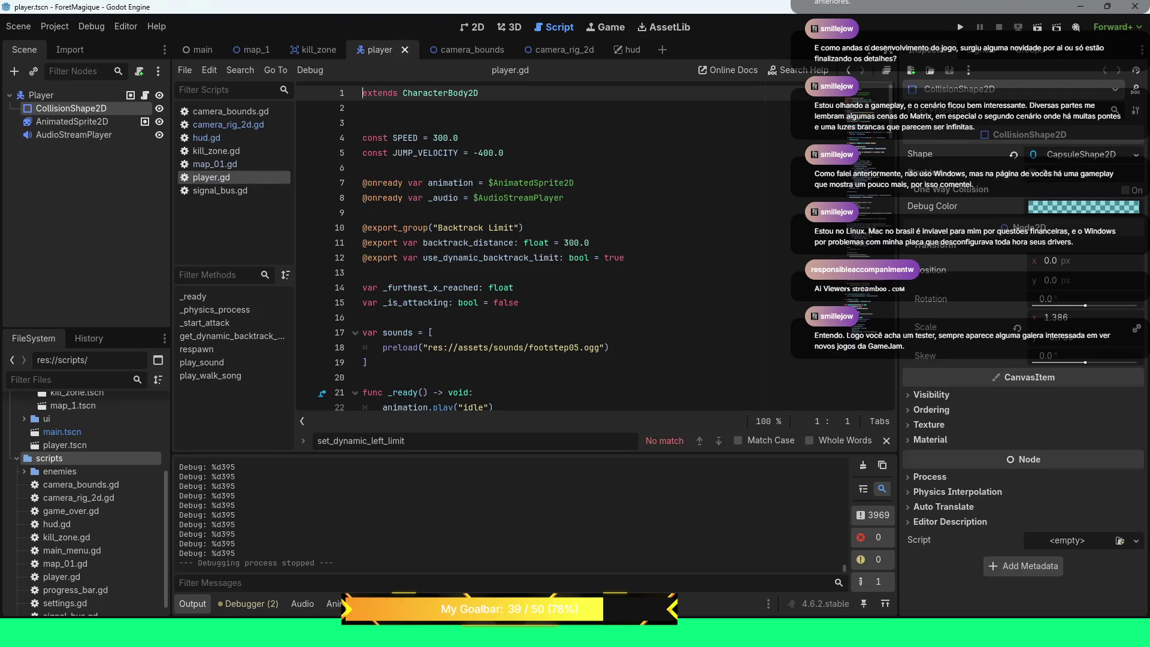
pyautogui.scroll(-3, 595, 246)
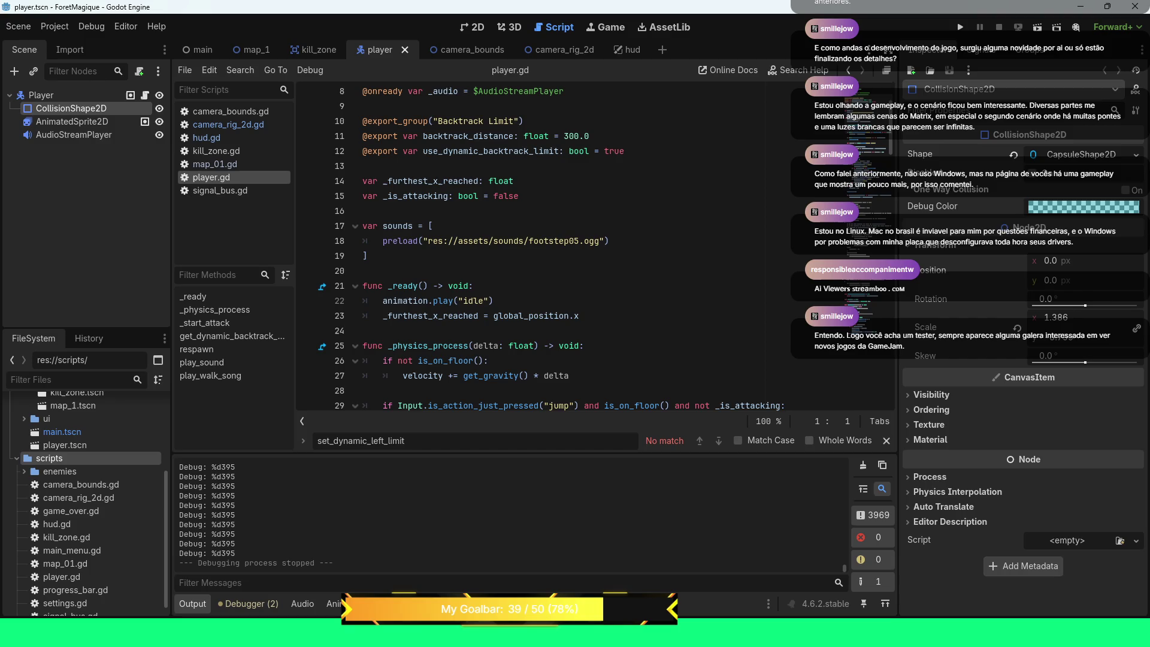
pyautogui.scroll(-1, 595, 246)
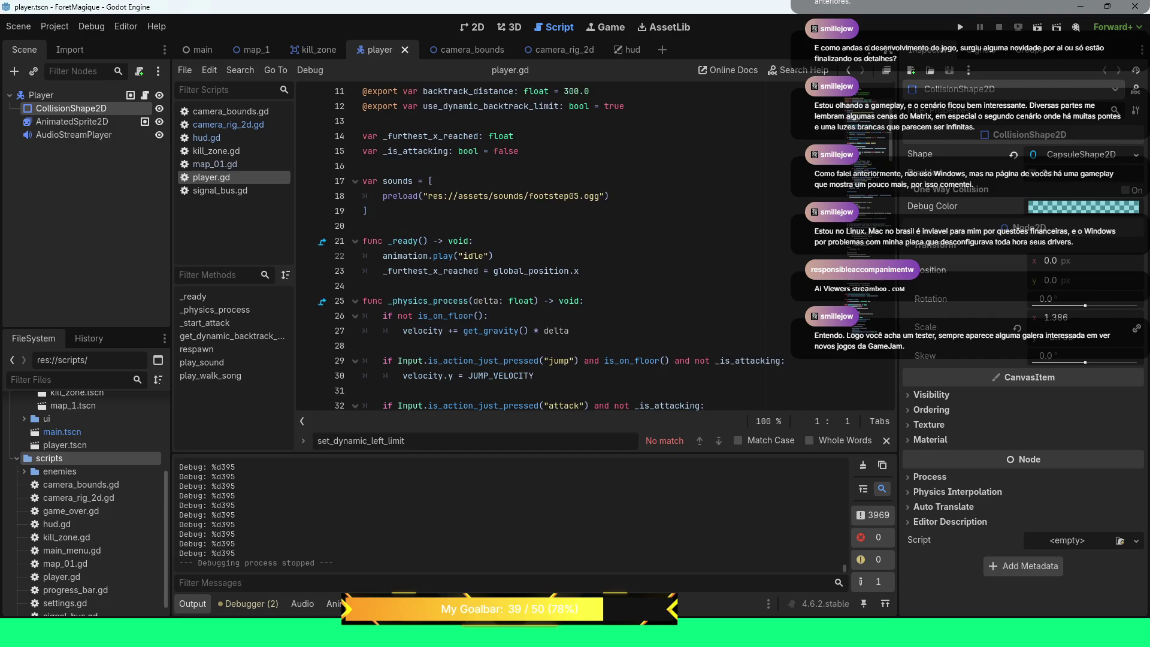
pyautogui.scroll(-1, 595, 246)
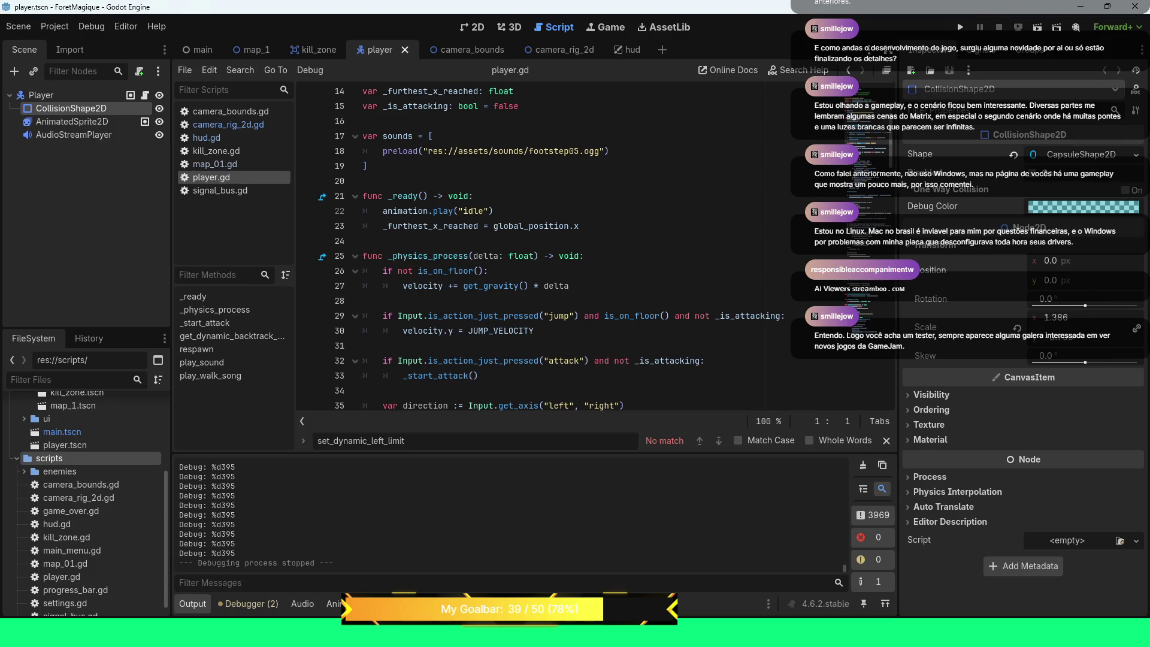
pyautogui.scroll(-1, 594, 246)
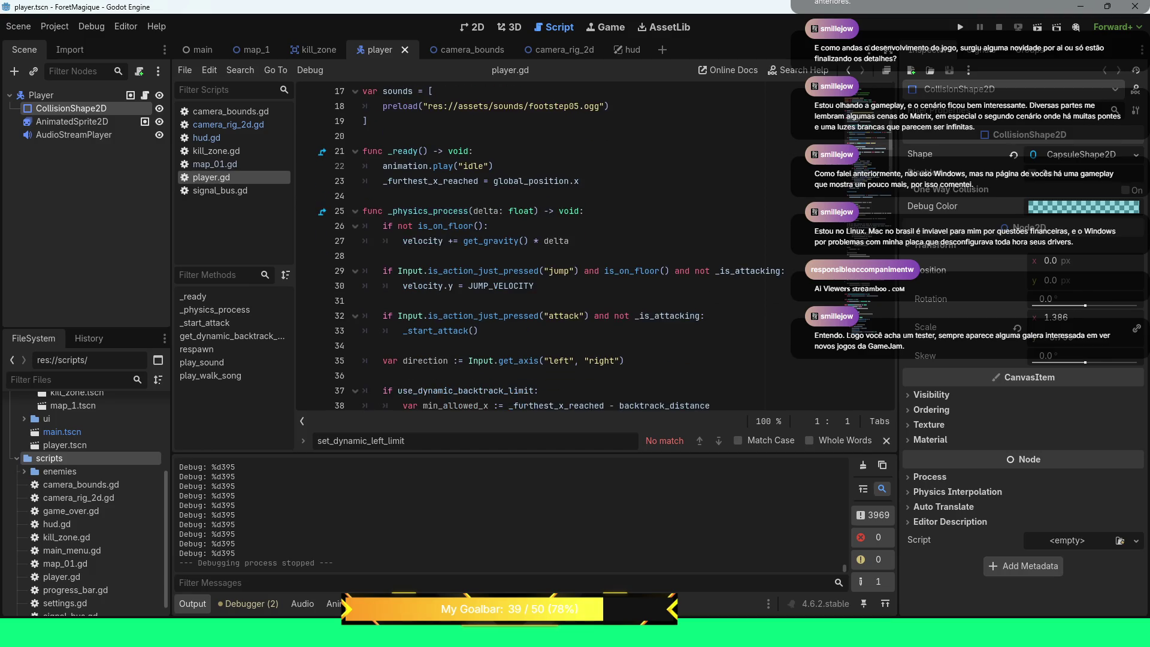
pyautogui.scroll(-1, 595, 246)
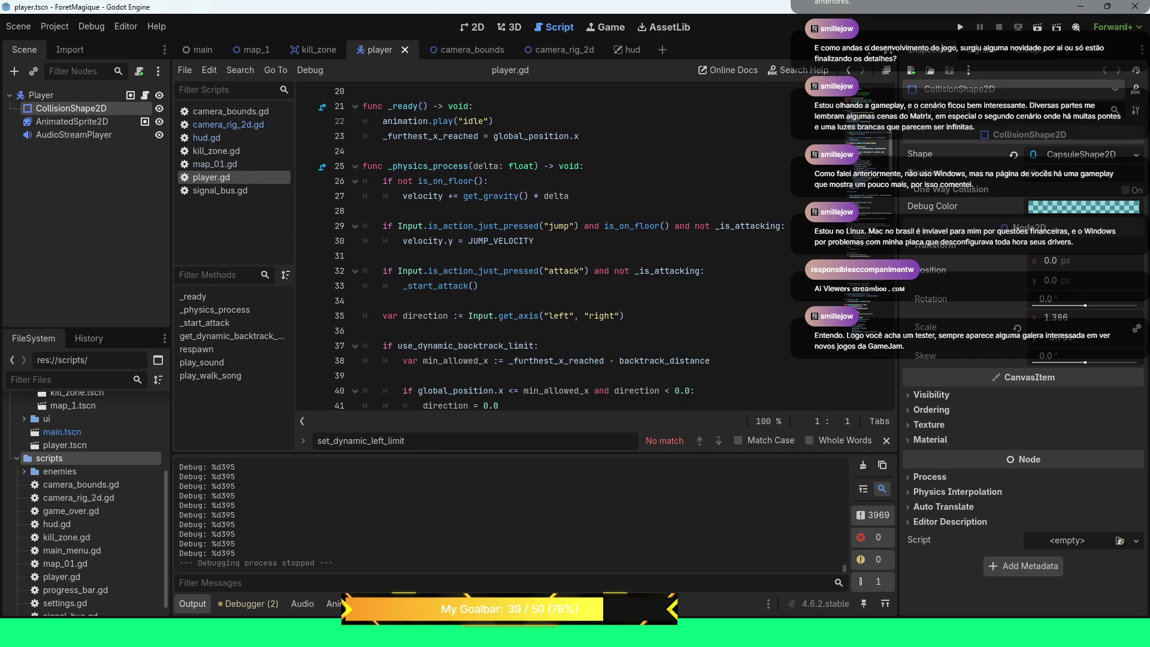
pyautogui.scroll(-1, 595, 247)
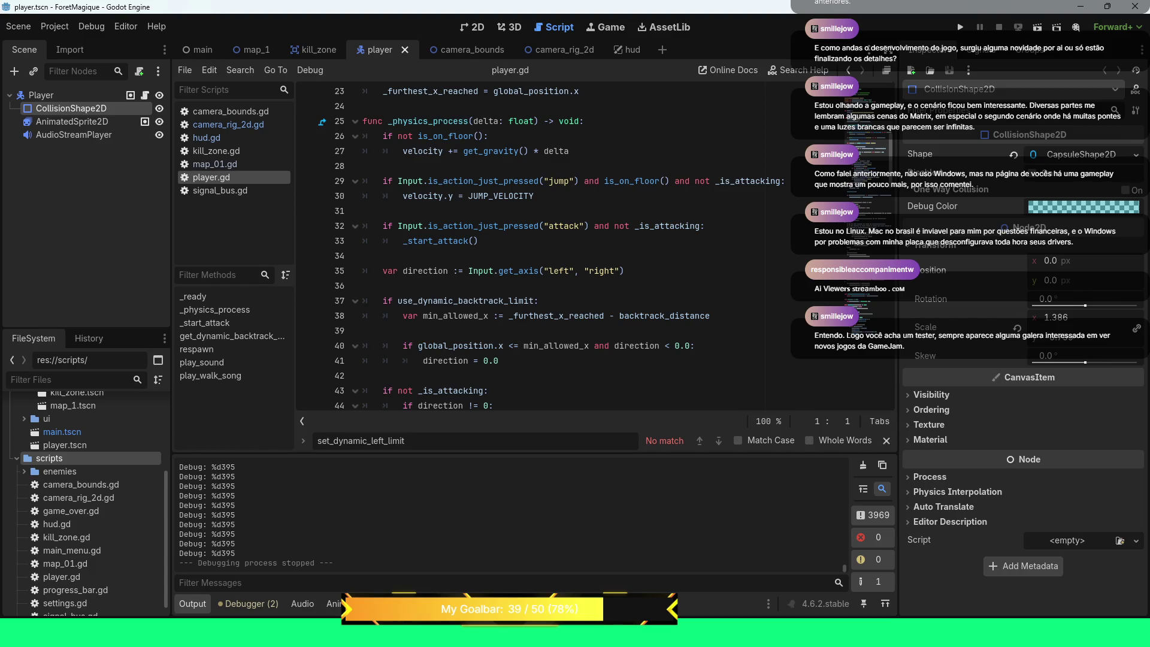
pyautogui.moveTo(683, 225)
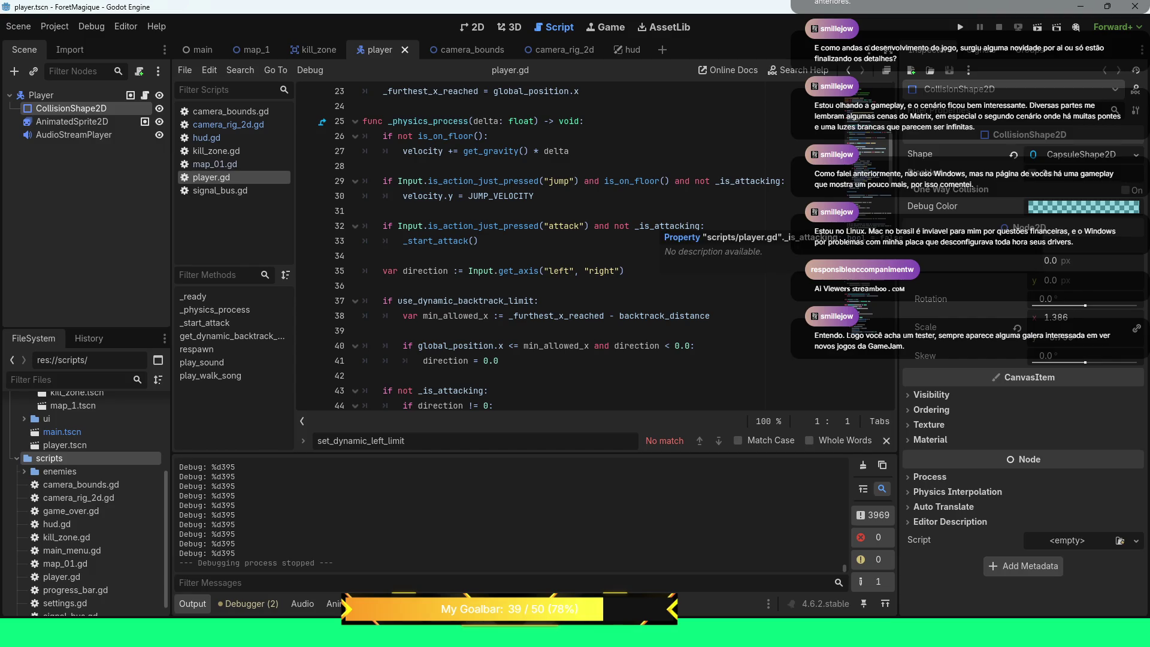
pyautogui.scroll(-1, 677, 227)
pyautogui.scroll(-1, 677, 228)
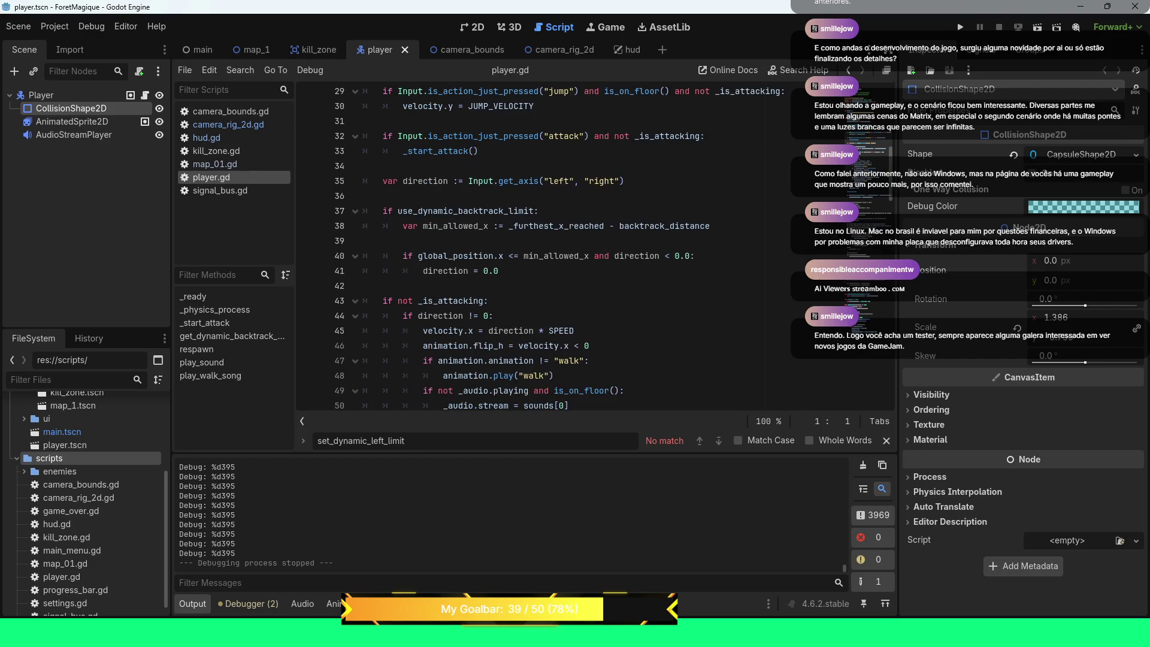
pyautogui.scroll(-5, 613, 248)
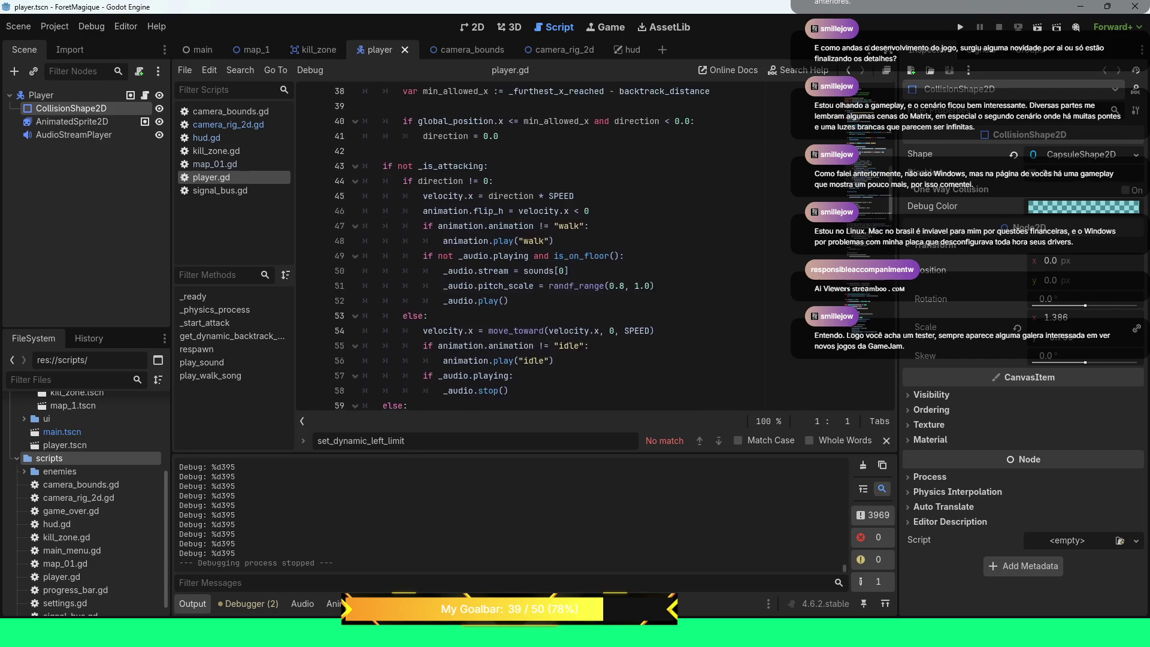
pyautogui.scroll(-1, 613, 248)
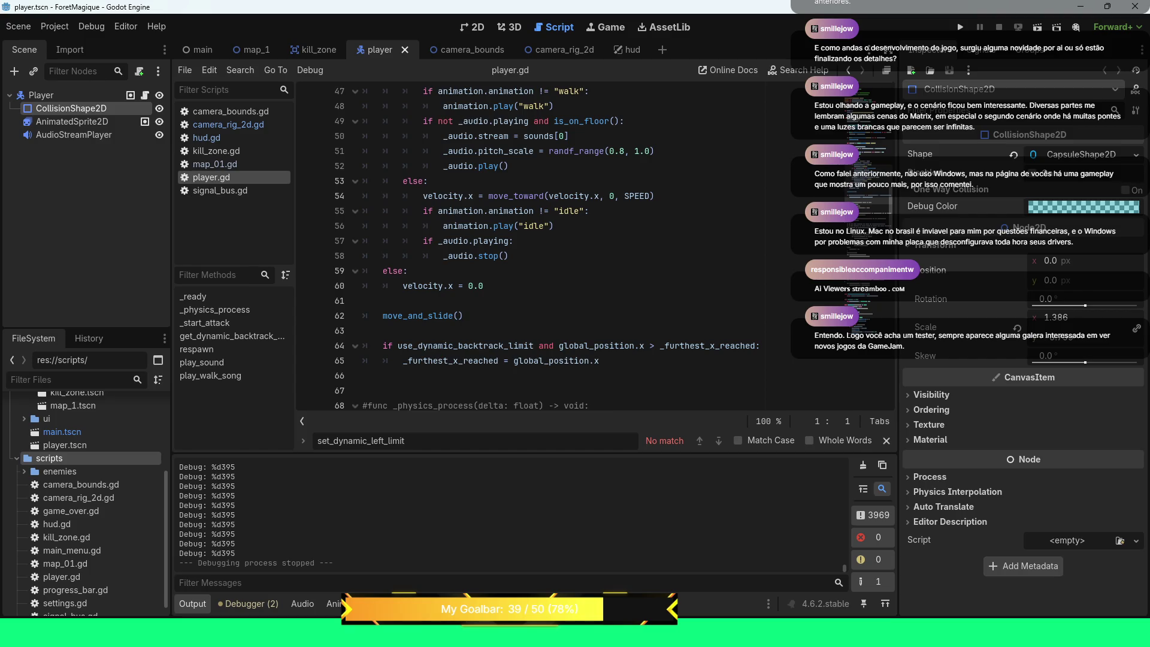
pyautogui.scroll(-3, 599, 248)
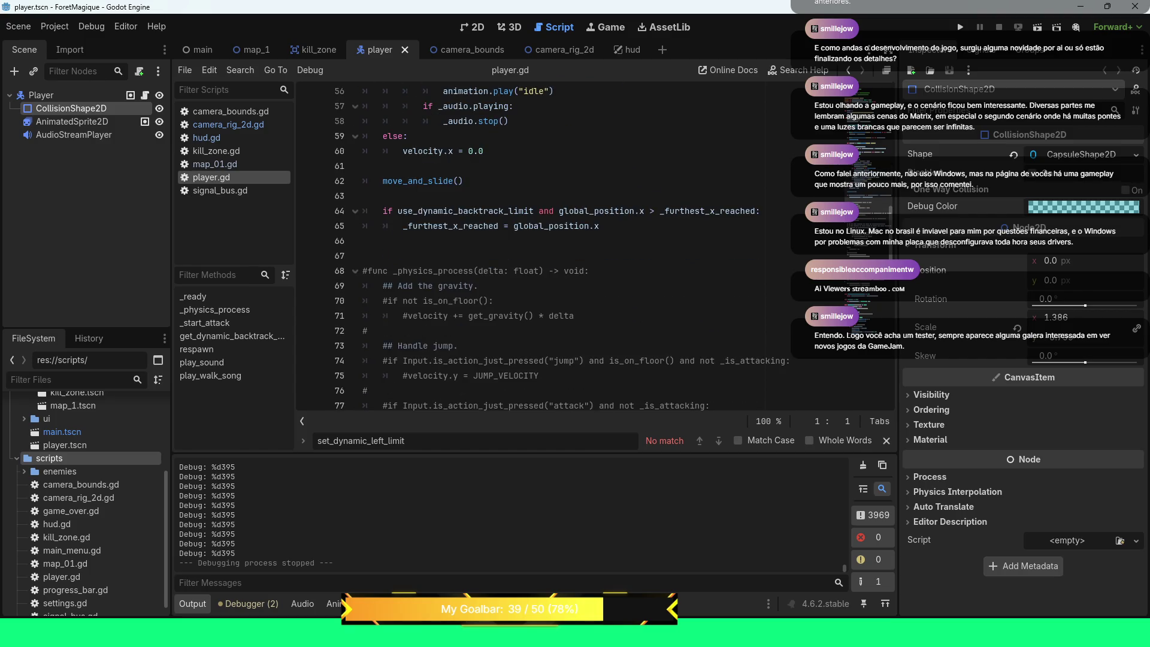
pyautogui.scroll(-8, 599, 249)
pyautogui.scroll(-8, 599, 249)
pyautogui.scroll(-1, 599, 248)
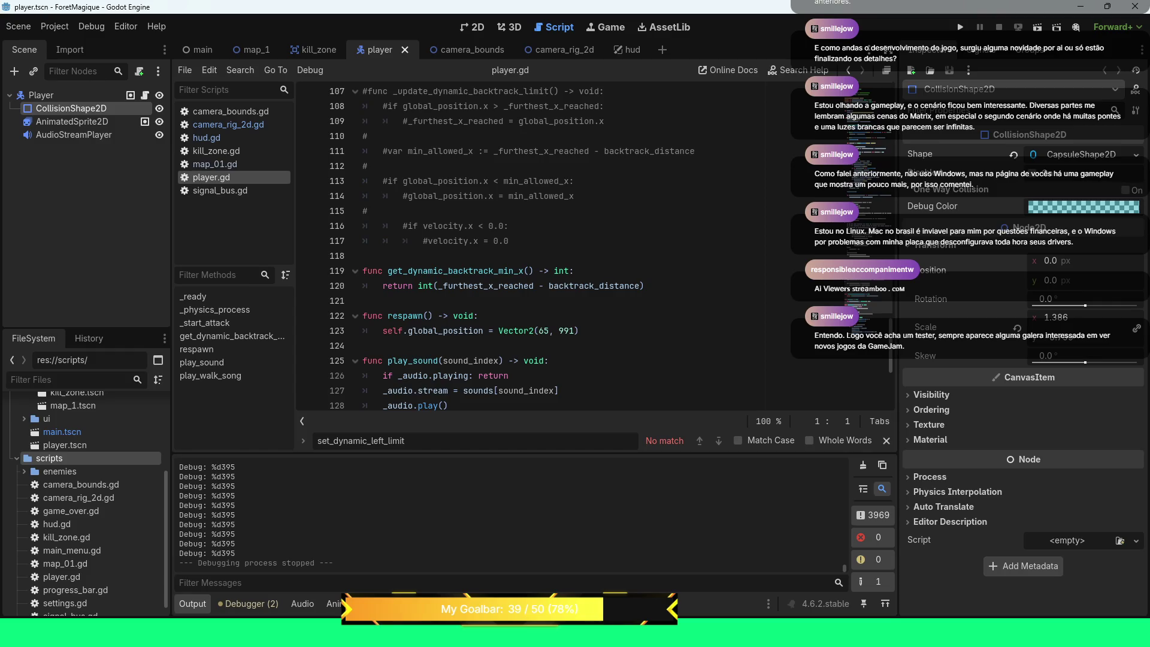
pyautogui.scroll(-2, 599, 249)
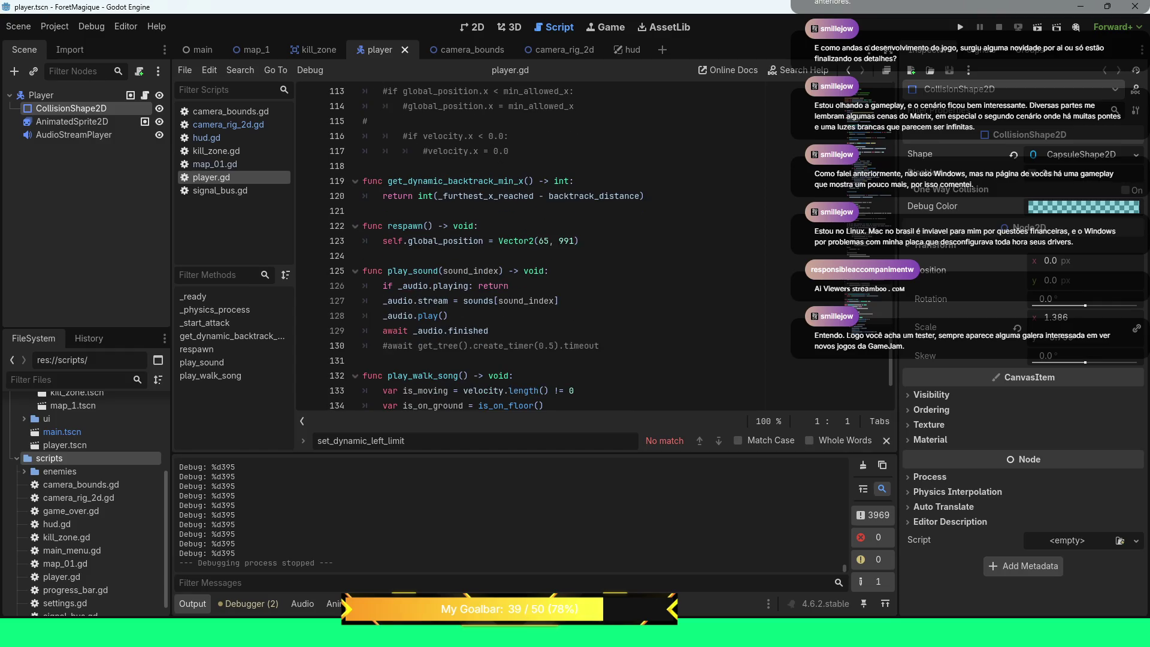
pyautogui.scroll(-1, 599, 249)
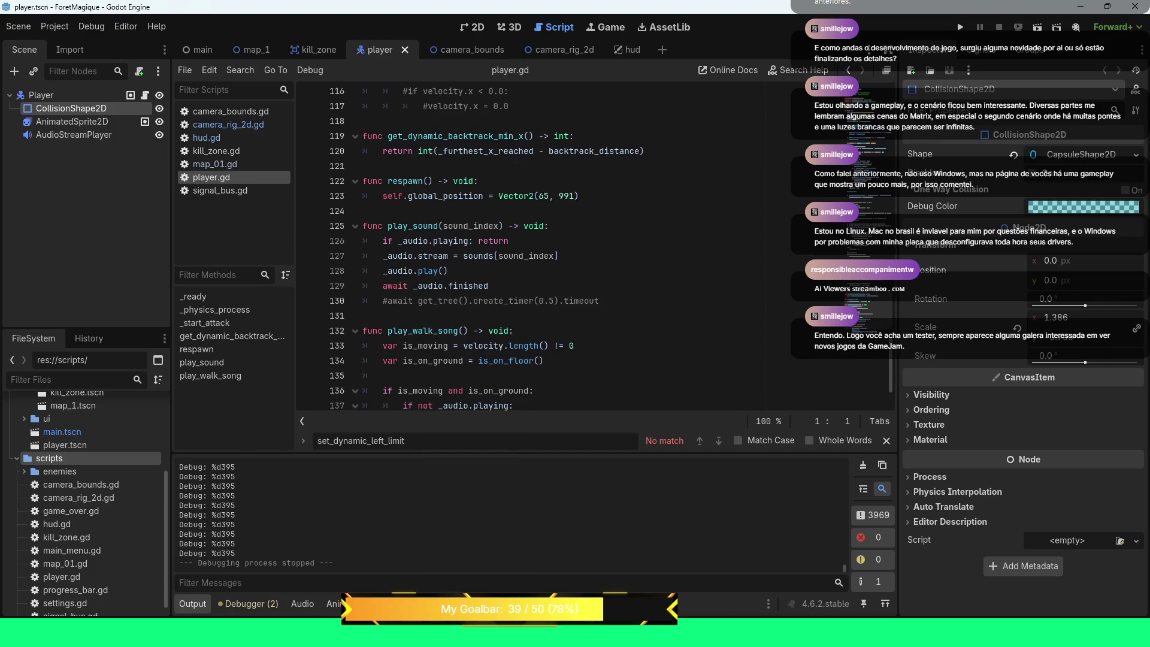
pyautogui.scroll(-2, 599, 249)
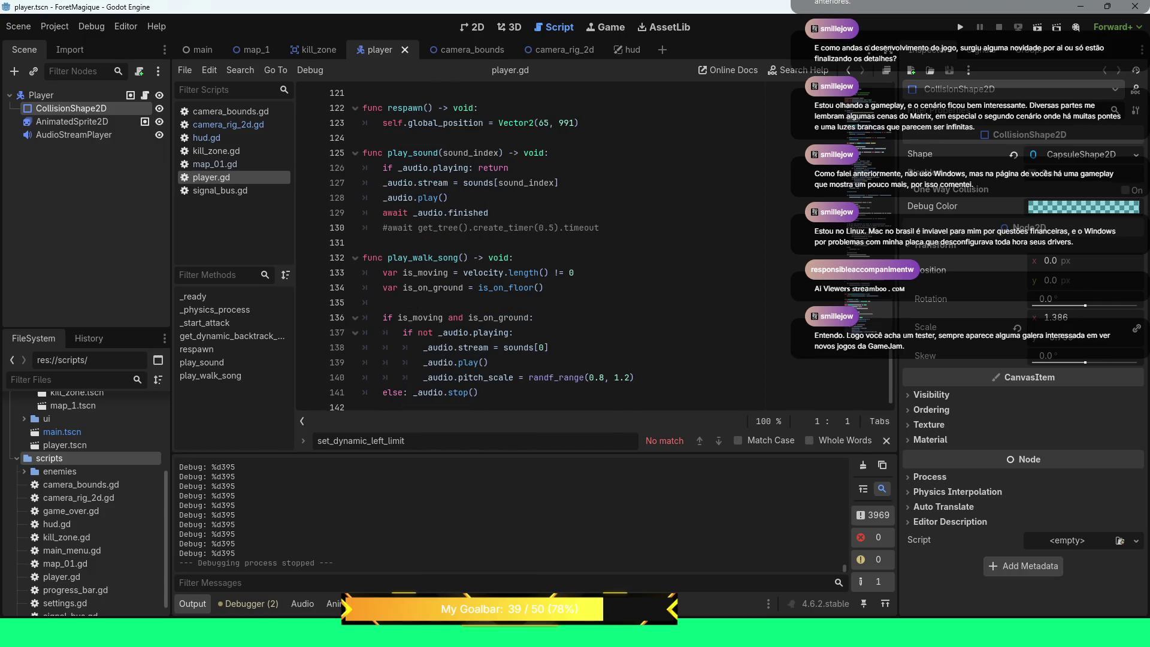
pyautogui.scroll(3, 599, 248)
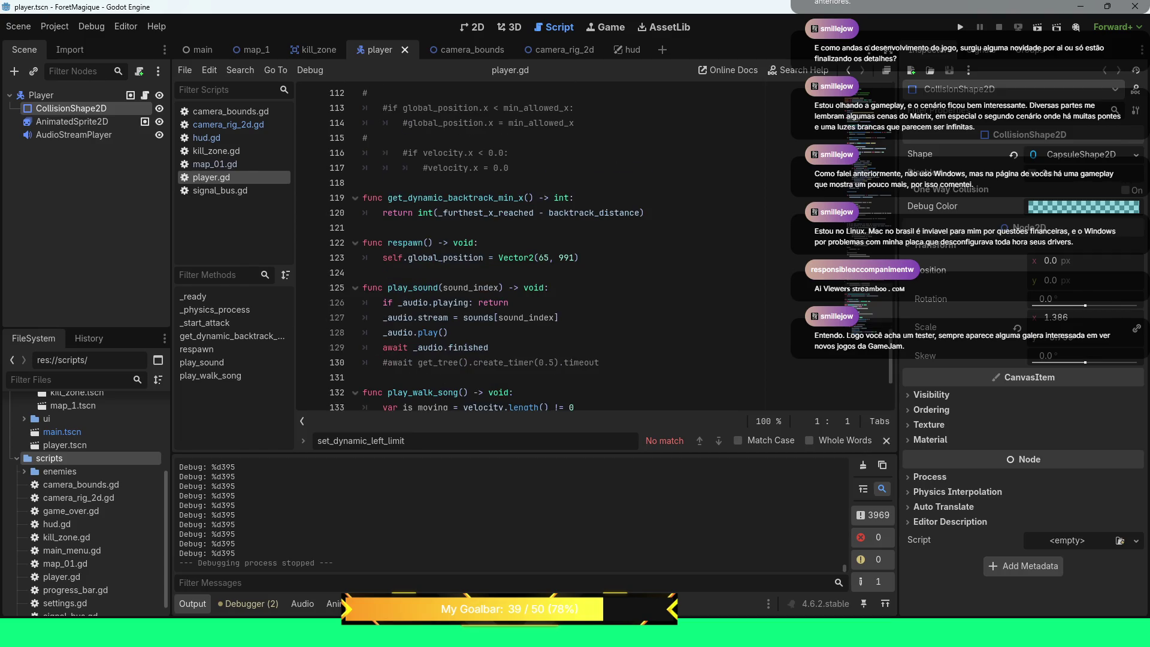
pyautogui.doubleClick(593, 212)
# - Check that backtrack_distance is 300.0 and scroll up through player.gd
pyautogui.moveTo(629, 215)
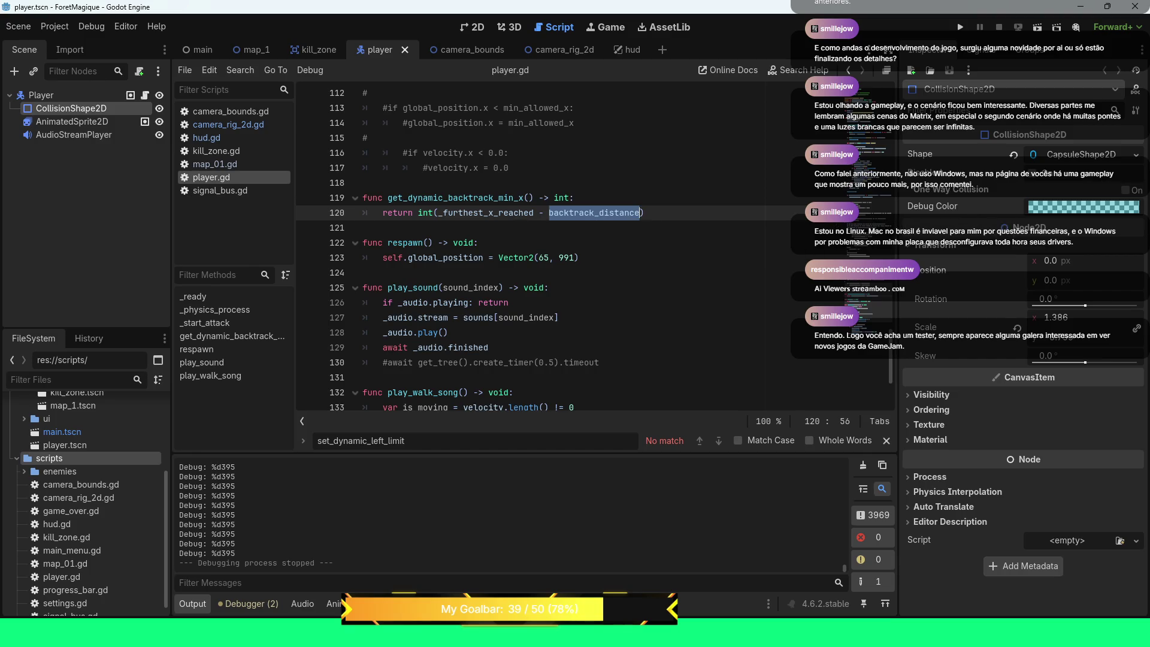
pyautogui.scroll(5, 593, 246)
pyautogui.scroll(1, 593, 245)
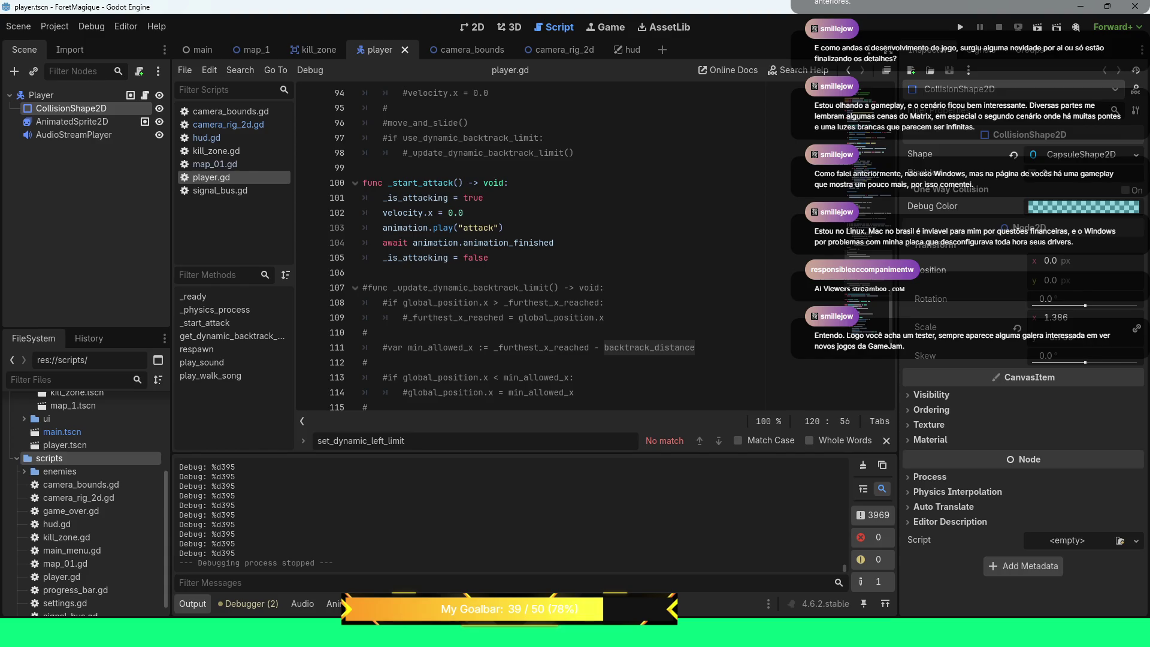
pyautogui.scroll(11, 593, 246)
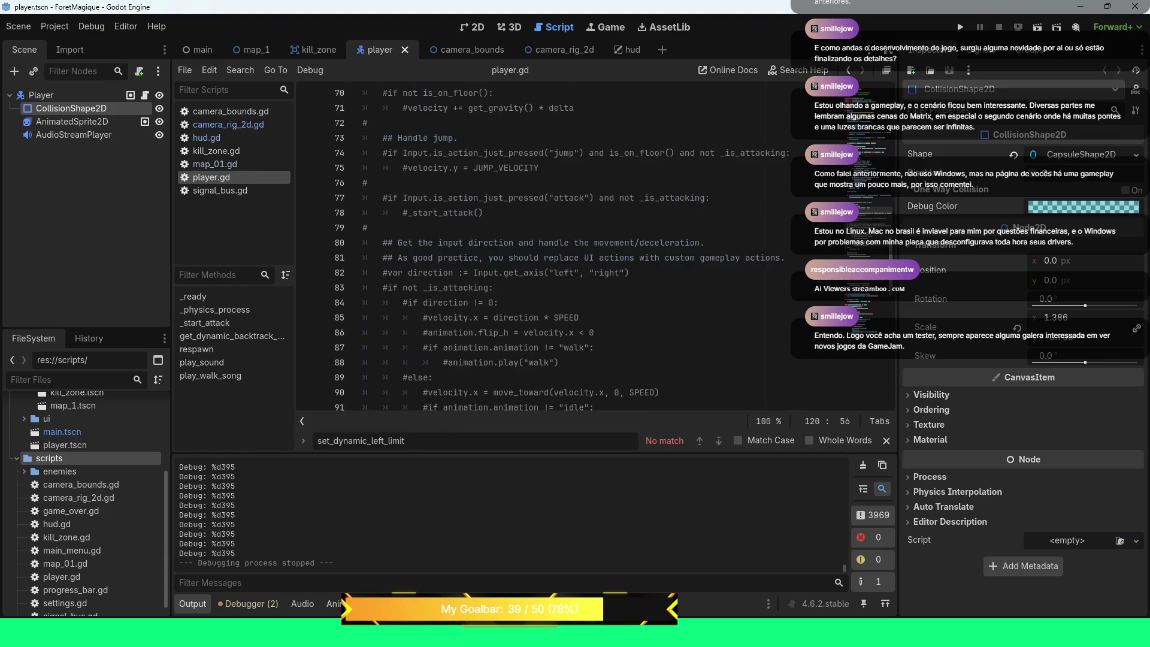
pyautogui.scroll(2, 593, 246)
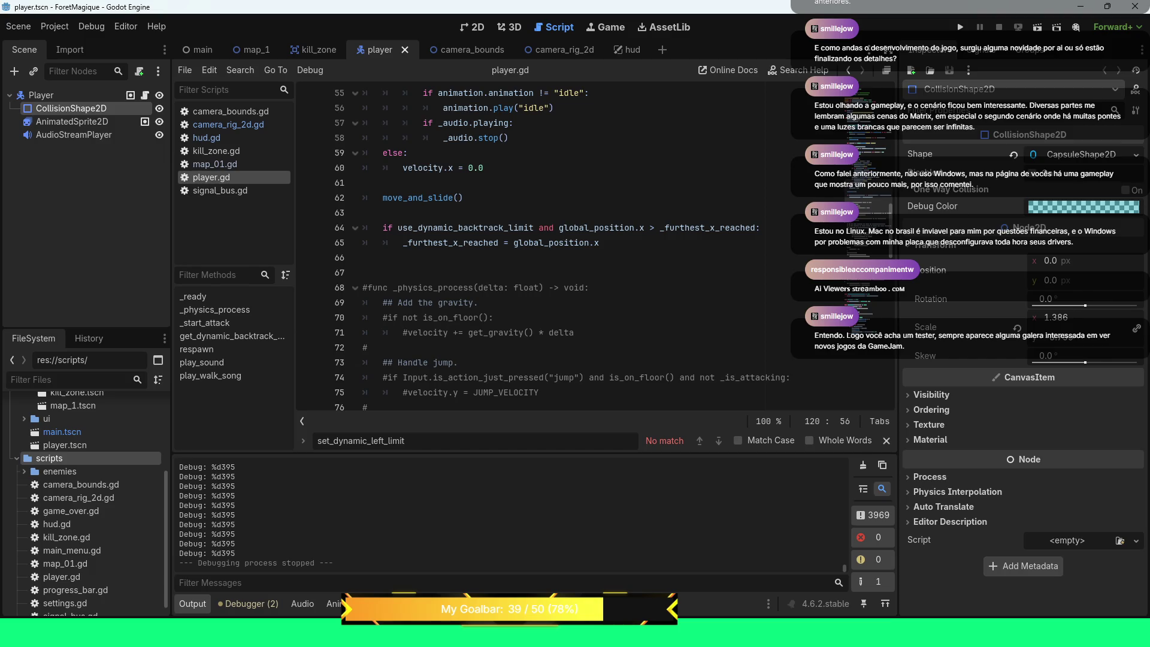
pyautogui.scroll(2, 593, 246)
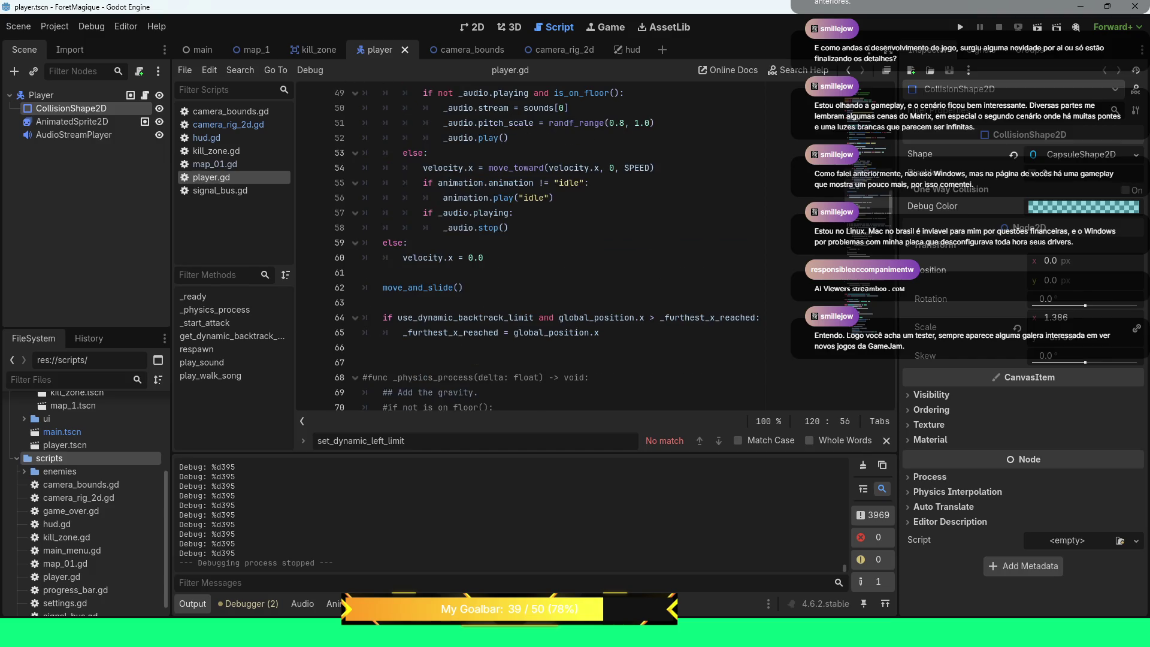
pyautogui.scroll(3, 593, 245)
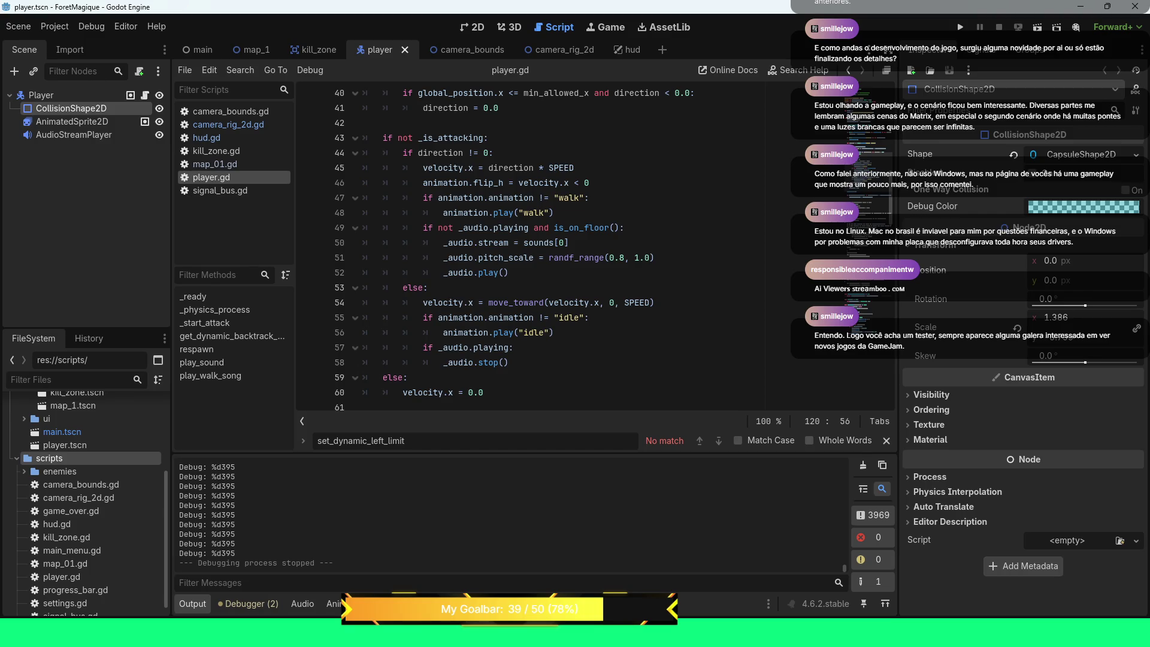
# - Delete the commented-out _physics_process block, then select the commented-out _update_dynamic_backtrack_limit function
pyautogui.scroll(-10, 539, 245)
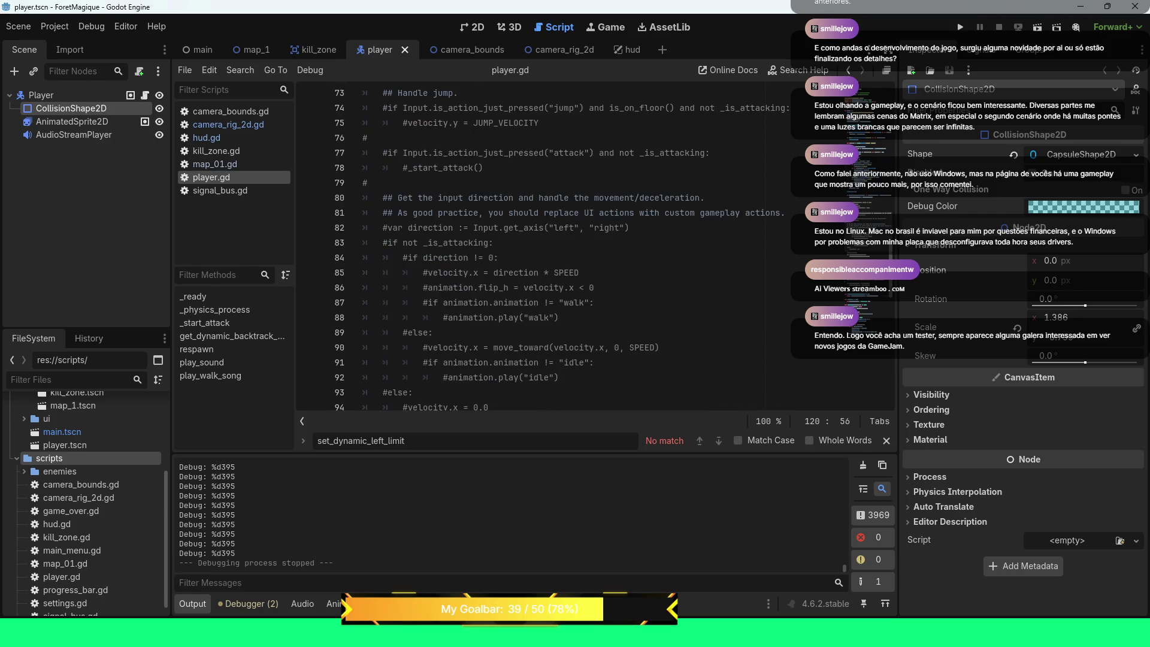
pyautogui.scroll(4, 539, 245)
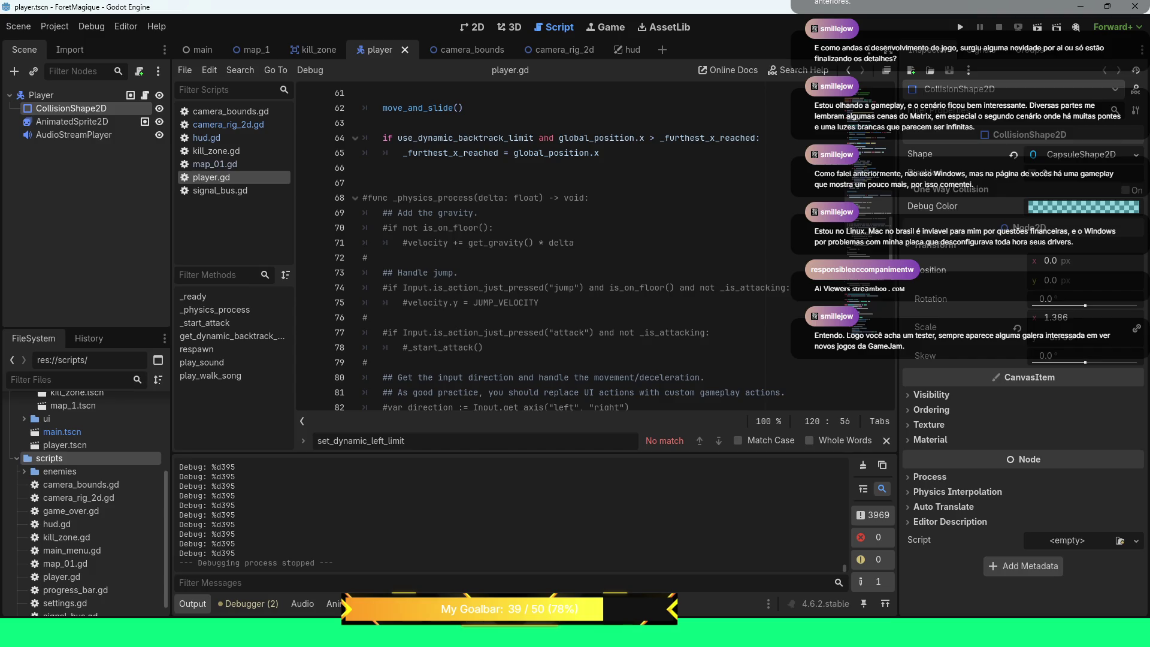
pyautogui.scroll(-9, 539, 245)
pyautogui.moveTo(575, 248)
pyautogui.mouseDown()
pyautogui.moveTo(419, 96)
pyautogui.moveTo(390, 84)
pyautogui.moveTo(378, 84)
pyautogui.moveTo(368, 260)
pyautogui.moveTo(363, 198)
pyautogui.mouseUp()
pyautogui.press('BackSpace')
pyautogui.press('Up')
pyautogui.scroll(-4, 539, 245)
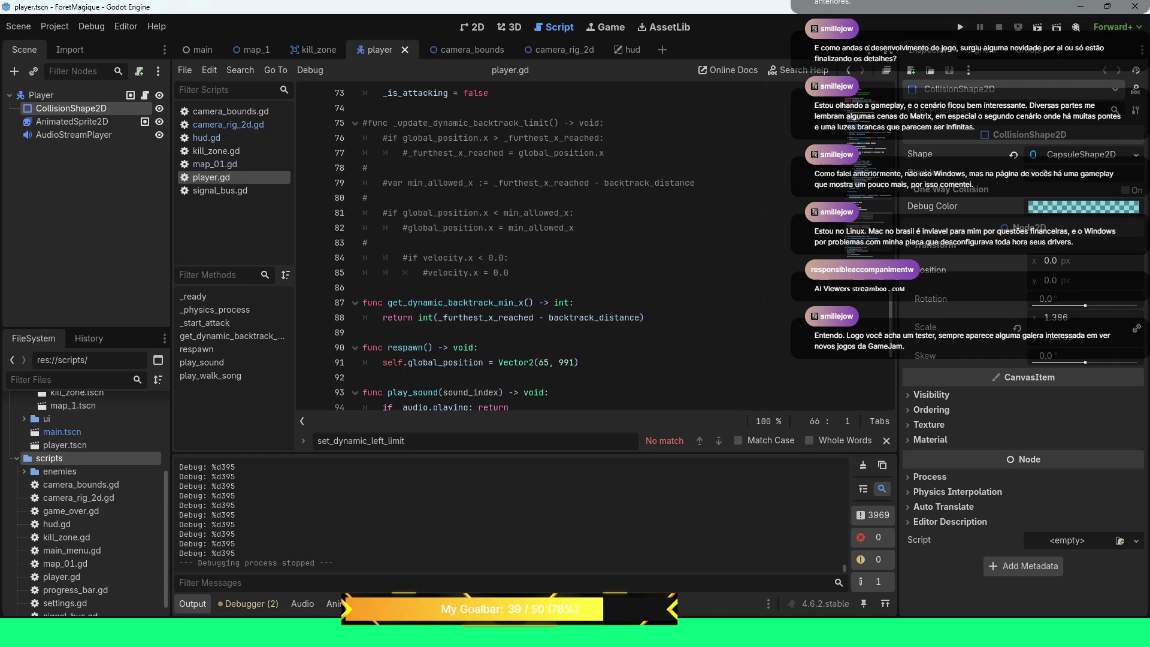
pyautogui.moveTo(508, 272)
pyautogui.mouseDown()
pyautogui.moveTo(366, 213)
pyautogui.moveTo(362, 123)
pyautogui.mouseUp()
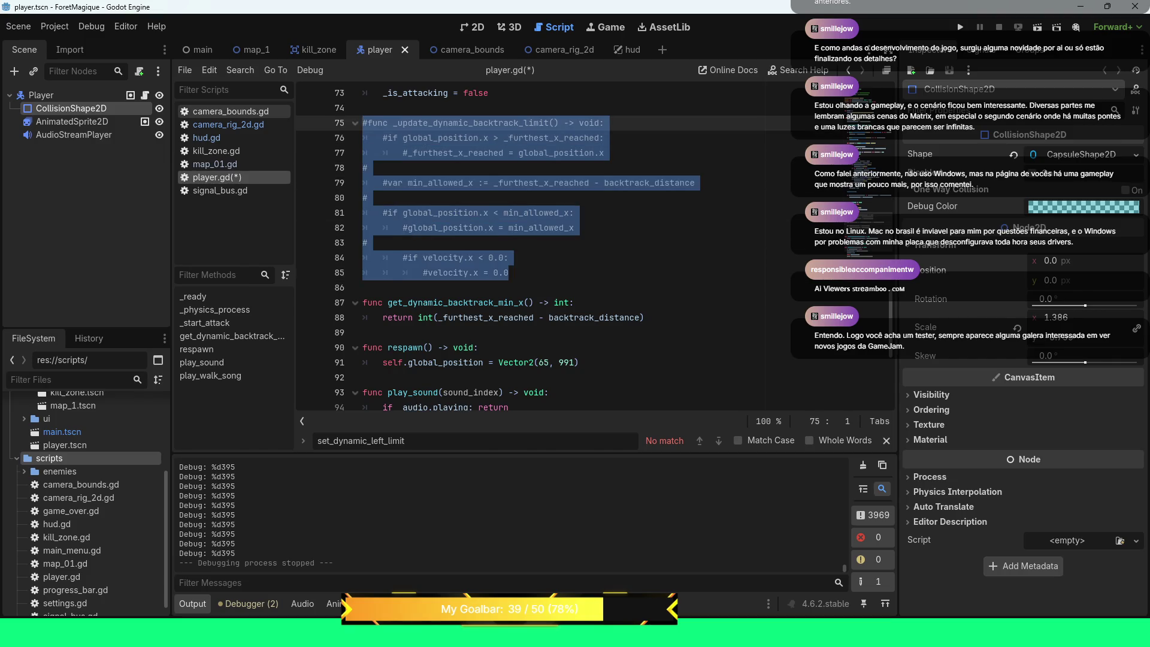
pyautogui.press('BackSpace')
pyautogui.press('BackSpace')
pyautogui.scroll(-2, 539, 246)
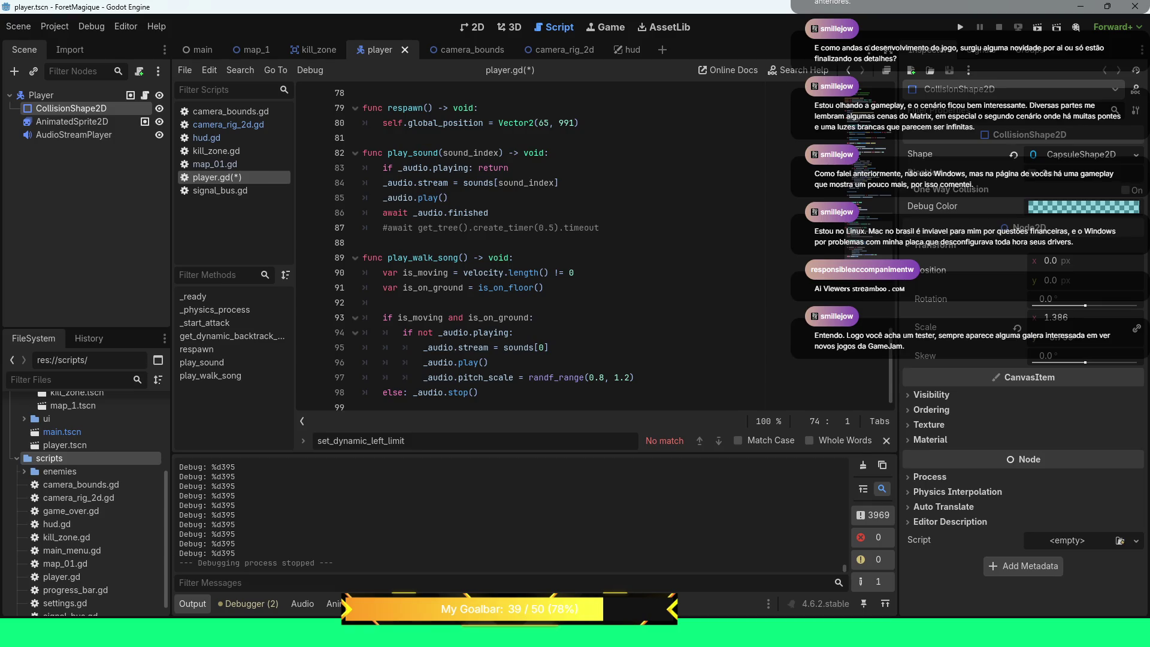
pyautogui.click(519, 228)
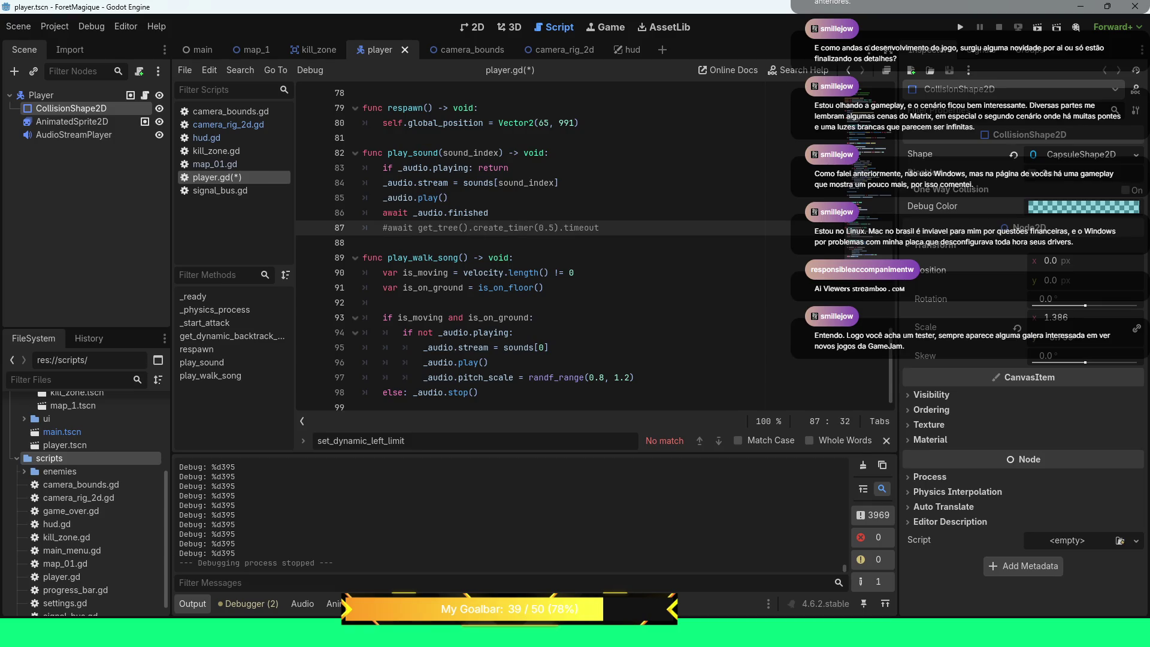
pyautogui.hotkey('ctrl', 'shift', 'k')
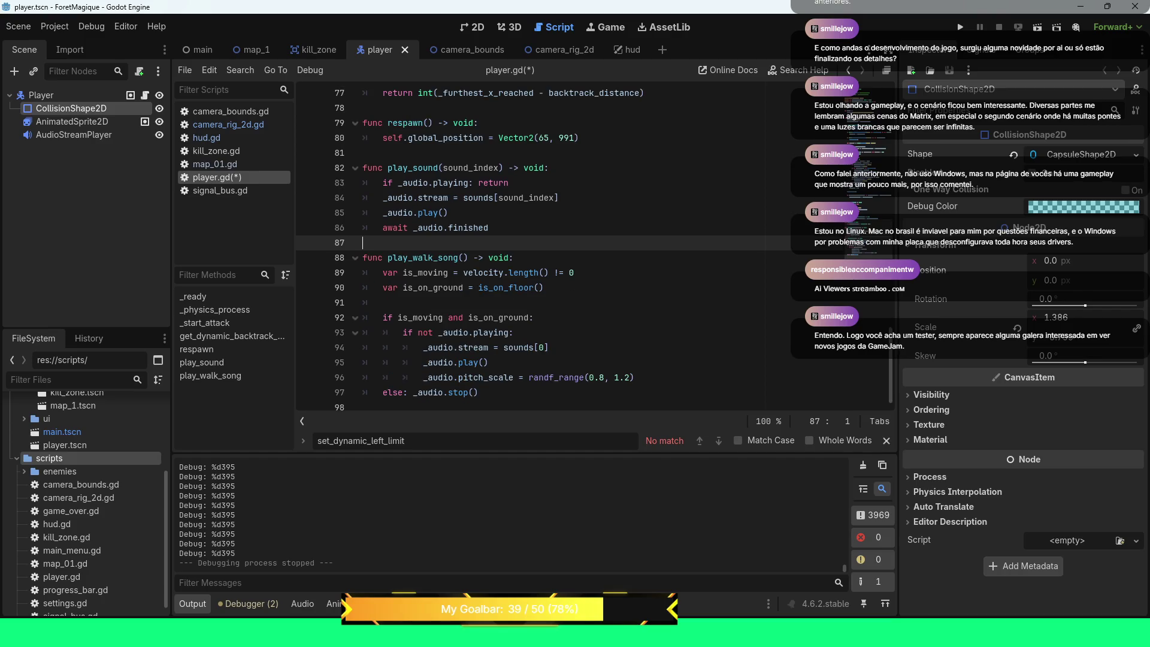
pyautogui.scroll(3, 595, 249)
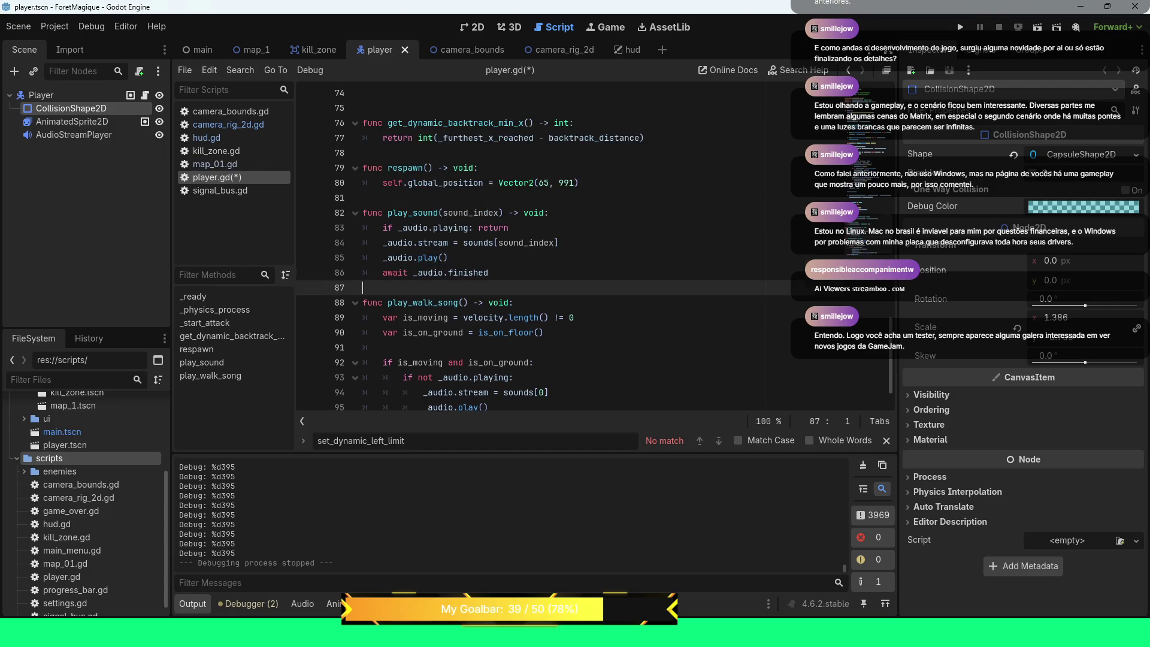
pyautogui.click(355, 302)
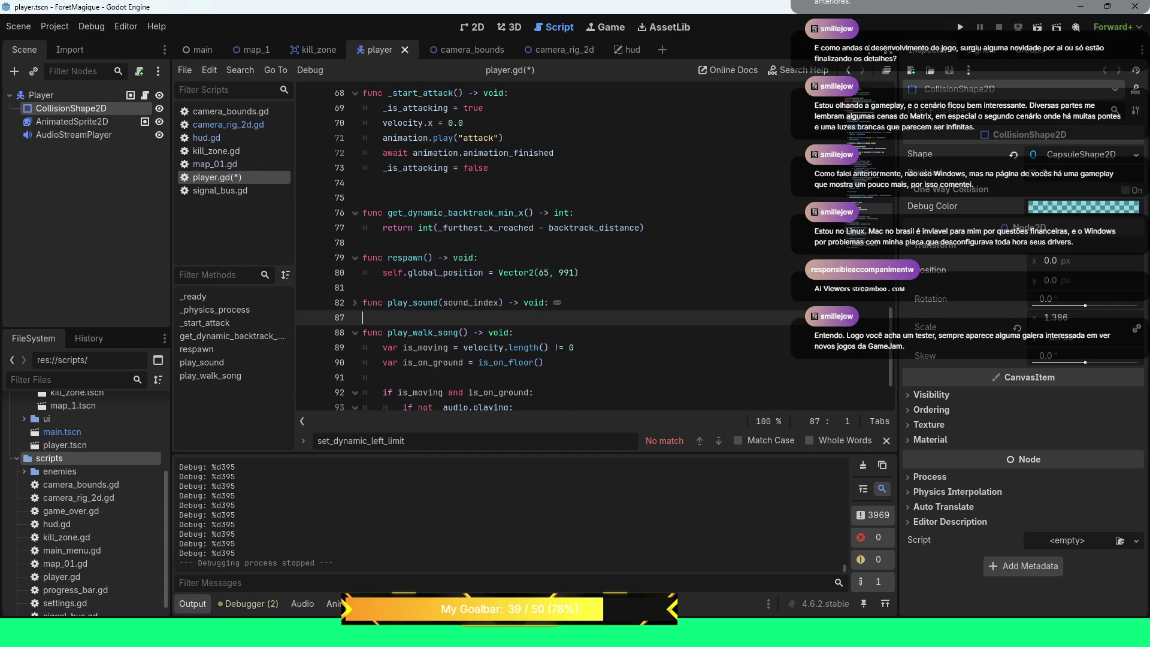
pyautogui.click(355, 333)
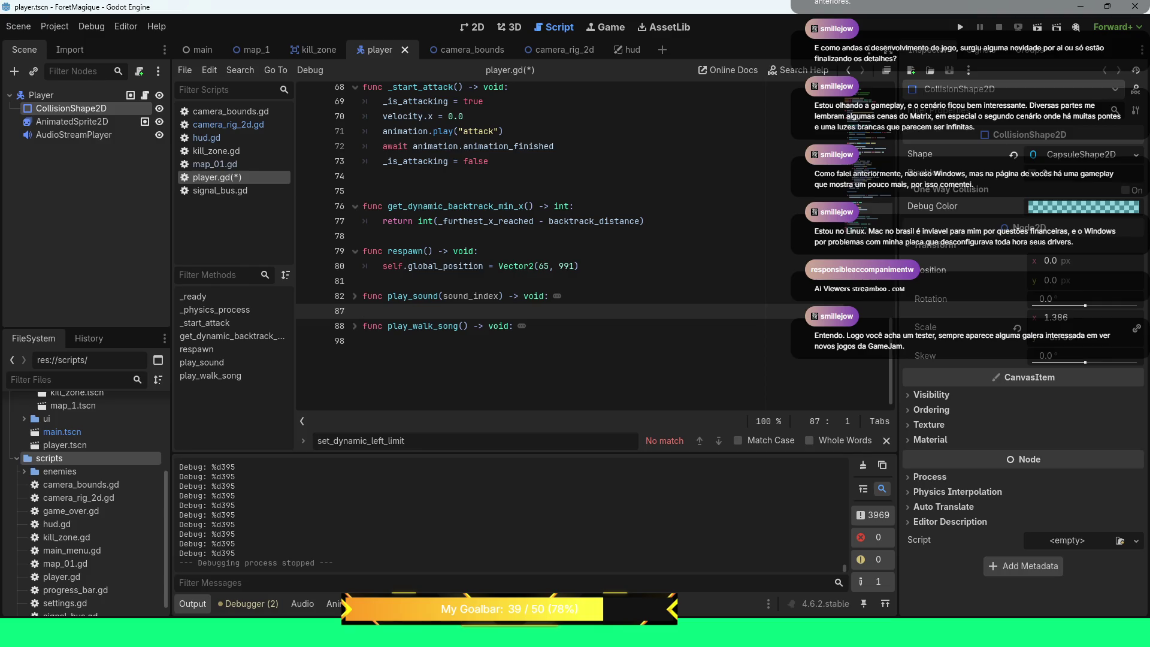
pyautogui.scroll(2, 593, 239)
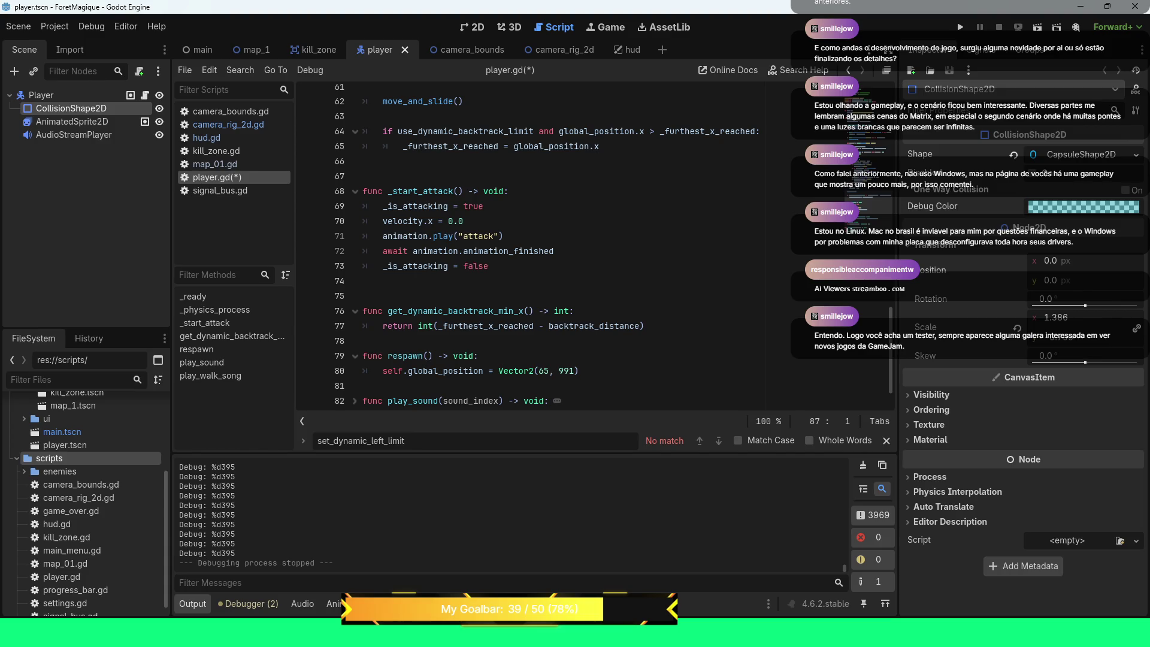
pyautogui.click(355, 191)
pyautogui.scroll(3, 355, 191)
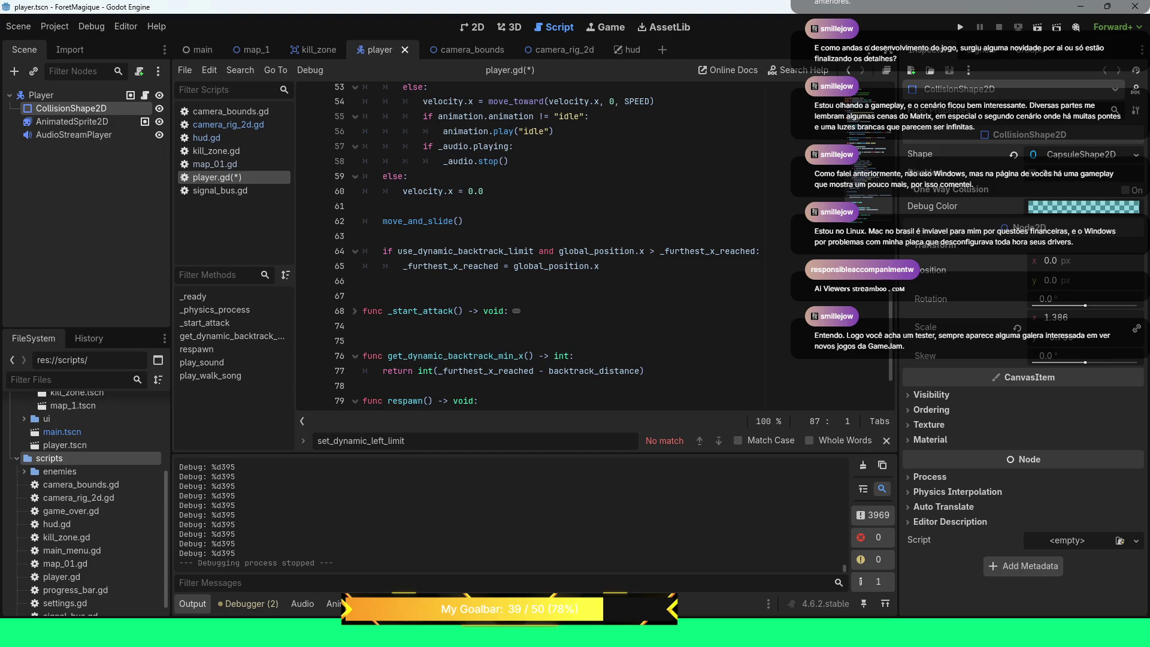
pyautogui.doubleClick(461, 356)
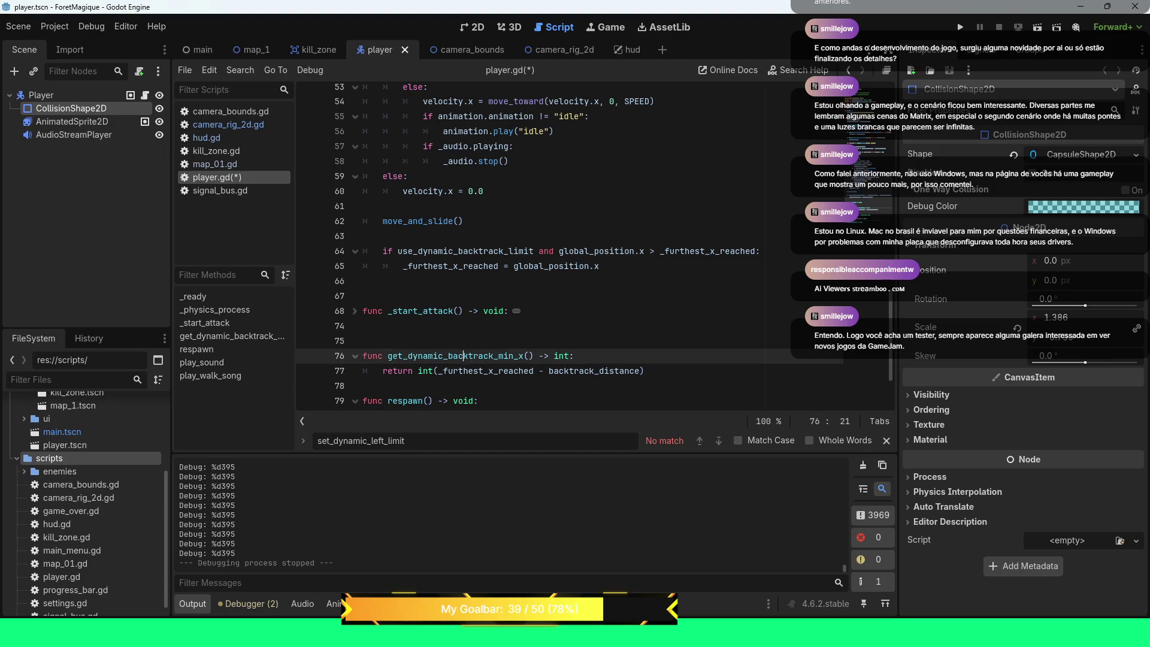
pyautogui.scroll(4, 461, 356)
pyautogui.scroll(13, 461, 356)
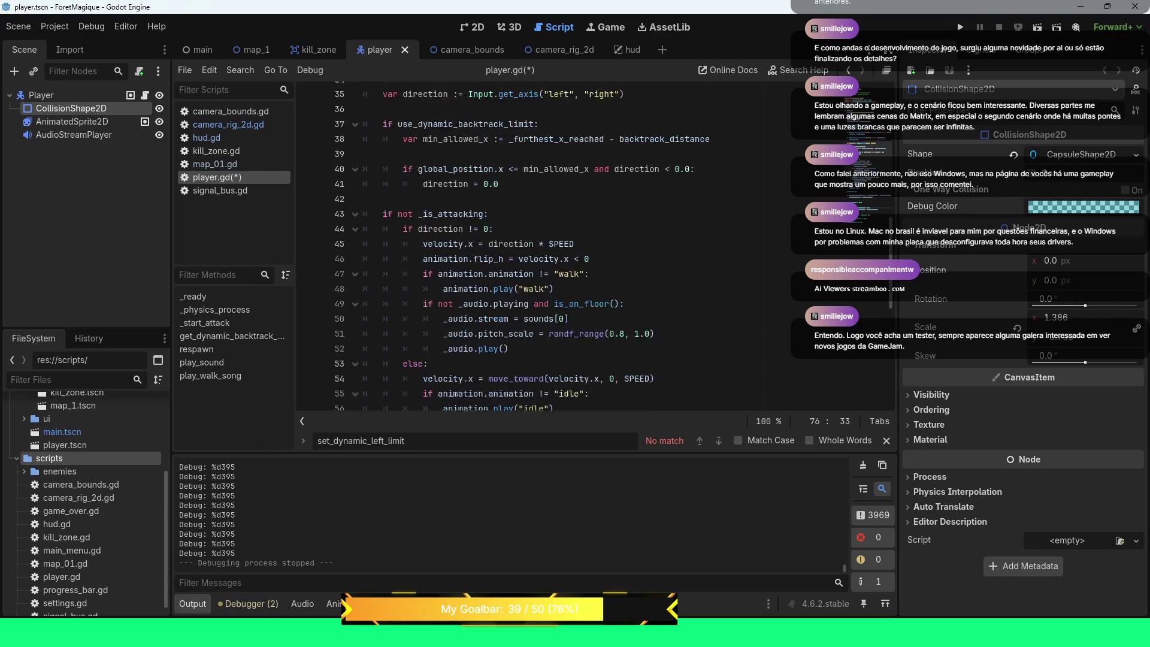
pyautogui.scroll(-5, 540, 246)
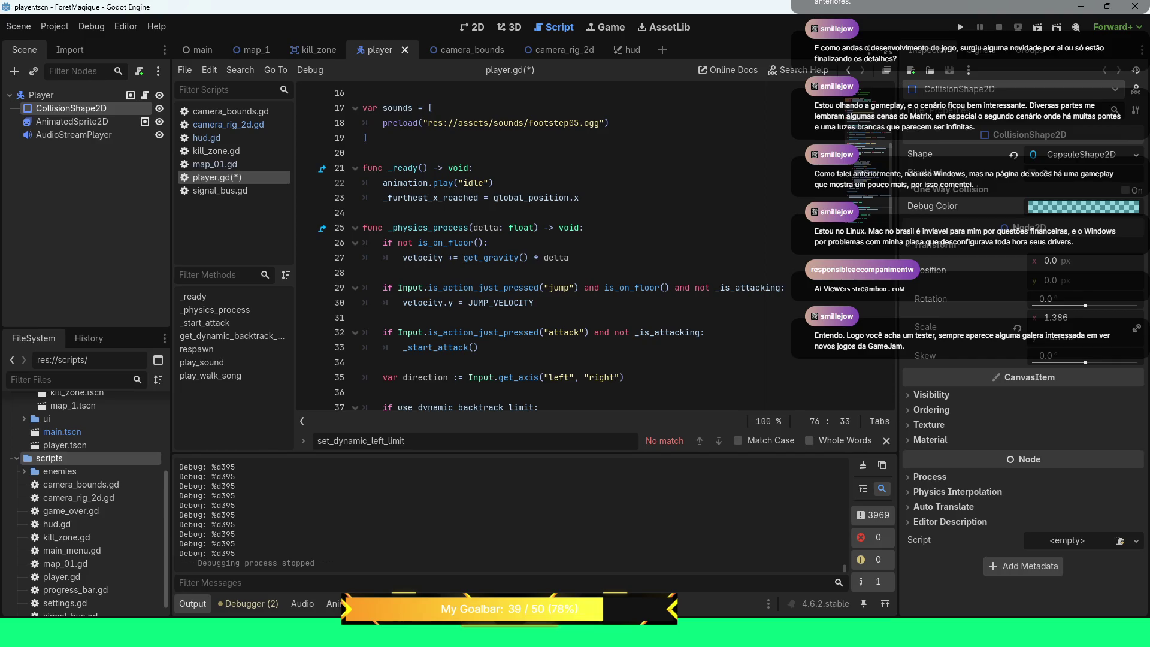
# - Run the game, start the level, and walk left and right, jumping over the slime
pyautogui.click(960, 27)
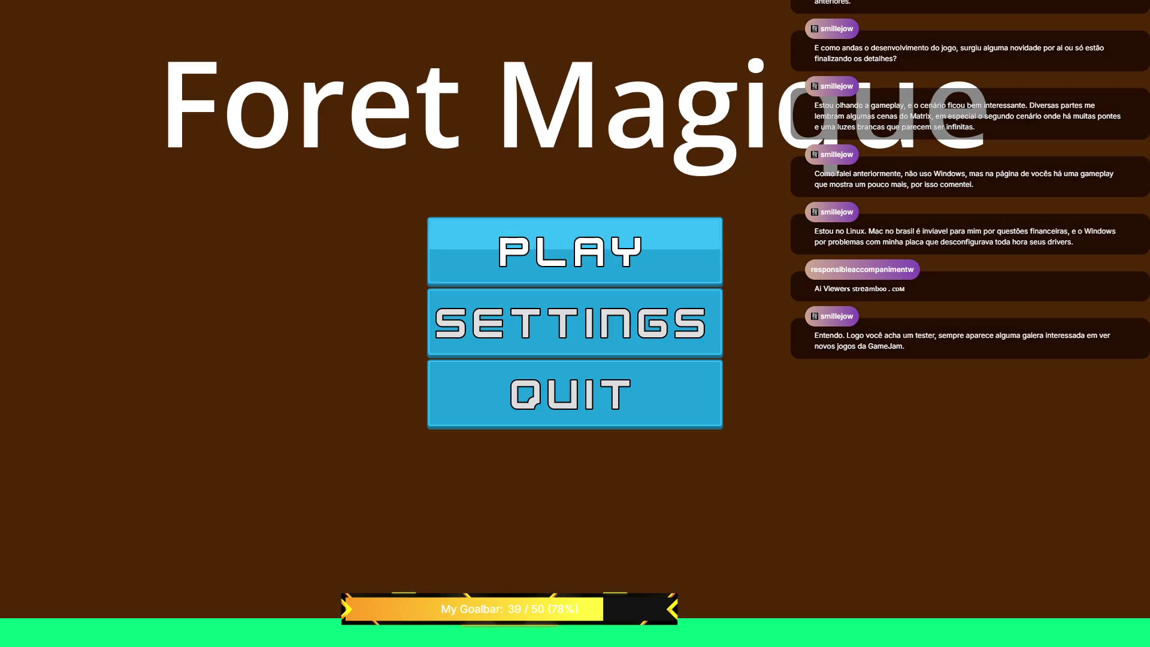
pyautogui.press('Return')
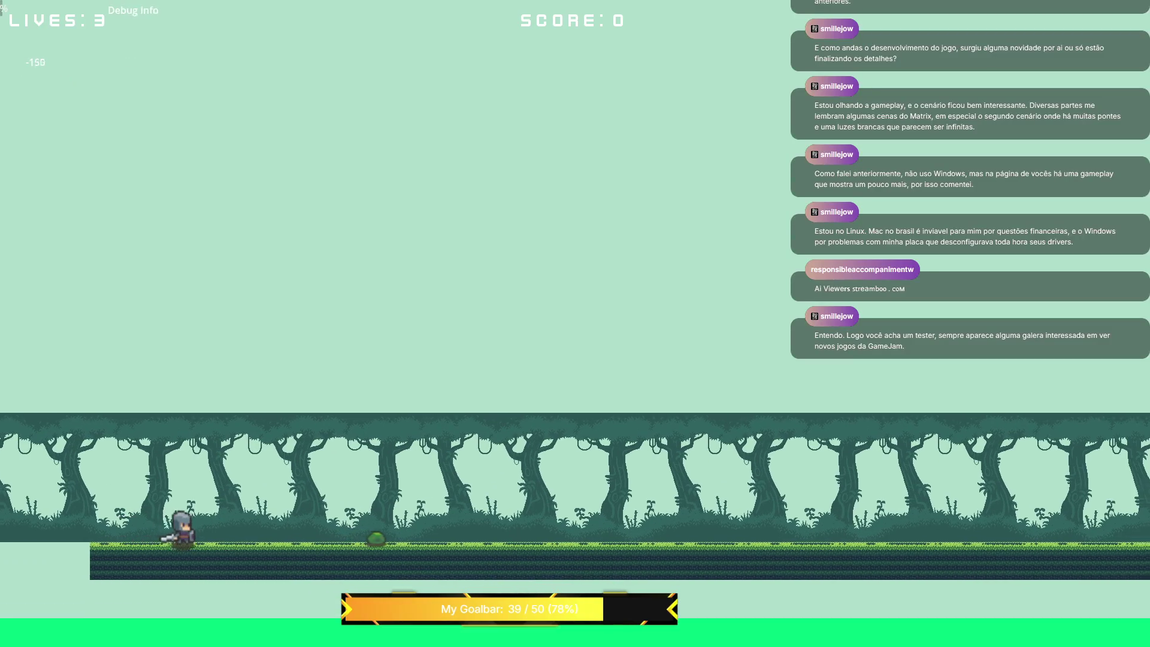
pyautogui.press('Left')
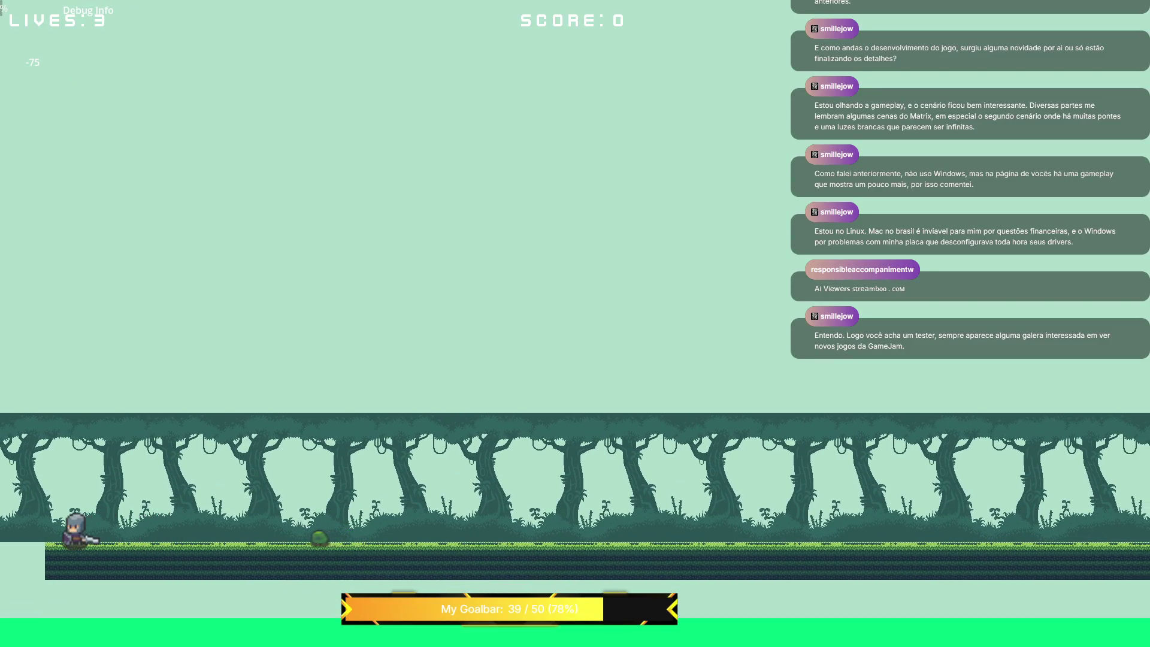
pyautogui.press('Right')
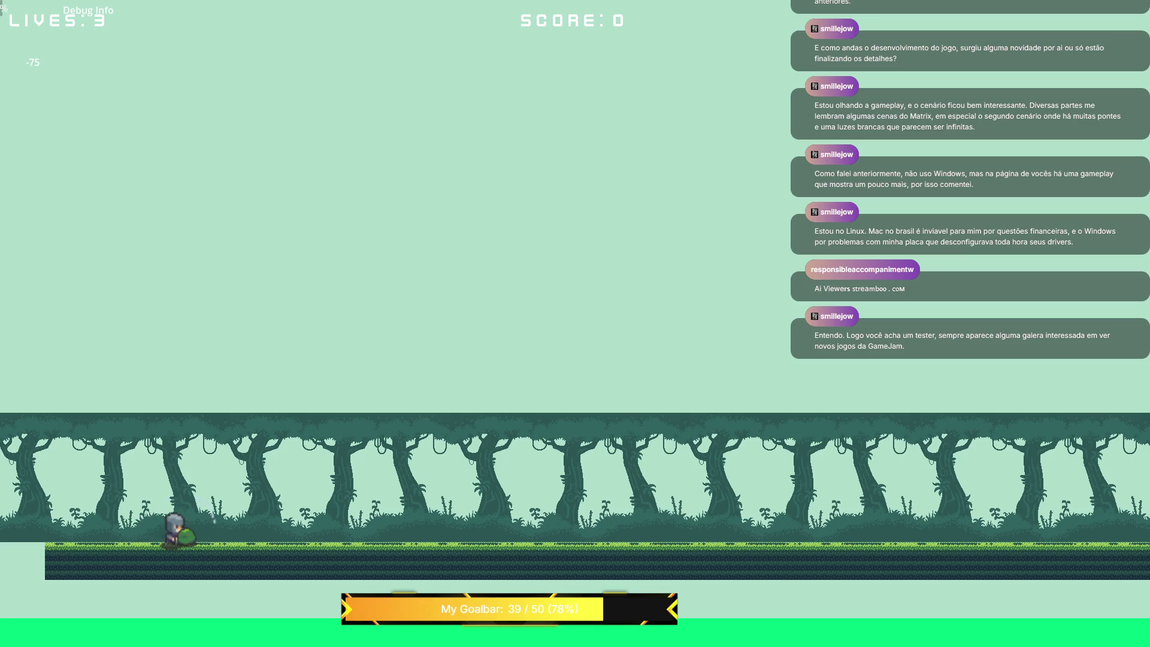
pyautogui.press('Left')
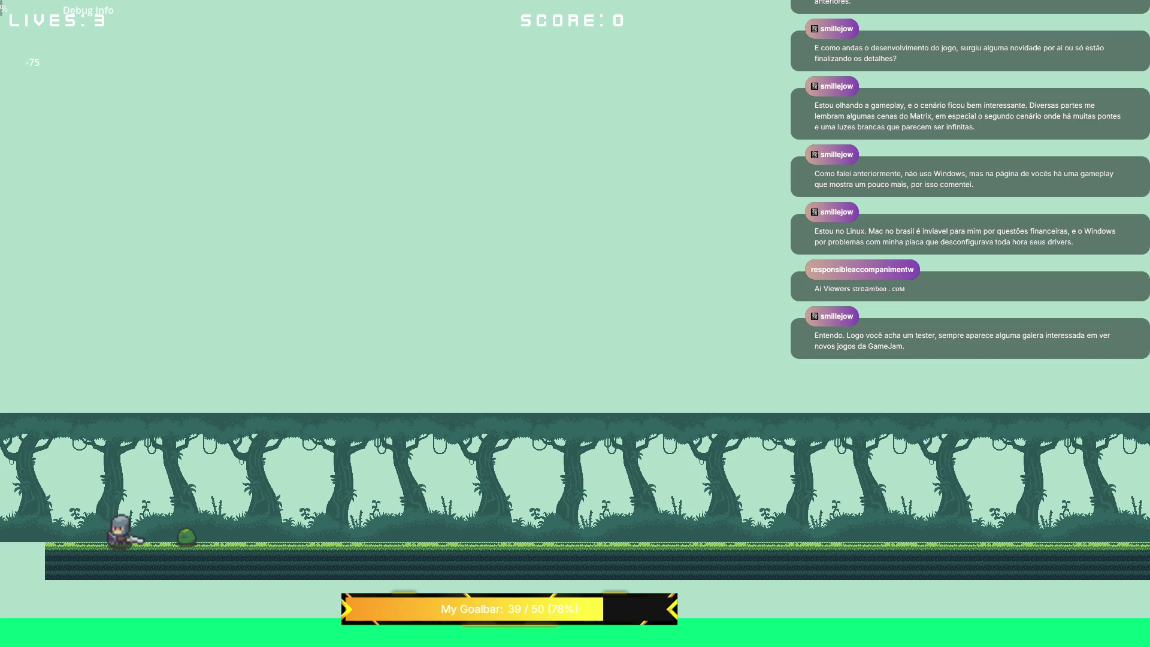
pyautogui.press('Up')
pyautogui.press('Right')
pyautogui.press('Left')
pyautogui.press('Right')
pyautogui.press('Left')
# - Run further right and back left to test the backtrack limit, then close the game and return to camera_rig_2d.gd
pyautogui.press('Right')
pyautogui.press('Left')
pyautogui.press('Right')
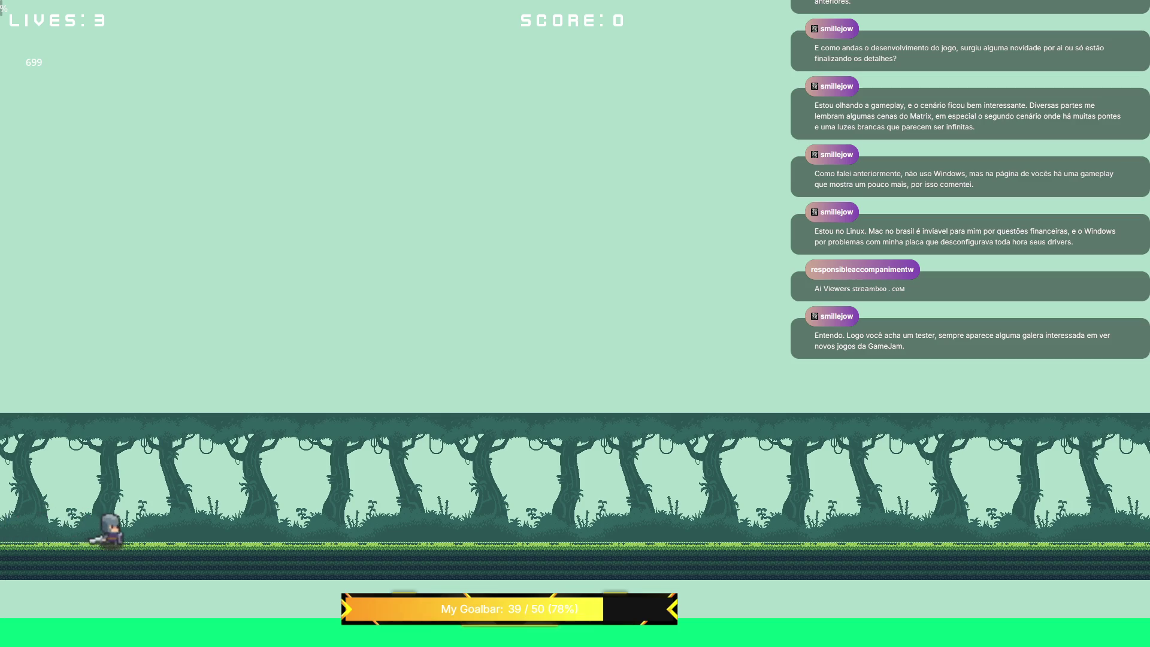
pyautogui.press('Right')
pyautogui.press('Left')
pyautogui.press('Right')
pyautogui.press('Left')
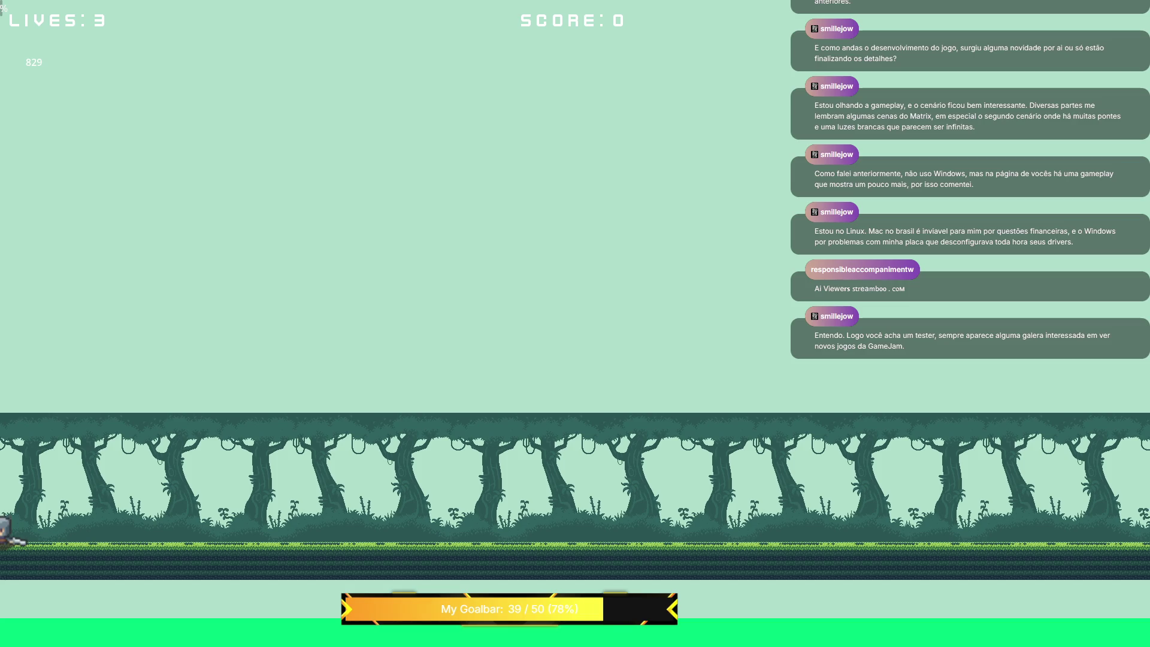
pyautogui.press('Right')
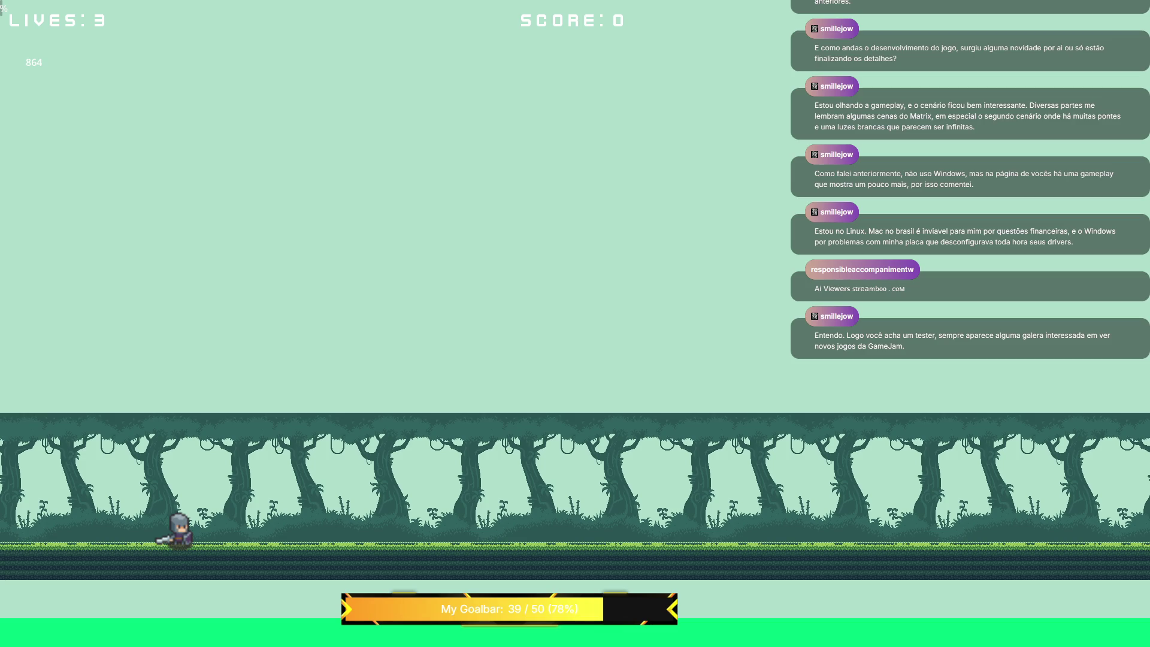
pyautogui.hotkey('alt', 'F4')
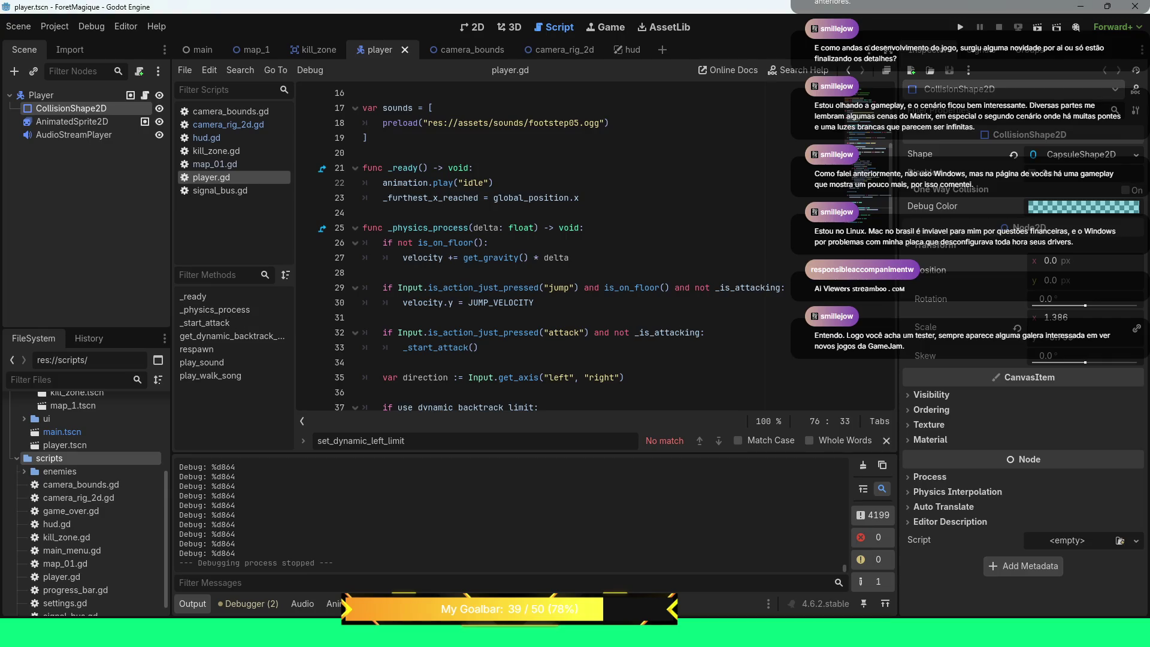
pyautogui.click(548, 49)
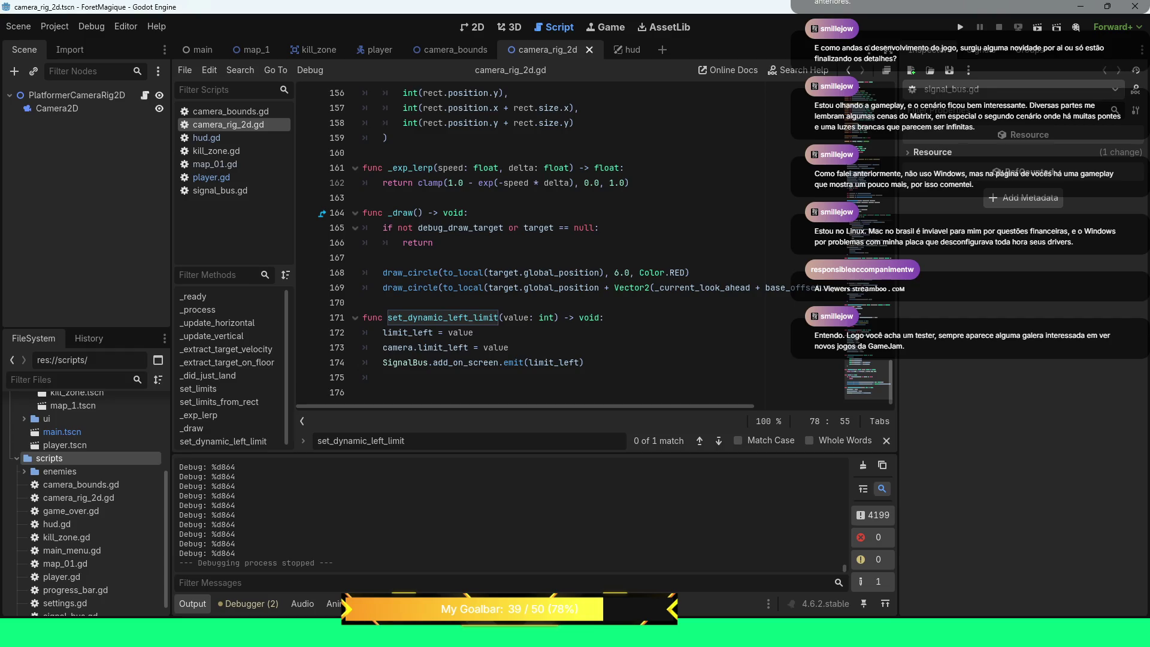
# - Read through camera_rig_2d.gd's _process and _update_horizontal camera-follow code
pyautogui.scroll(10, 599, 288)
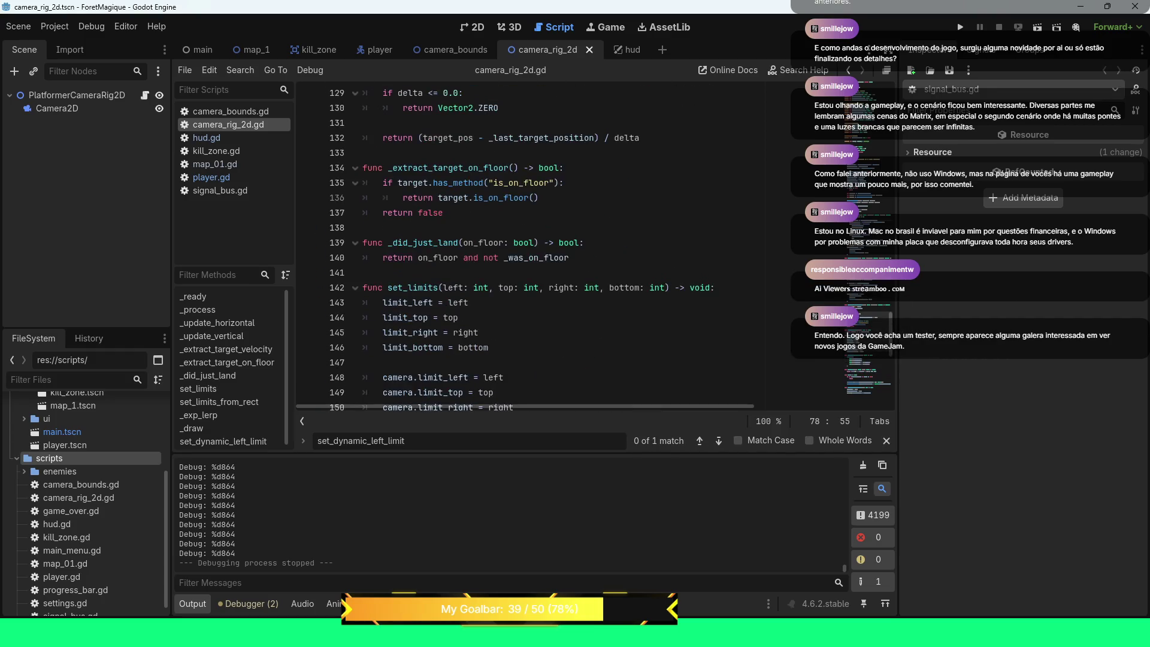
pyautogui.scroll(4, 533, 245)
pyautogui.scroll(10, 599, 246)
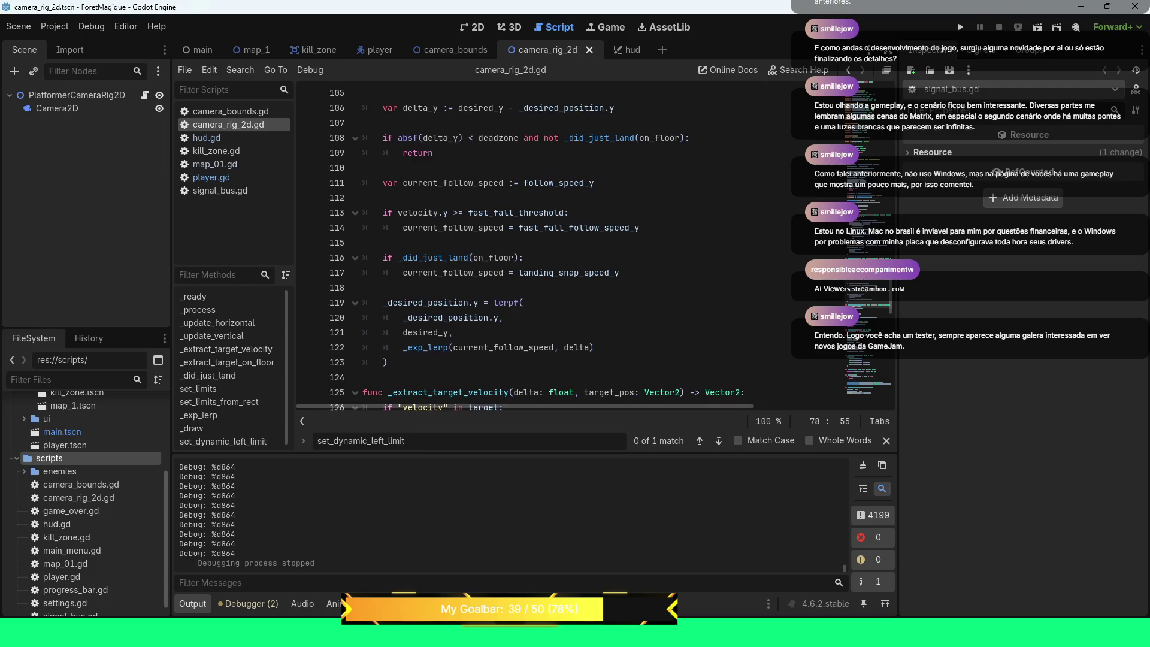
pyautogui.scroll(11, 596, 245)
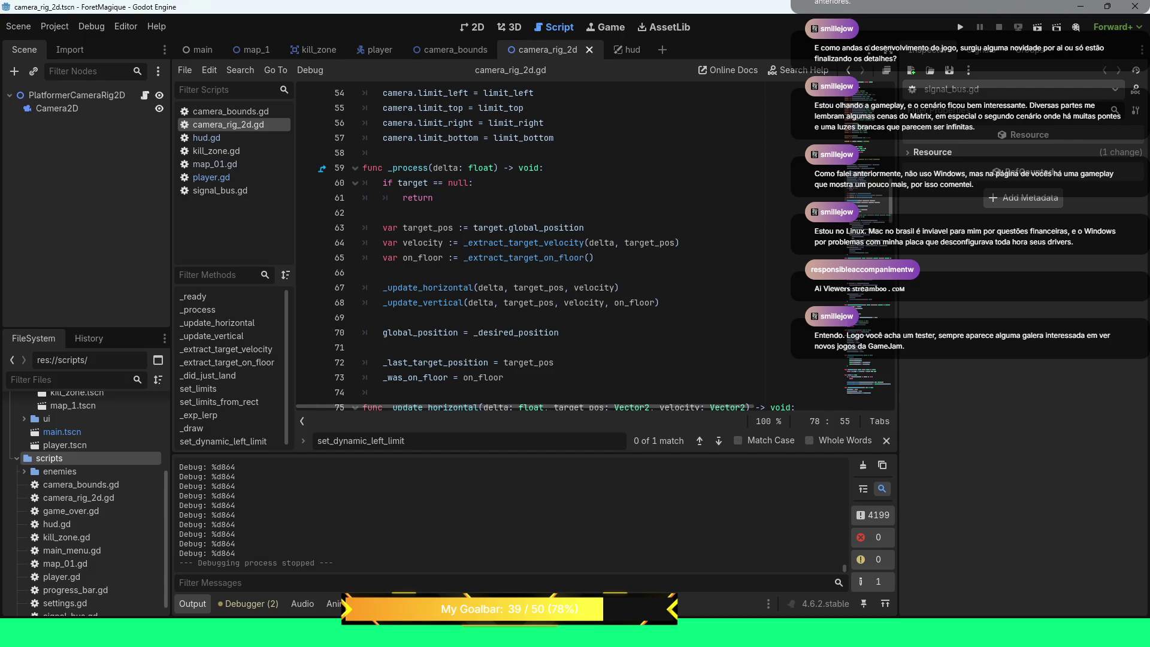
pyautogui.scroll(-2, 545, 245)
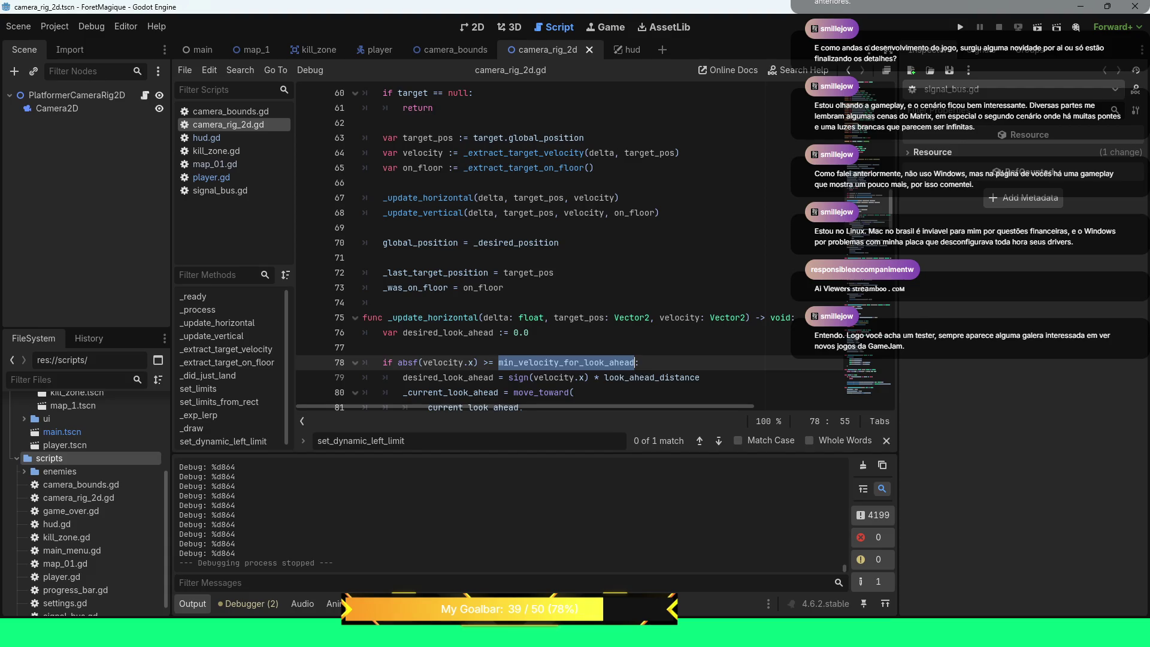
pyautogui.scroll(1, 522, 289)
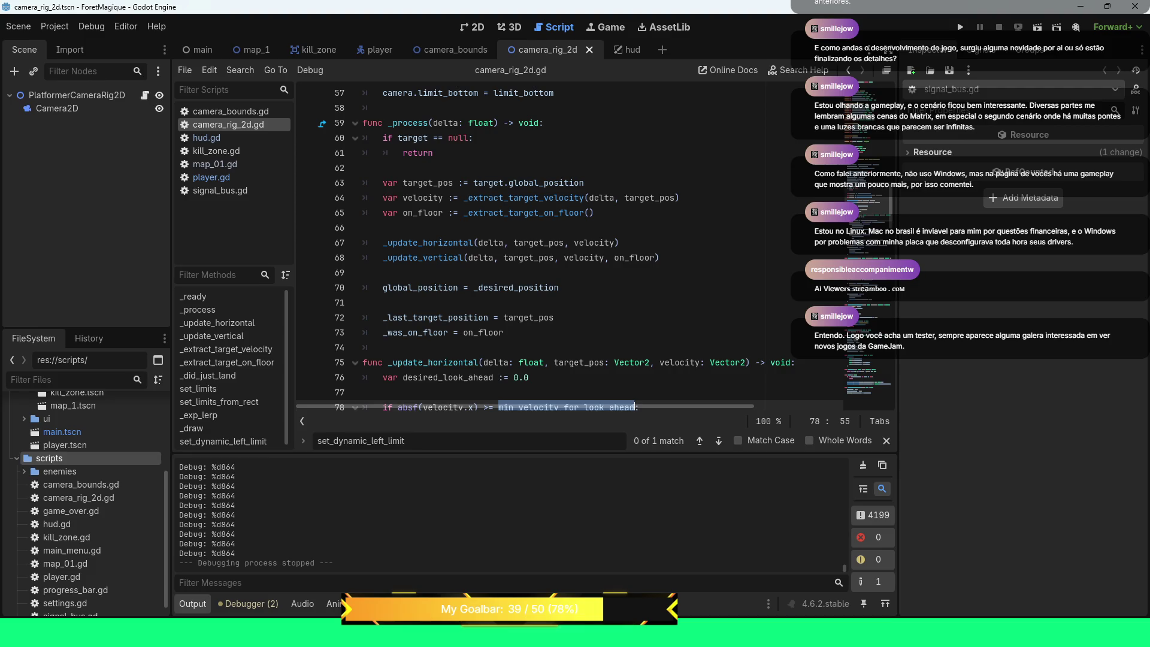
pyautogui.scroll(-5, 569, 249)
pyautogui.scroll(5, 569, 249)
# - Comment out the camera-following lines 63–73 in _process and run the game
pyautogui.moveTo(504, 332)
pyautogui.mouseDown()
pyautogui.moveTo(367, 243)
pyautogui.moveTo(363, 183)
pyautogui.mouseUp()
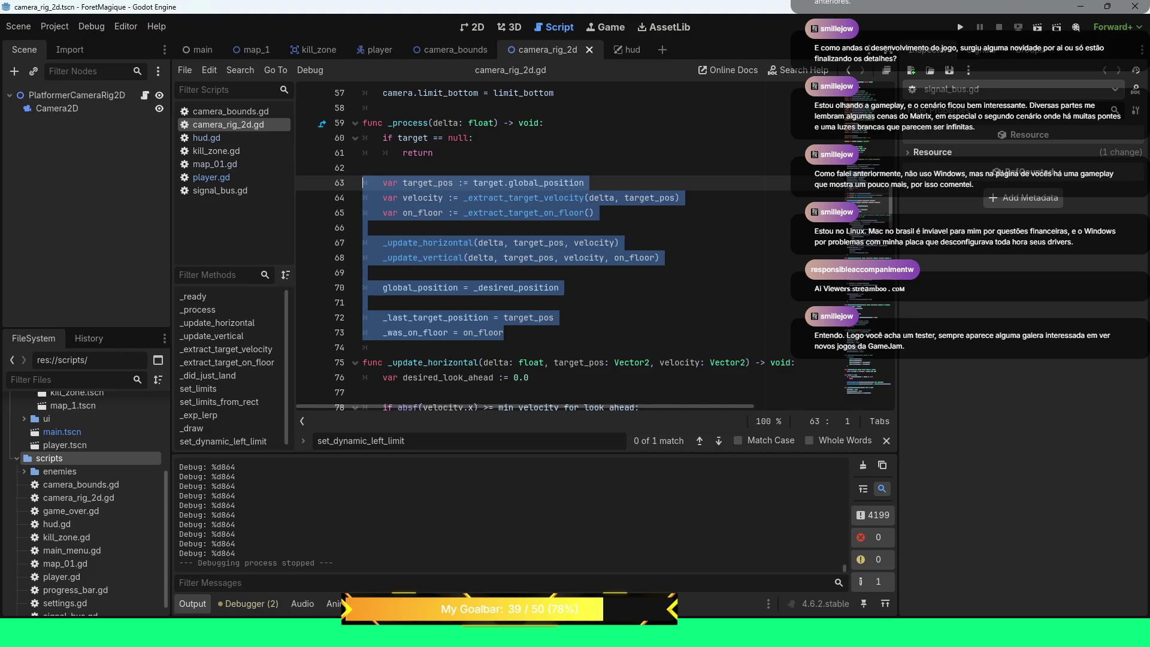
pyautogui.hotkey('ctrl', 'k')
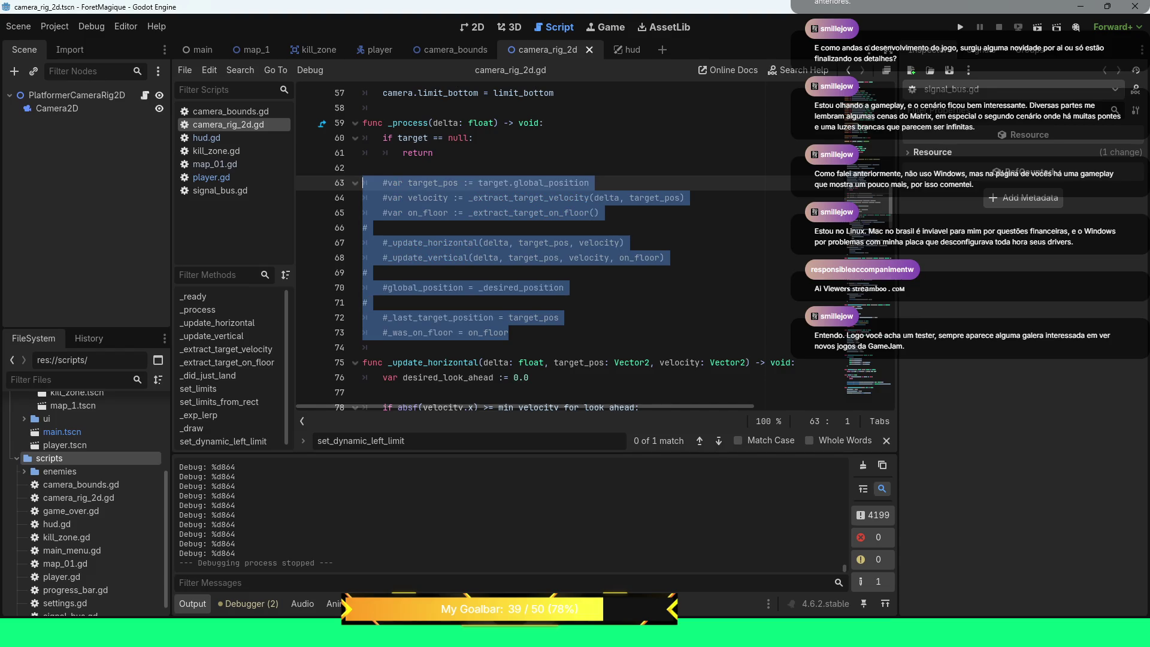
pyautogui.press('F5')
# - Play-test without camera following, running right and left and jumping, then close the game
pyautogui.press('Return')
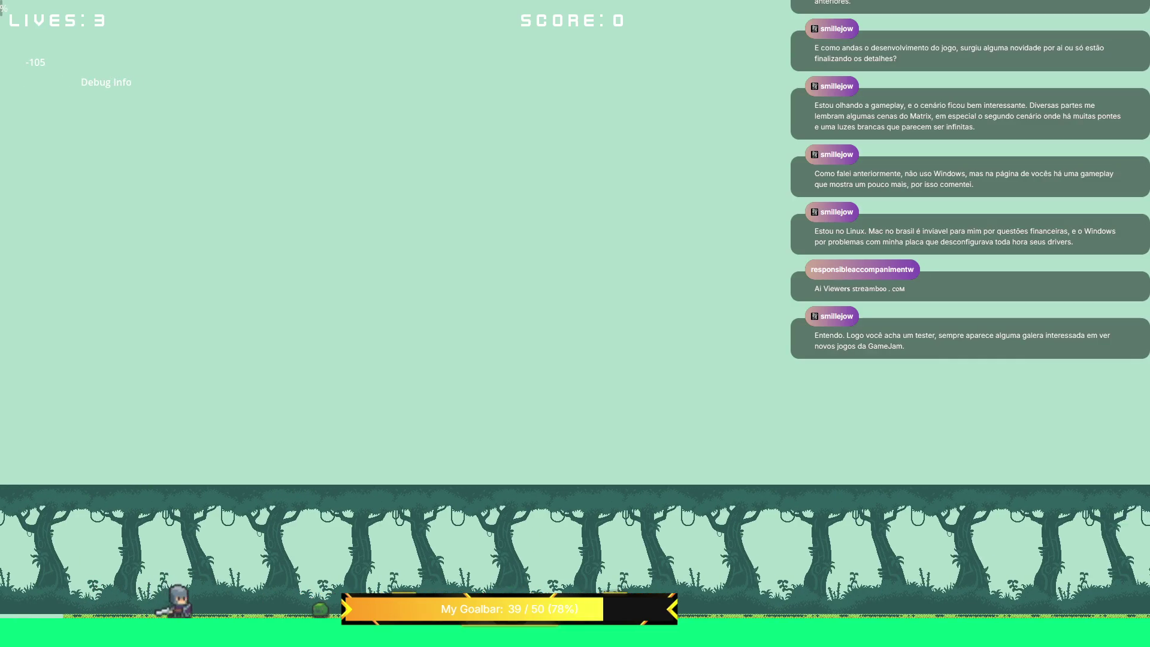
pyautogui.press('Right')
pyautogui.press('space')
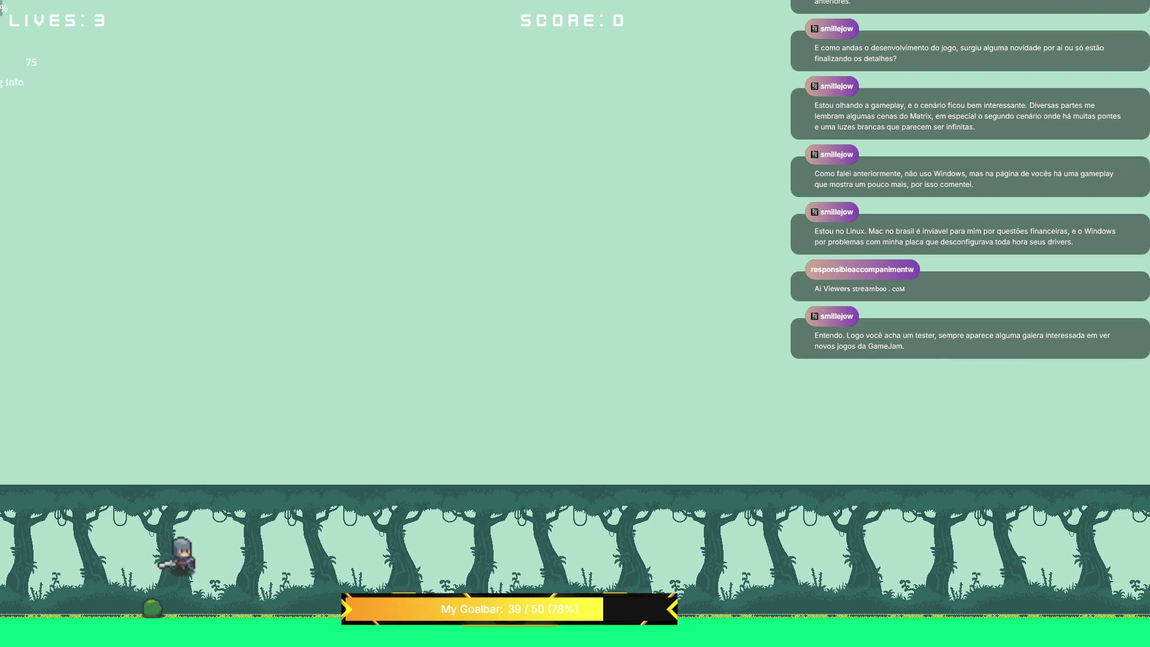
pyautogui.press('Left')
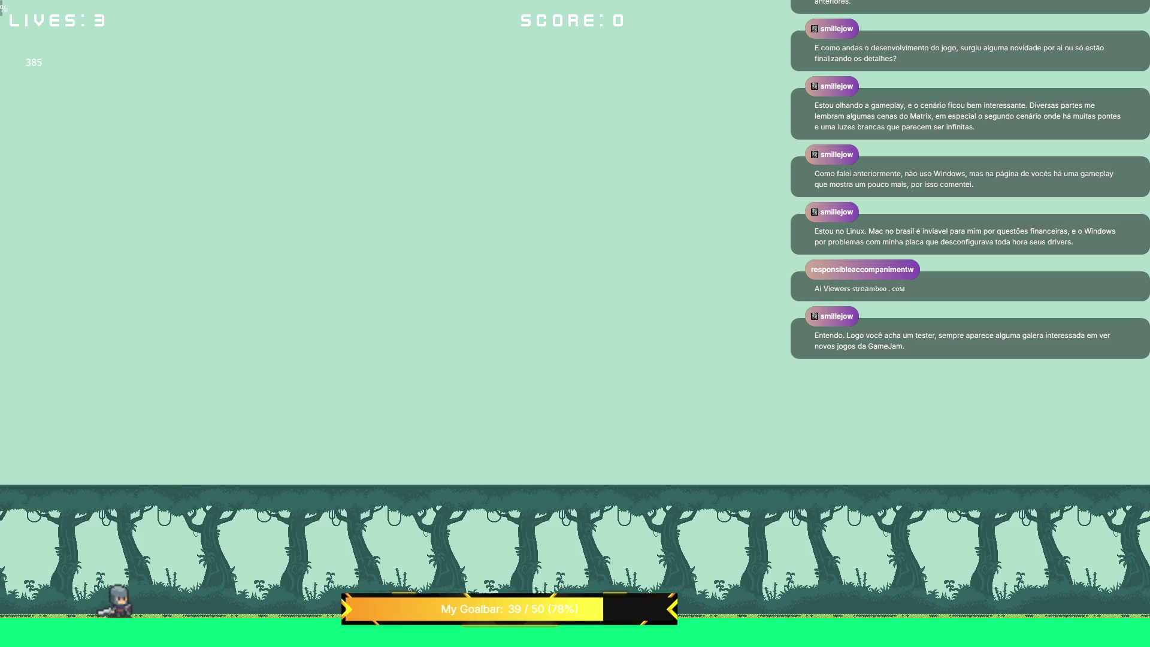
pyautogui.press('Right')
pyautogui.press('Left')
pyautogui.press('Right')
pyautogui.press('Left')
pyautogui.press('Right')
pyautogui.hotkey('alt', 'F4')
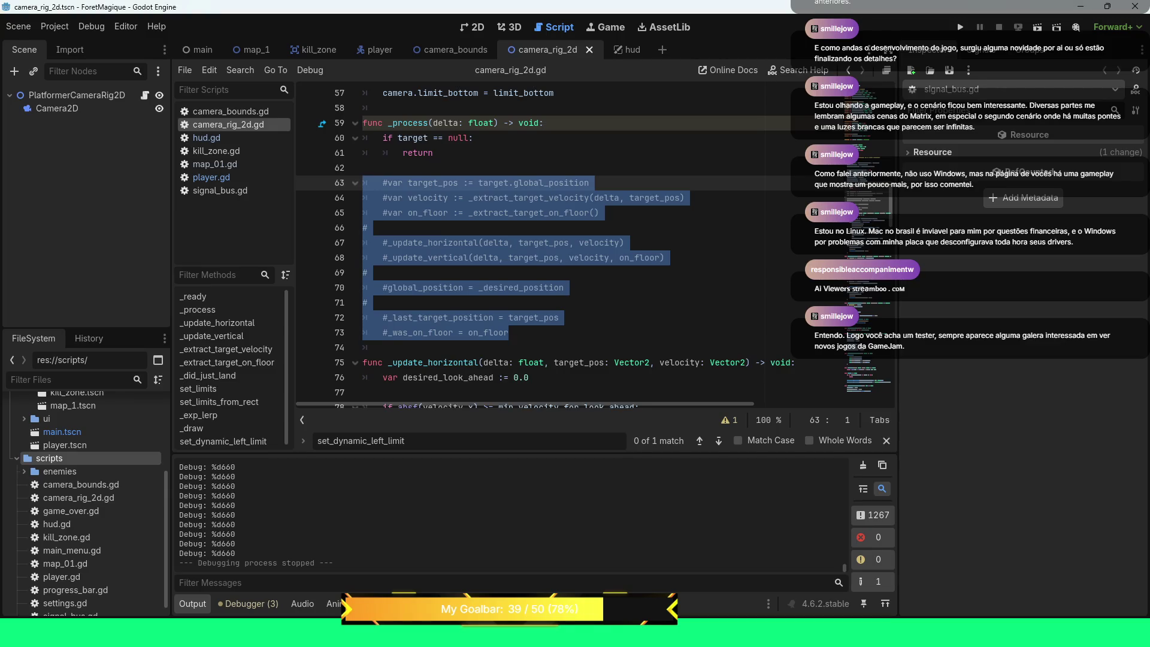
# - Collapse _update_horizontal, _update_vertical, the target extractors, _did_just_land and set_limits in camera_rig_2d.gd
pyautogui.scroll(5, 569, 245)
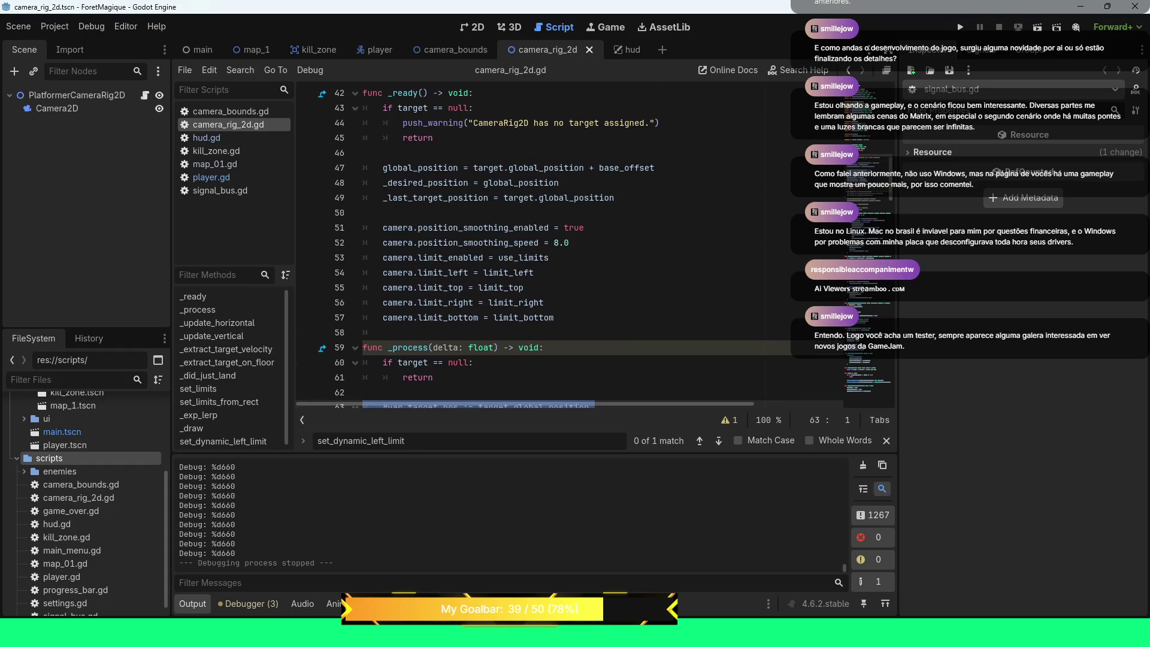
pyautogui.scroll(3, 569, 246)
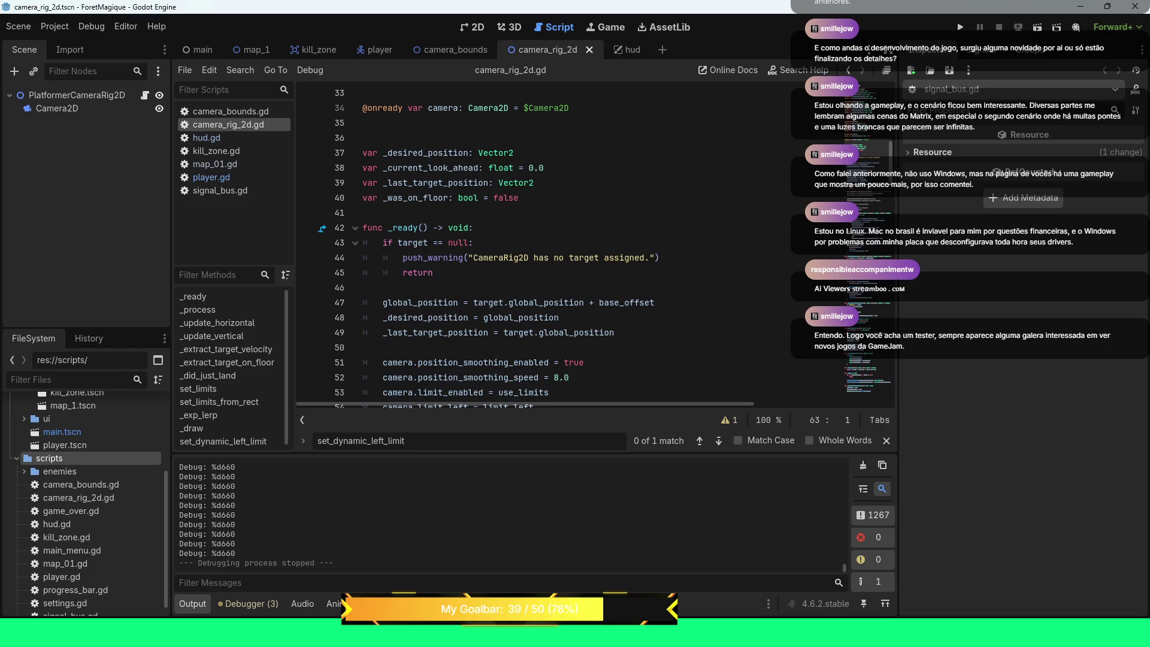
pyautogui.scroll(-9, 569, 245)
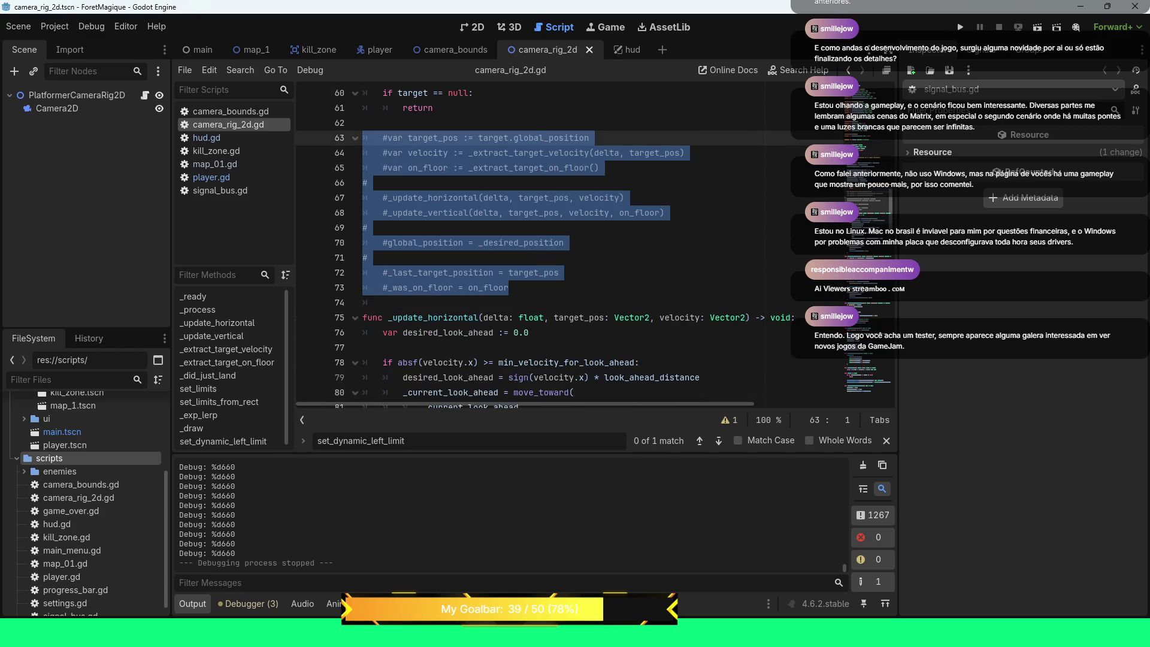
pyautogui.scroll(2, 569, 246)
pyautogui.scroll(-5, 569, 245)
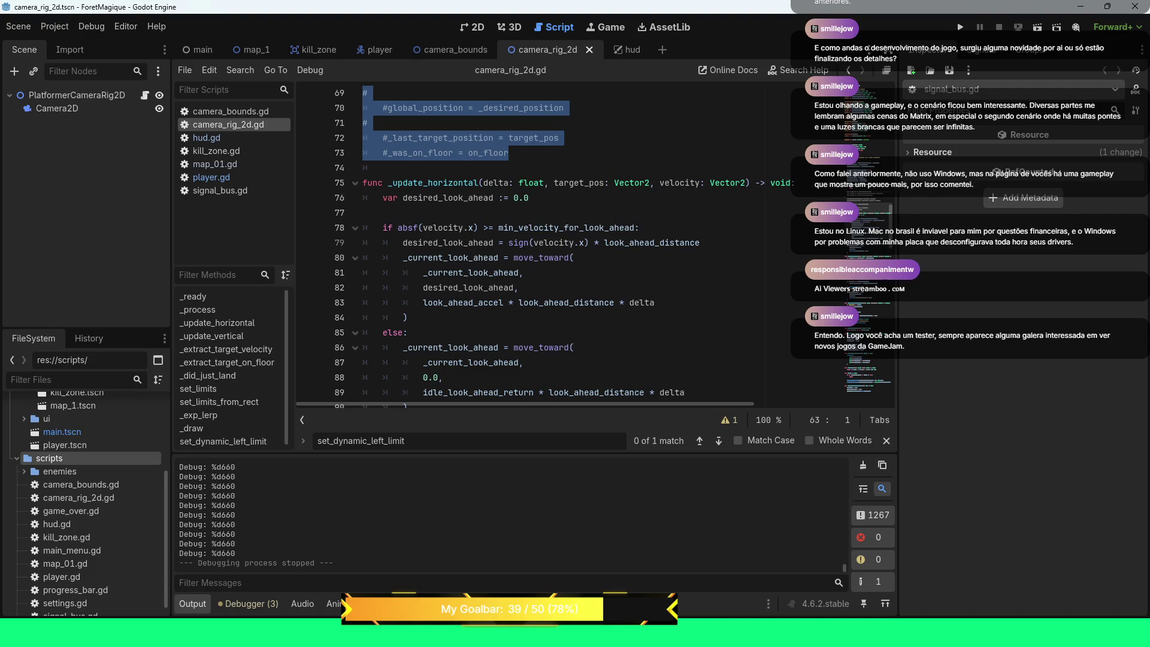
pyautogui.click(354, 183)
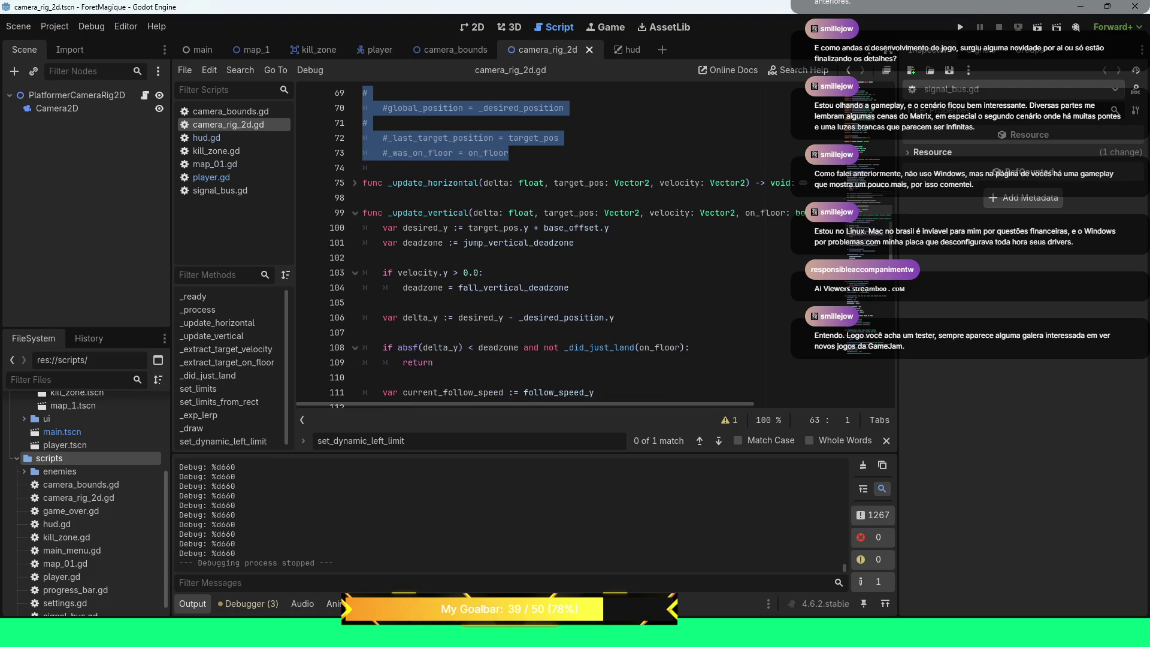
pyautogui.click(354, 213)
pyautogui.click(355, 242)
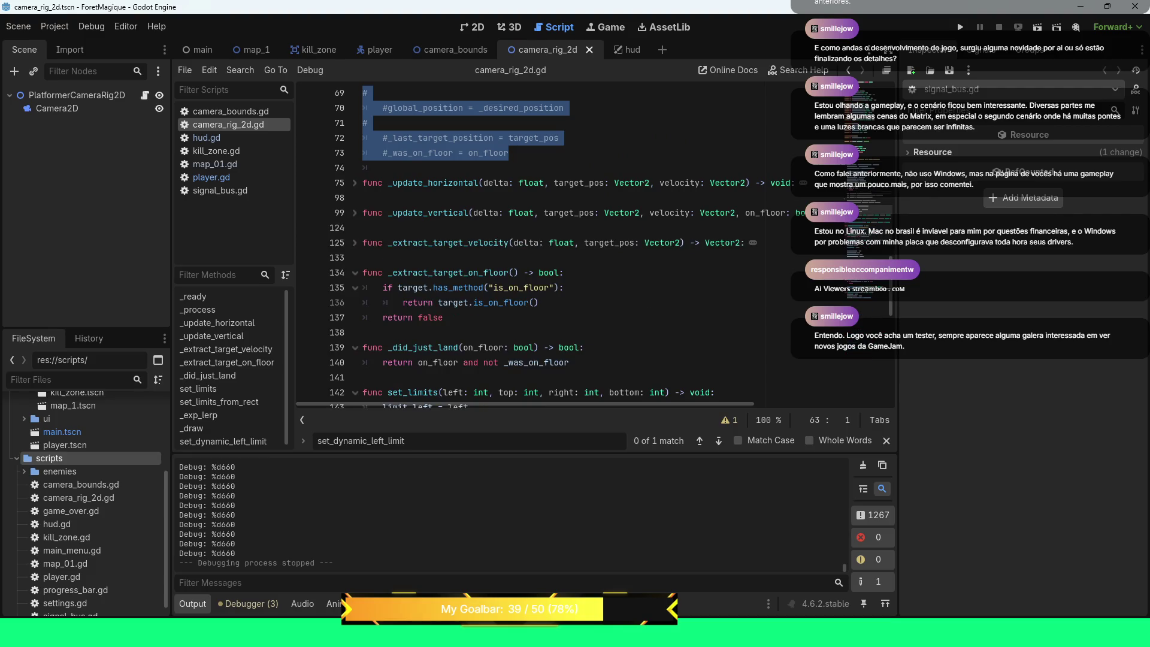
pyautogui.click(355, 272)
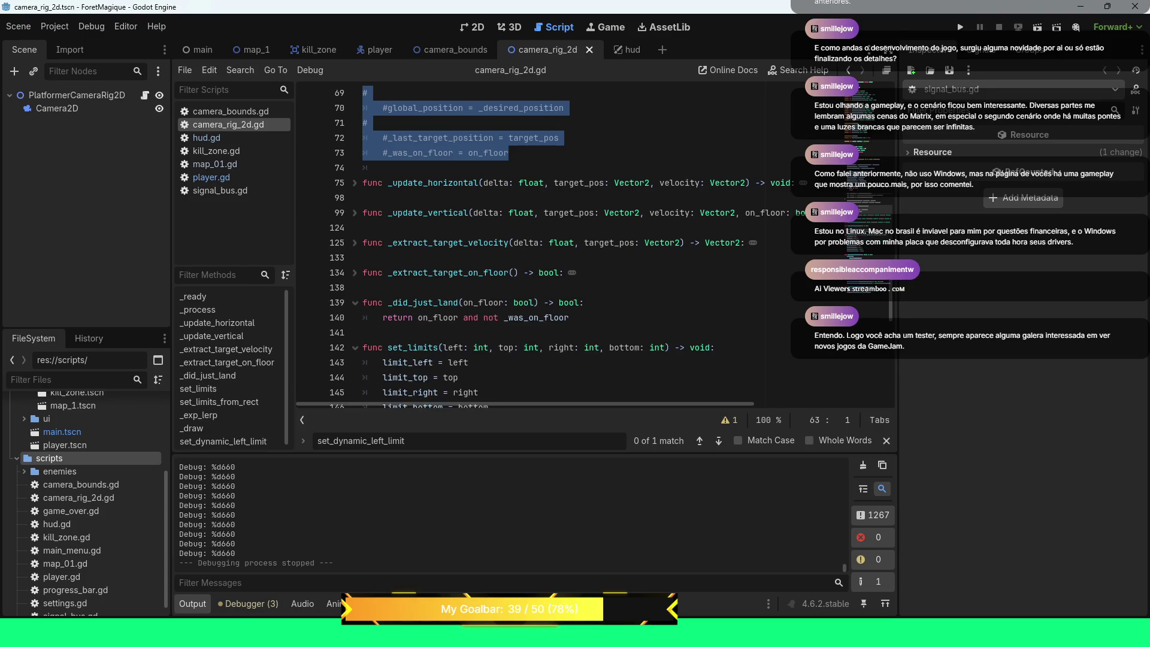
pyautogui.click(354, 302)
pyautogui.click(355, 332)
# - Collapse set_limits_from_rect, _exp_lerp, _draw and set_dynamic_left_limit, then switch to camera_bounds.gd
pyautogui.scroll(-2, 355, 333)
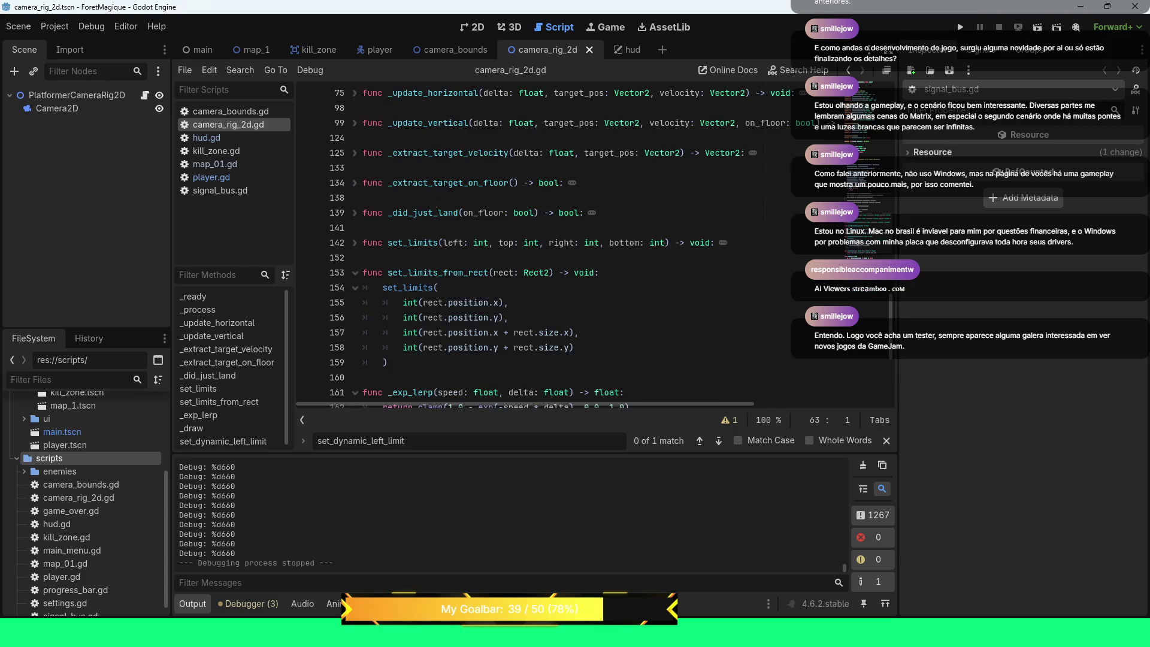
pyautogui.click(354, 272)
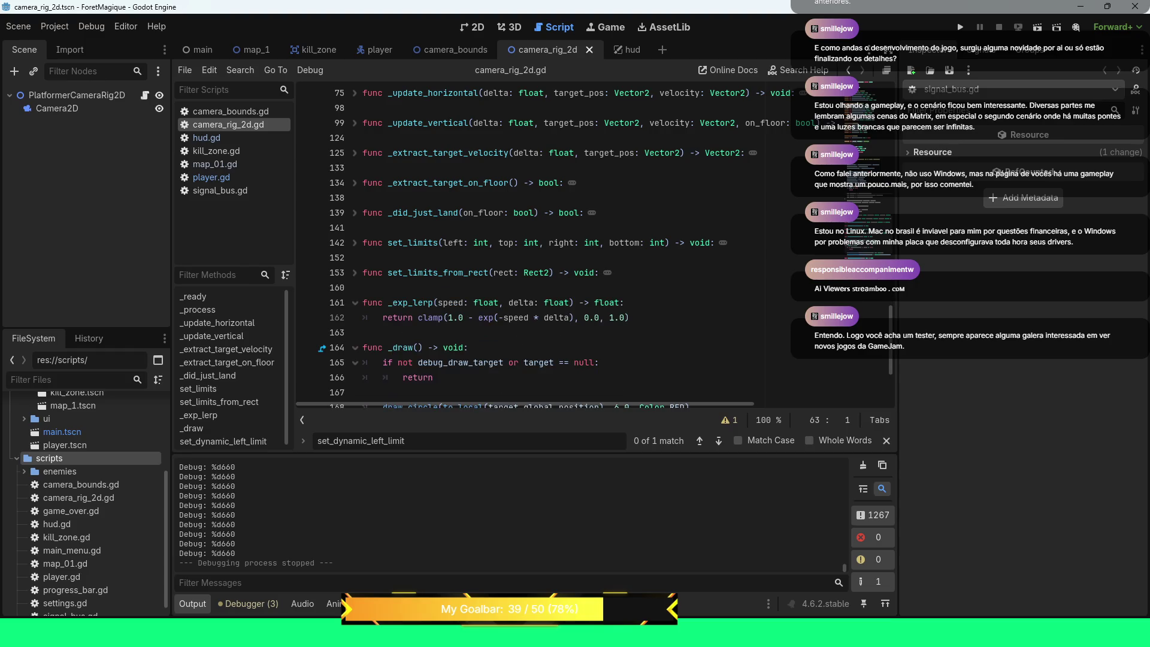
pyautogui.click(355, 303)
pyautogui.click(355, 332)
pyautogui.scroll(-1, 355, 332)
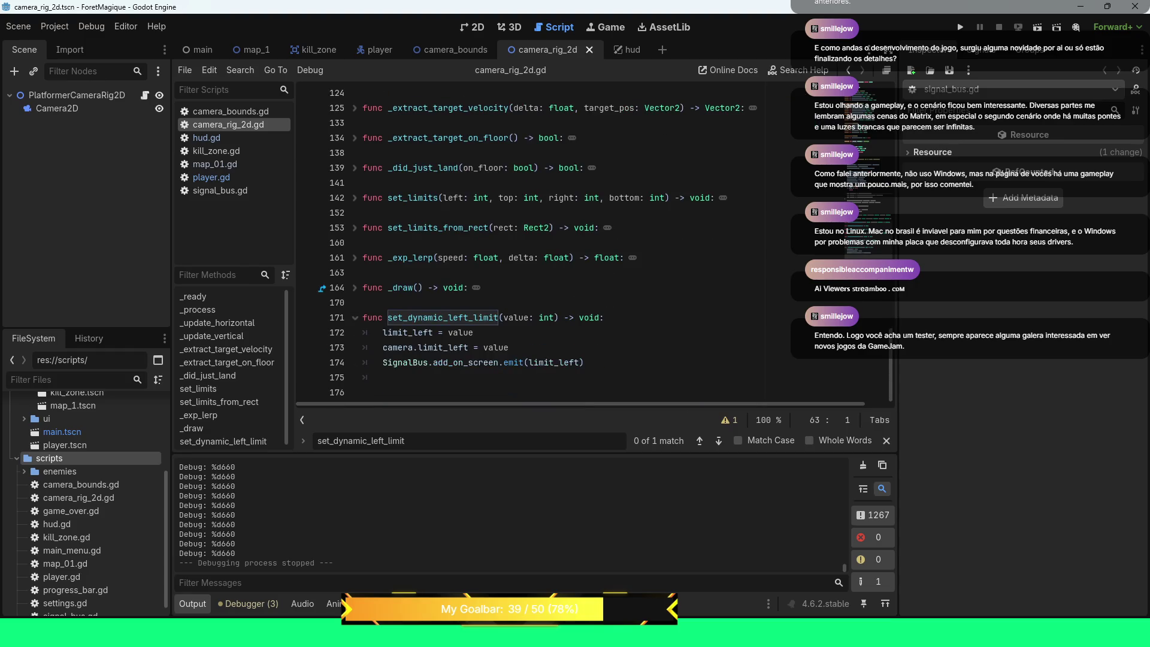
pyautogui.click(355, 318)
pyautogui.click(604, 316)
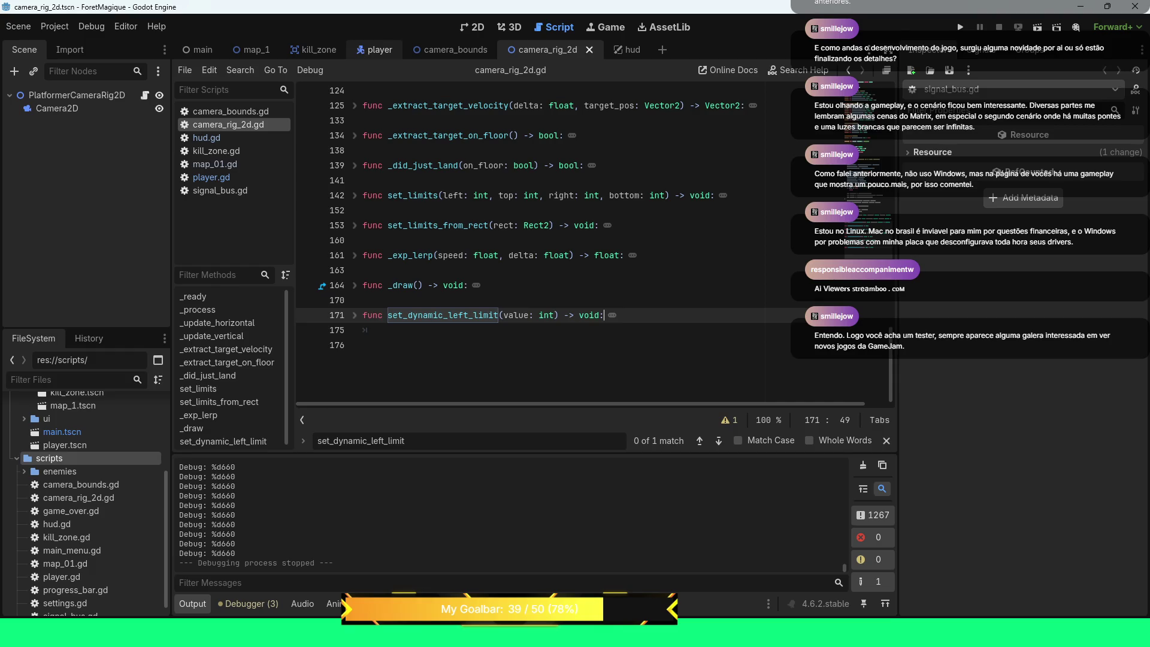
pyautogui.click(451, 49)
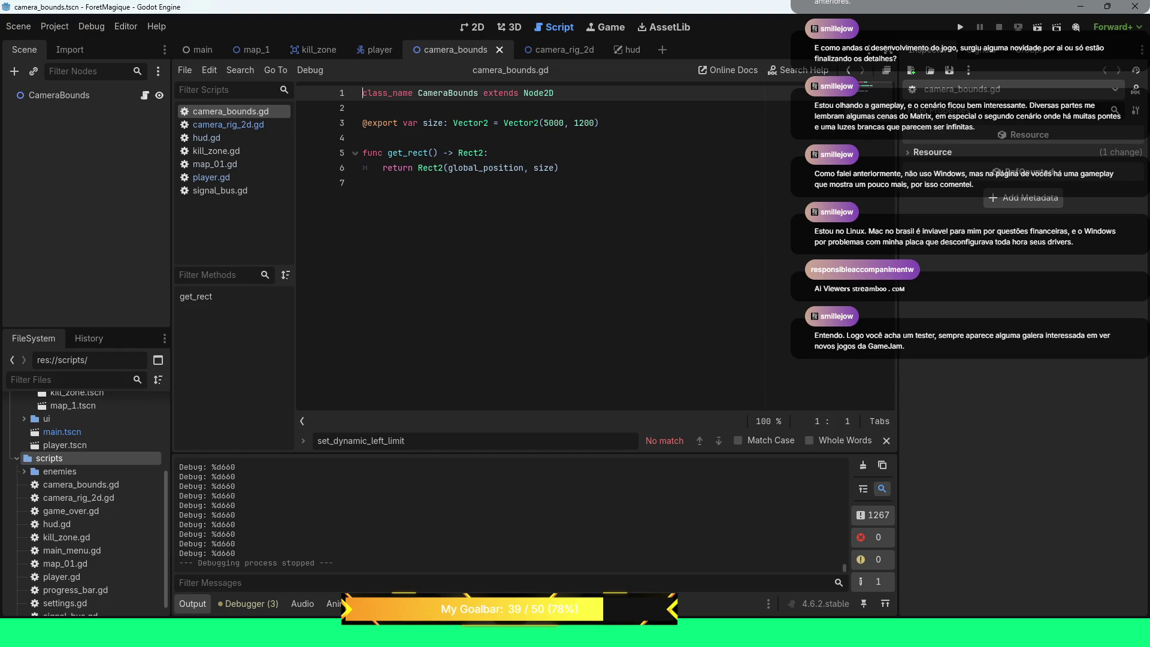
# - Switch to player.gd and scroll through its movement code
pyautogui.moveTo(450, 169)
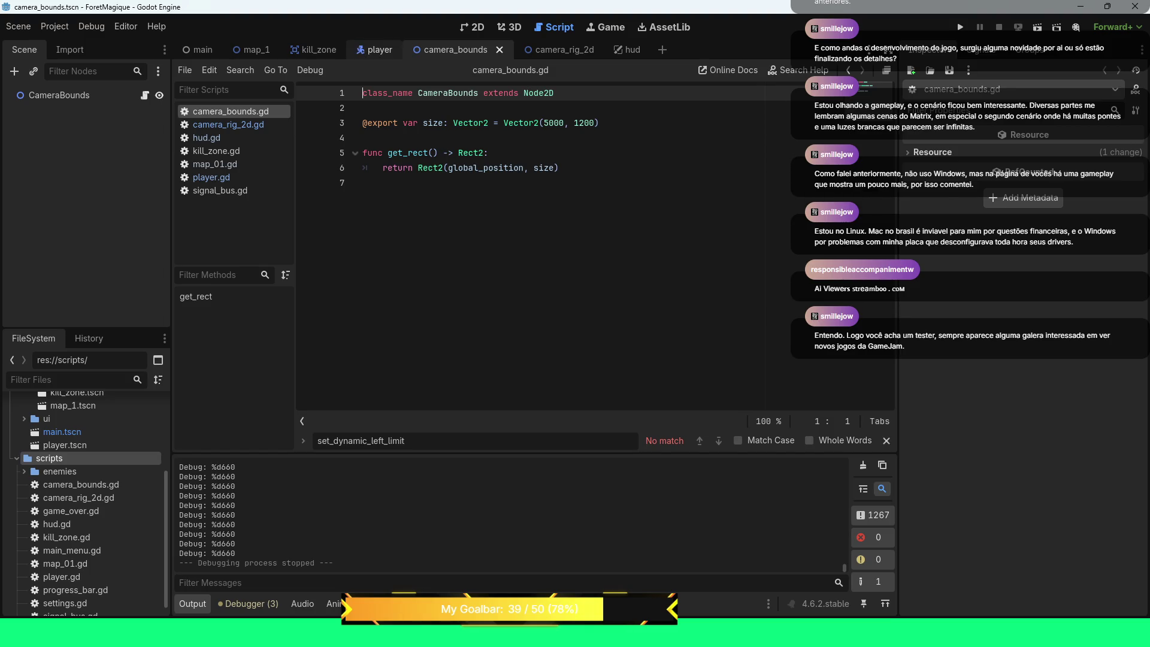
pyautogui.click(374, 50)
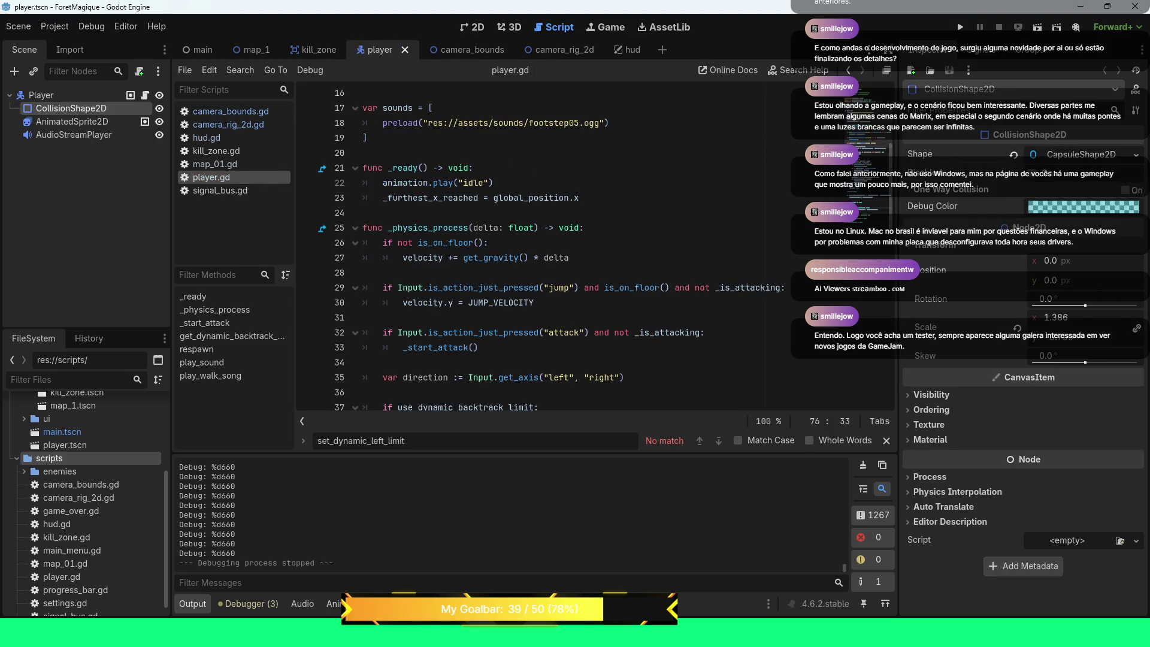
pyautogui.scroll(-1, 606, 258)
pyautogui.scroll(-1, 605, 249)
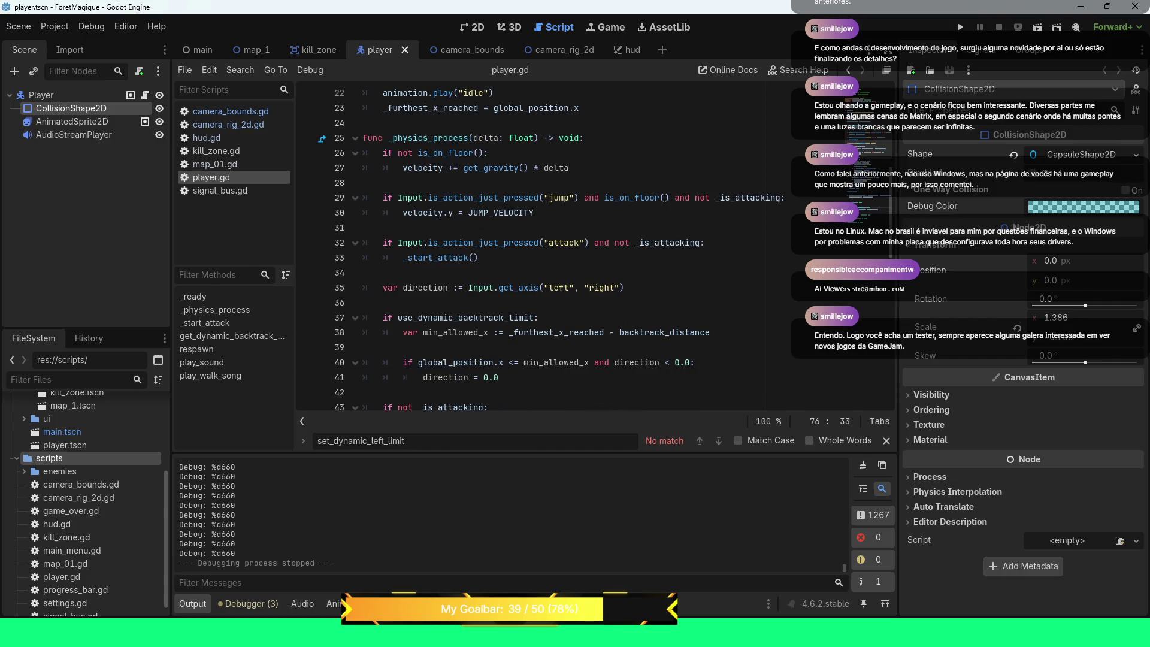
pyautogui.scroll(-1, 605, 323)
pyautogui.scroll(-1, 605, 249)
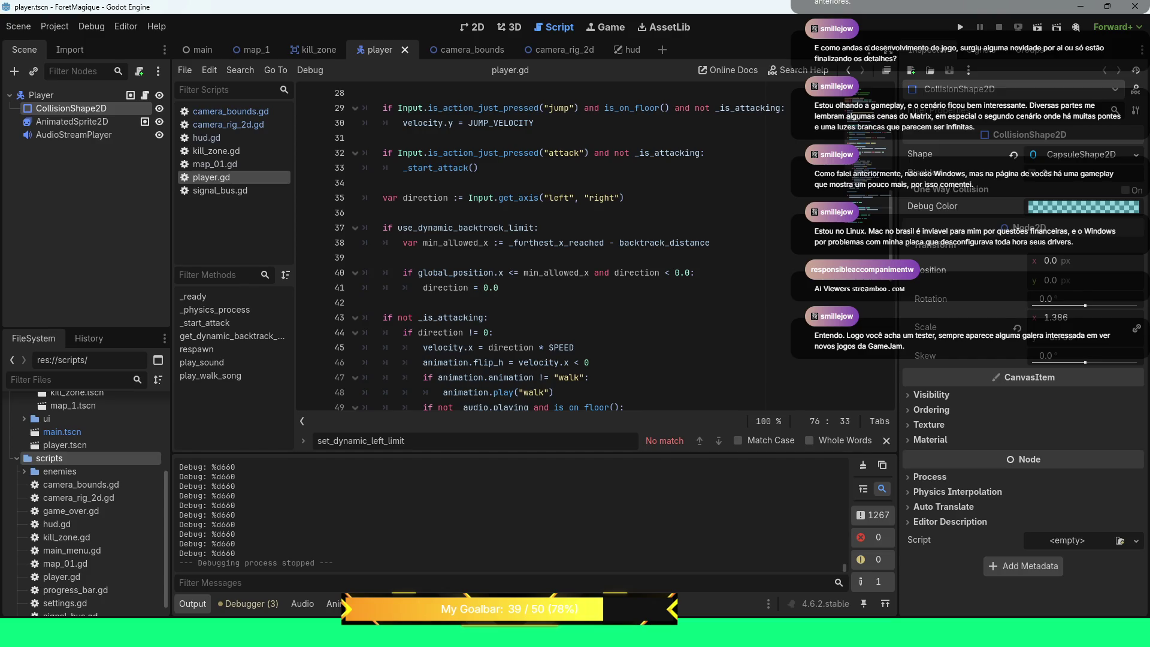
pyautogui.scroll(-3, 606, 249)
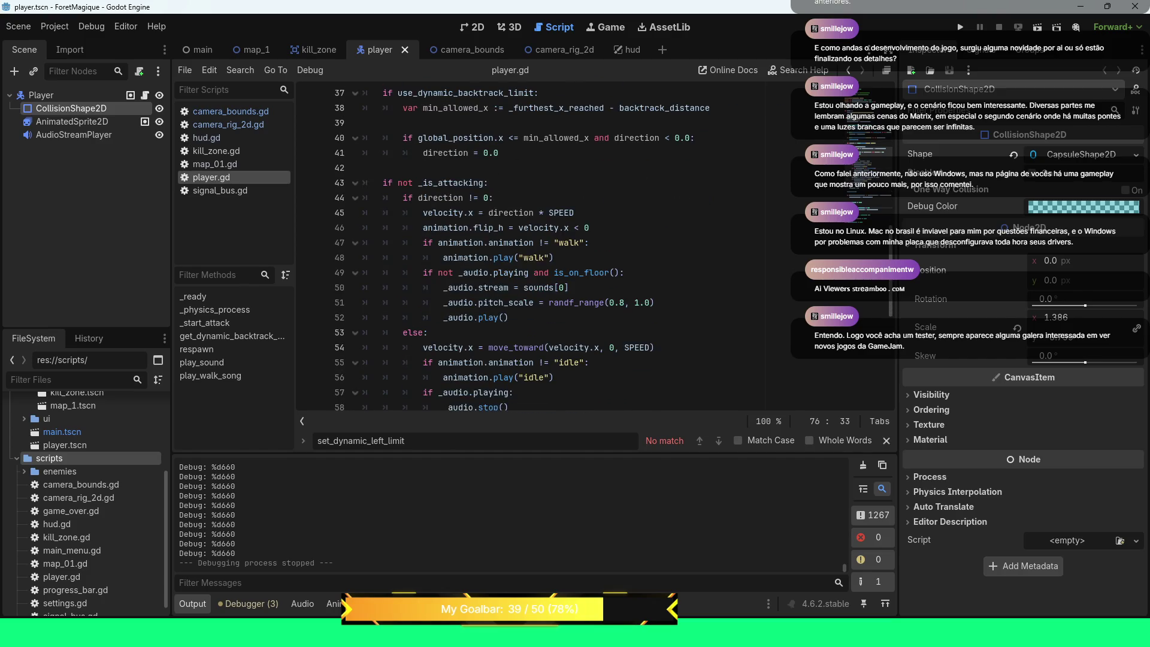
pyautogui.scroll(-4, 606, 248)
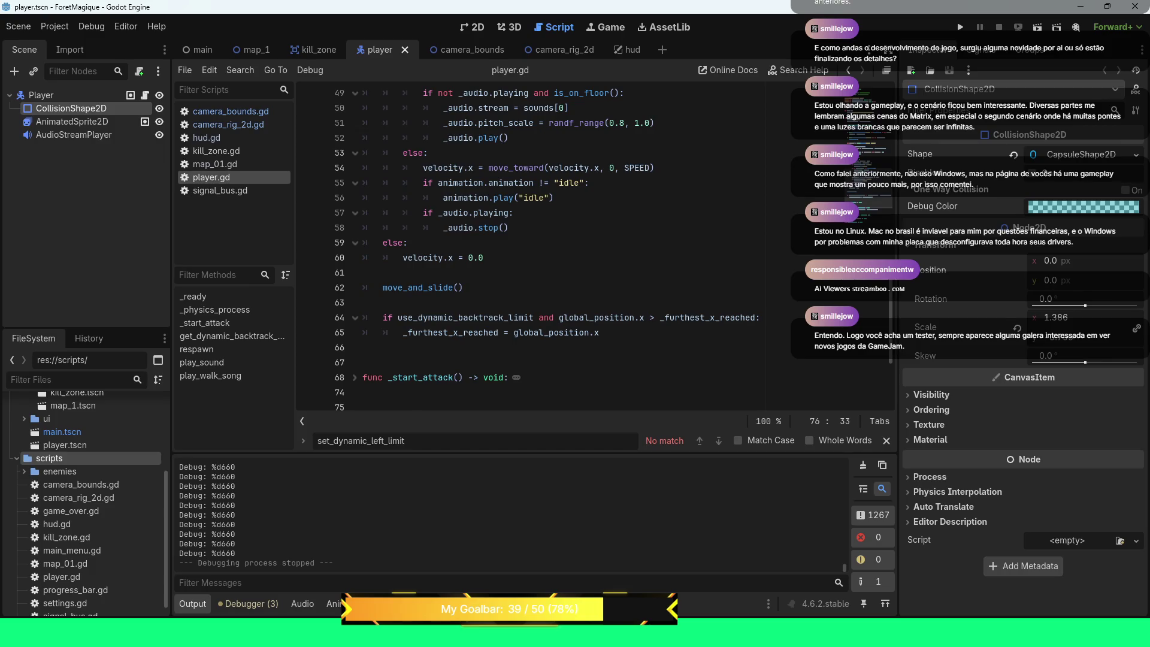
pyautogui.scroll(-3, 595, 249)
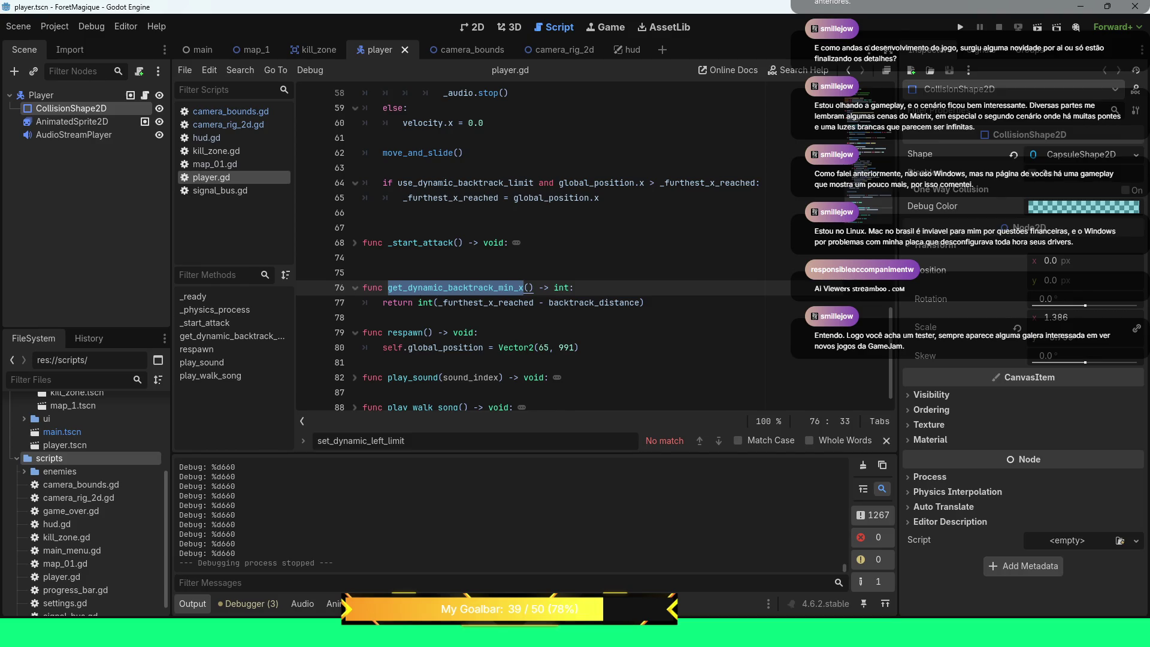
pyautogui.scroll(11, 595, 250)
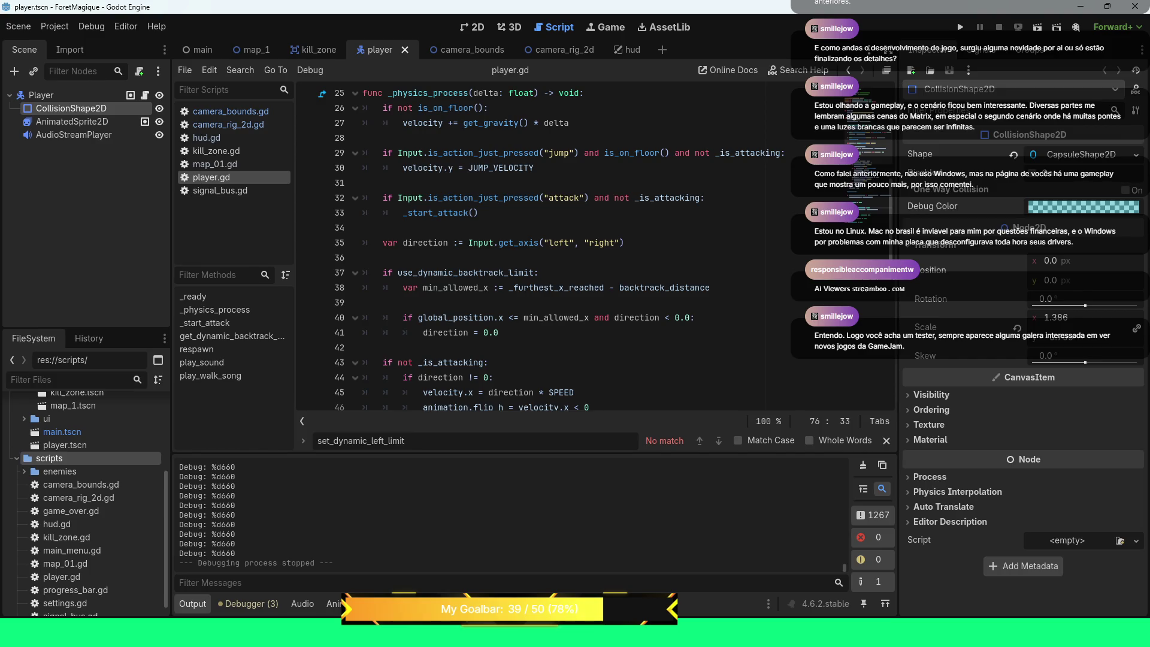
# - Inspect the use_dynamic_backtrack_limit check, the min_allowed_x calculation and the position-versus-minimum test
pyautogui.click(514, 273)
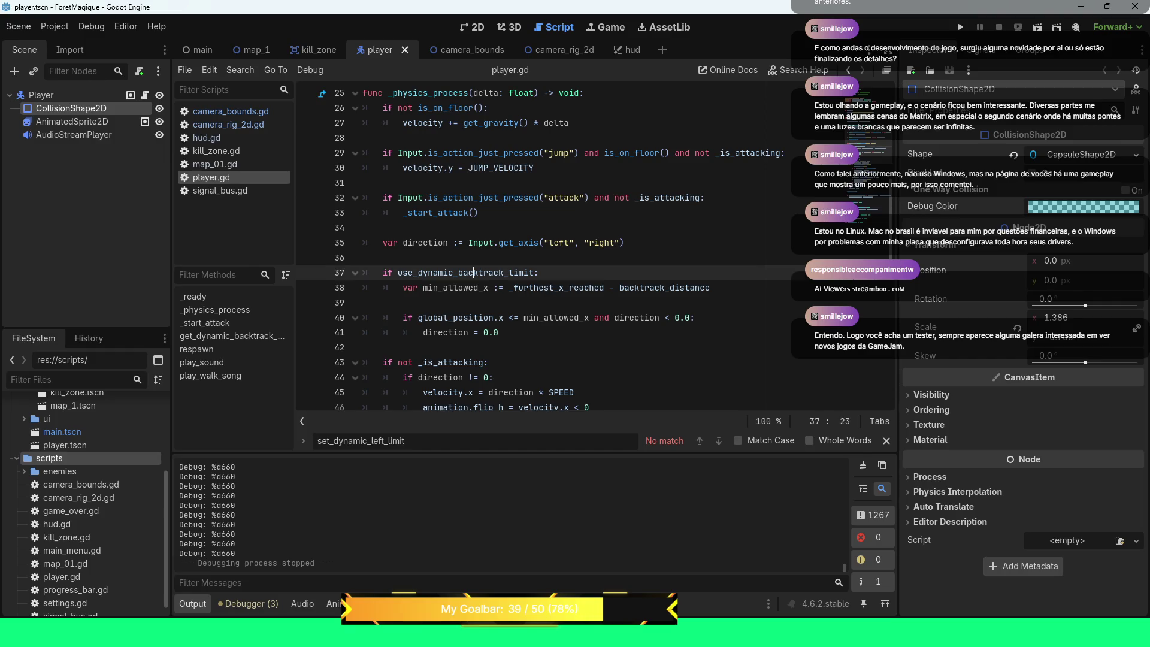
pyautogui.click(407, 318)
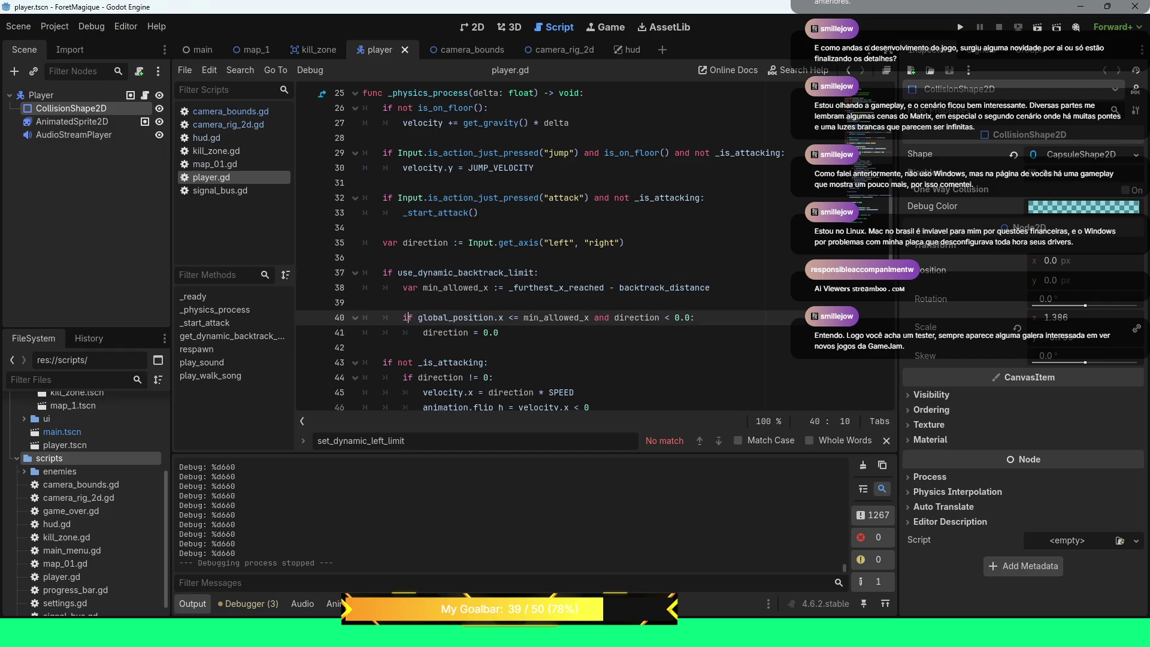
pyautogui.click(459, 288)
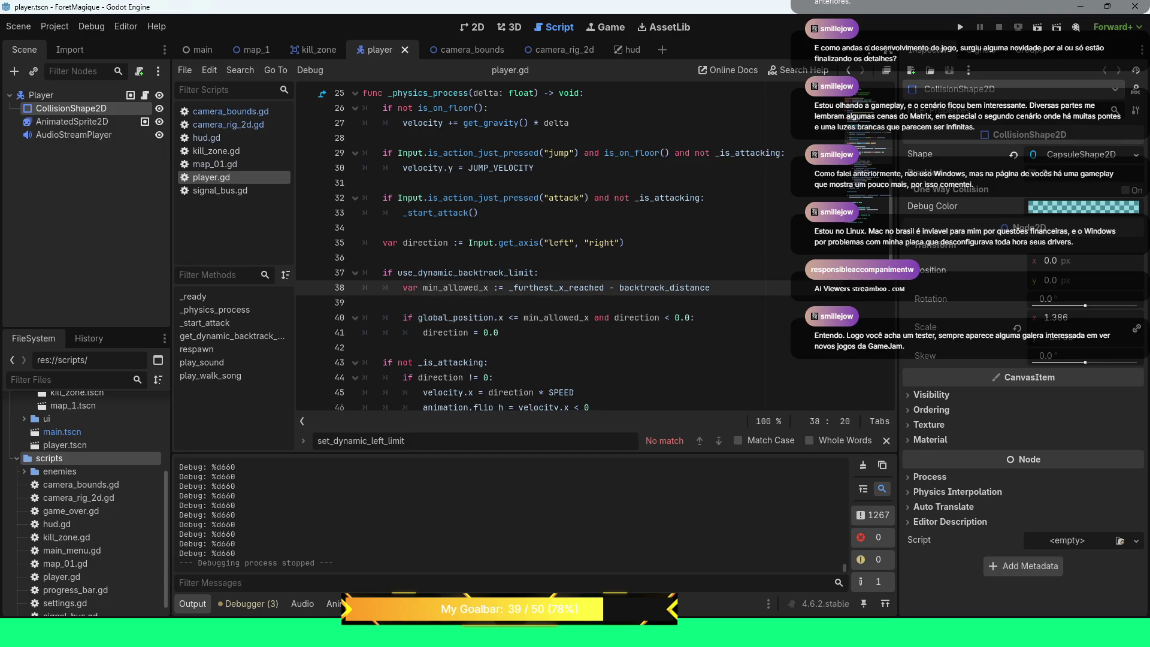
pyautogui.click(419, 272)
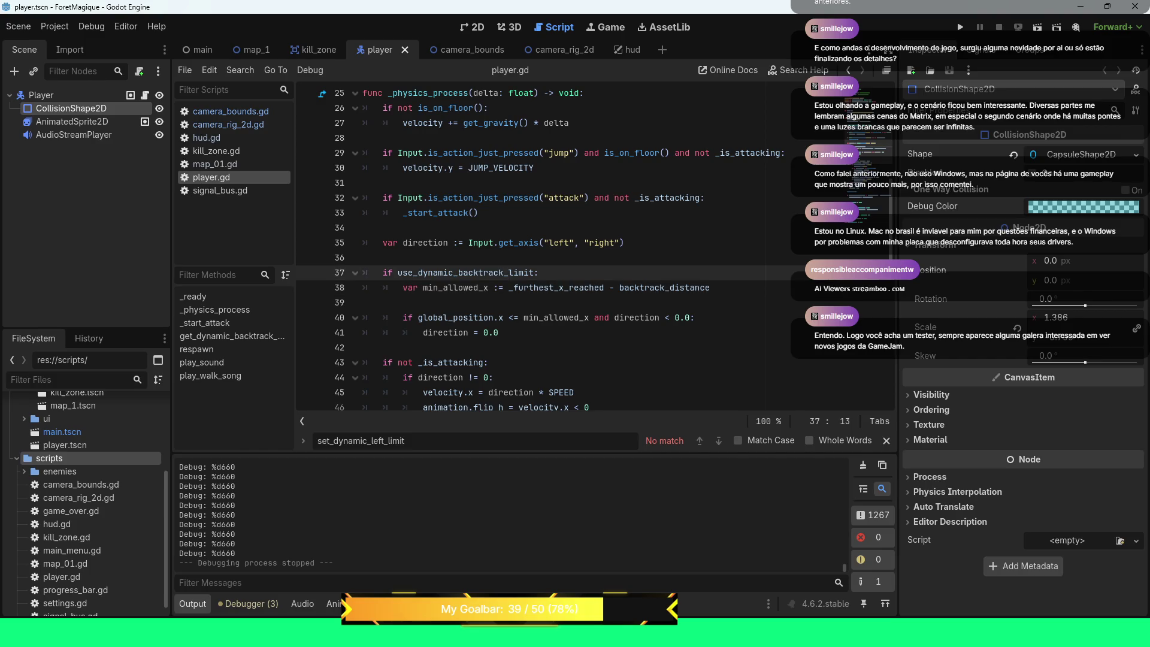
pyautogui.moveTo(419, 274)
pyautogui.scroll(1, 575, 333)
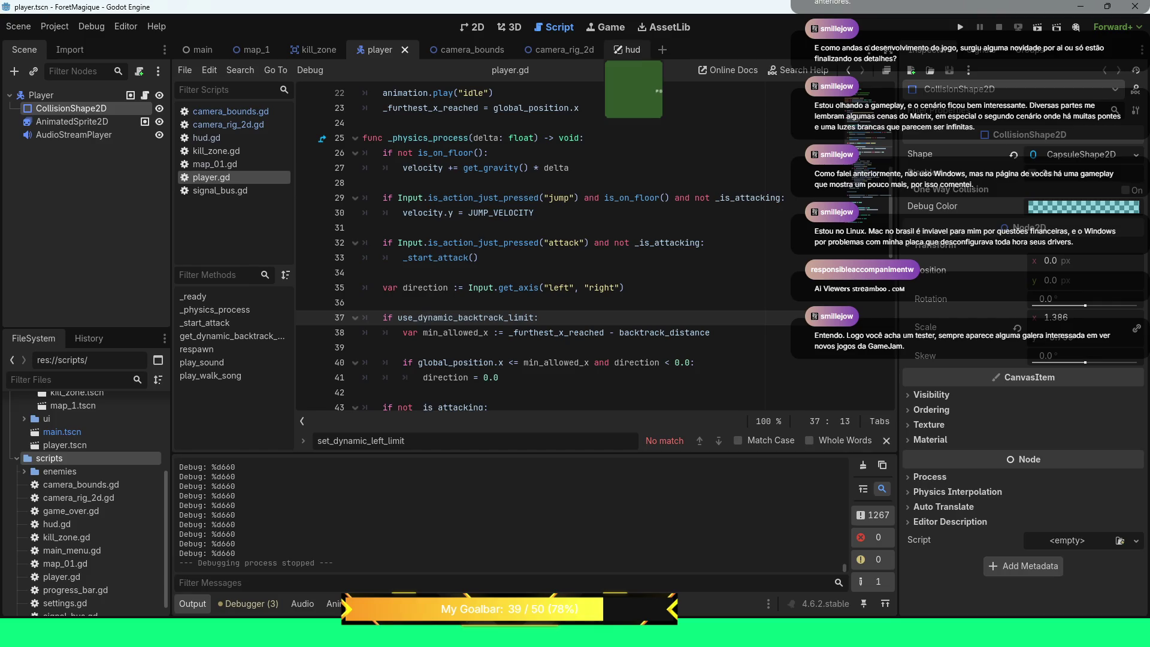
# - Compare the hud script's debug handler with camera_rig_2d.gd's camera.limit assignments in _ready
pyautogui.click(628, 49)
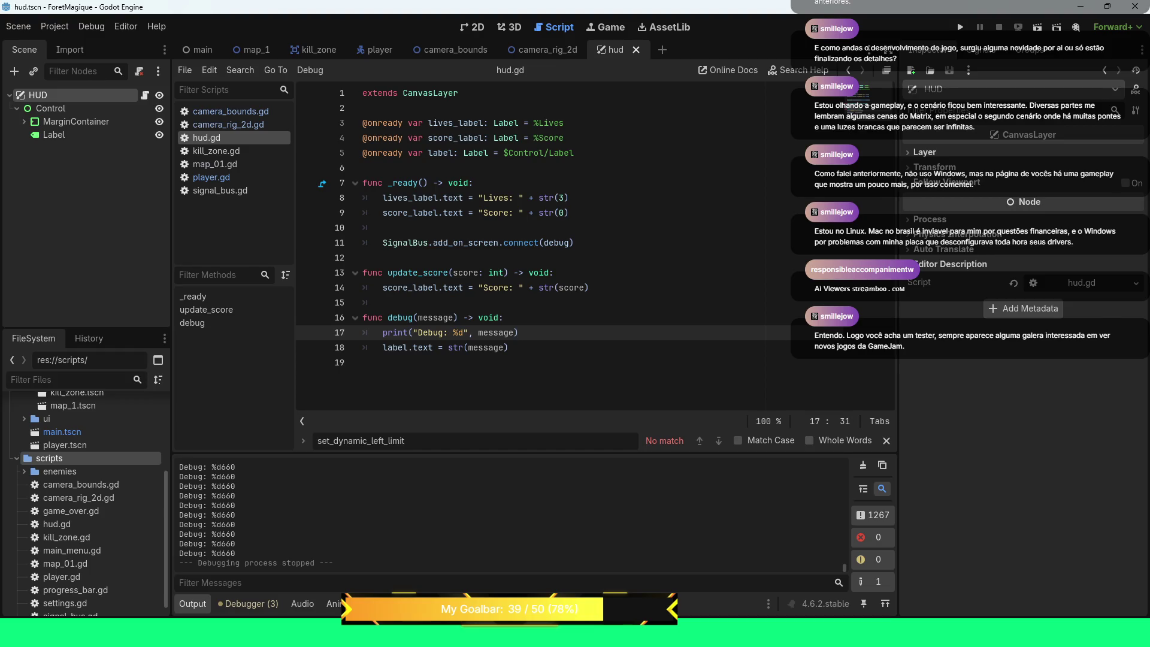
pyautogui.click(548, 49)
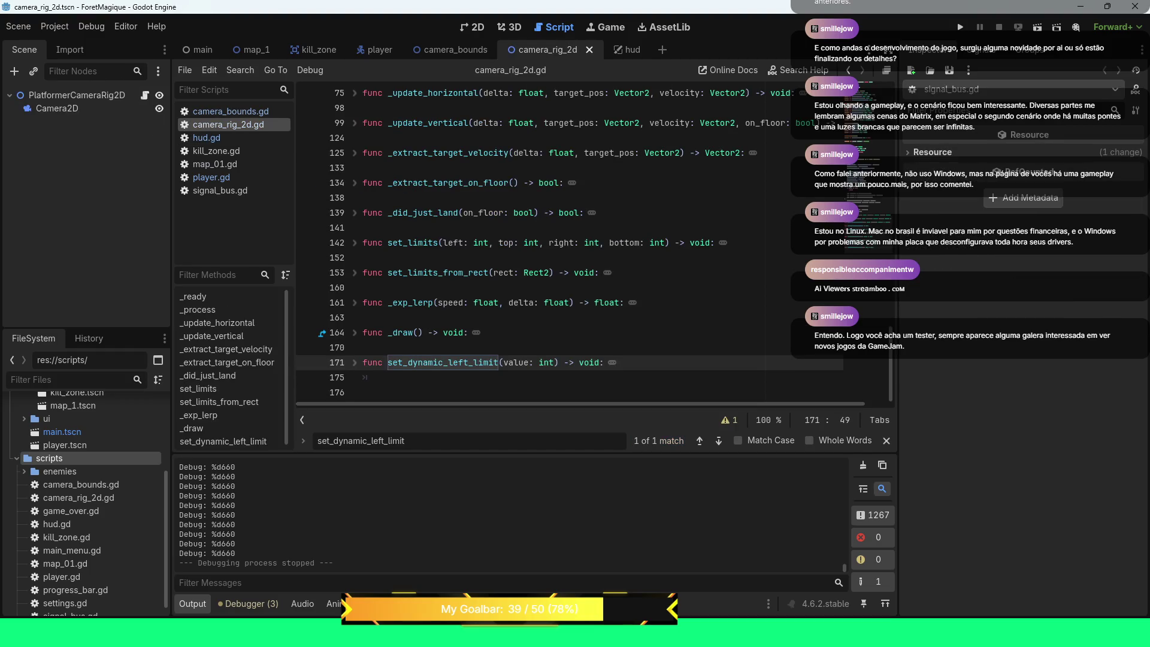
pyautogui.scroll(4, 539, 239)
pyautogui.scroll(11, 539, 240)
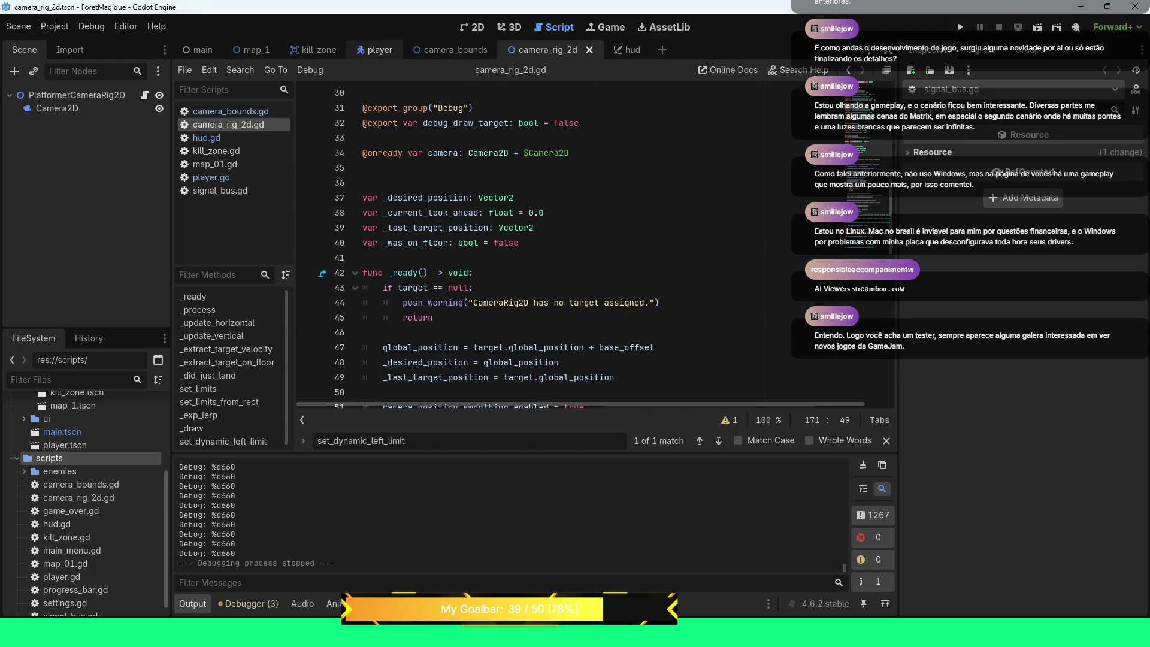
pyautogui.click(627, 50)
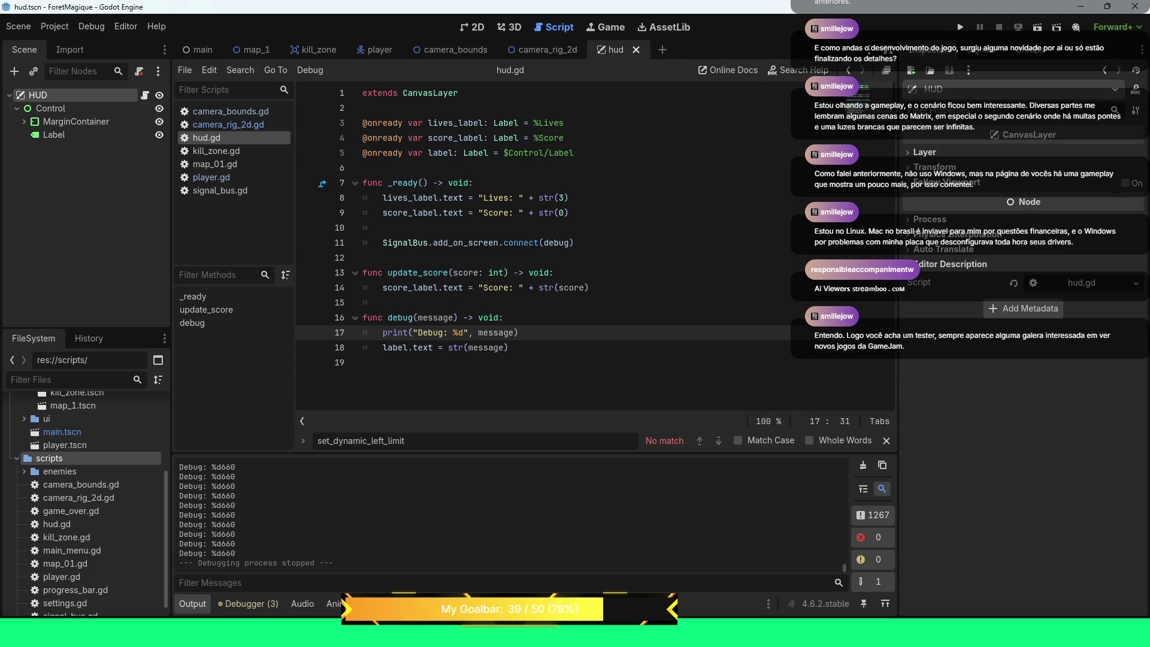
pyautogui.click(543, 50)
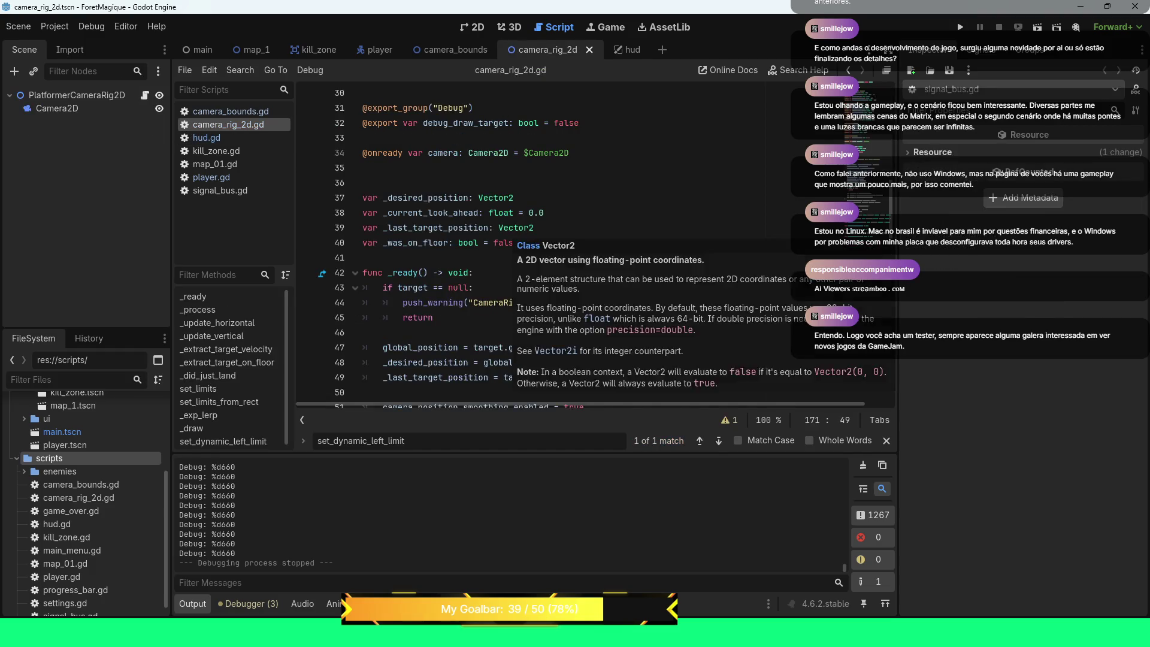
pyautogui.scroll(-6, 510, 240)
pyautogui.click(524, 197)
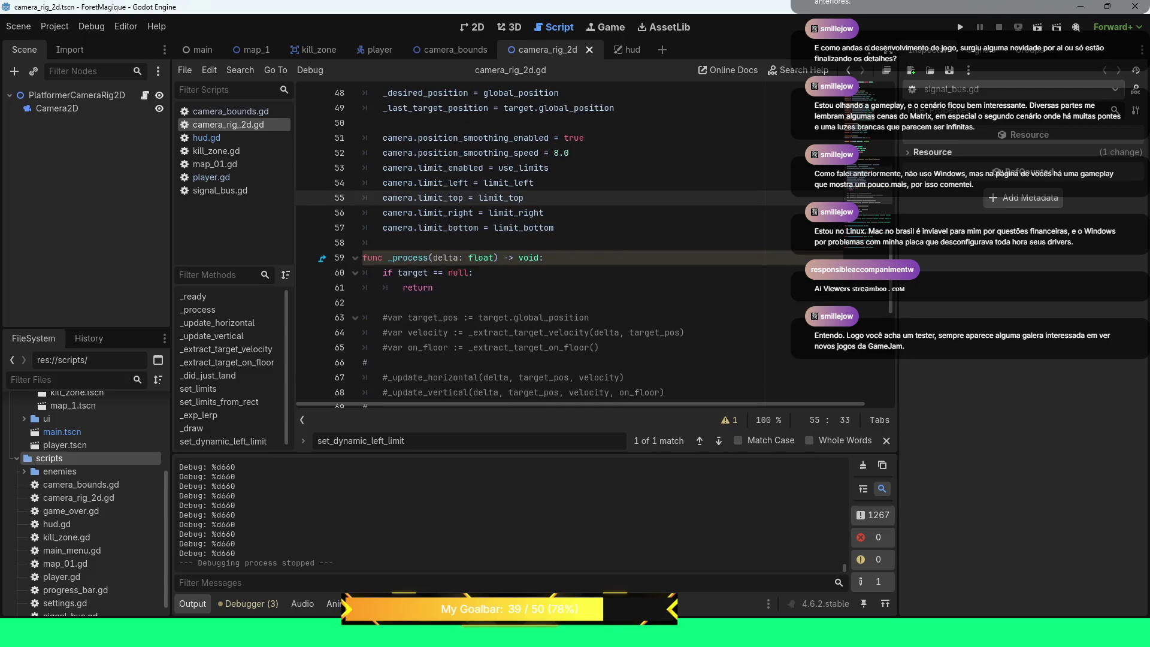
# - Comment out the SignalBus emit in set_dynamic_left_limit, save camera_rig_2d.gd, and return to player.gd
pyautogui.hotkey('ctrl', 'f')
pyautogui.write('emit')
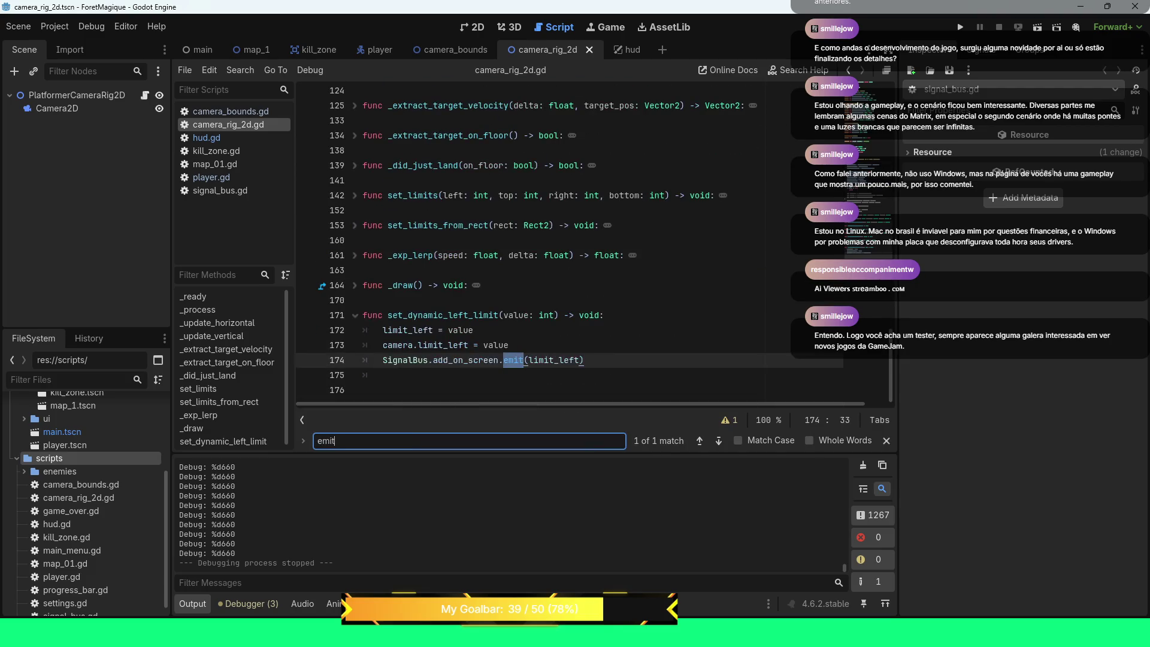
pyautogui.click(585, 360)
pyautogui.hotkey('ctrl', 'k')
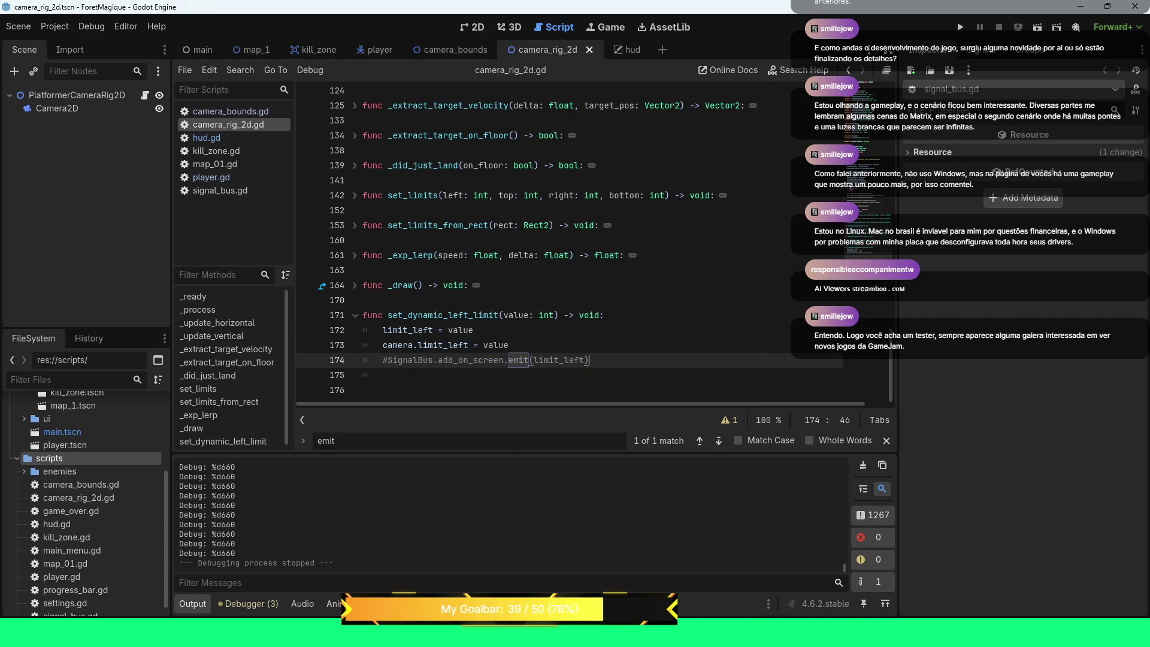
pyautogui.click(363, 300)
pyautogui.hotkey('ctrl', 's')
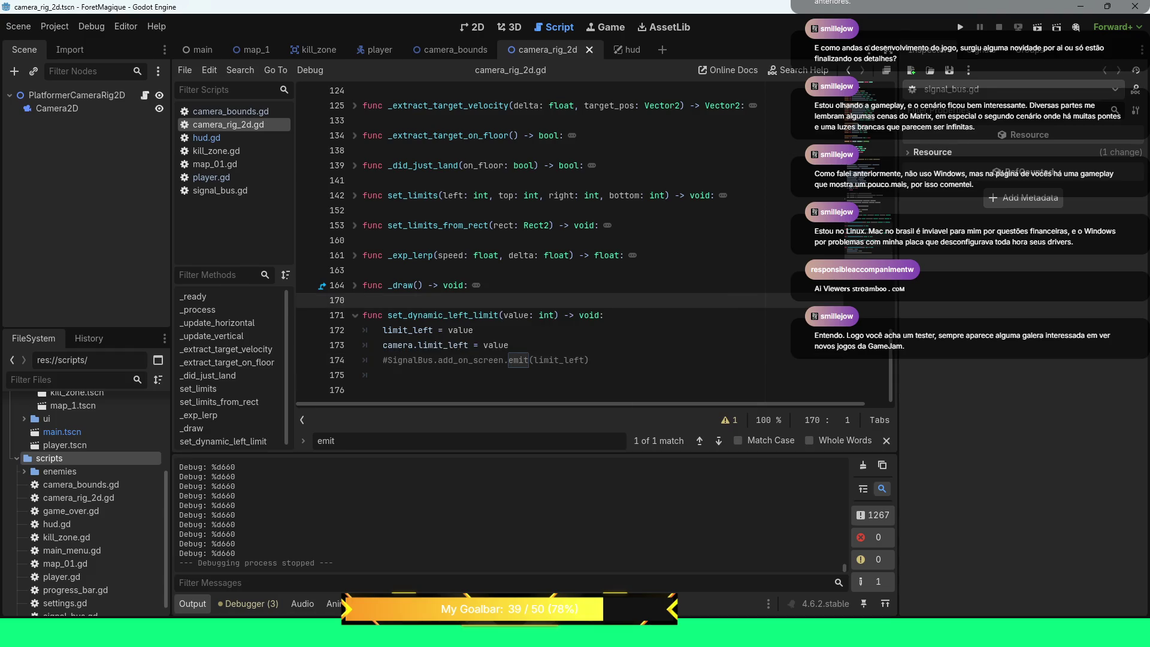
pyautogui.click(375, 49)
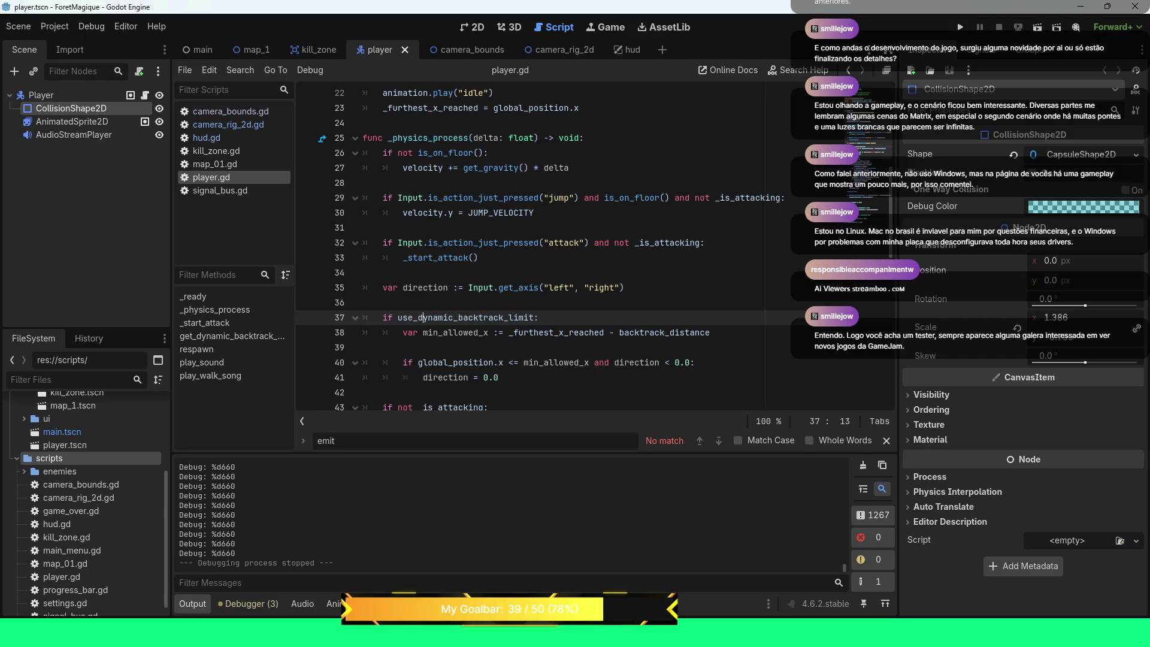
# - Add 'SignalBus.add_on_screen.emit(min_allowed_x)' below the min_allowed_x calculation
pyautogui.click(710, 332)
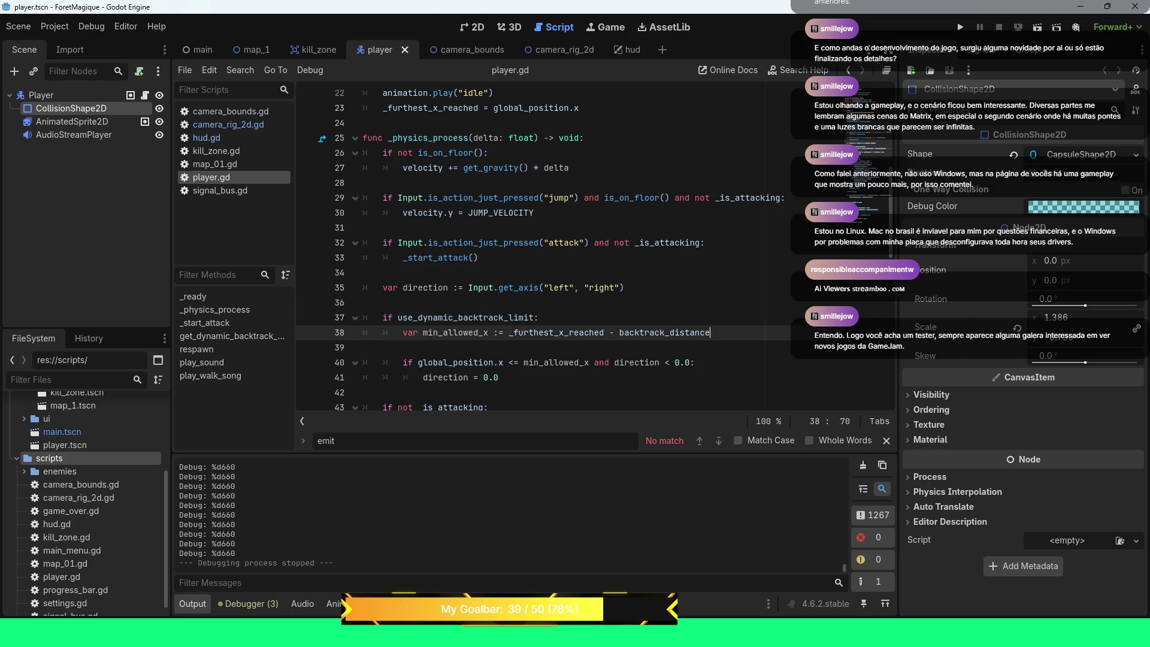
pyautogui.press('Return')
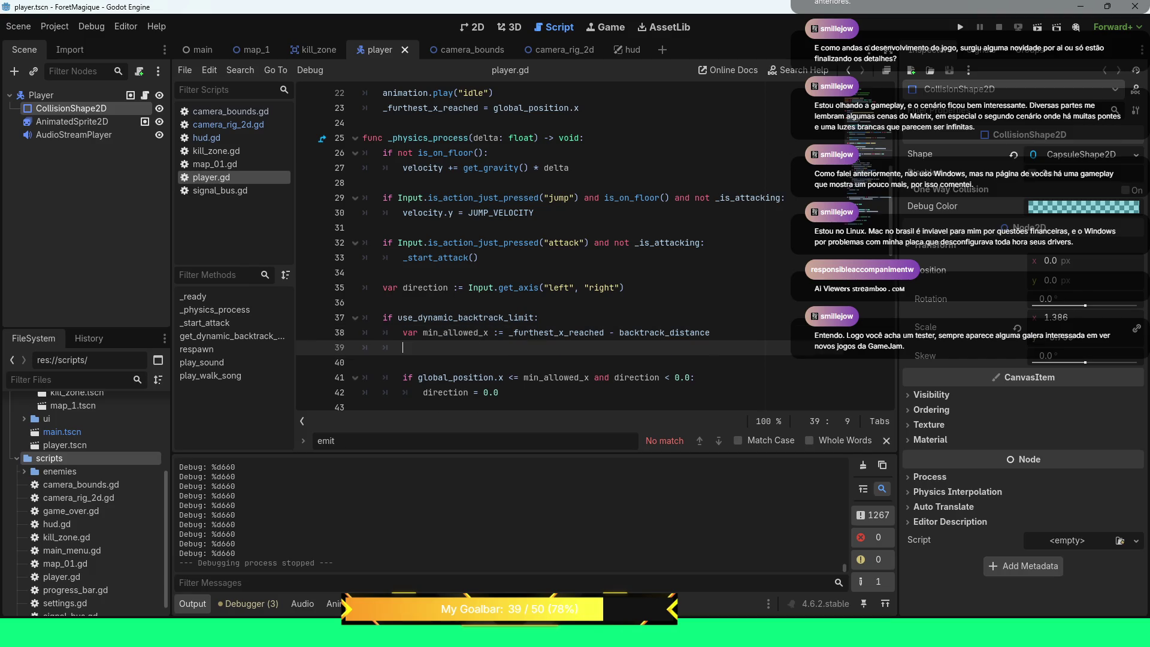
pyautogui.write('Signal')
pyautogui.press('Down')
pyautogui.press('Return')
pyautogui.write('.')
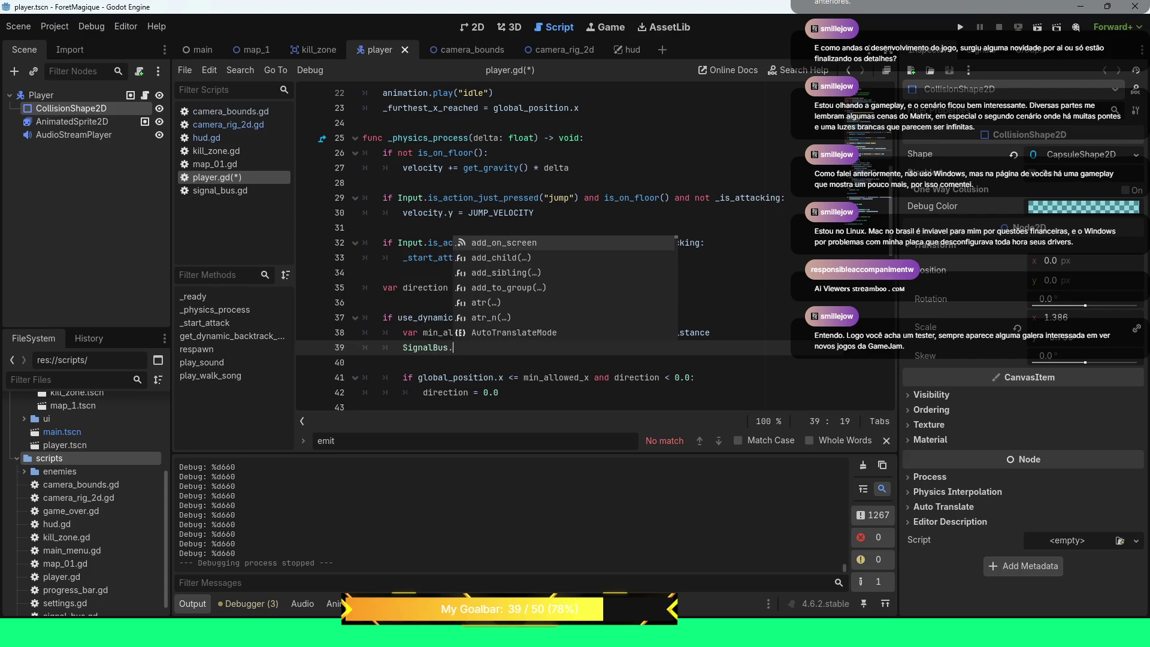
pyautogui.press('Return')
pyautogui.write('.em')
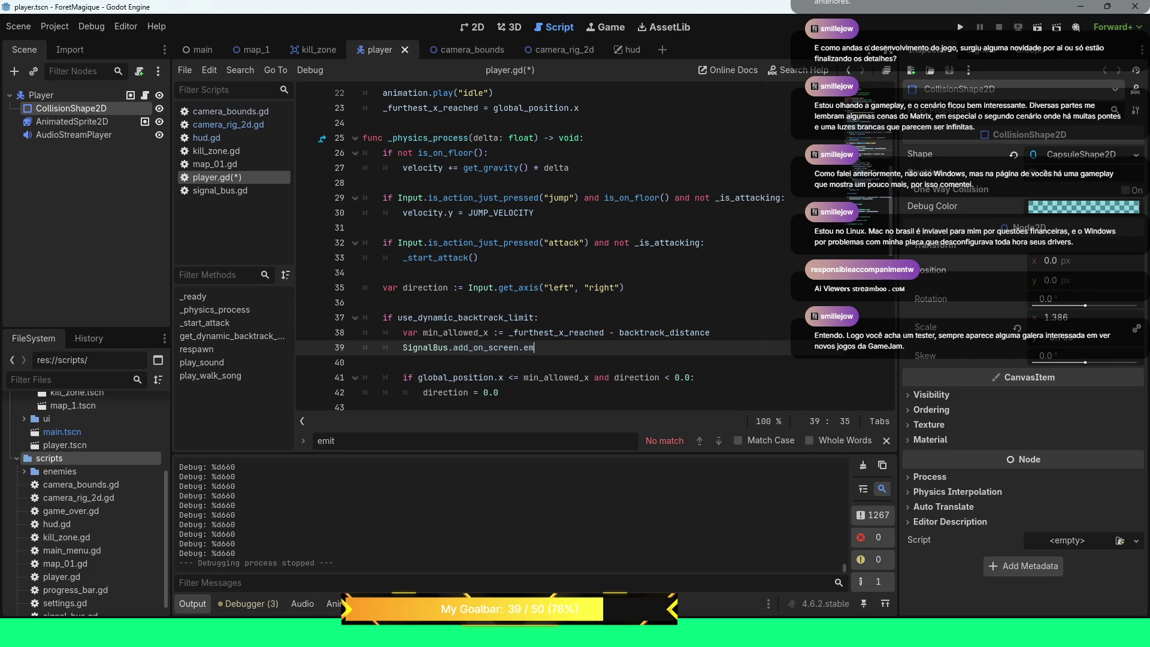
pyautogui.press('Return')
pyautogui.write('min_')
pyautogui.press('Return')
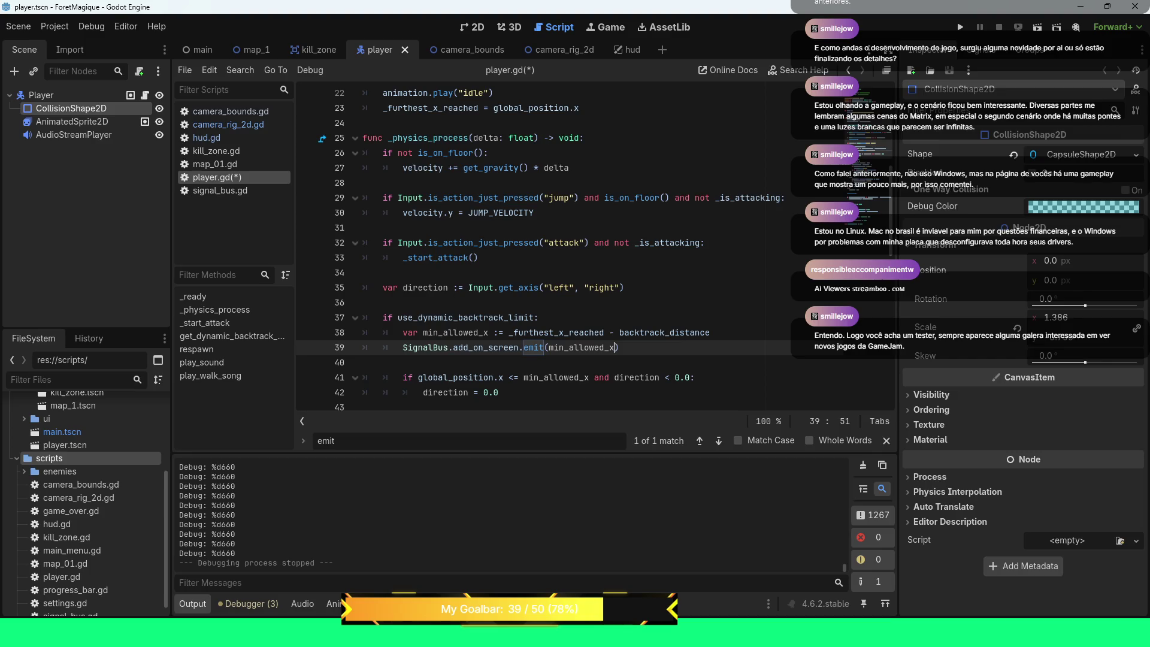
# - Save player.gd and launch the project with F5
pyautogui.click(459, 332)
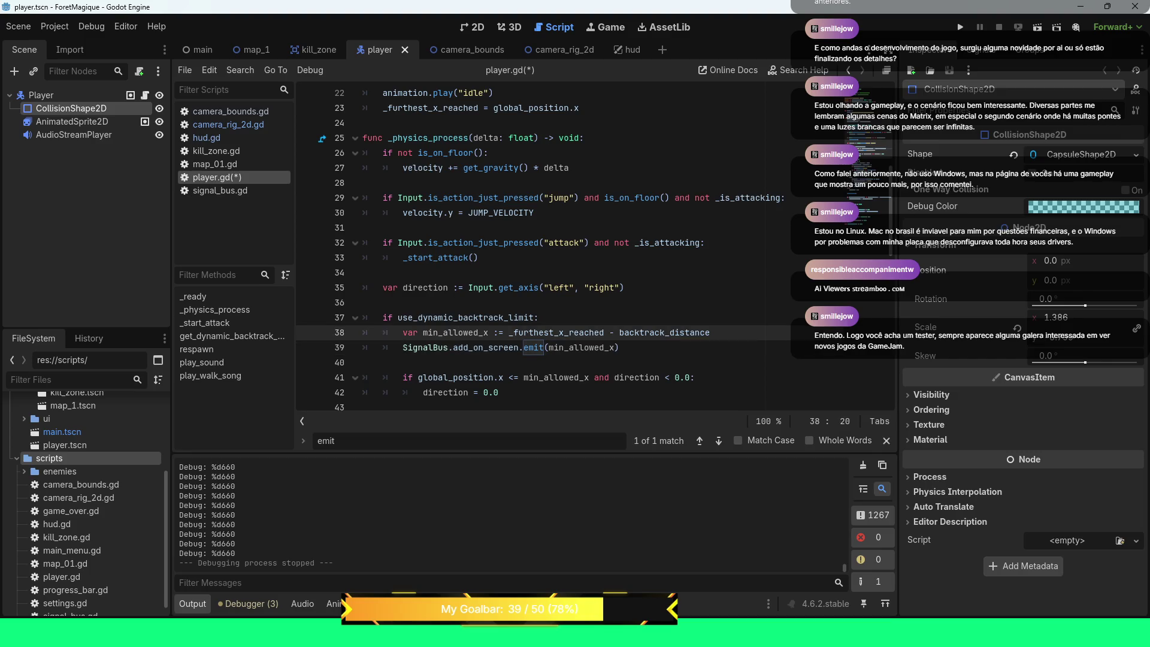
pyautogui.click(640, 333)
pyautogui.press('F5')
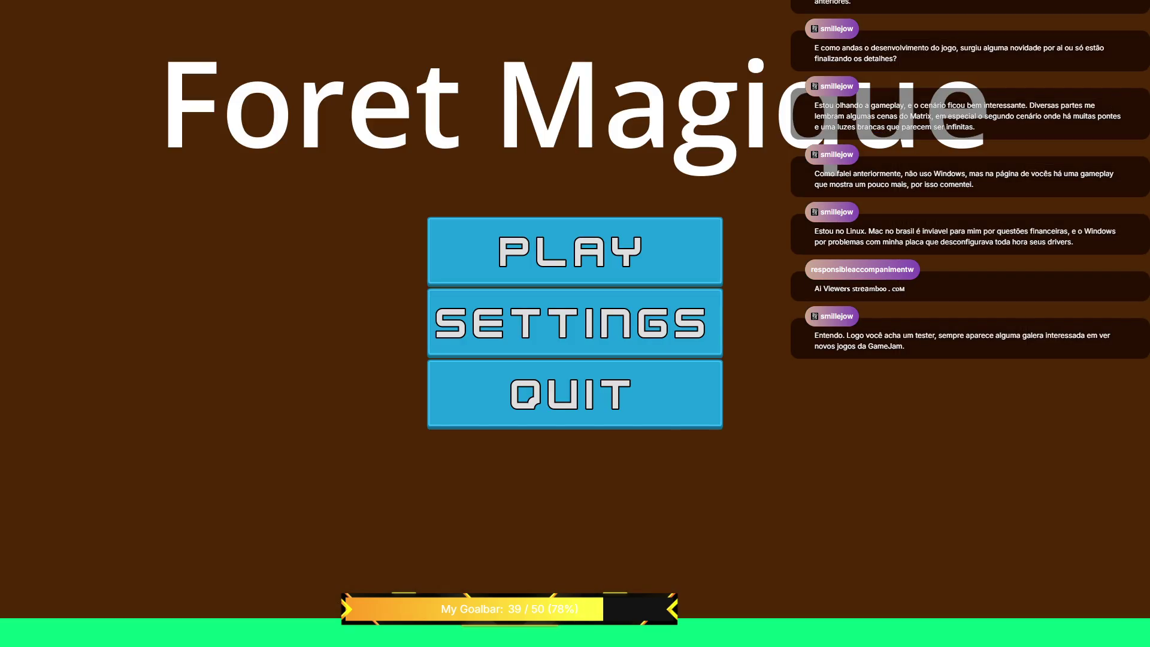
# - Play the level, walking the knight right and back left twice against the backtrack limit, then stop
pyautogui.click(575, 250)
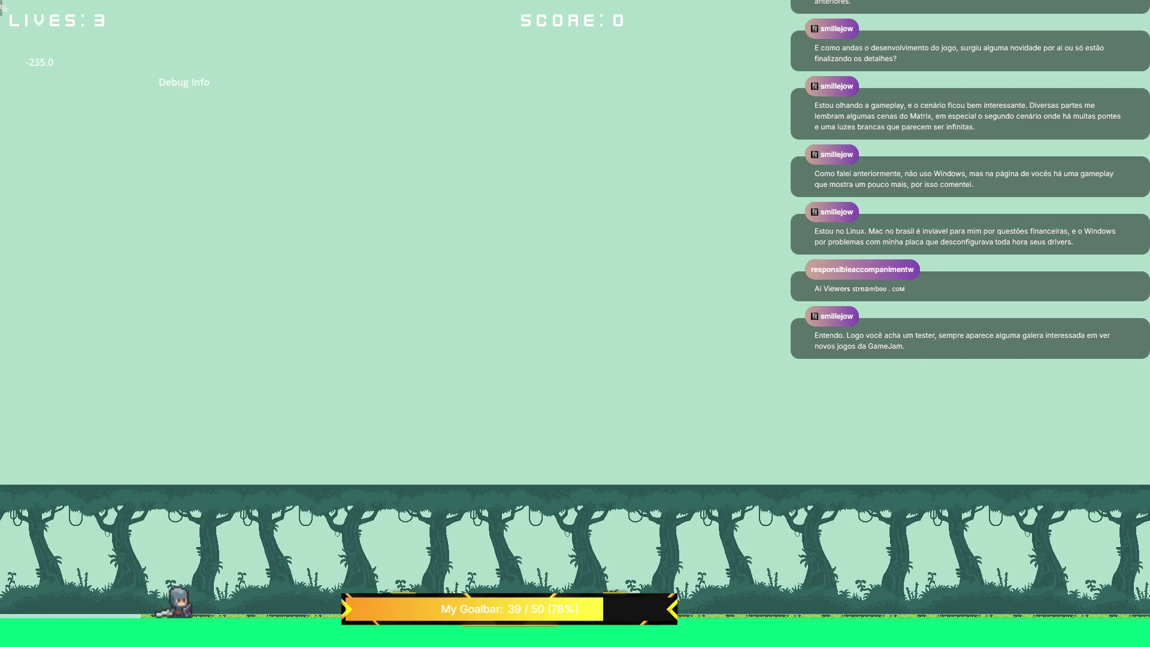
pyautogui.press('Right')
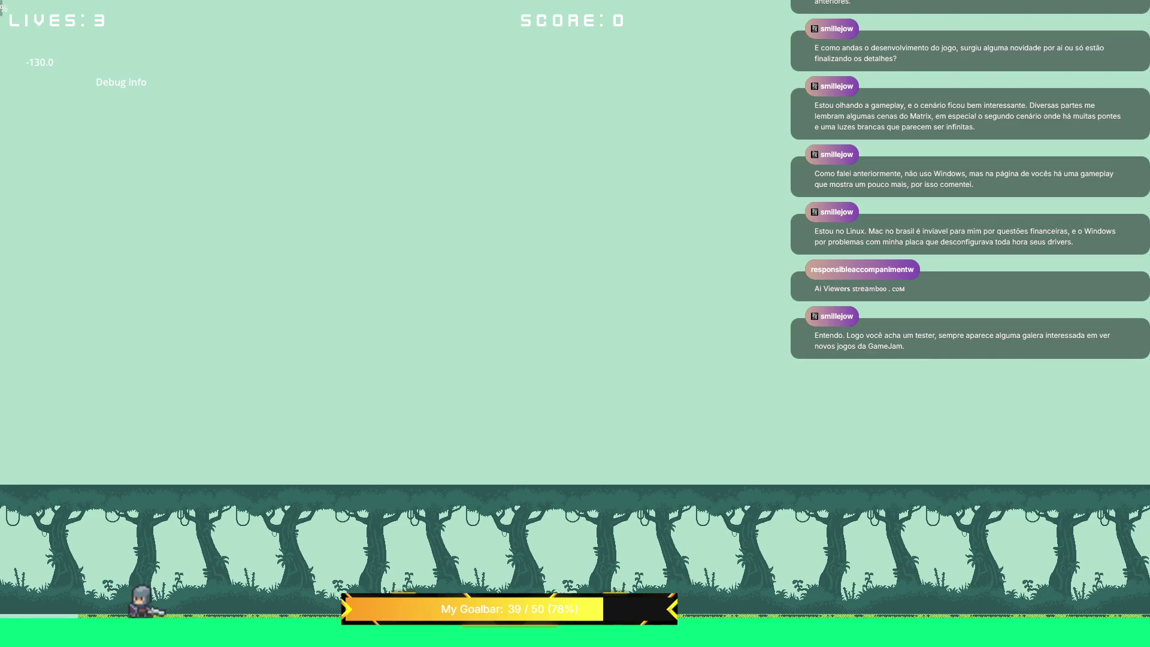
pyautogui.press('Right')
pyautogui.press('Left')
pyautogui.press('Right')
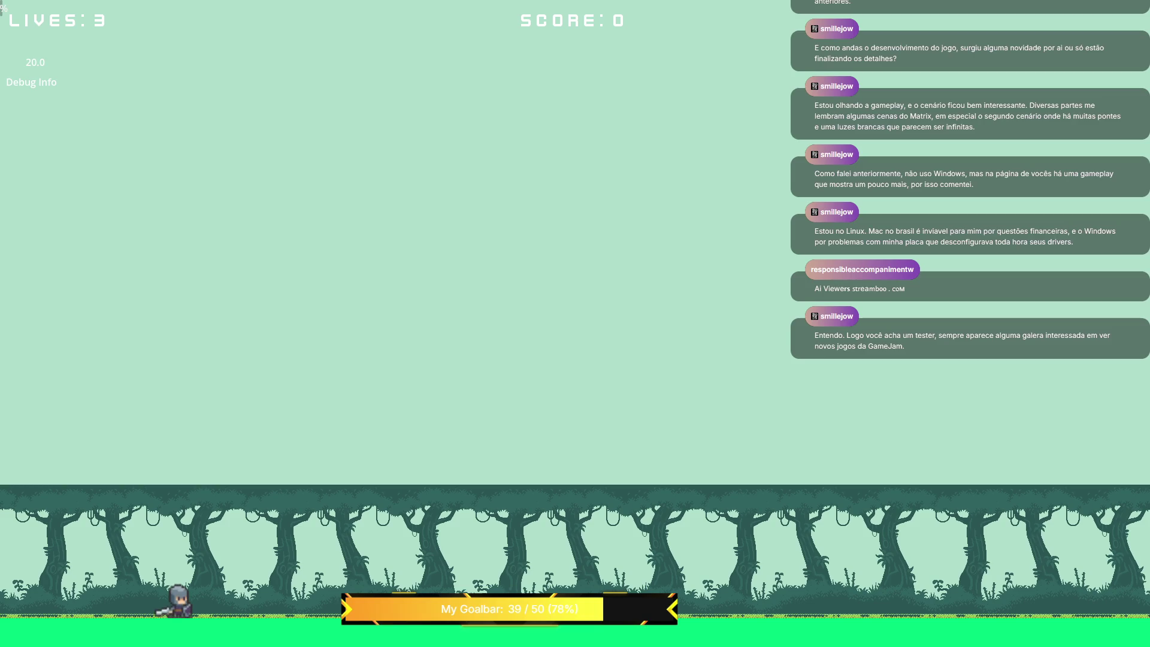
pyautogui.press('Right')
pyautogui.press('Left')
pyautogui.press('Right')
pyautogui.press('Right')
pyautogui.press('Right')
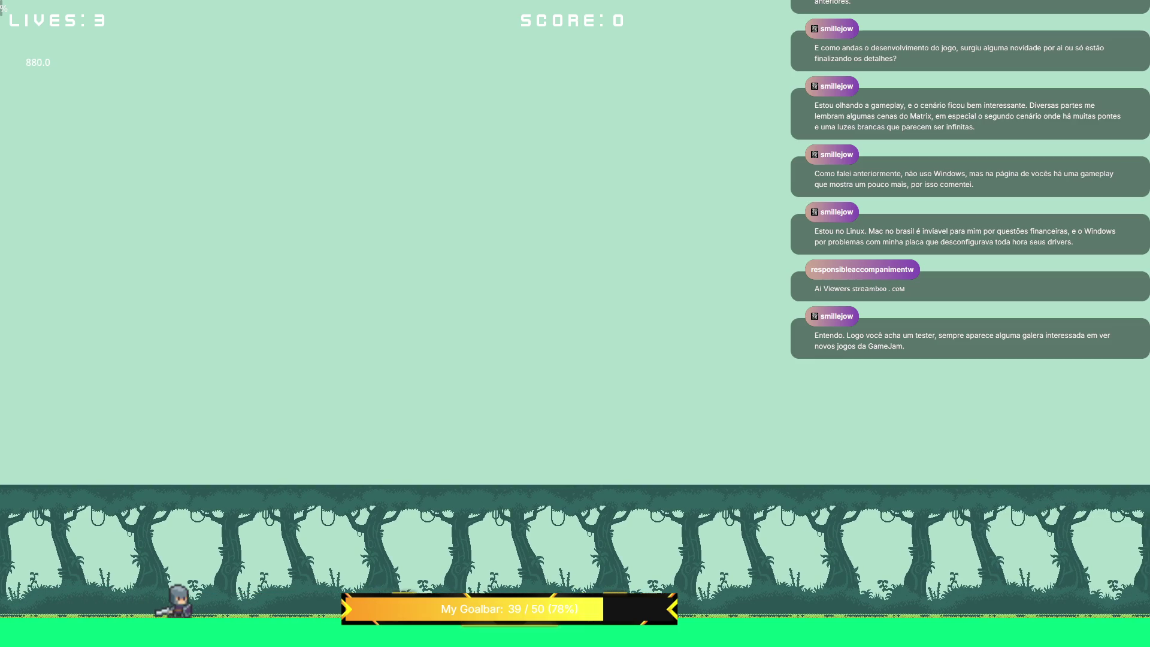
pyautogui.press('F8')
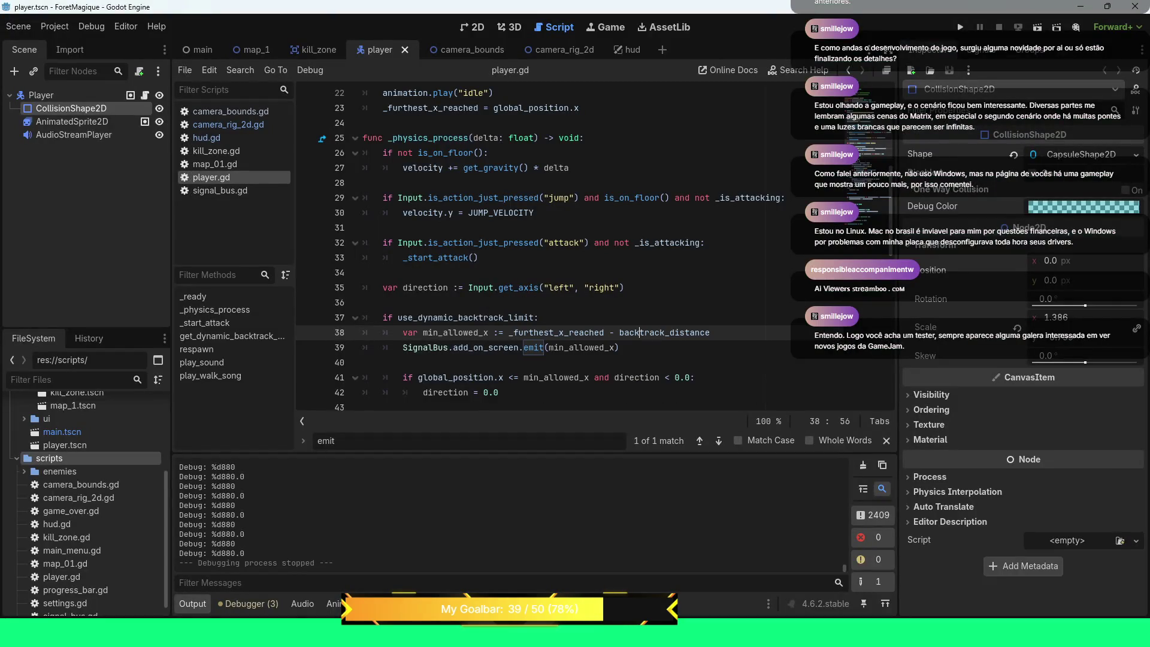
pyautogui.scroll(-1, 593, 248)
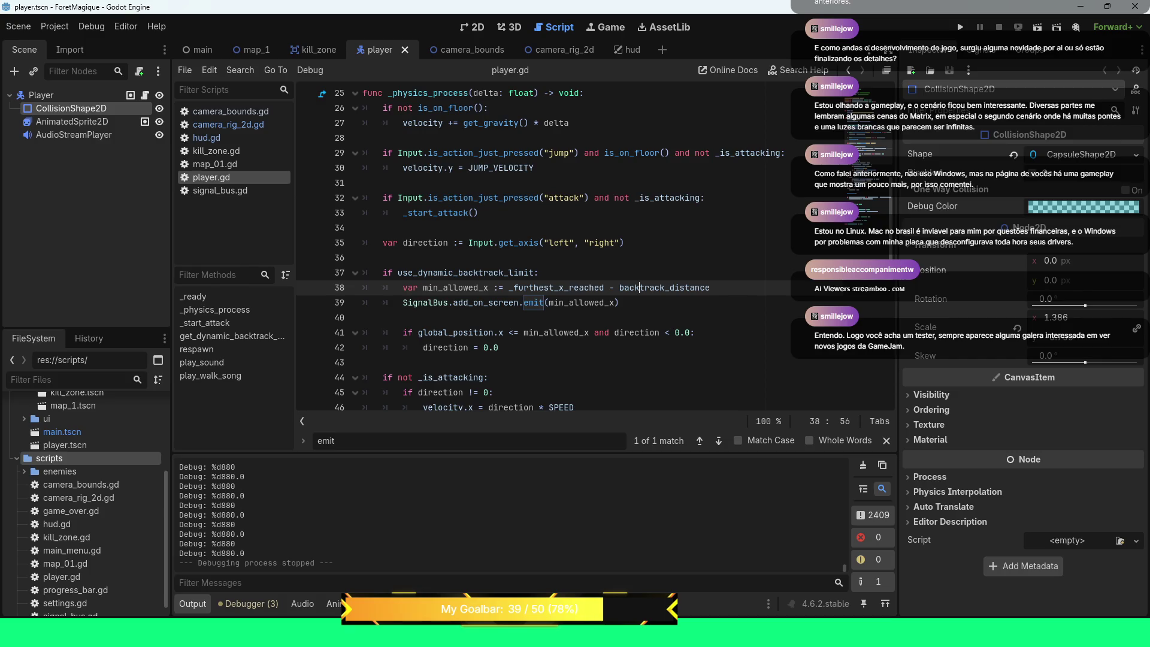
pyautogui.scroll(-2, 593, 249)
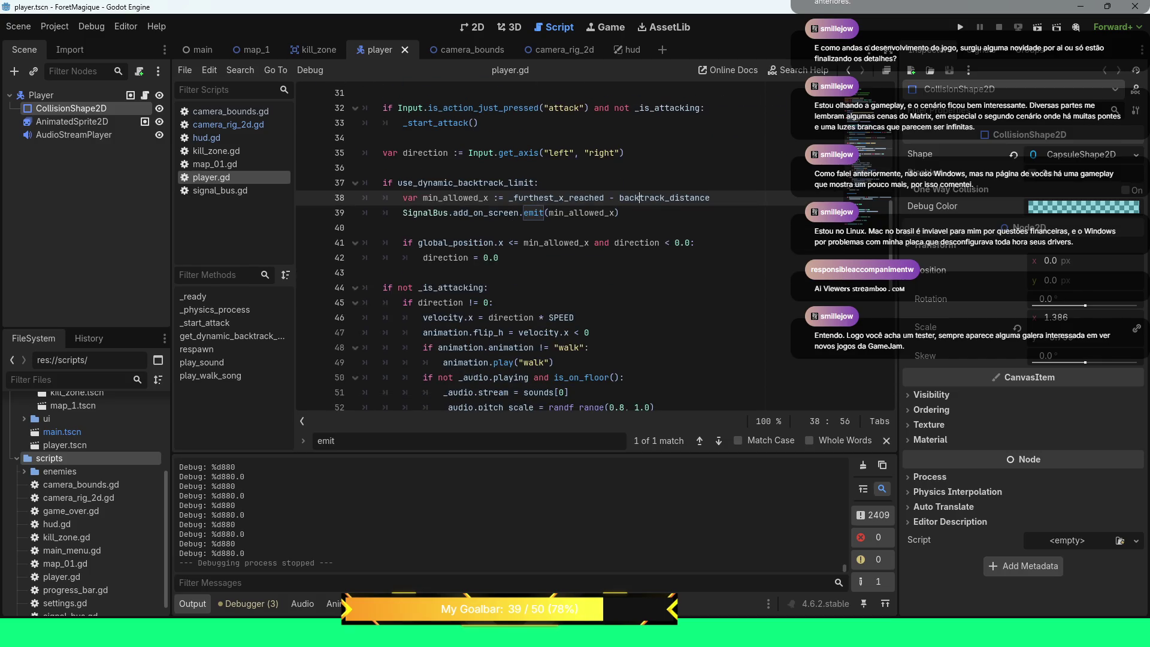
pyautogui.scroll(-2, 593, 249)
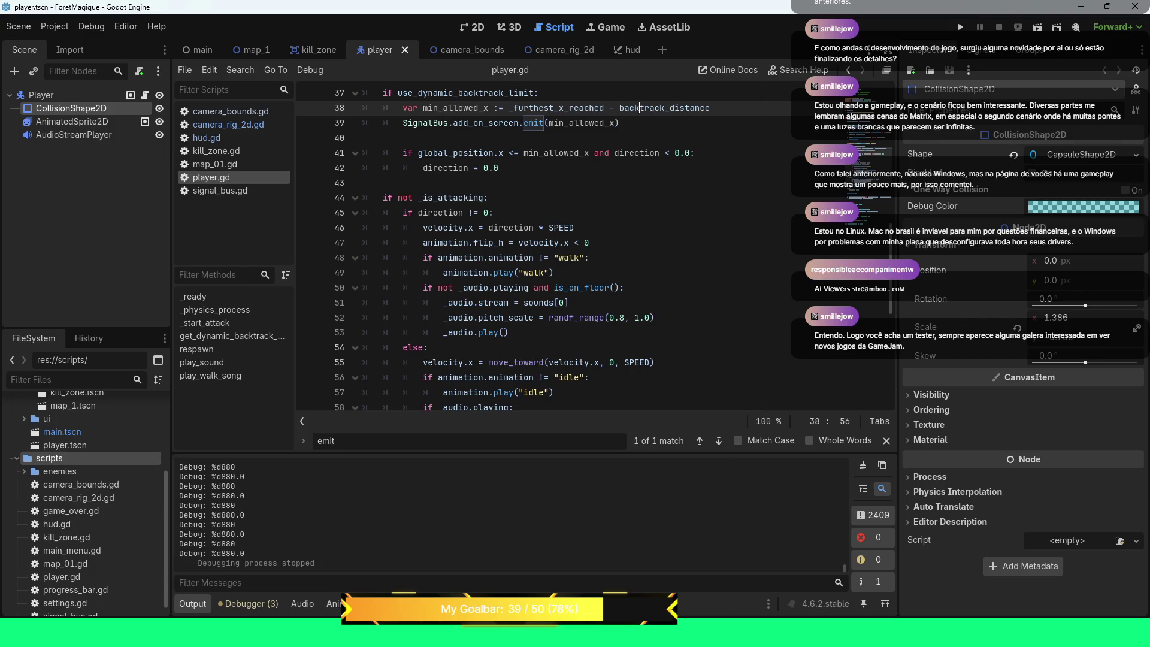
pyautogui.scroll(-2, 593, 249)
pyautogui.scroll(-2, 593, 249)
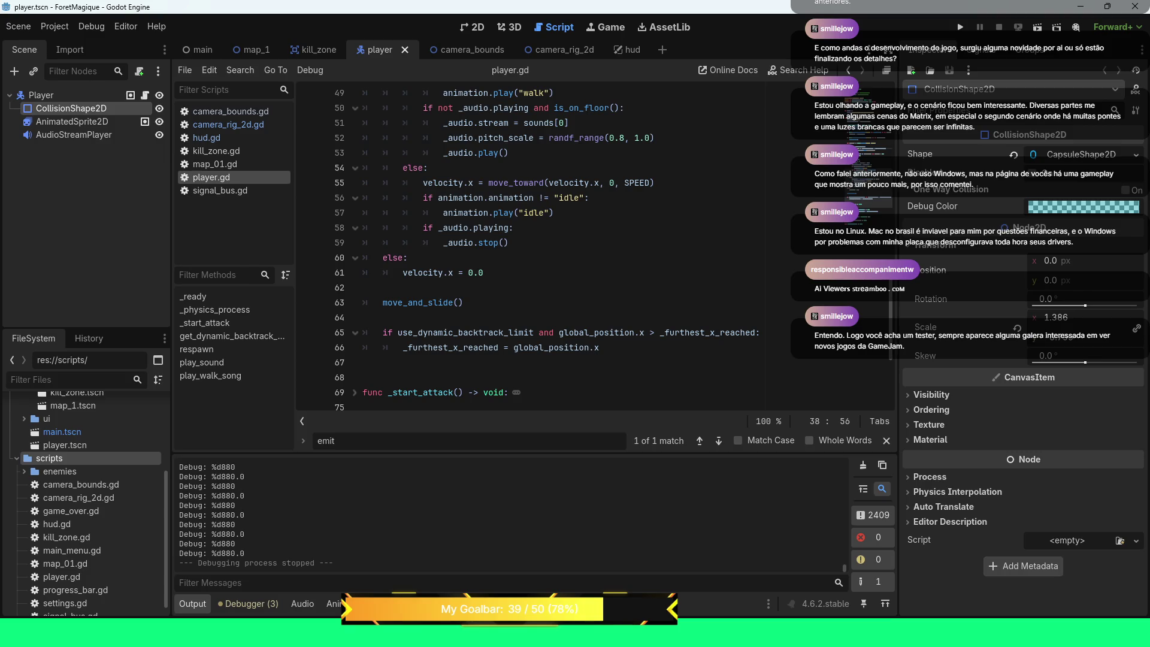
pyautogui.scroll(7, 593, 249)
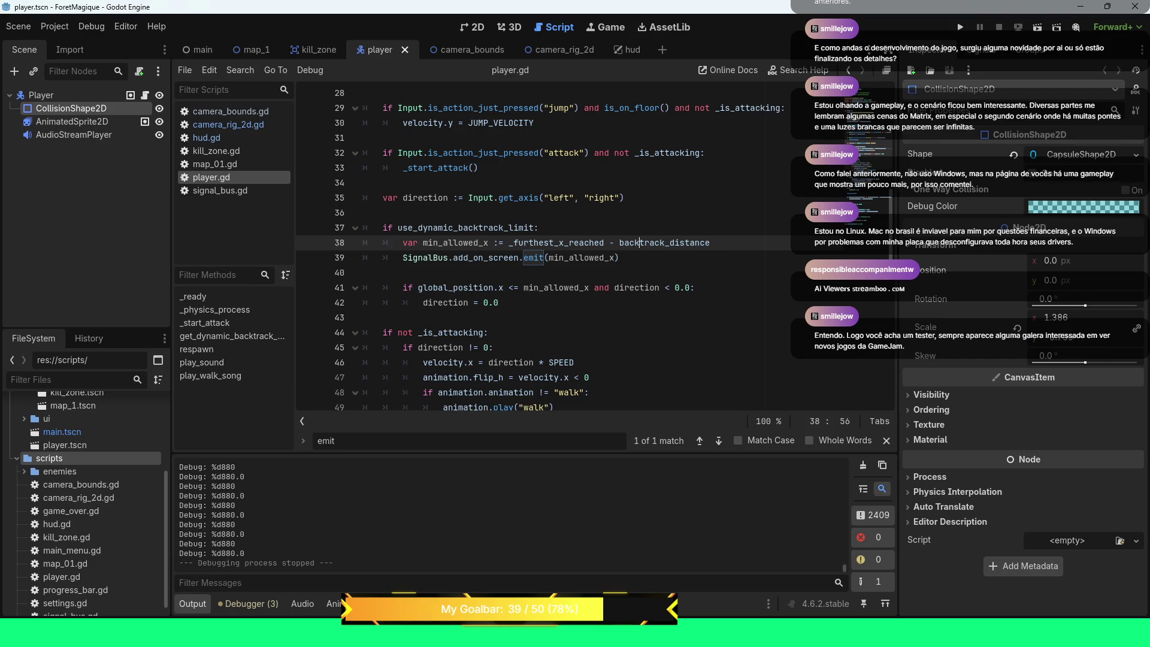
pyautogui.scroll(-9, 640, 242)
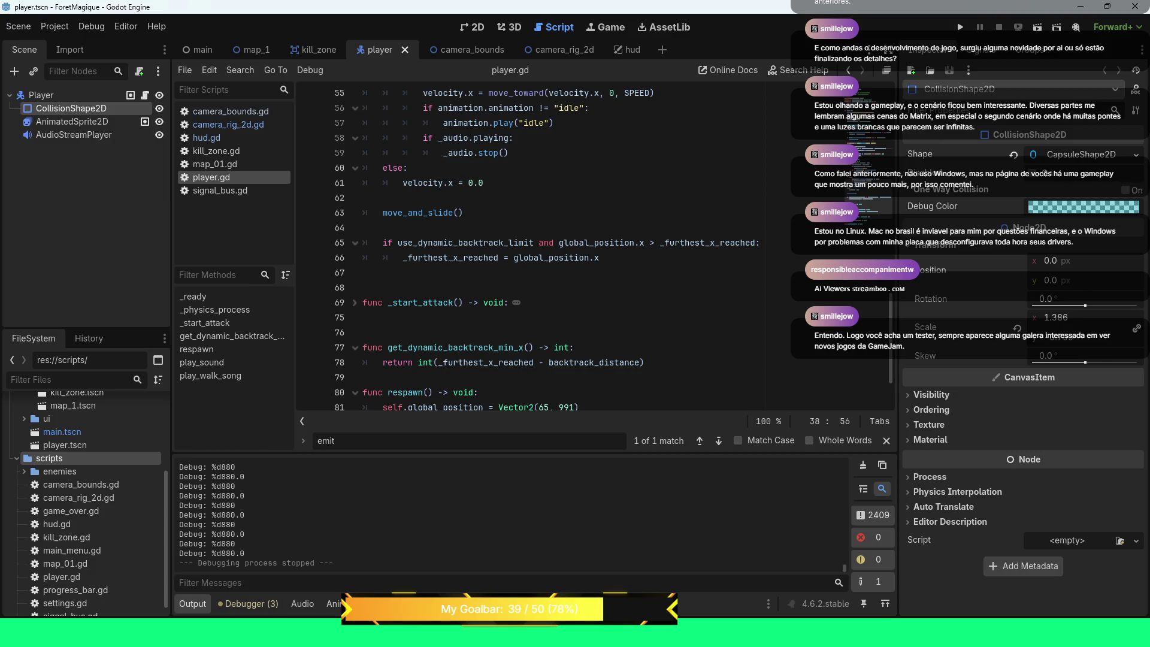
pyautogui.scroll(-2, 589, 249)
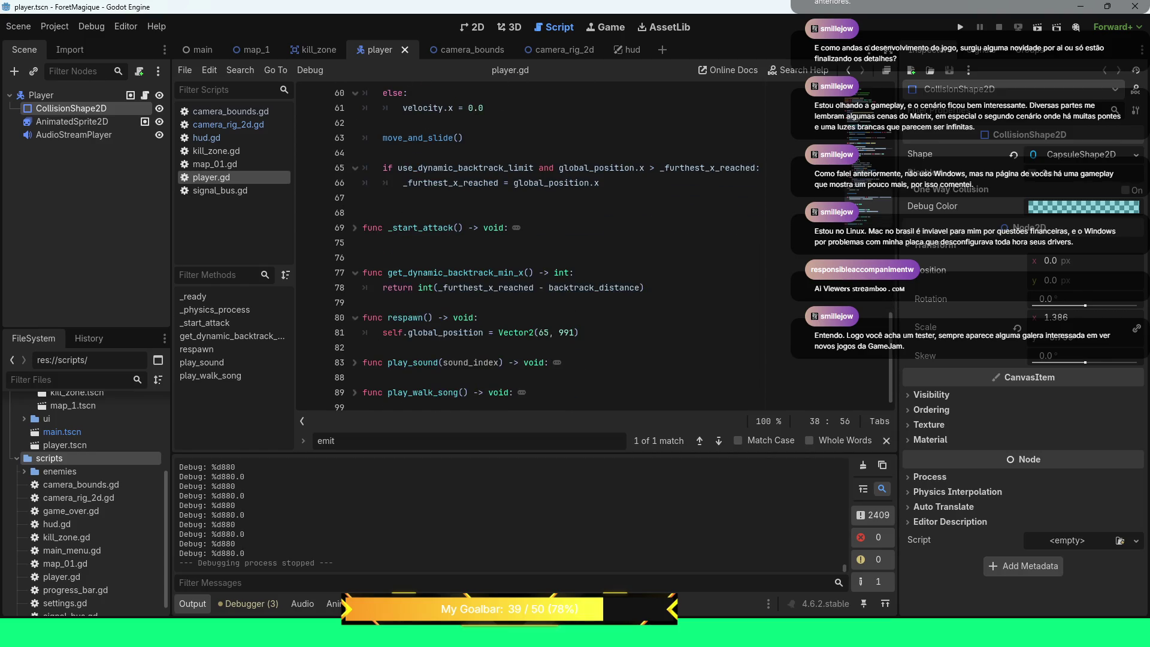
pyautogui.scroll(2, 588, 249)
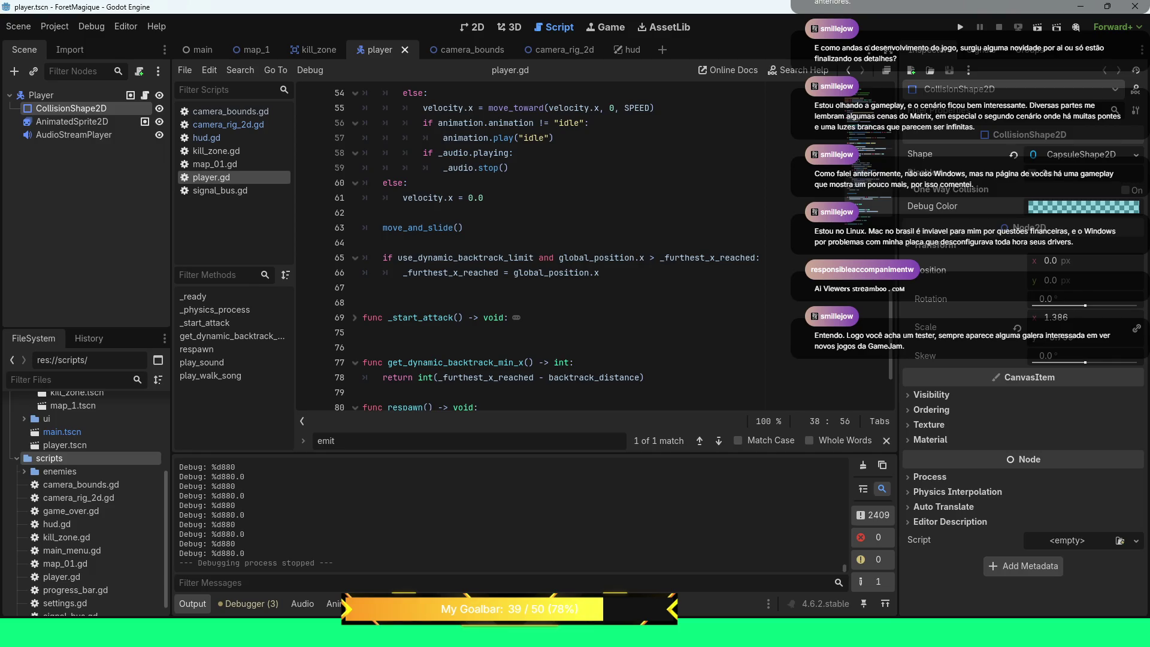
pyautogui.scroll(-2, 593, 249)
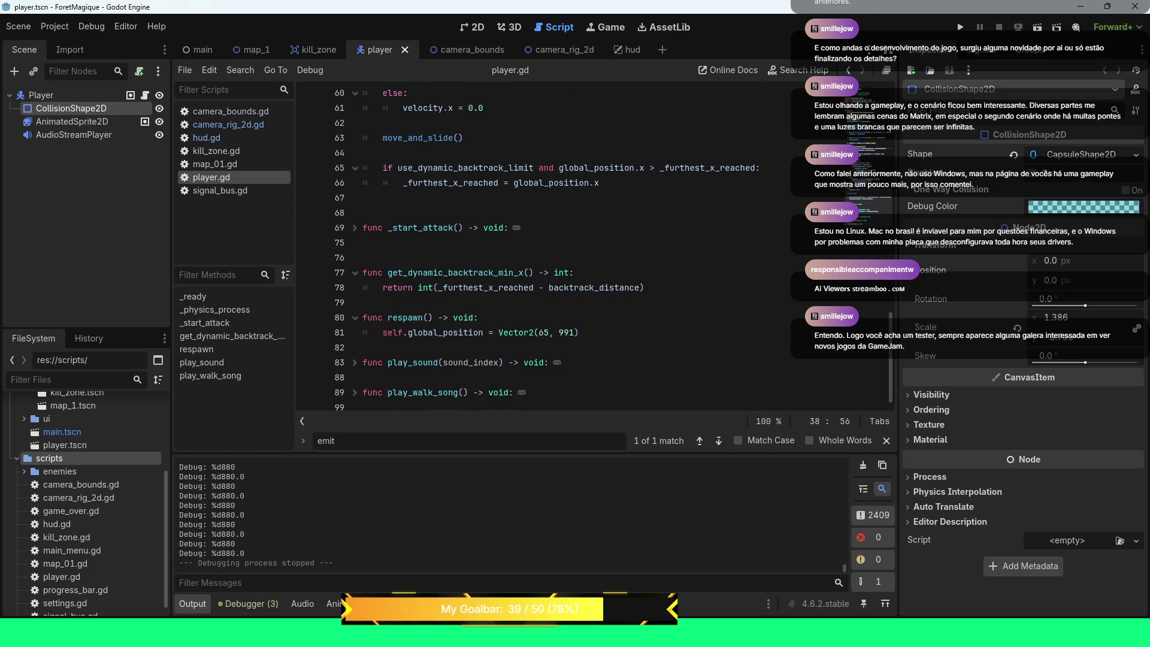
pyautogui.moveTo(600, 183)
pyautogui.mouseDown()
pyautogui.moveTo(383, 183)
pyautogui.moveTo(362, 167)
pyautogui.mouseUp()
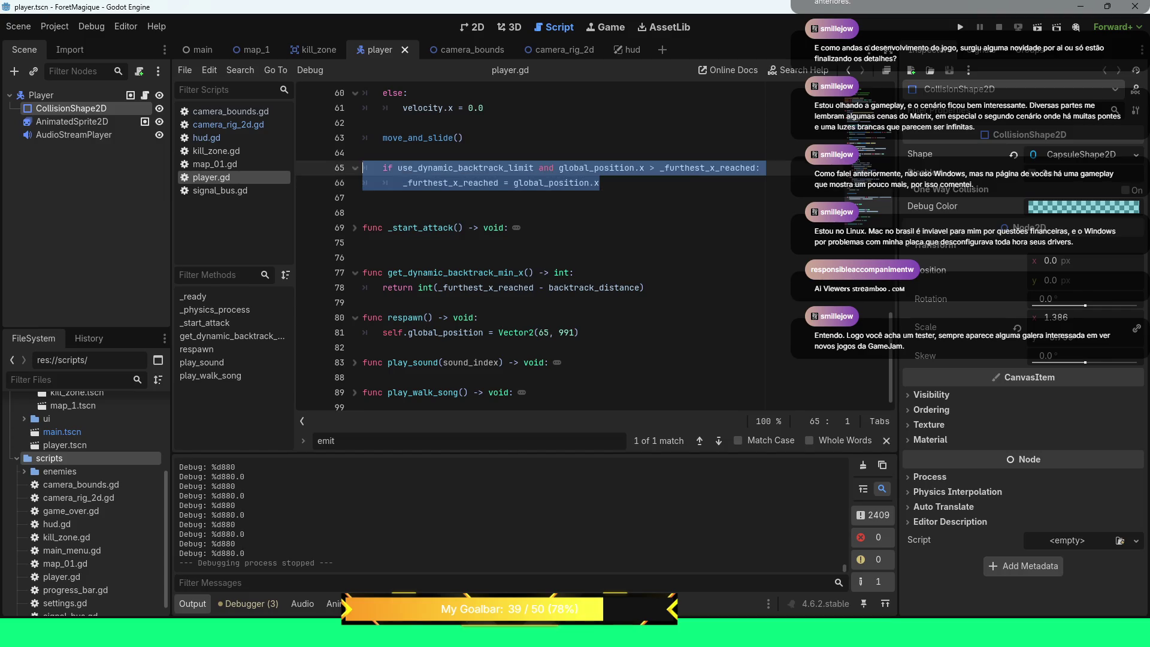
# - Comment out the _furthest_x_reached update lines and restart the game from the main menu
pyautogui.hotkey('ctrl', 'k')
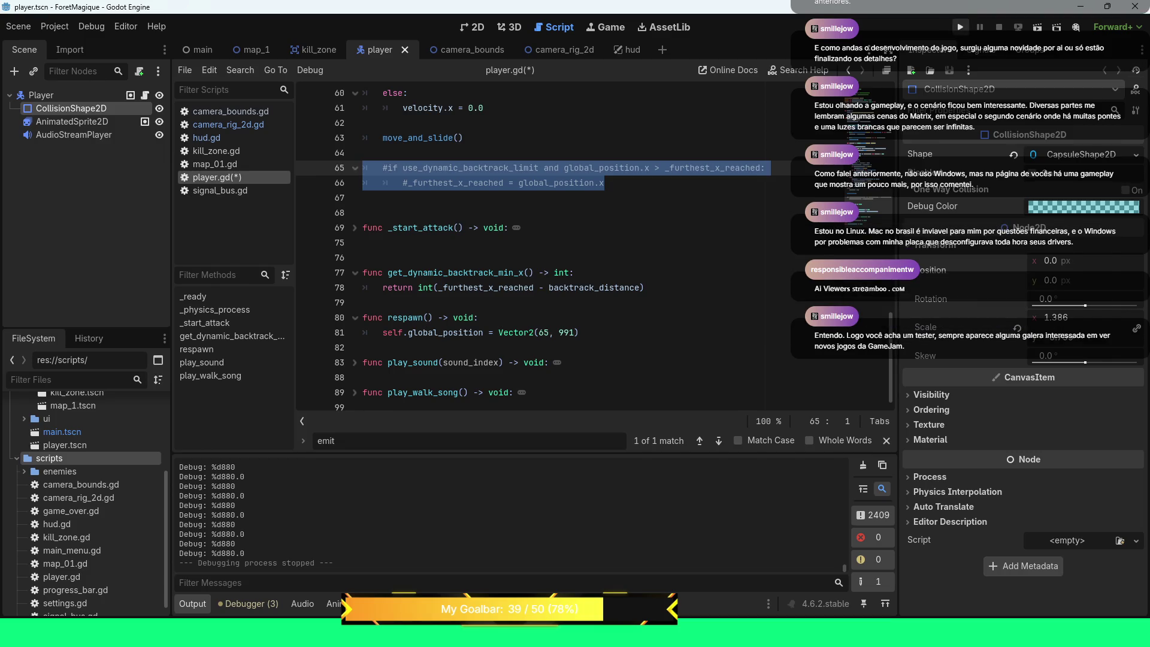
pyautogui.press('F5')
pyautogui.press('Return')
# - Run and jump the knight right and left to test the backtrack limit, then stop the game
pyautogui.press('Right')
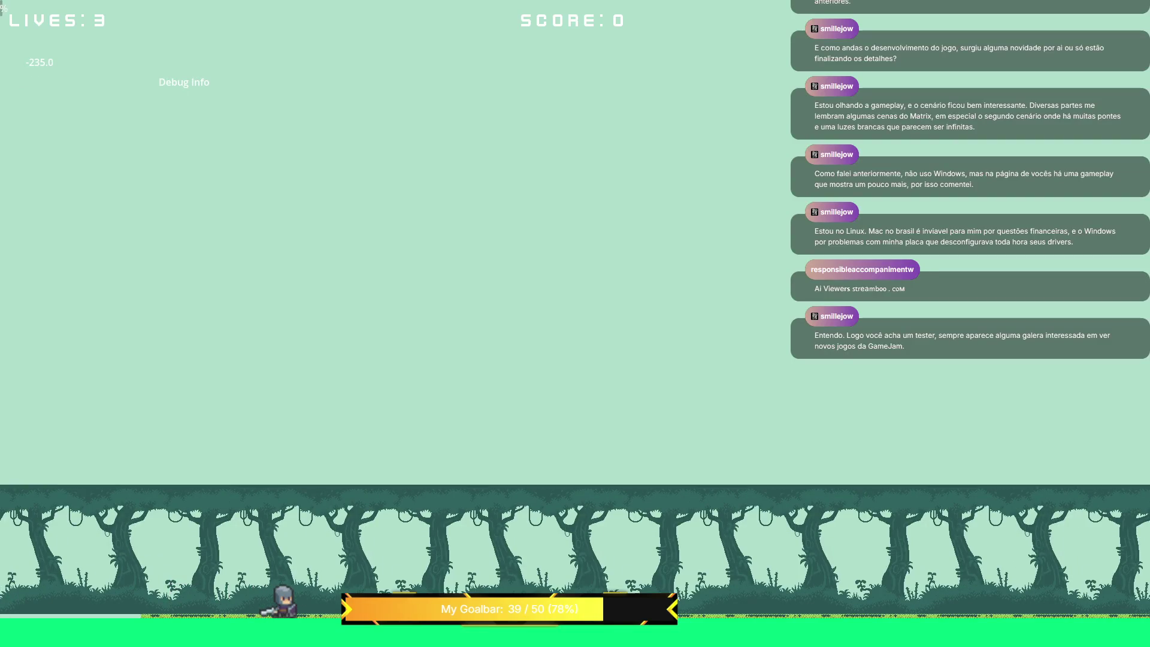
pyautogui.press('space')
pyautogui.press('Right')
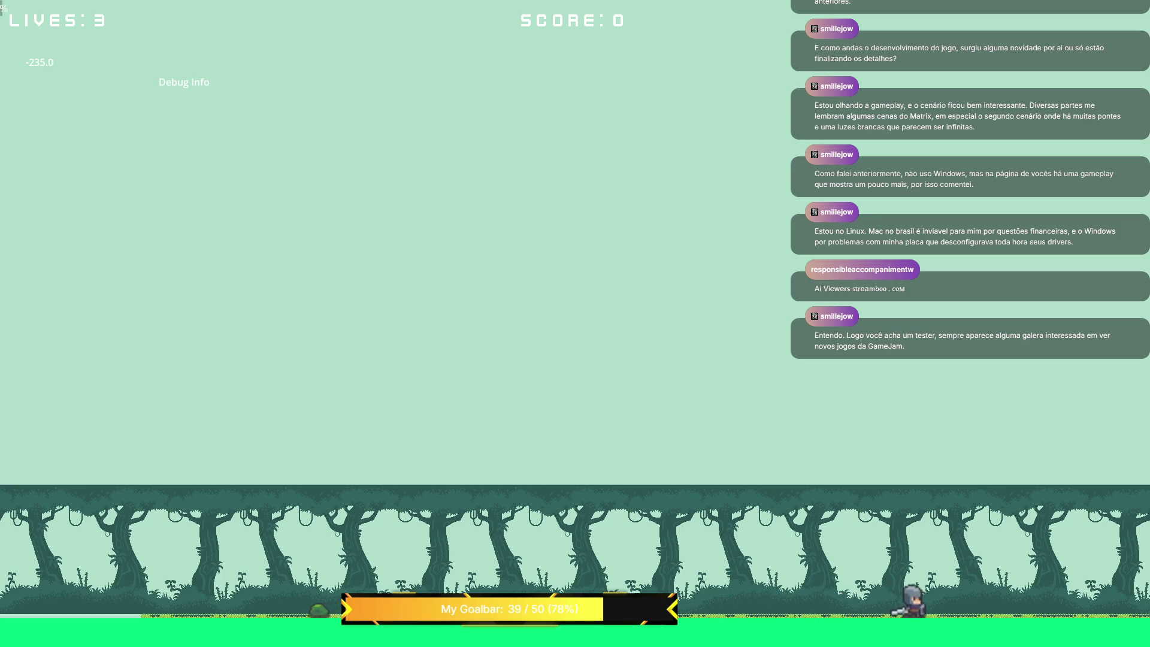
pyautogui.press('Left')
pyautogui.press('Left')
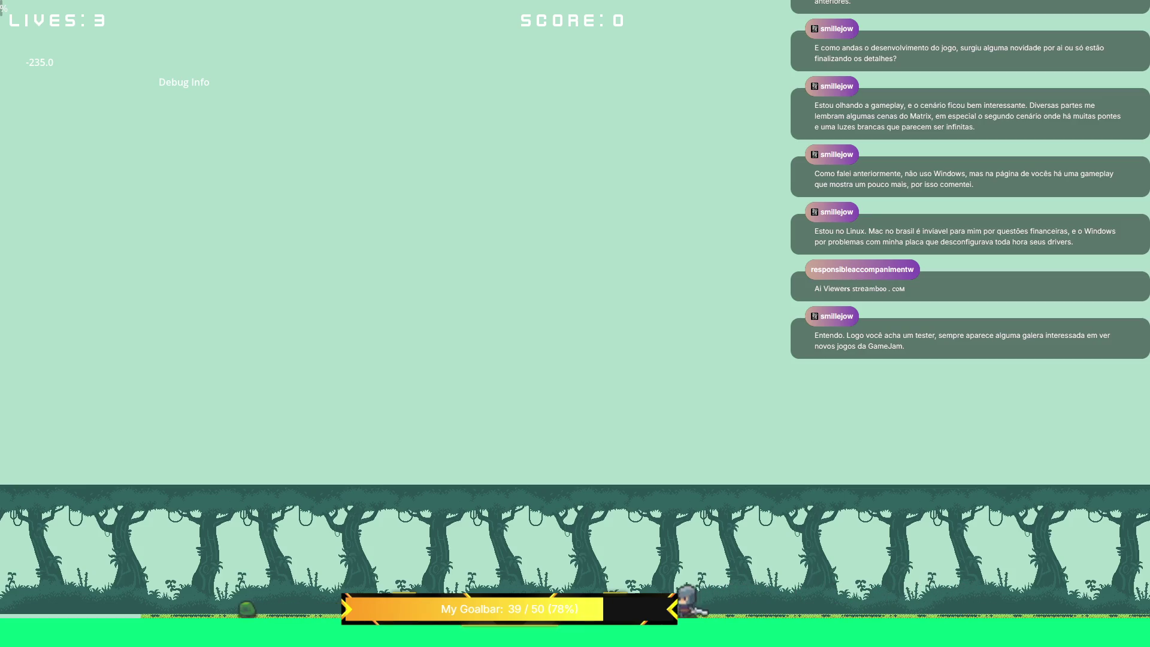
pyautogui.press('Right')
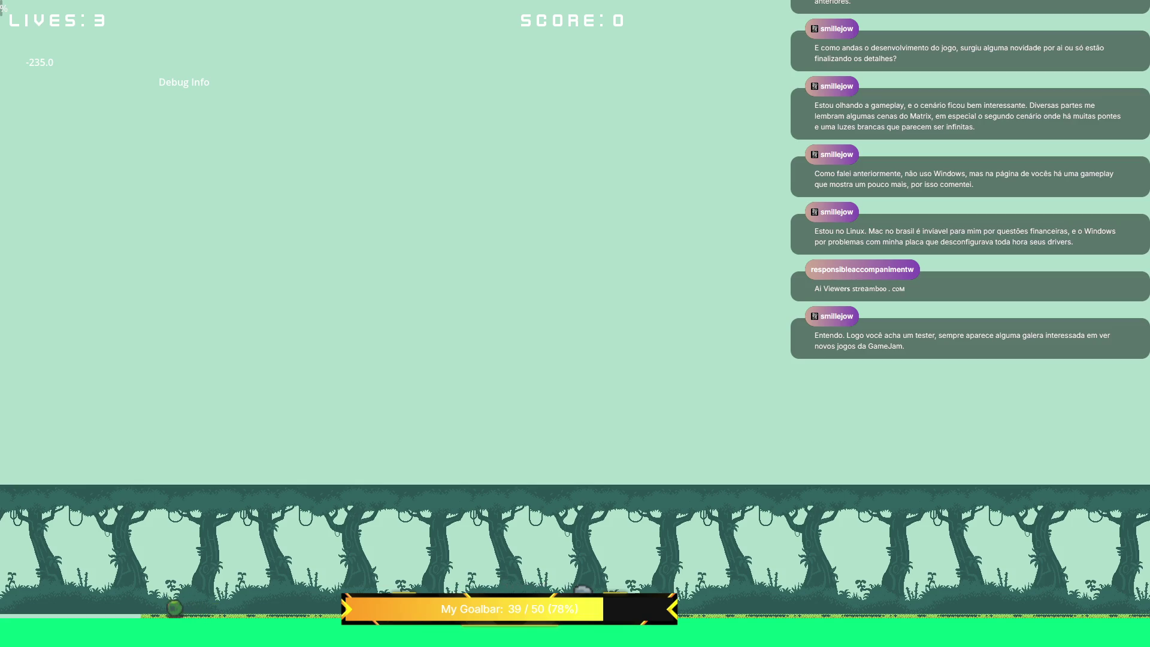
pyautogui.press('Right')
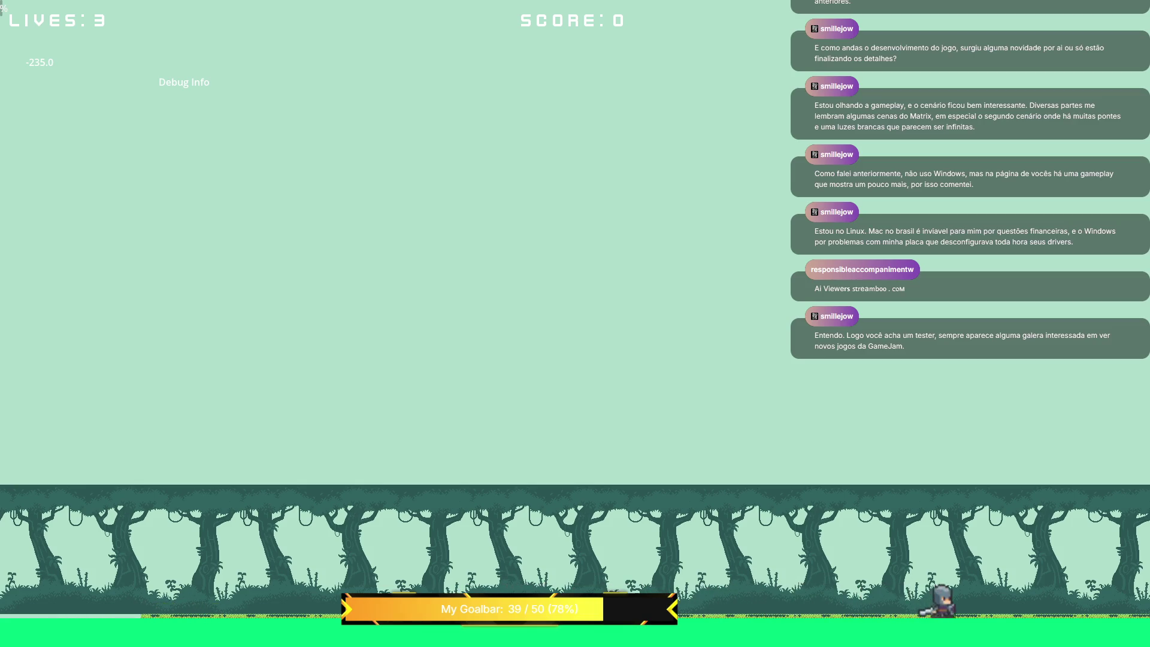
pyautogui.press('Left')
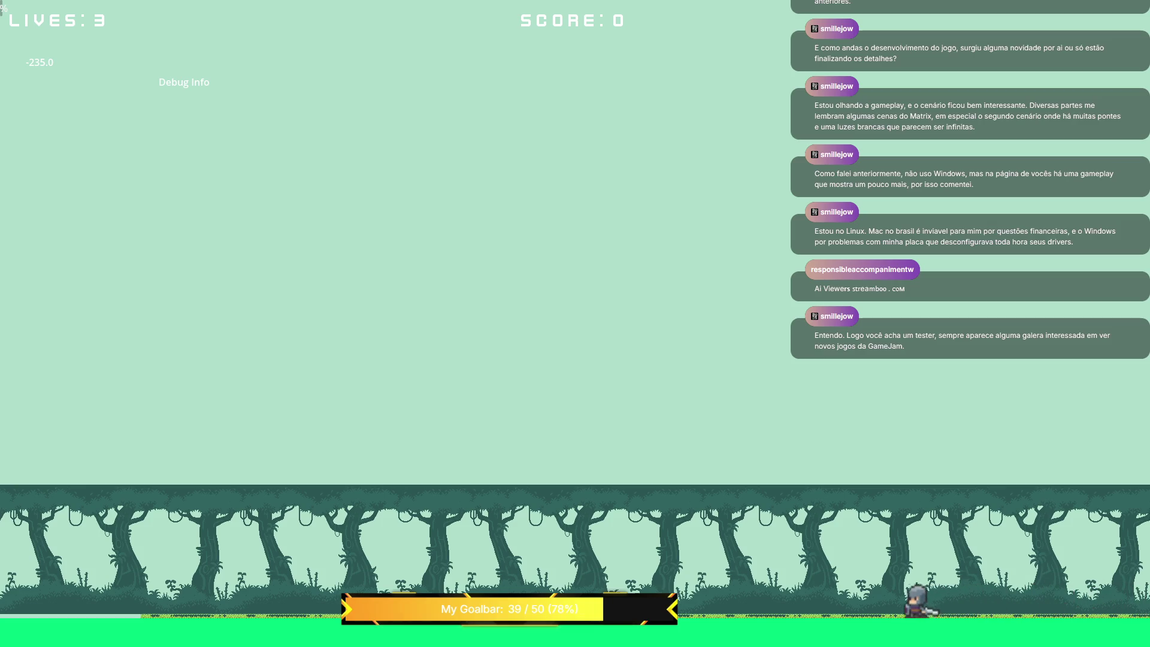
pyautogui.press('Right')
pyautogui.press('Left')
pyautogui.press('space')
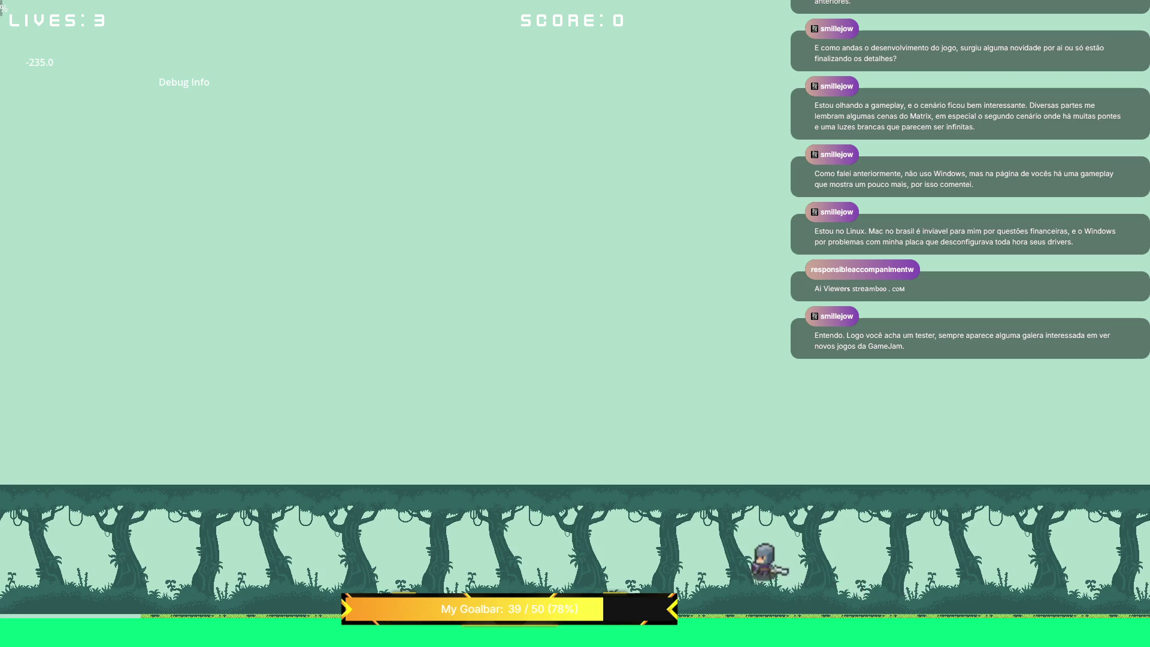
pyautogui.press('Left')
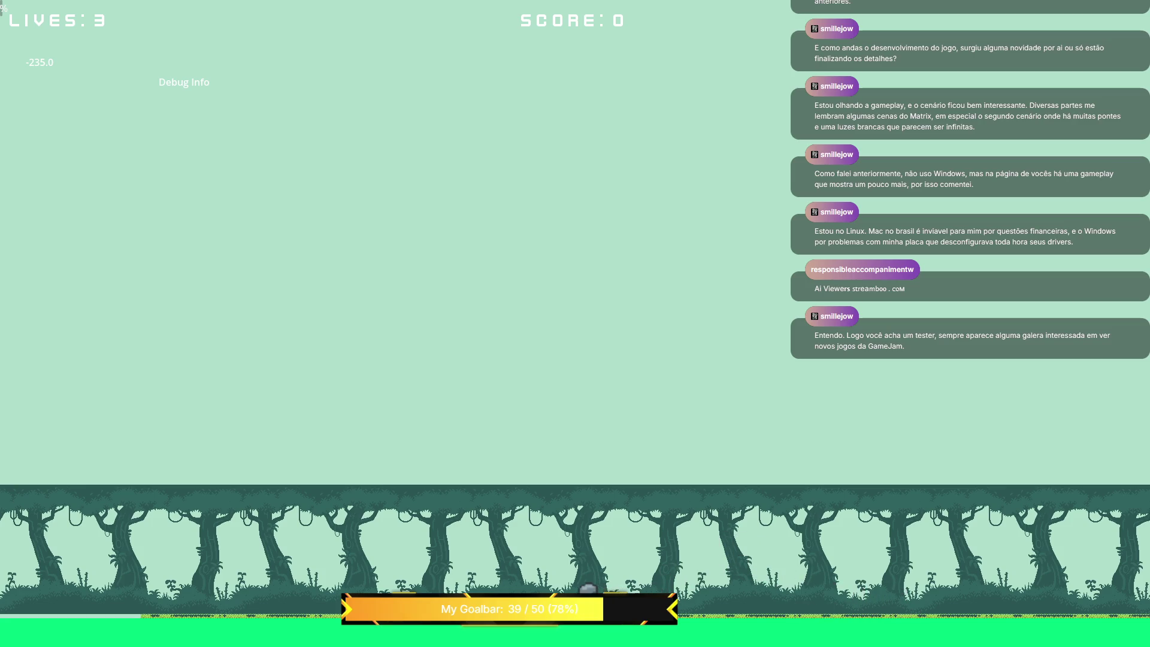
pyautogui.press('F8')
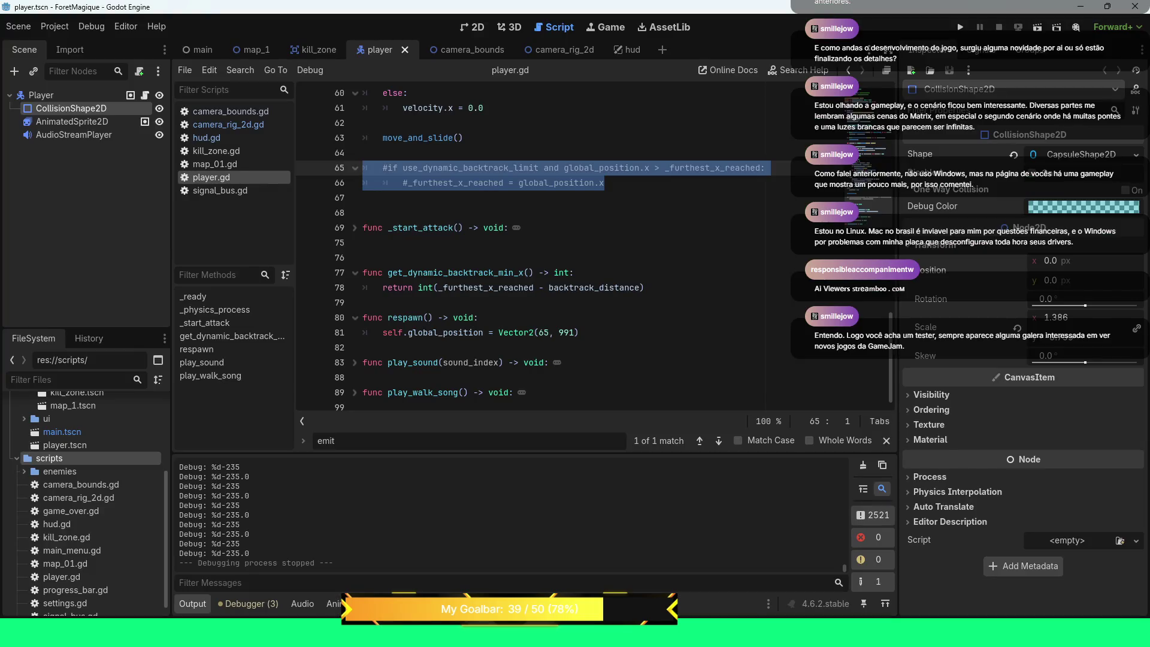
# - Uncomment the _furthest_x_reached update on lines 65–66
pyautogui.click(363, 198)
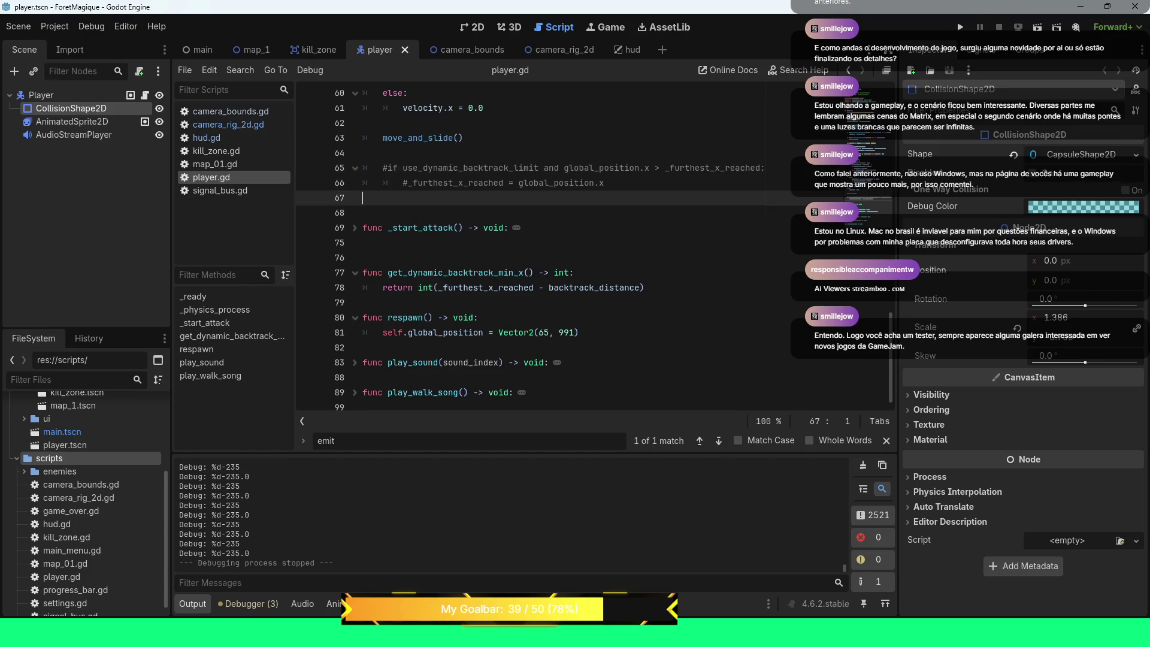
pyautogui.press('Left')
pyautogui.hotkey('shift', 'Up')
pyautogui.hotkey('shift', 'Home')
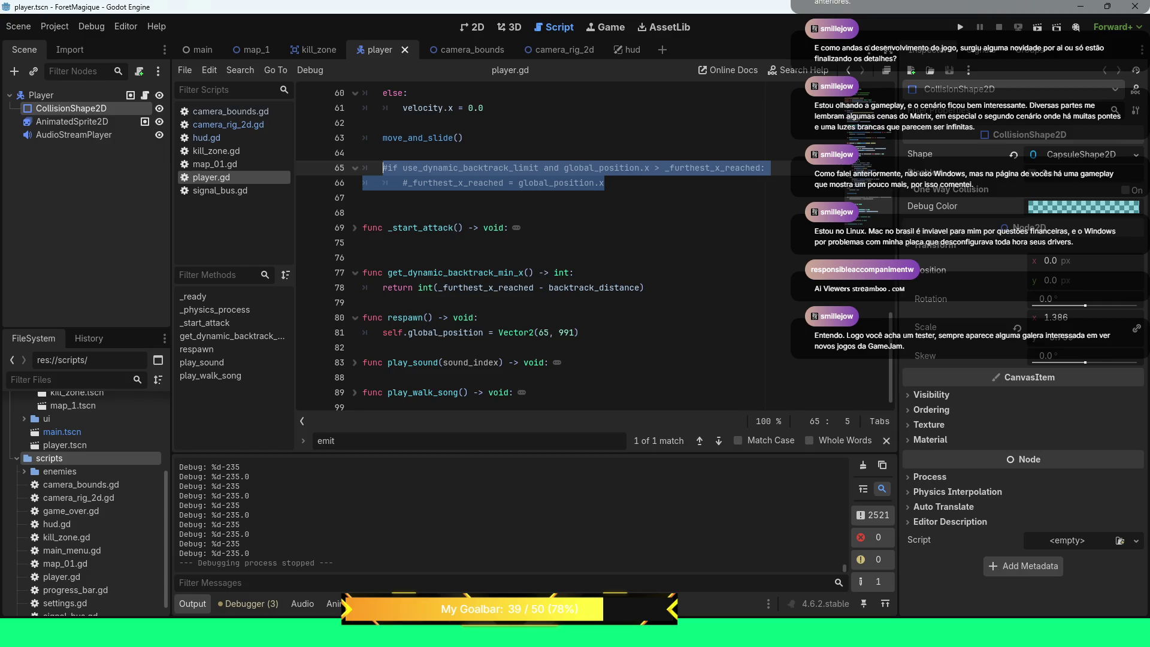
pyautogui.hotkey('ctrl', 'k')
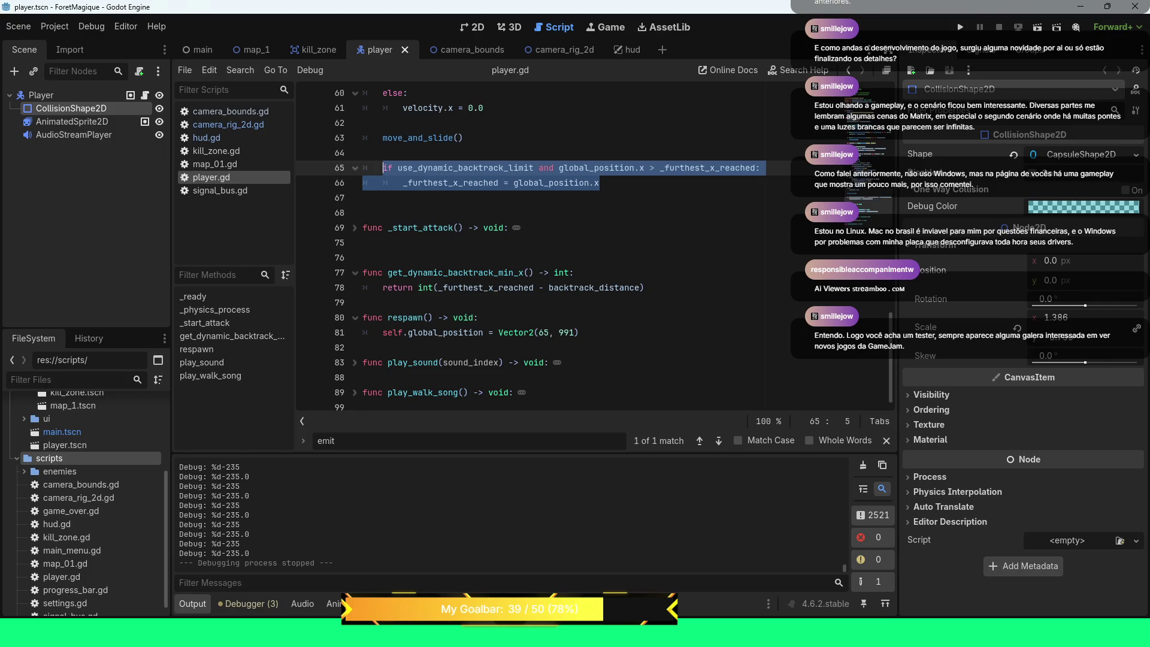
pyautogui.press('Up')
# - Insert the comment '# Follow Camera offset' above the restored lines
pyautogui.press('Return')
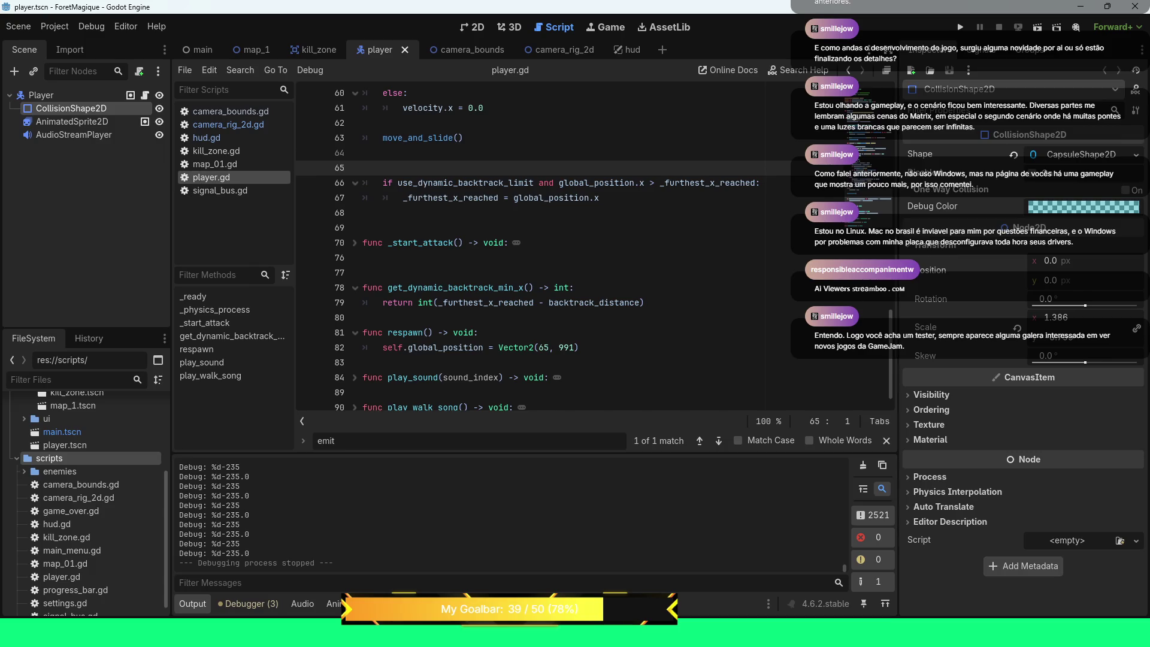
pyautogui.write('// Ca')
pyautogui.write('mera offset')
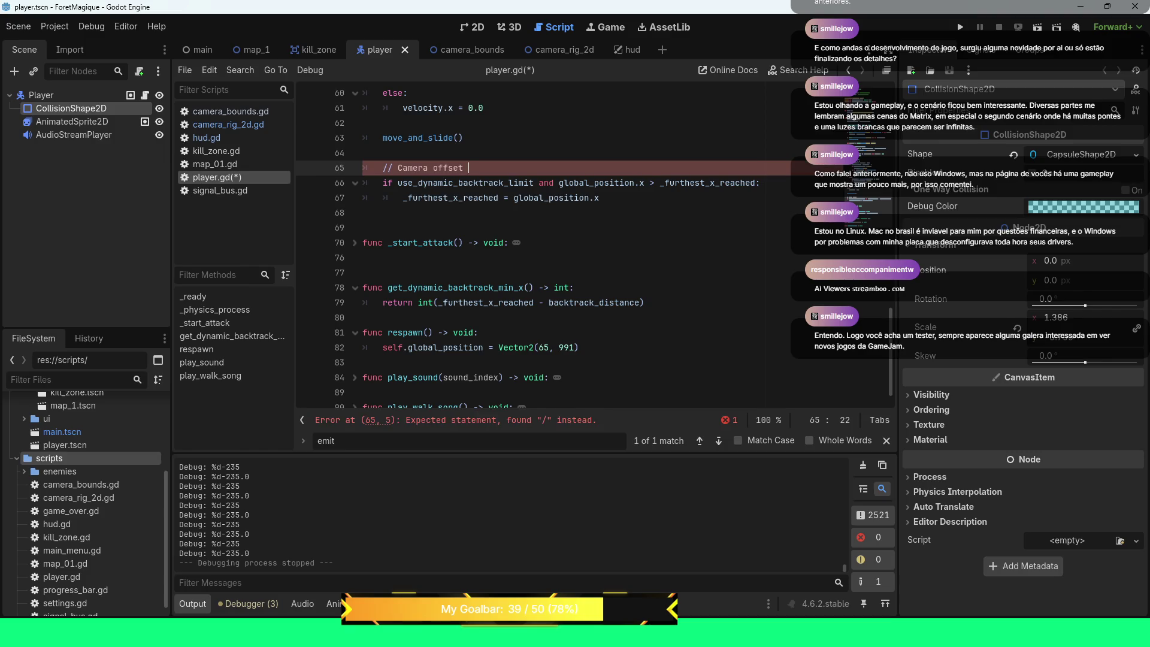
pyautogui.hotkey('ctrl', 'k')
pyautogui.click(388, 167)
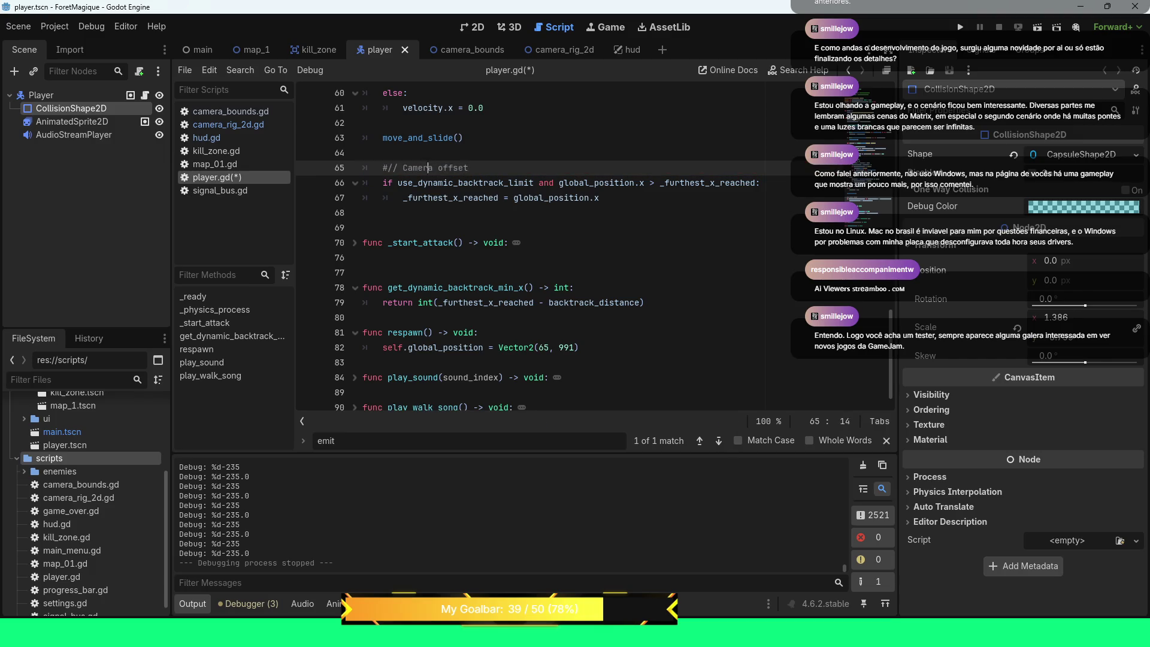
pyautogui.press('Delete')
pyautogui.press('Delete')
pyautogui.press('End')
pyautogui.hotkey('ctrl', 'Left')
pyautogui.hotkey('ctrl', 'Left')
pyautogui.write('F')
pyautogui.write('ollow')
pyautogui.click(428, 182)
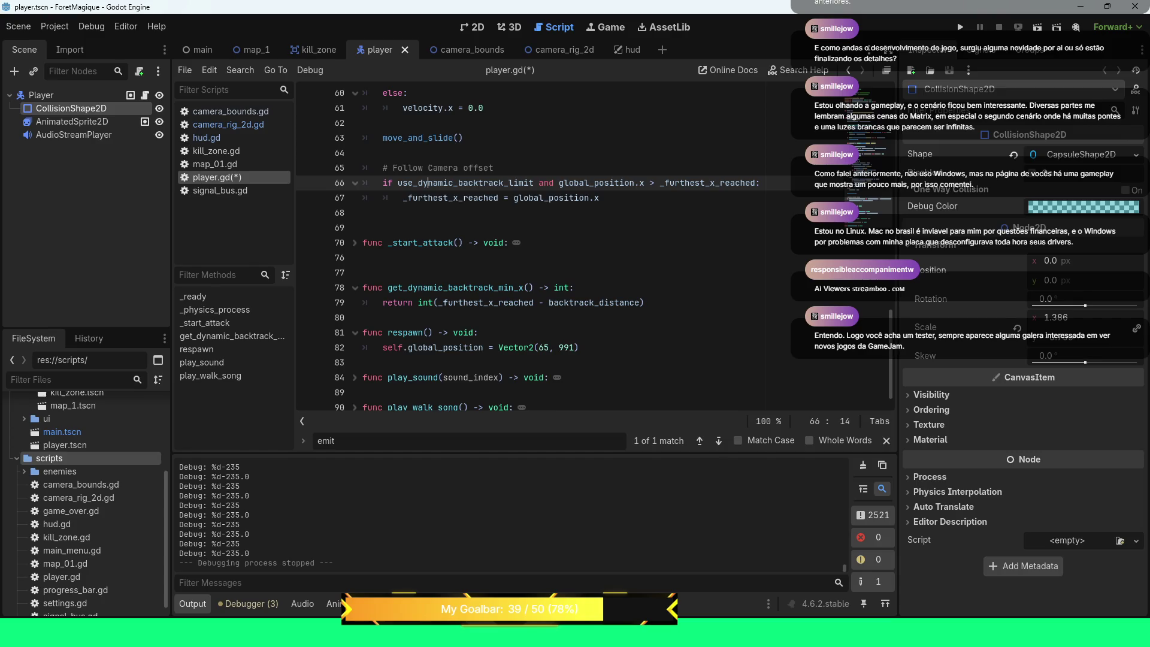
# - Search for use_dynamic_backtrack_limit and cycle through its matches on lines 12, 37 and 66
pyautogui.doubleClick(428, 183)
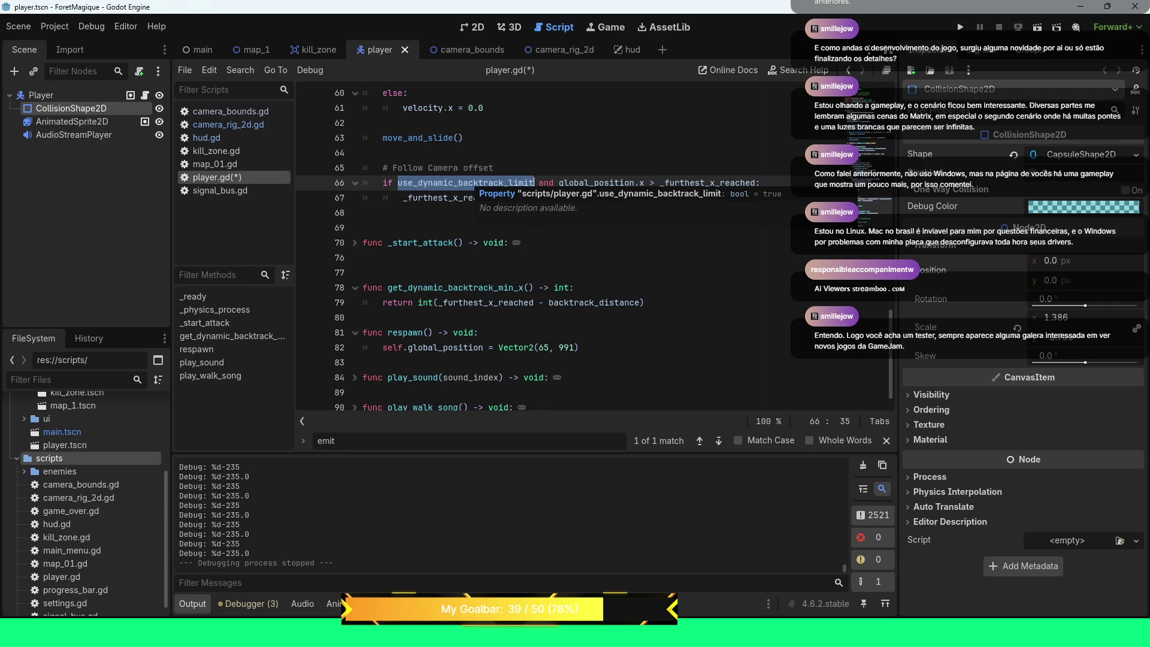
pyautogui.hotkey('ctrl', 'f')
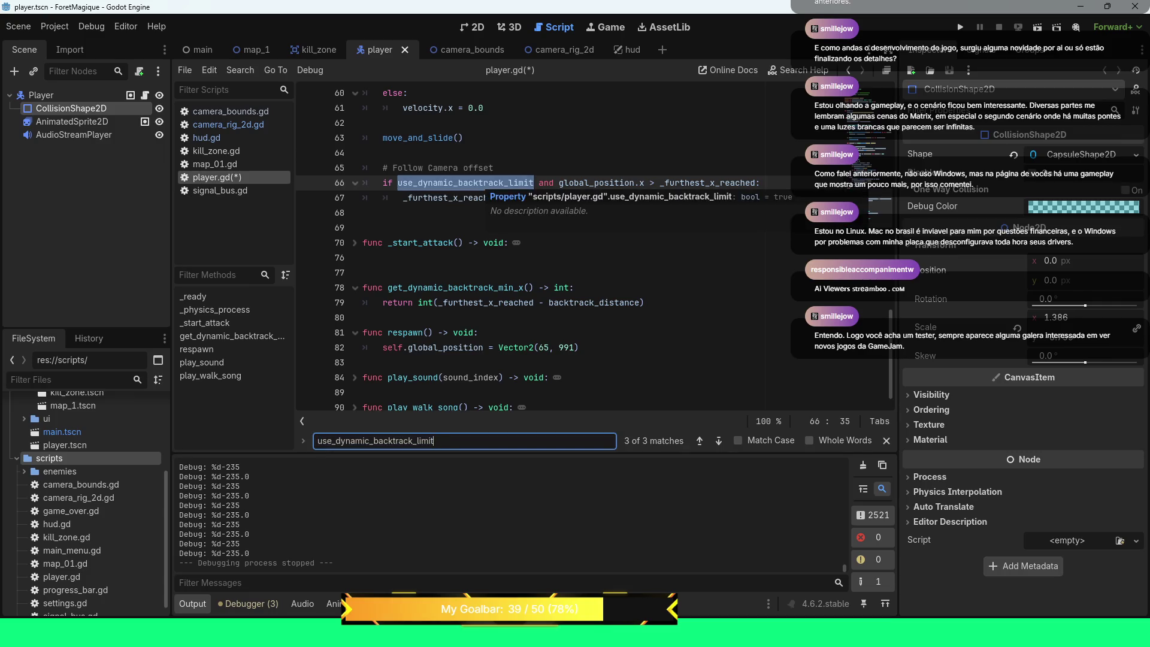
pyautogui.press('Return')
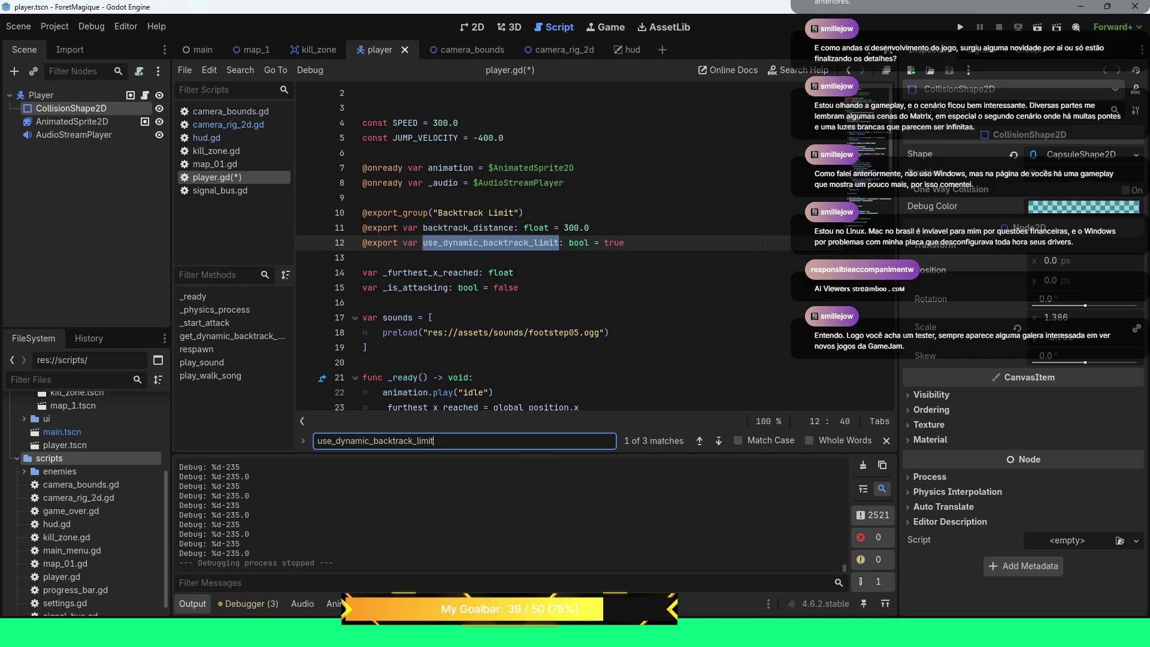
pyautogui.press('Return')
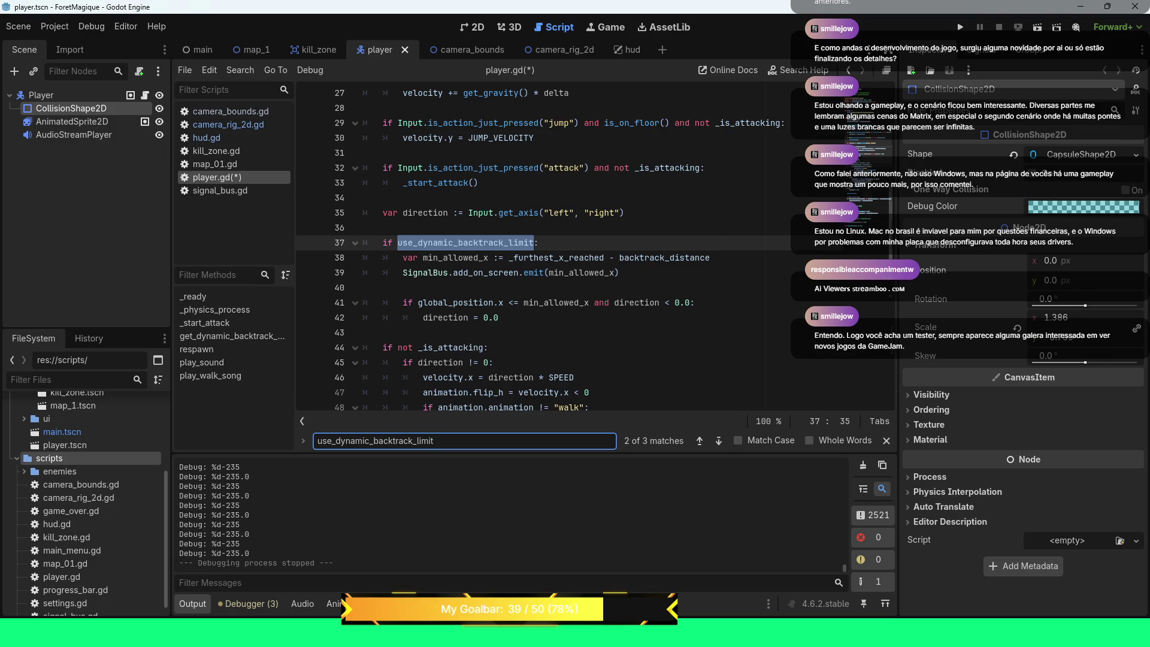
pyautogui.press('Return')
pyautogui.press('Return')
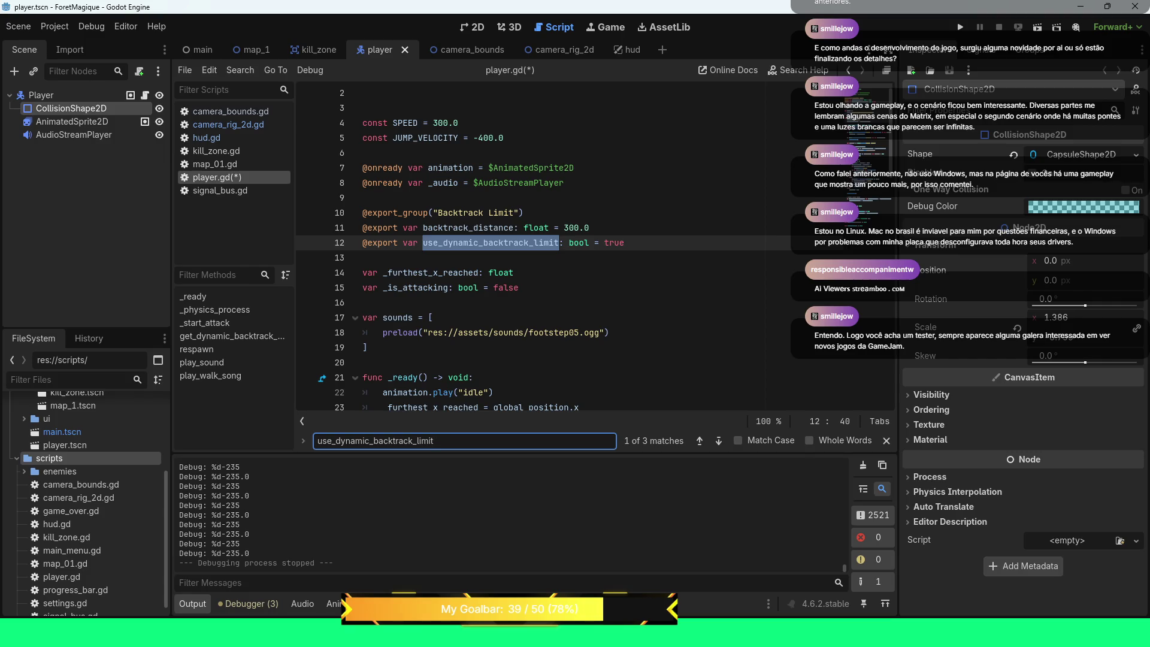
pyautogui.press('Return')
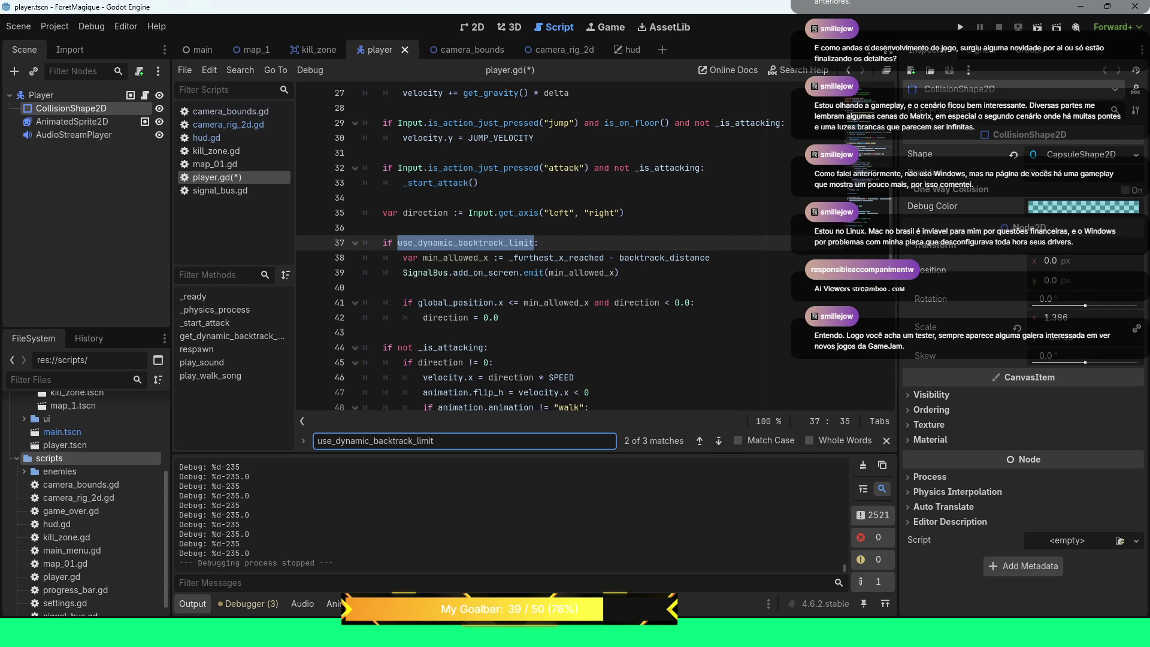
pyautogui.scroll(-8, 593, 248)
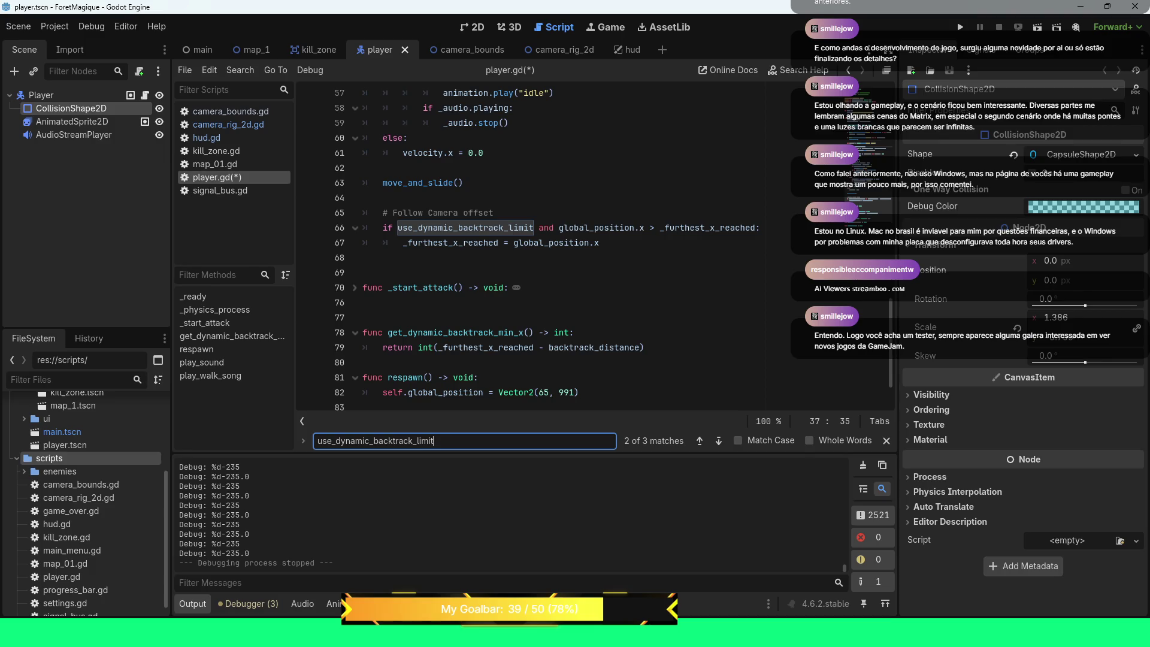
pyautogui.click(467, 49)
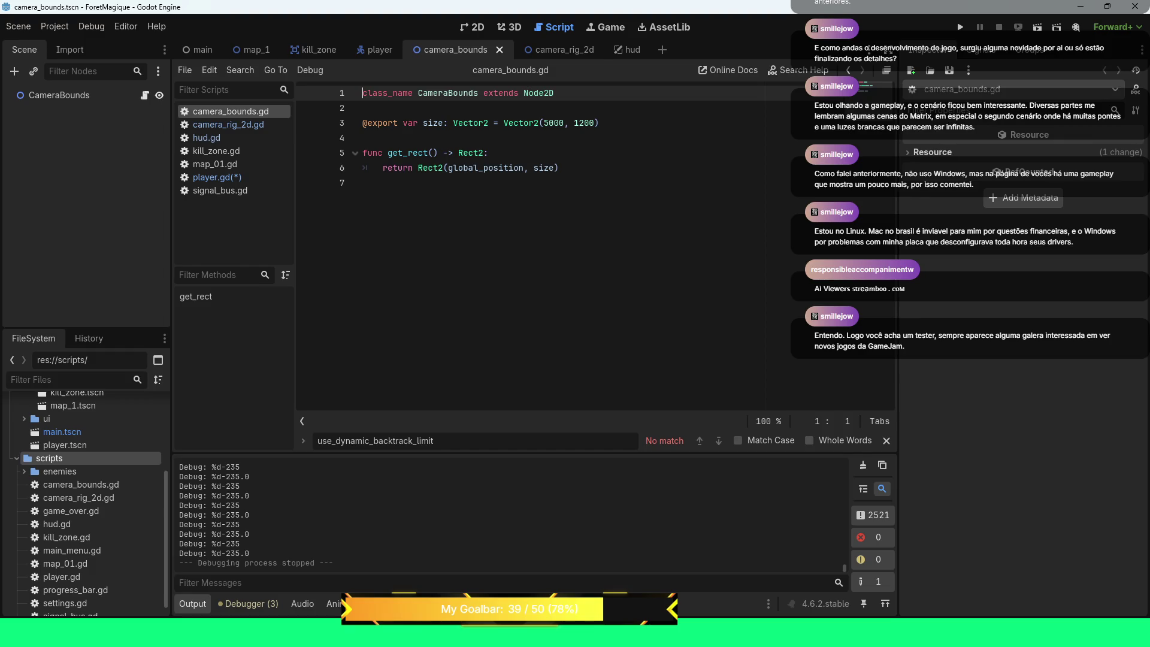
# - Switch to camera_rig_2d.gd, unfold _draw, and read through its debug drawing and _process code
pyautogui.click(559, 50)
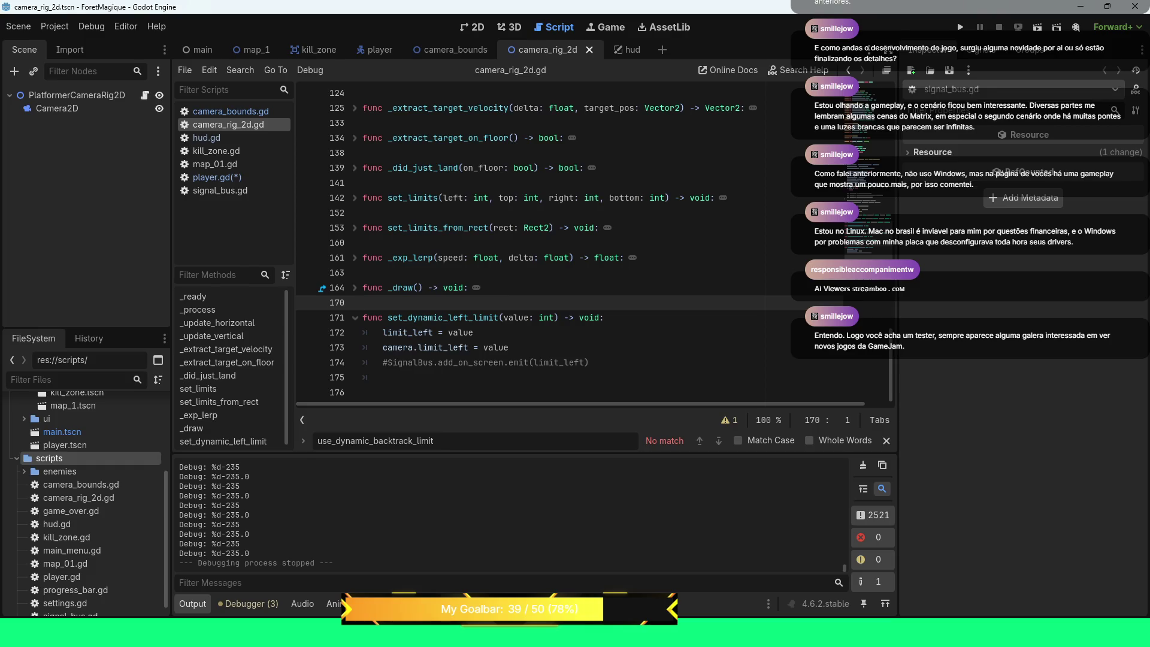
pyautogui.click(355, 288)
pyautogui.moveTo(446, 303)
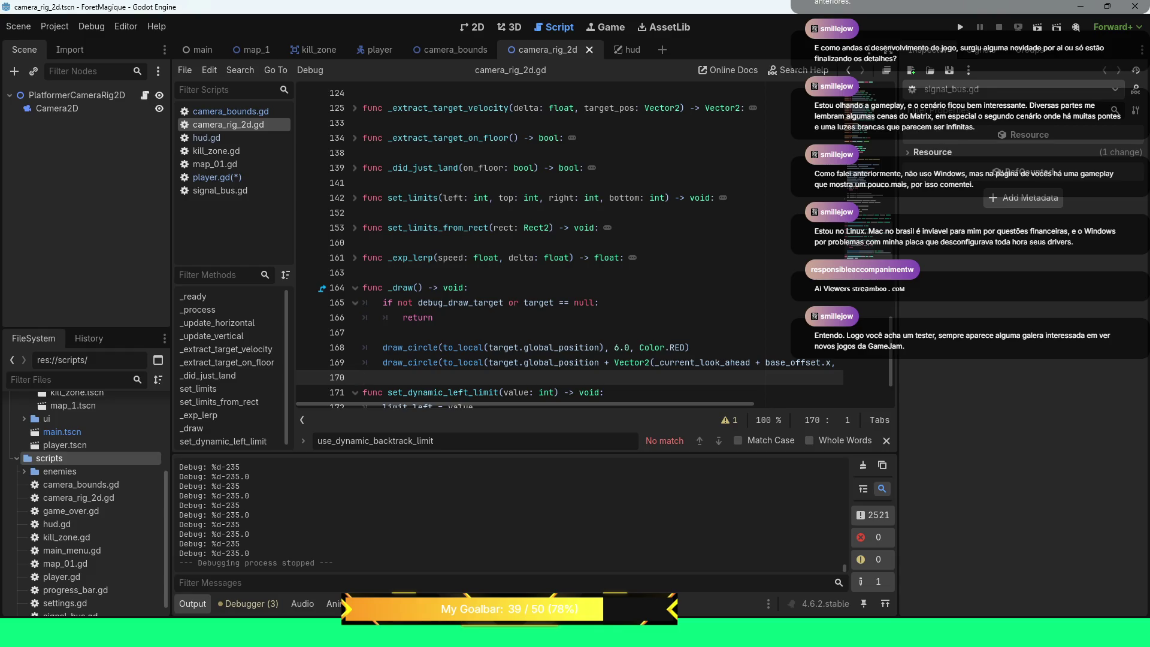
pyautogui.scroll(-1, 509, 248)
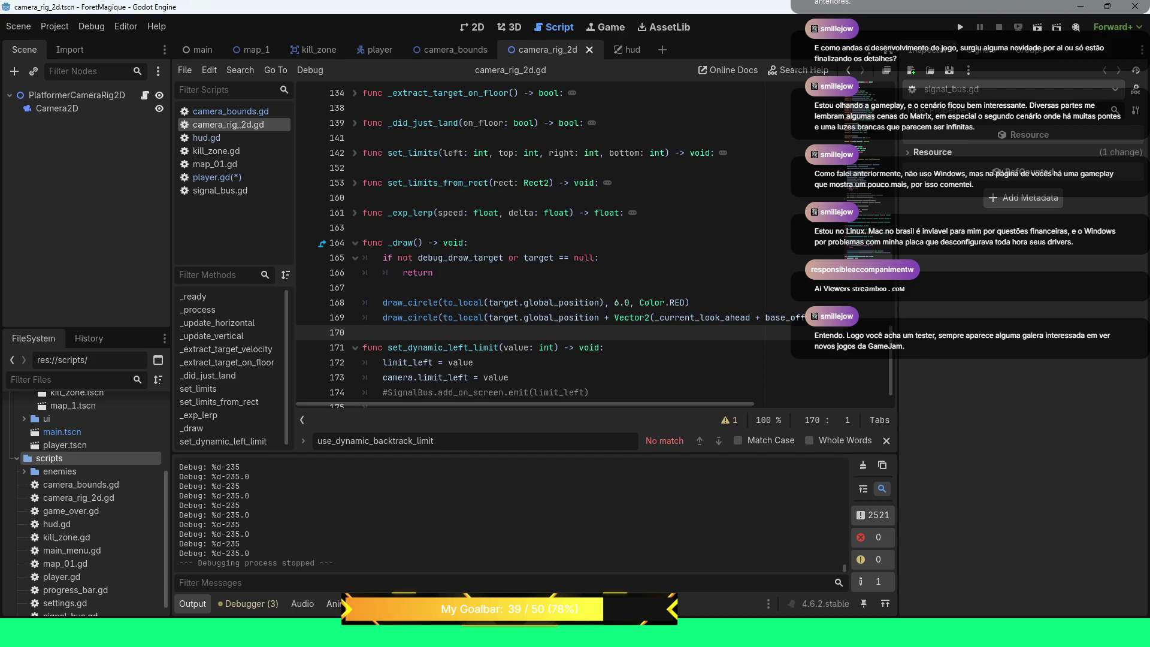
pyautogui.hscroll(5, 585, 242)
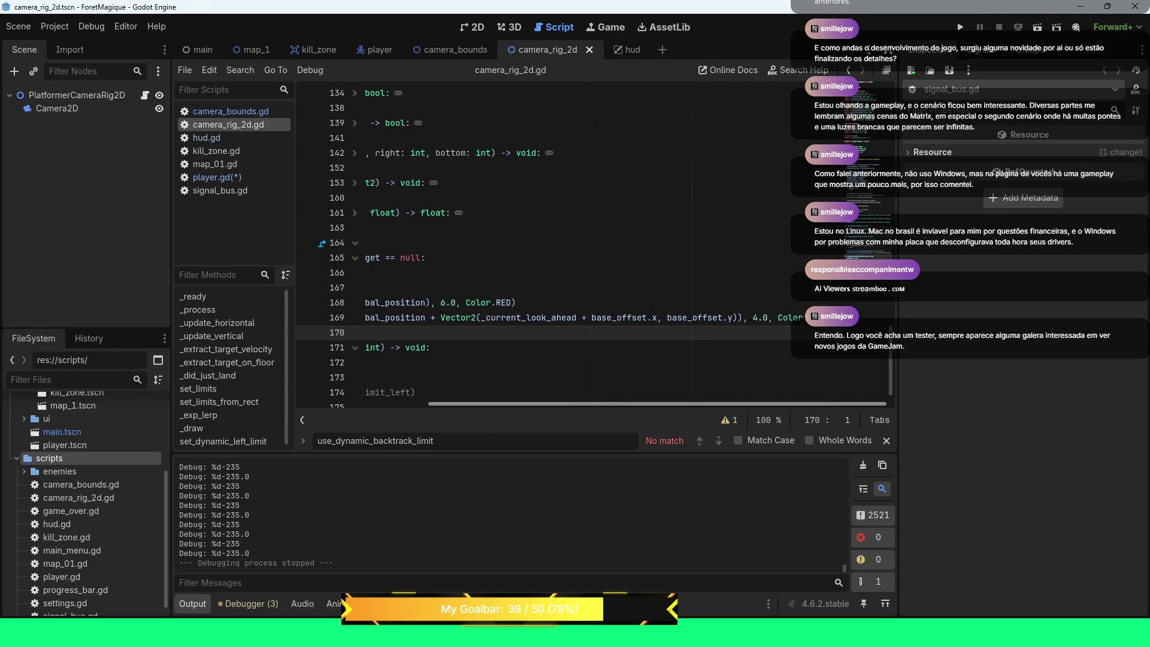
pyautogui.hscroll(-2, 585, 243)
pyautogui.hscroll(1, 584, 243)
pyautogui.hscroll(-5, 585, 242)
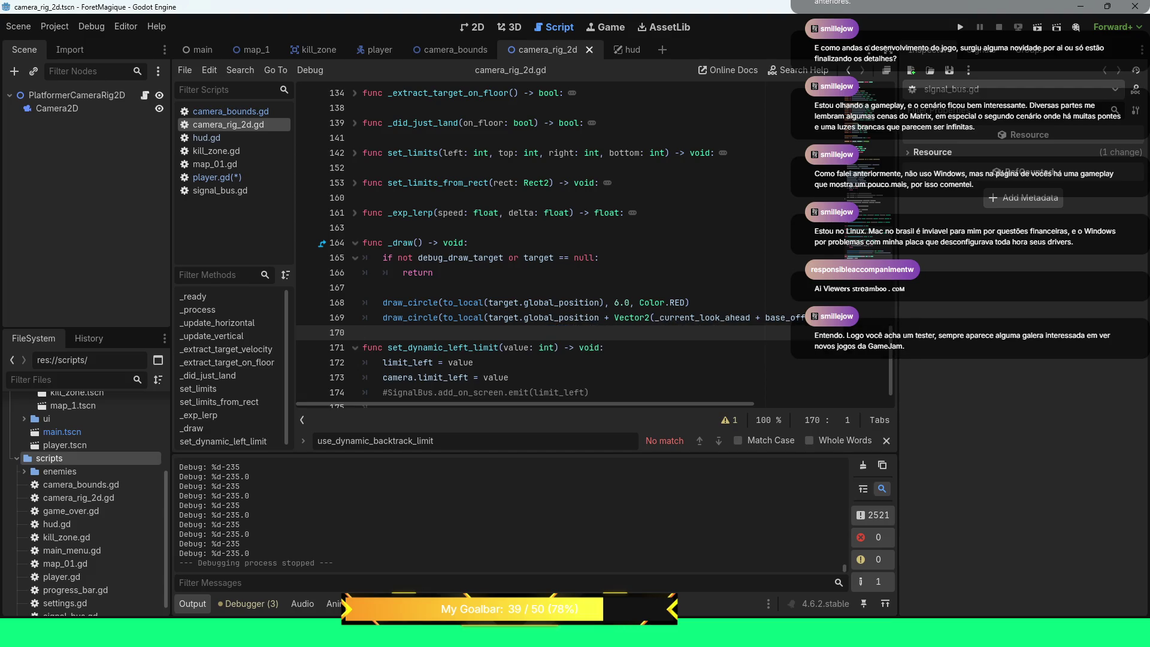
pyautogui.scroll(3, 539, 239)
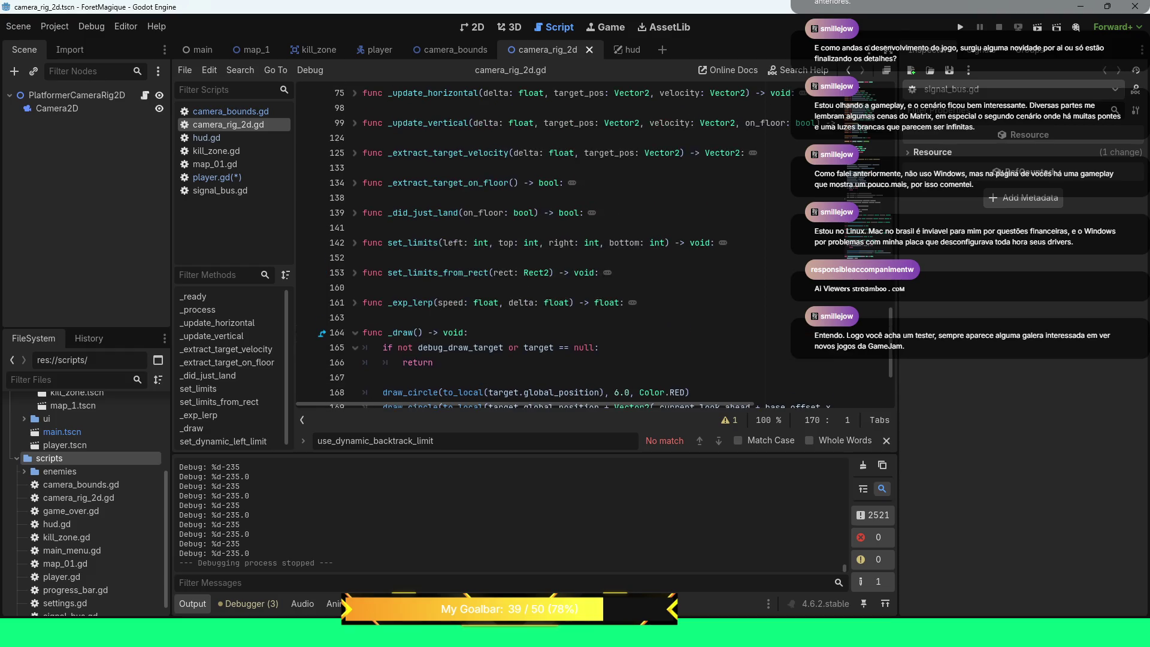
pyautogui.scroll(5, 539, 239)
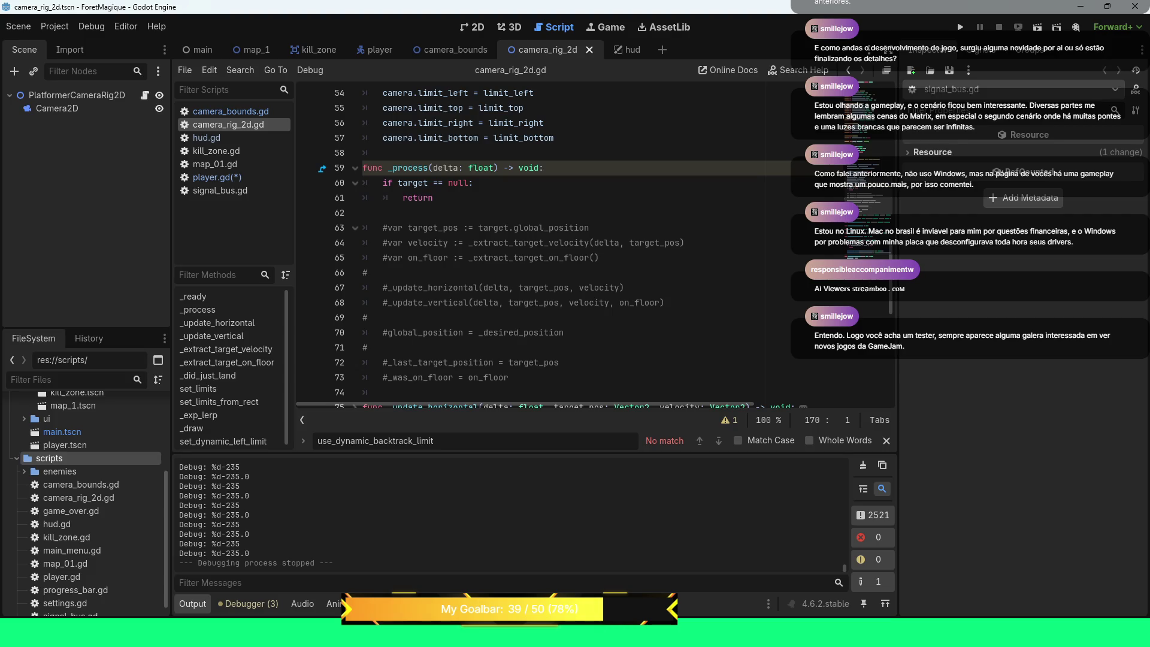
pyautogui.scroll(-1, 606, 248)
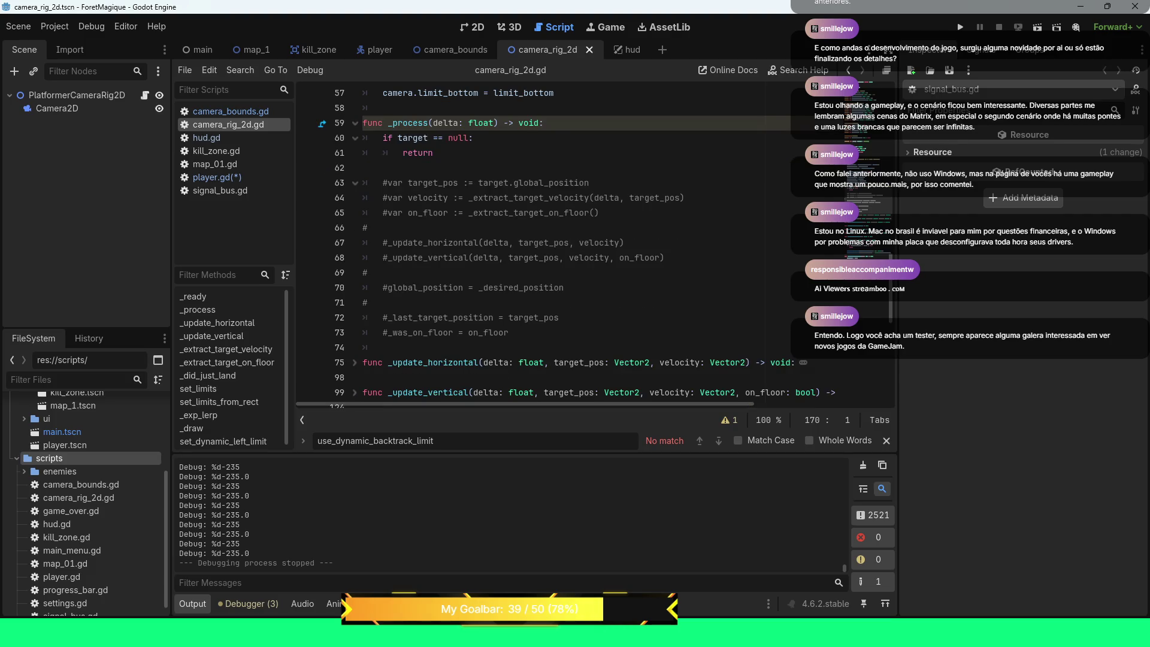